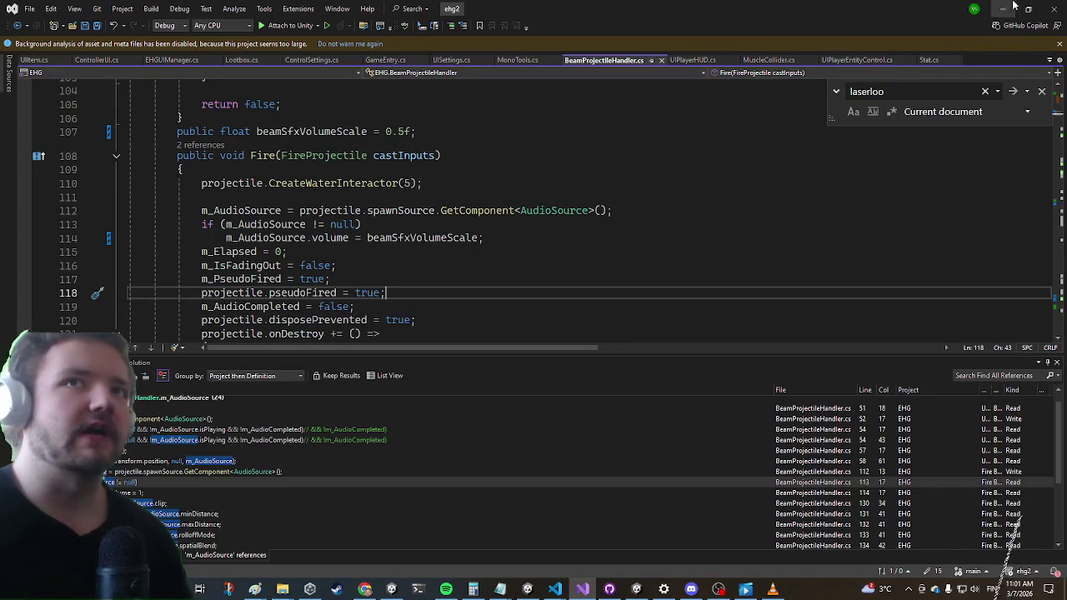
Switch from Visual Studio's BeamProjectileHandler.cs to the Unity Editor window
{"action": "key", "text": "alt+Tab"}
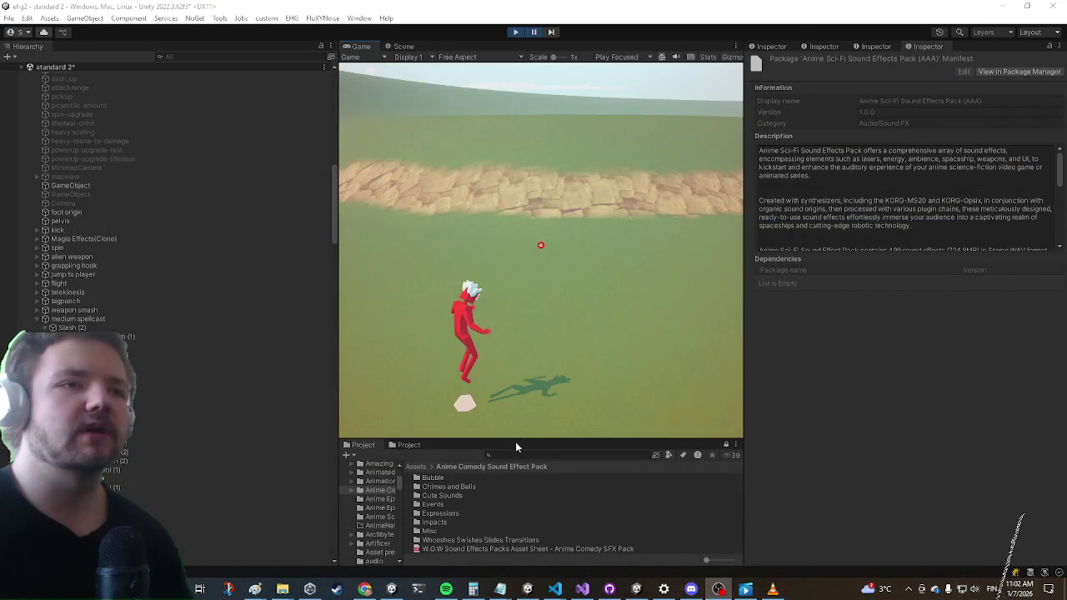
Enlarge the Project panel and open the Anime Sci-Fi Sound Effects Pack [48kHz 24-bit] folder from Assets
{"action": "left_click_drag", "start_coordinate": [516, 443], "coordinate": [543, 309]}
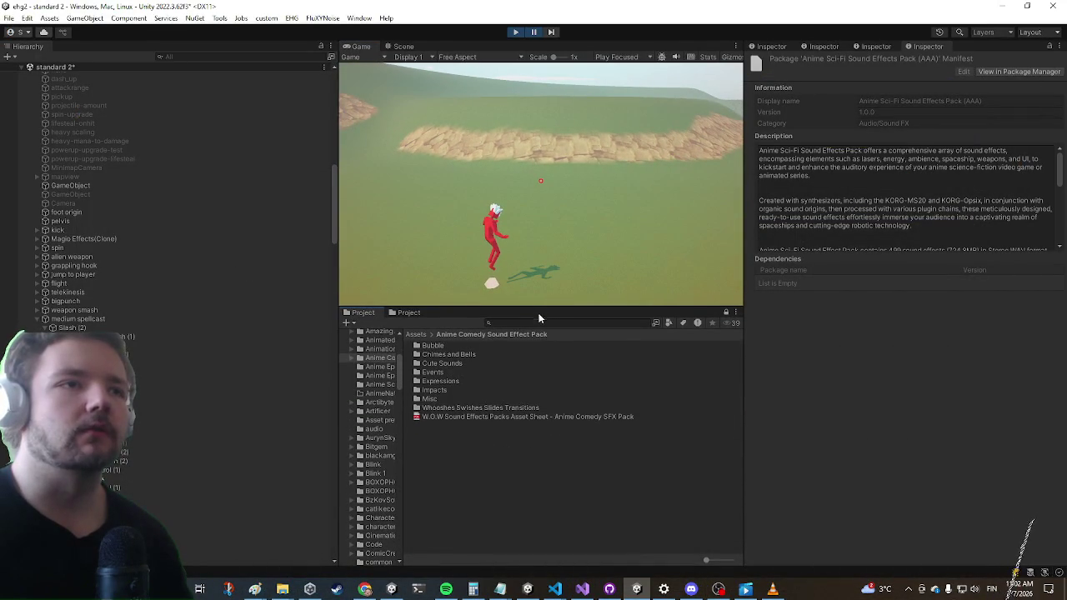
{"action": "left_click", "coordinate": [416, 334]}
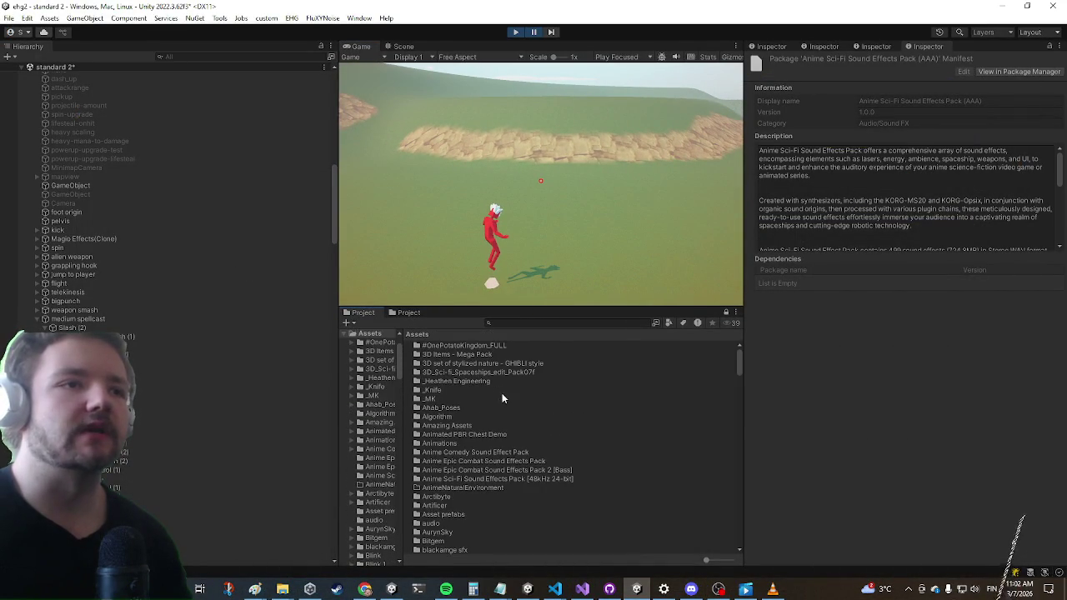
{"action": "left_click", "coordinate": [481, 462]}
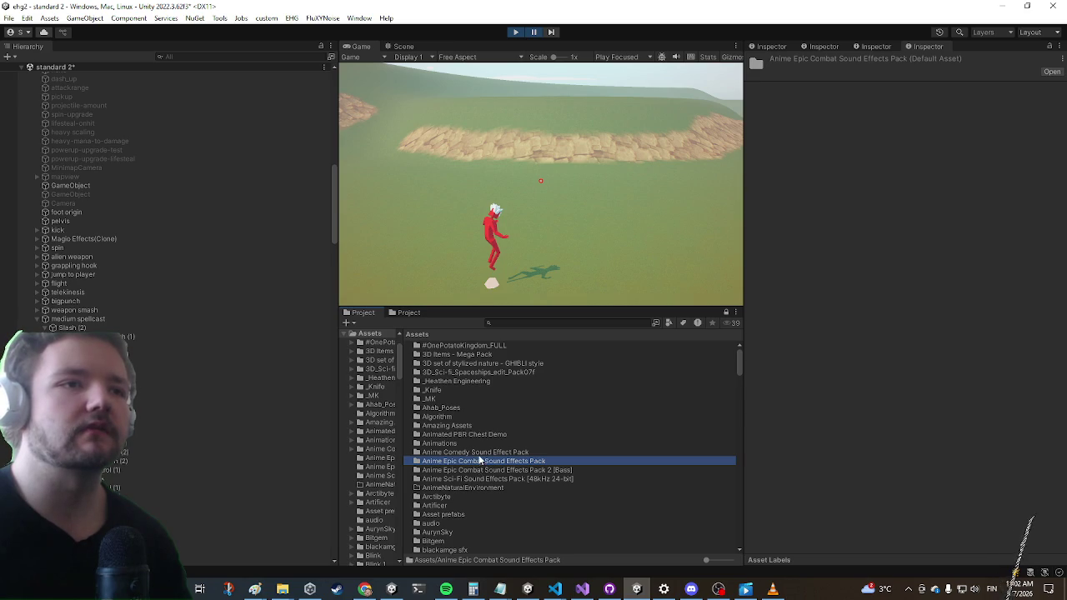
{"action": "double_click", "coordinate": [483, 478]}
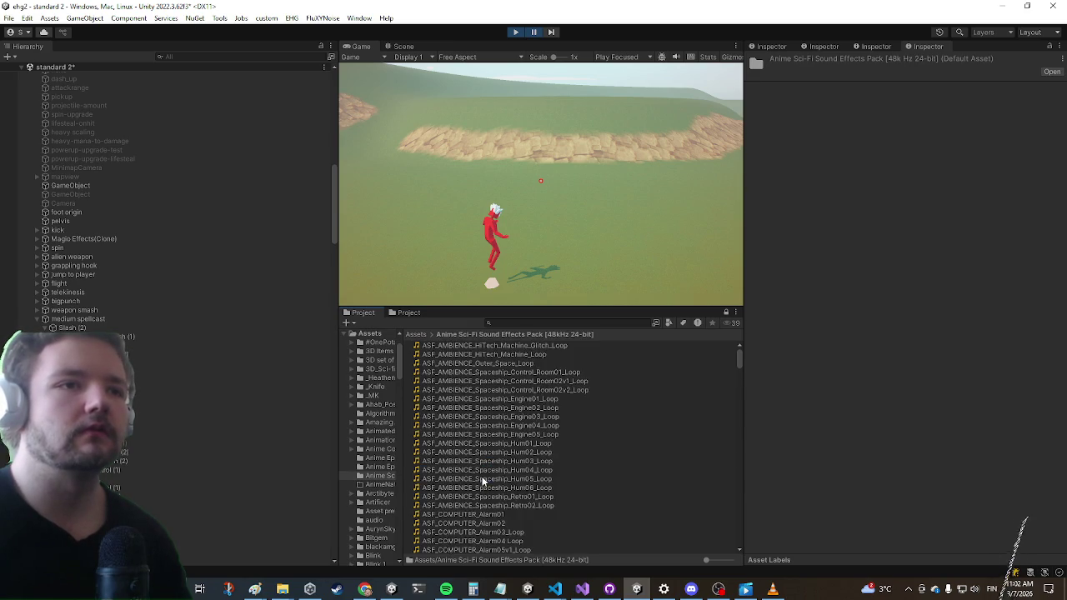
{"action": "scroll", "coordinate": [510, 412], "scroll_direction": "down", "scroll_amount": 10}
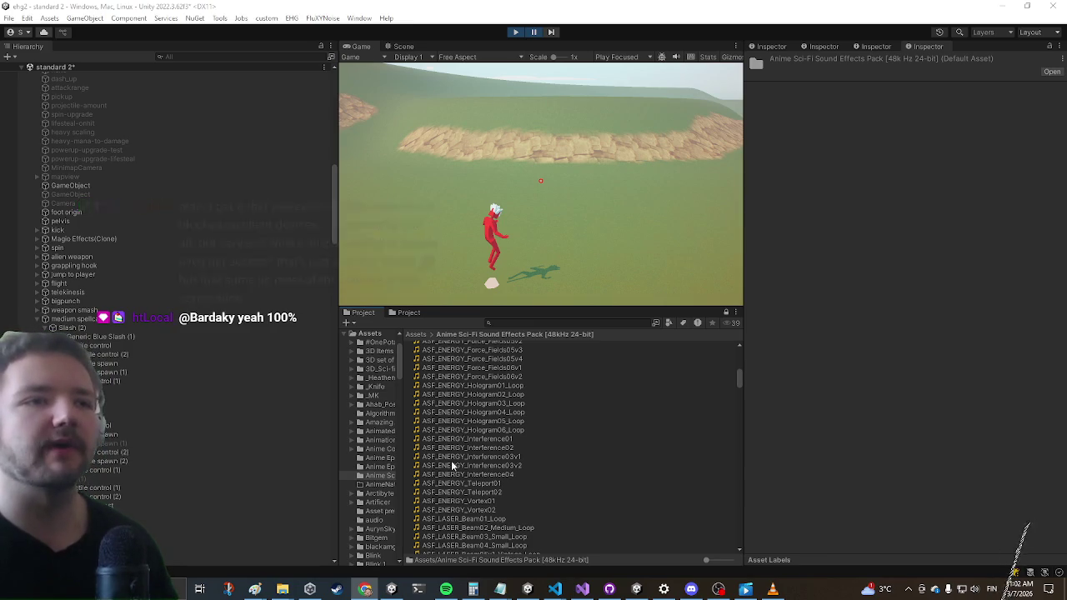
{"action": "scroll", "coordinate": [459, 465], "scroll_direction": "down", "scroll_amount": 3}
{"action": "scroll", "coordinate": [462, 461], "scroll_direction": "down", "scroll_amount": 3}
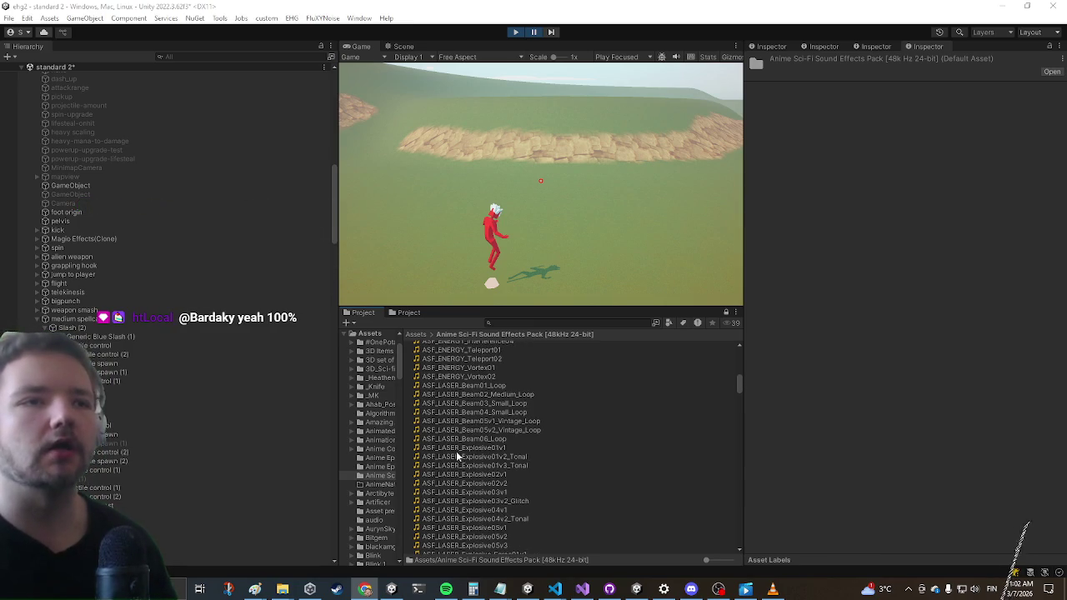
{"action": "scroll", "coordinate": [479, 425], "scroll_direction": "down", "scroll_amount": 3}
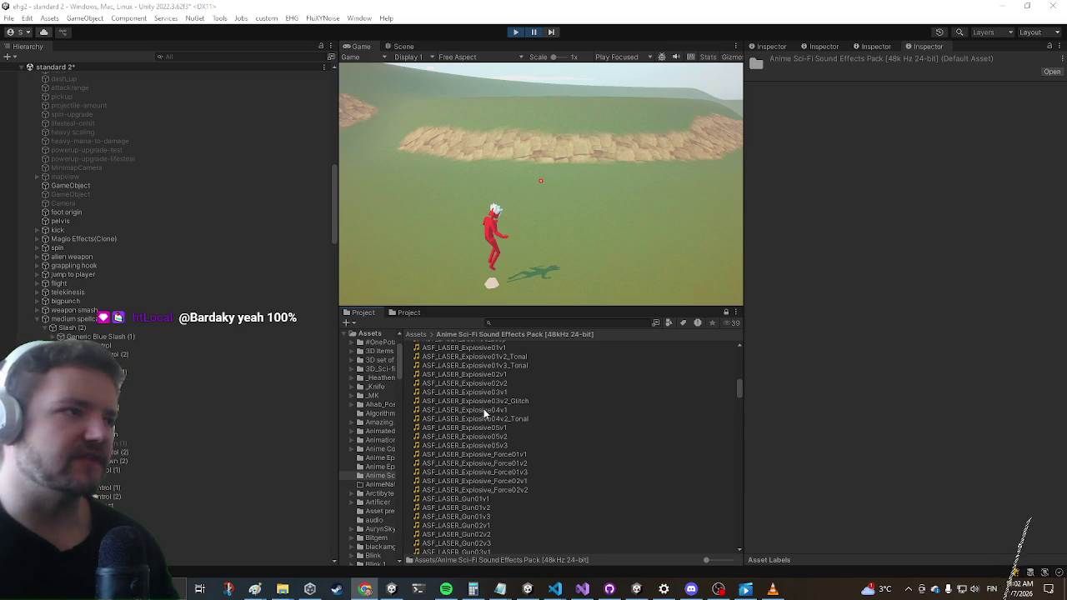
{"action": "scroll", "coordinate": [486, 421], "scroll_direction": "down", "scroll_amount": 3}
{"action": "scroll", "coordinate": [486, 424], "scroll_direction": "down", "scroll_amount": 10}
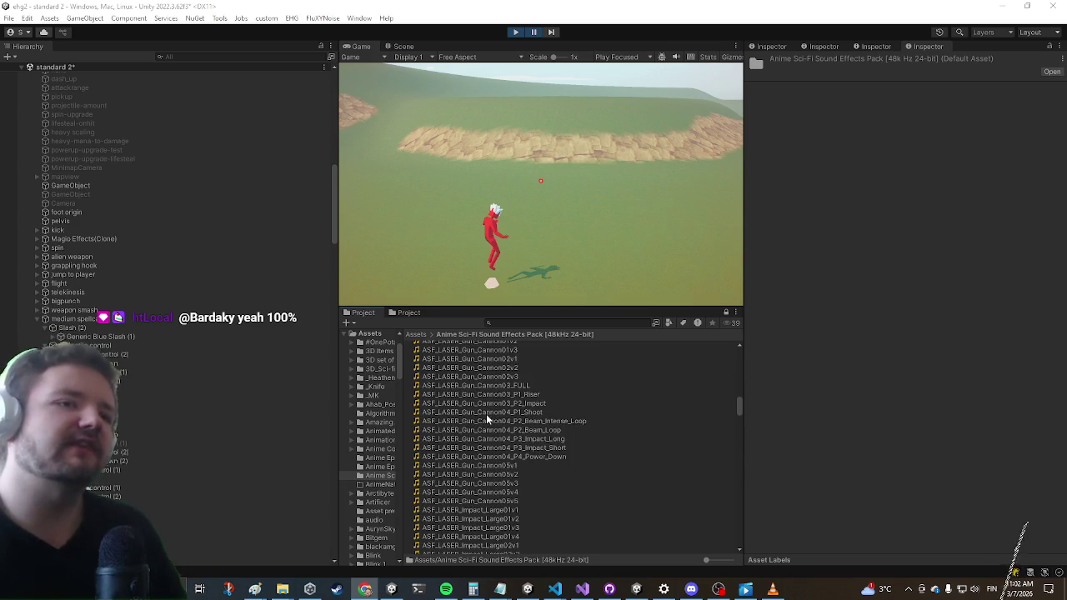
{"action": "scroll", "coordinate": [500, 408], "scroll_direction": "down", "scroll_amount": 10}
{"action": "scroll", "coordinate": [496, 419], "scroll_direction": "down", "scroll_amount": 5}
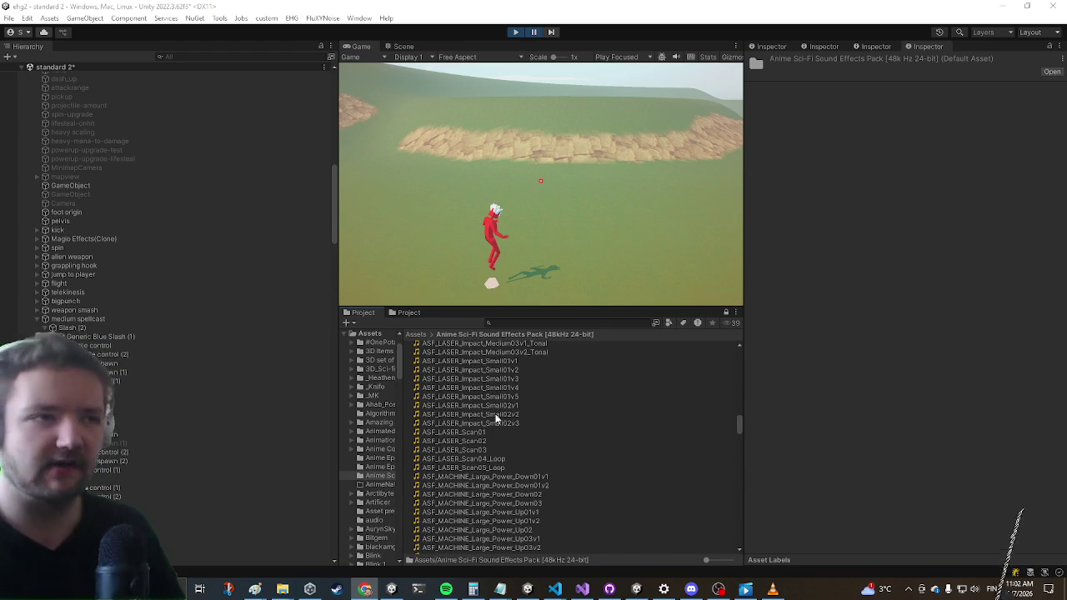
{"action": "scroll", "coordinate": [469, 419], "scroll_direction": "down", "scroll_amount": 3}
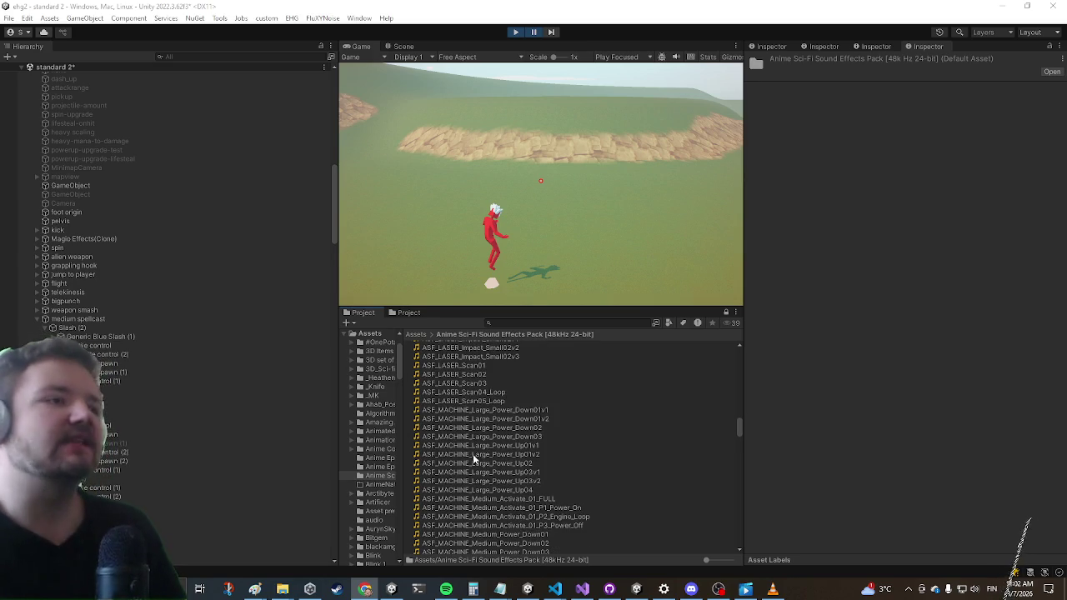
{"action": "scroll", "coordinate": [472, 455], "scroll_direction": "down", "scroll_amount": 2}
{"action": "scroll", "coordinate": [465, 459], "scroll_direction": "down", "scroll_amount": 2}
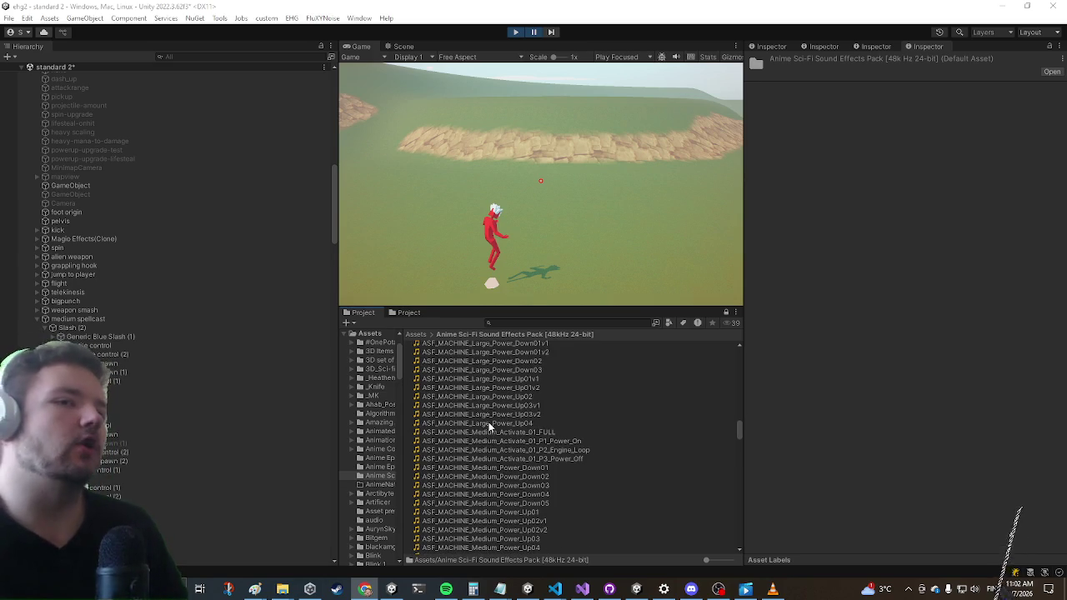
{"action": "scroll", "coordinate": [456, 383], "scroll_direction": "down", "scroll_amount": 3}
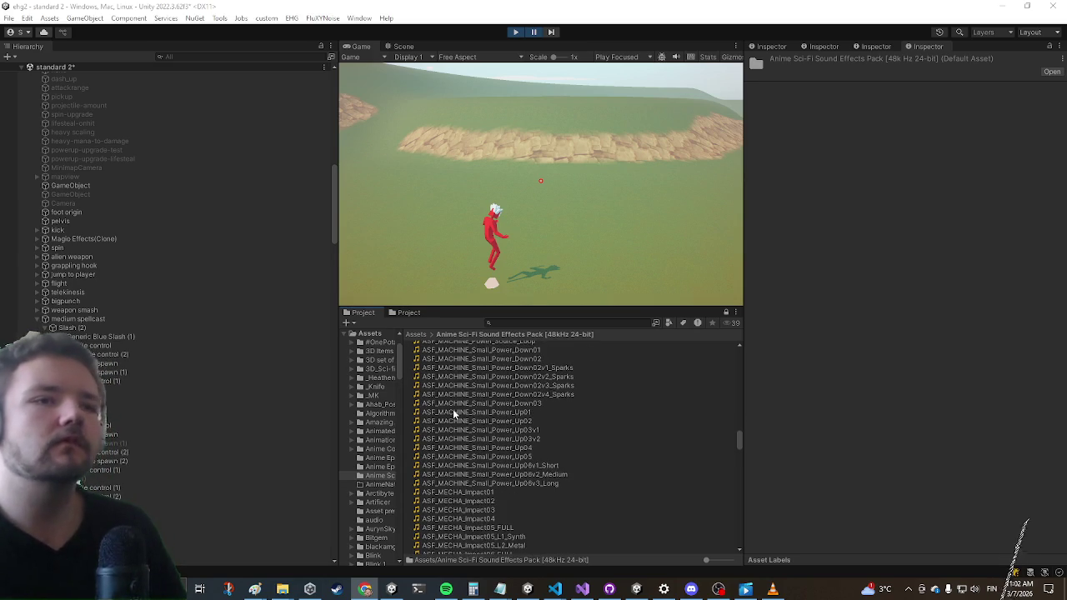
{"action": "scroll", "coordinate": [453, 408], "scroll_direction": "down", "scroll_amount": 3}
{"action": "scroll", "coordinate": [453, 408], "scroll_direction": "up", "scroll_amount": 3}
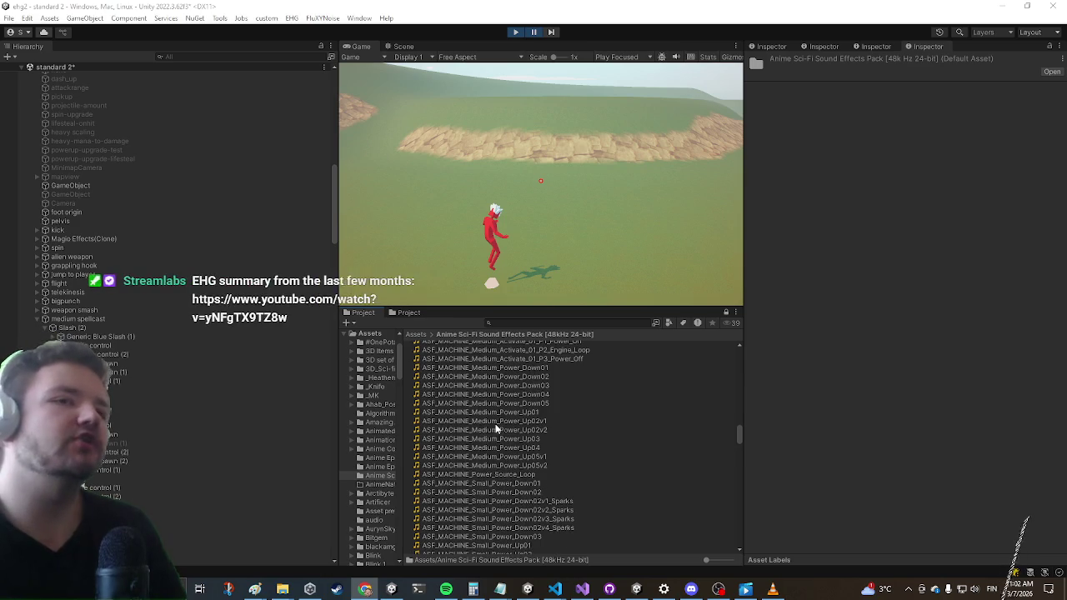
{"action": "scroll", "coordinate": [531, 412], "scroll_direction": "up", "scroll_amount": 2}
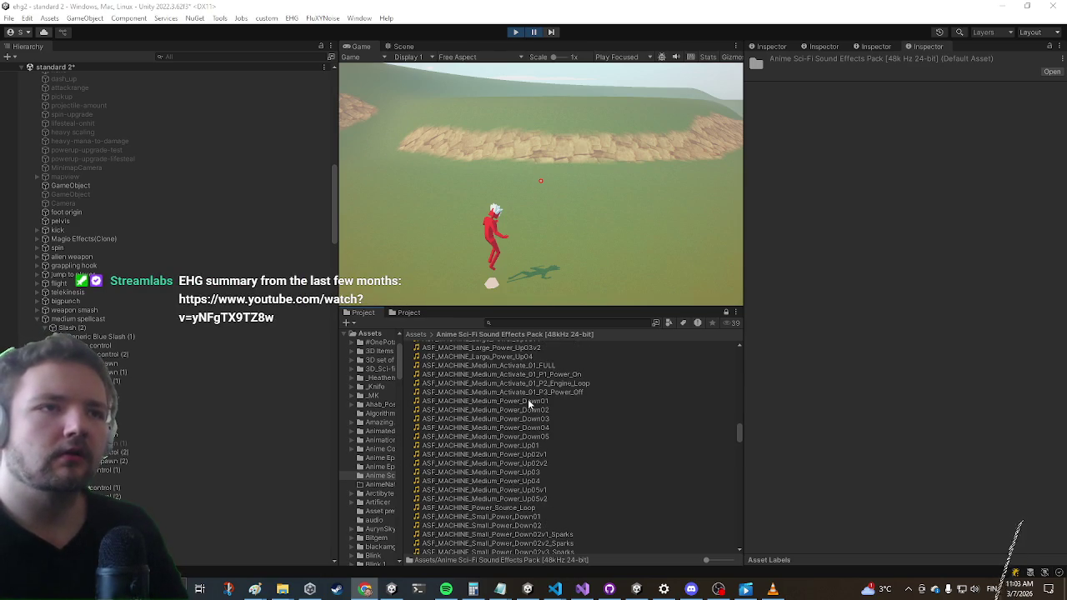
{"action": "left_click", "coordinate": [528, 401]}
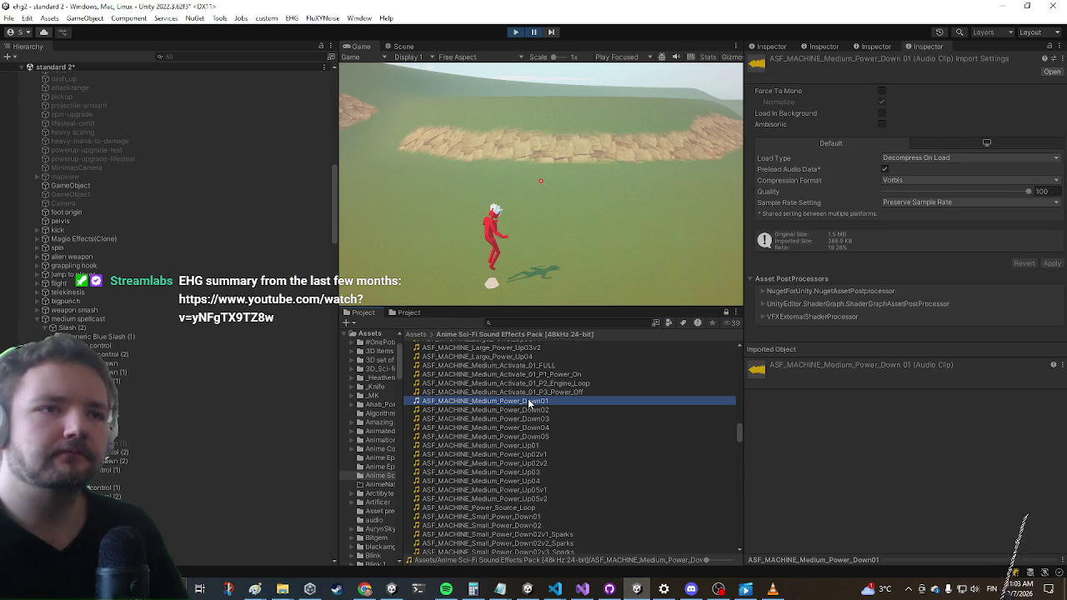
Inspect the ASF_MECHA_Impact01 and ASF_VINTAGE_Aura01 clips in the Inspector
{"action": "scroll", "coordinate": [529, 408], "scroll_direction": "down", "scroll_amount": 3}
{"action": "scroll", "coordinate": [528, 409], "scroll_direction": "down", "scroll_amount": 3}
{"action": "left_click", "coordinate": [482, 492]}
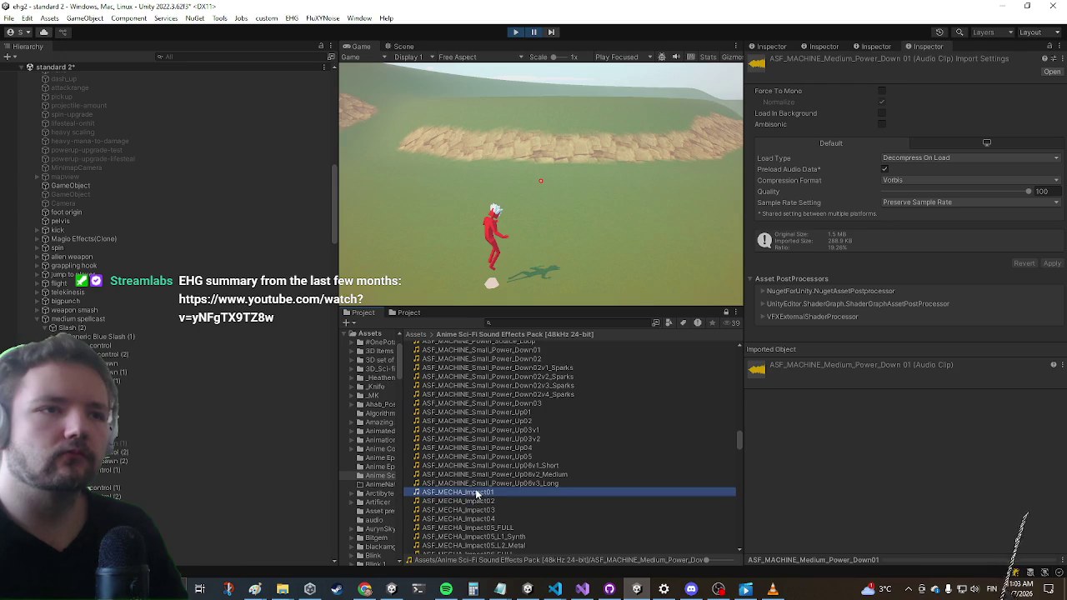
{"action": "scroll", "coordinate": [495, 462], "scroll_direction": "down", "scroll_amount": 10}
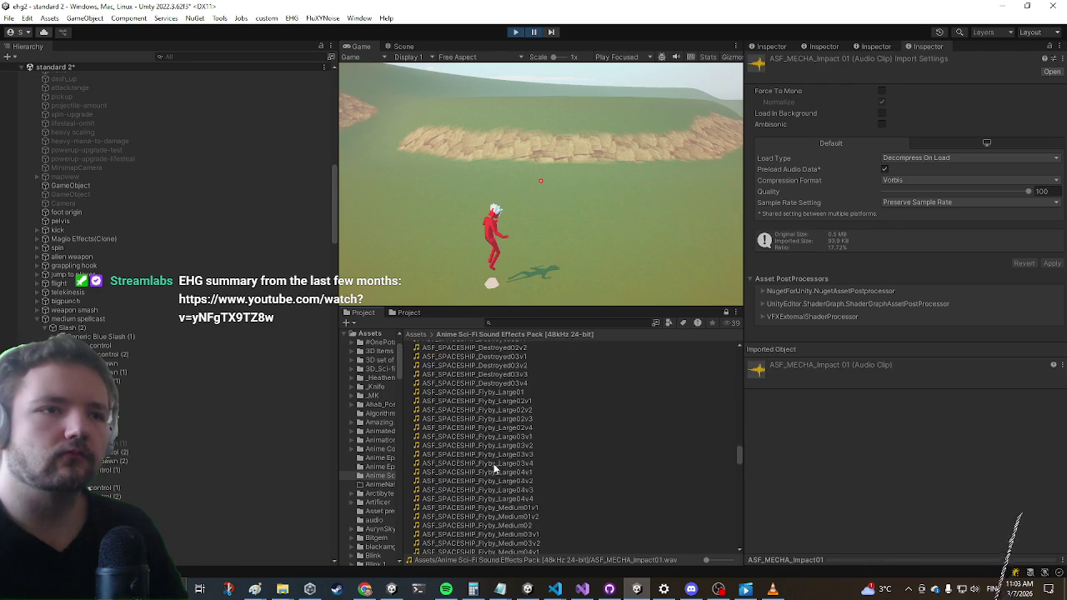
{"action": "scroll", "coordinate": [454, 433], "scroll_direction": "down", "scroll_amount": 10}
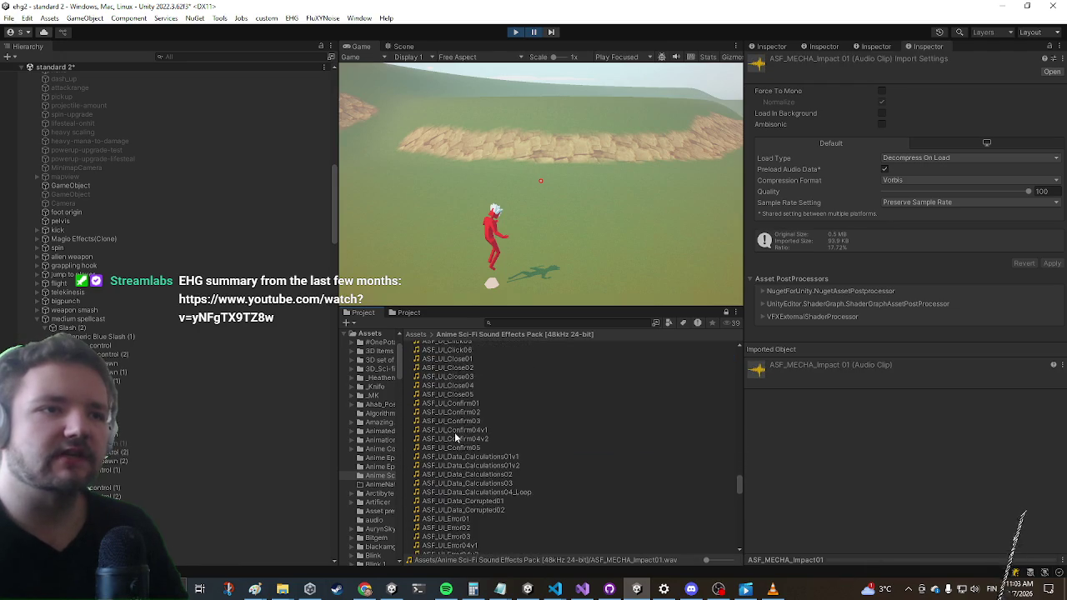
{"action": "scroll", "coordinate": [451, 440], "scroll_direction": "down", "scroll_amount": 2}
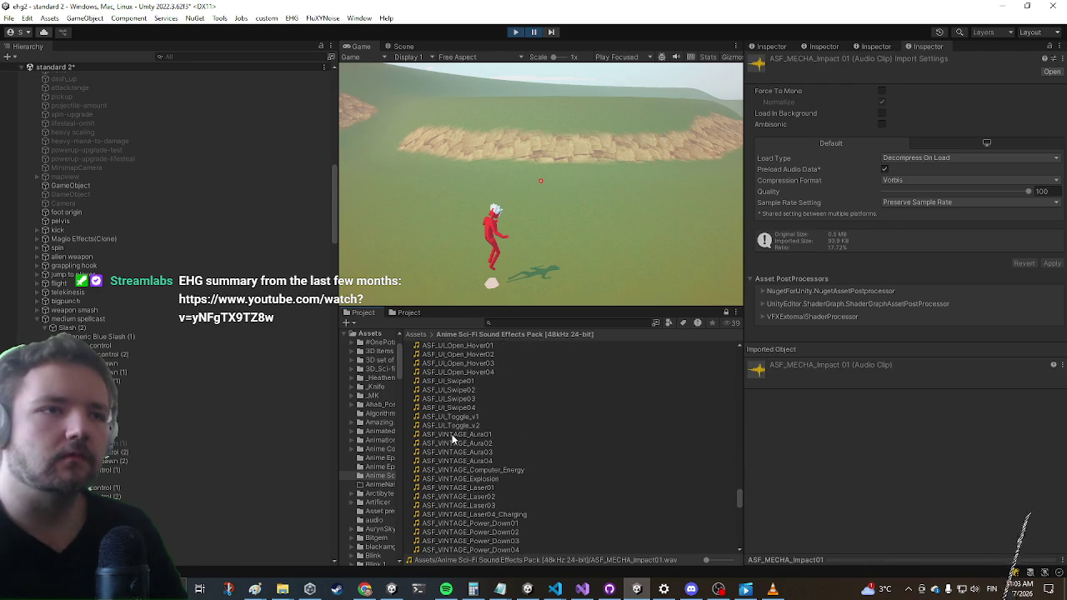
{"action": "left_click", "coordinate": [454, 435]}
{"action": "scroll", "coordinate": [463, 447], "scroll_direction": "down", "scroll_amount": 4}
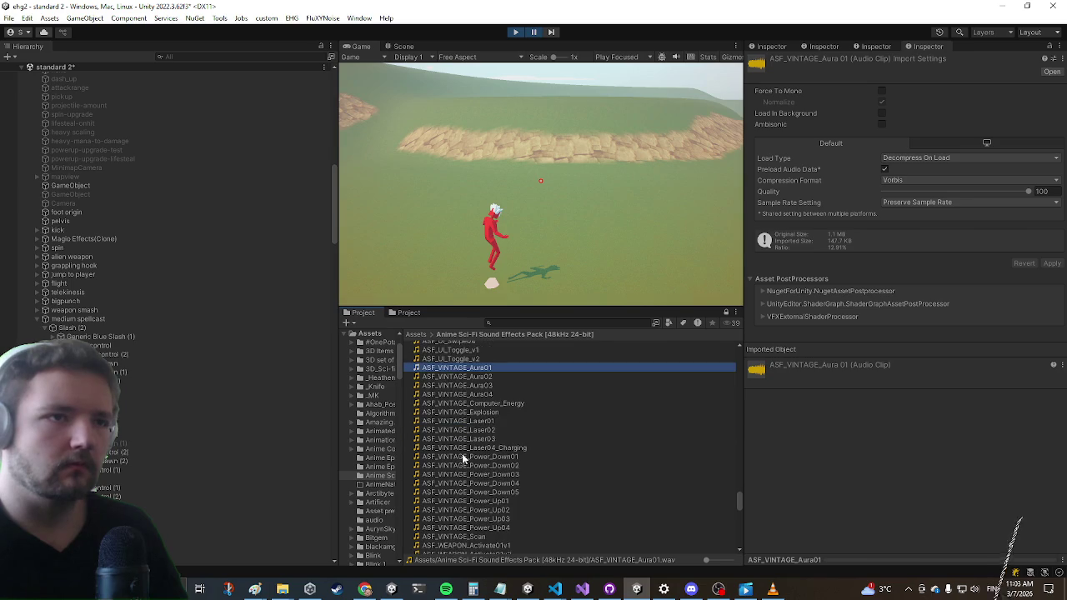
Review ASF_WEAPON_Activate01v1's import settings: Decompress On Load, Vorbis, quality 100
{"action": "left_click", "coordinate": [453, 546]}
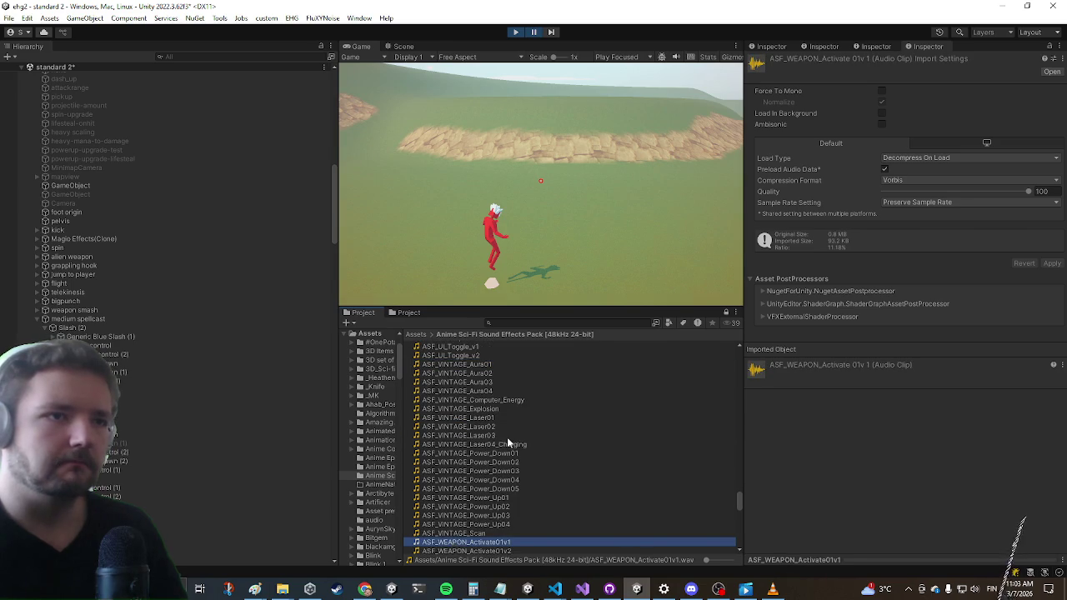
{"action": "scroll", "coordinate": [508, 439], "scroll_direction": "down", "scroll_amount": 8}
{"action": "scroll", "coordinate": [500, 438], "scroll_direction": "down", "scroll_amount": 15}
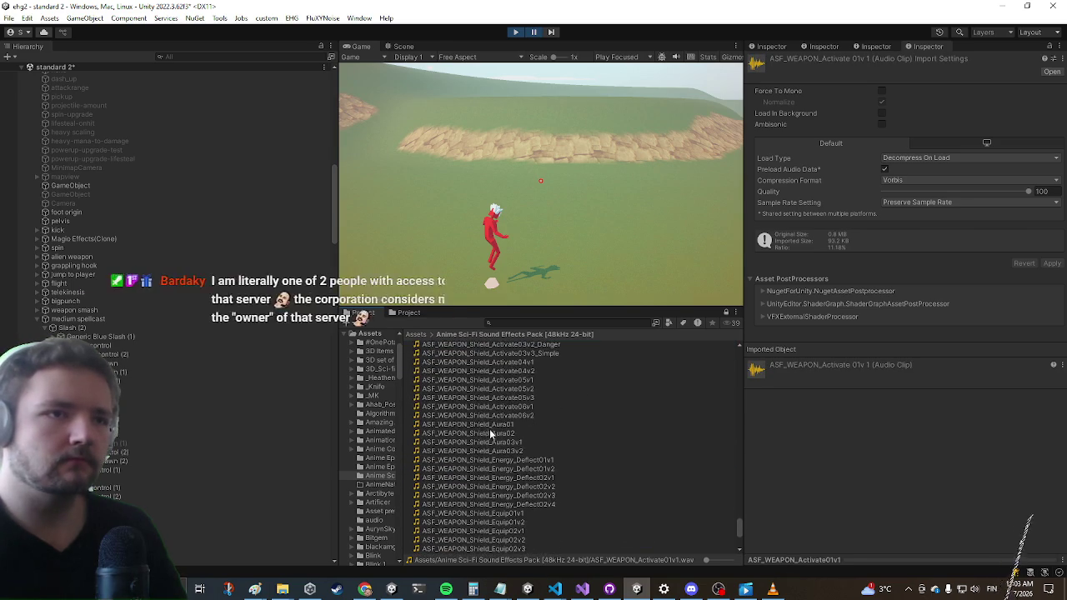
{"action": "scroll", "coordinate": [473, 435], "scroll_direction": "down", "scroll_amount": 6}
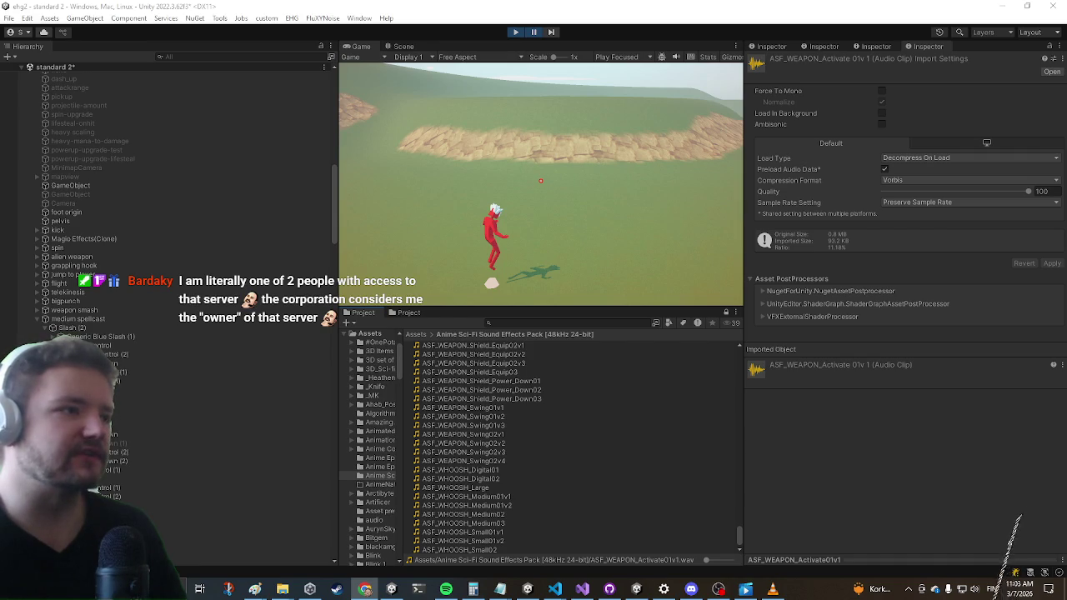
{"action": "scroll", "coordinate": [612, 440], "scroll_direction": "up", "scroll_amount": 20}
{"action": "scroll", "coordinate": [597, 455], "scroll_direction": "up", "scroll_amount": 15}
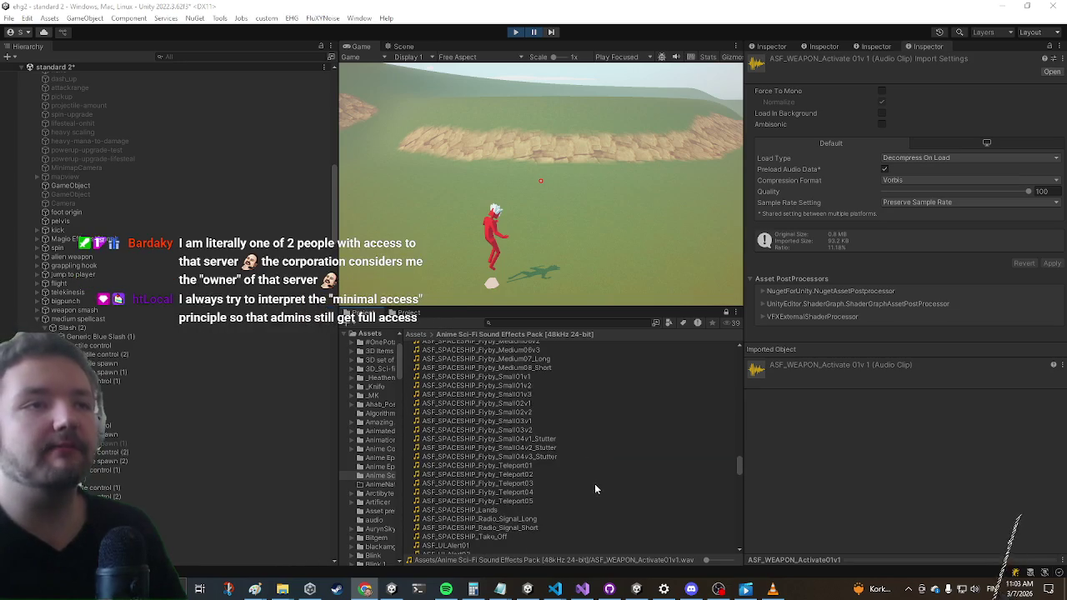
{"action": "scroll", "coordinate": [597, 484], "scroll_direction": "down", "scroll_amount": 5}
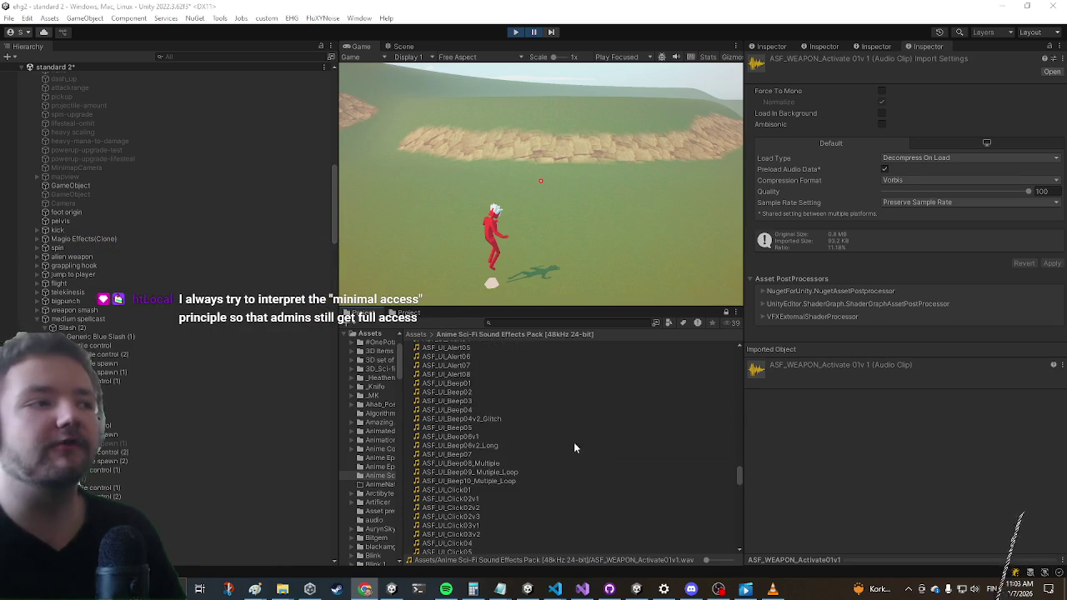
{"action": "scroll", "coordinate": [450, 438], "scroll_direction": "down", "scroll_amount": 2}
{"action": "scroll", "coordinate": [450, 438], "scroll_direction": "down", "scroll_amount": 15}
{"action": "scroll", "coordinate": [480, 443], "scroll_direction": "down", "scroll_amount": 10}
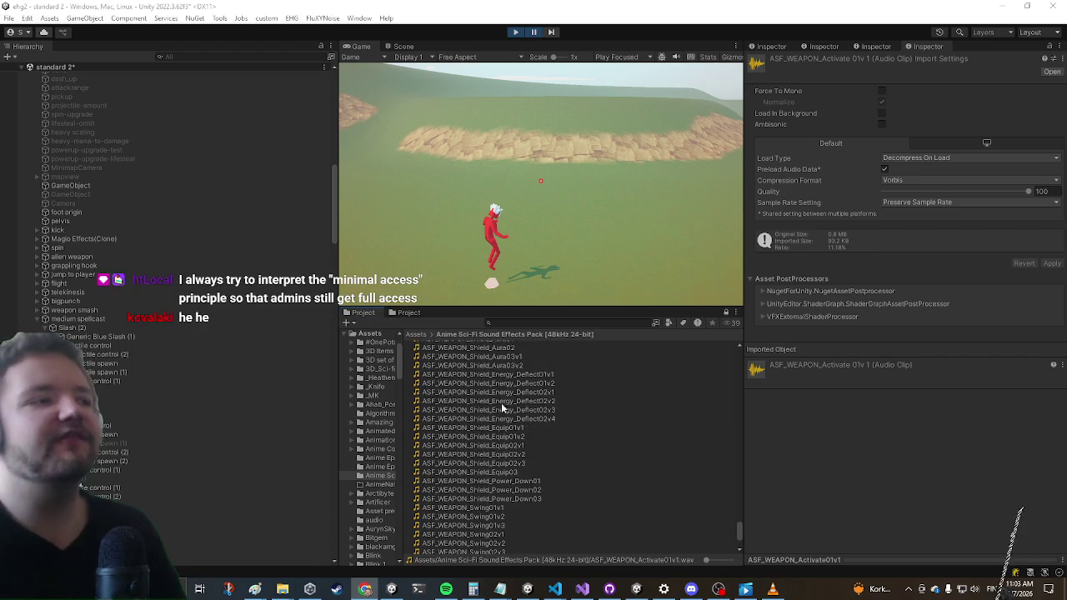
{"action": "scroll", "coordinate": [494, 408], "scroll_direction": "up", "scroll_amount": 5}
{"action": "scroll", "coordinate": [568, 440], "scroll_direction": "up", "scroll_amount": 5}
{"action": "scroll", "coordinate": [542, 456], "scroll_direction": "up", "scroll_amount": 10}
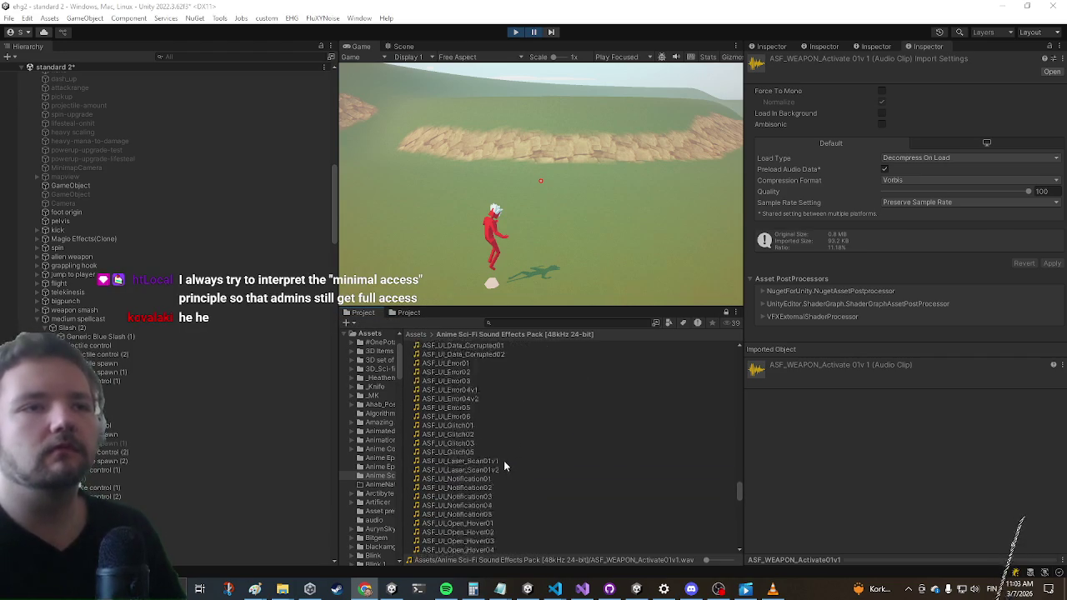
{"action": "scroll", "coordinate": [494, 466], "scroll_direction": "up", "scroll_amount": 5}
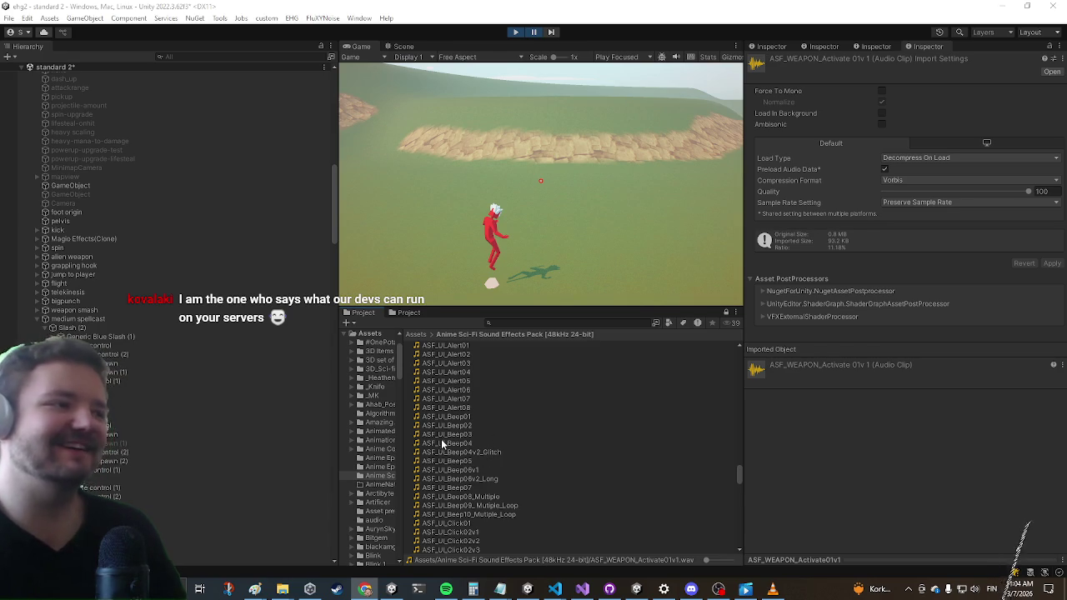
Preview the ASF_UI_Data_Calculations01v1 sound clip
{"action": "scroll", "coordinate": [475, 418], "scroll_direction": "up", "scroll_amount": 10}
{"action": "scroll", "coordinate": [471, 420], "scroll_direction": "up", "scroll_amount": 15}
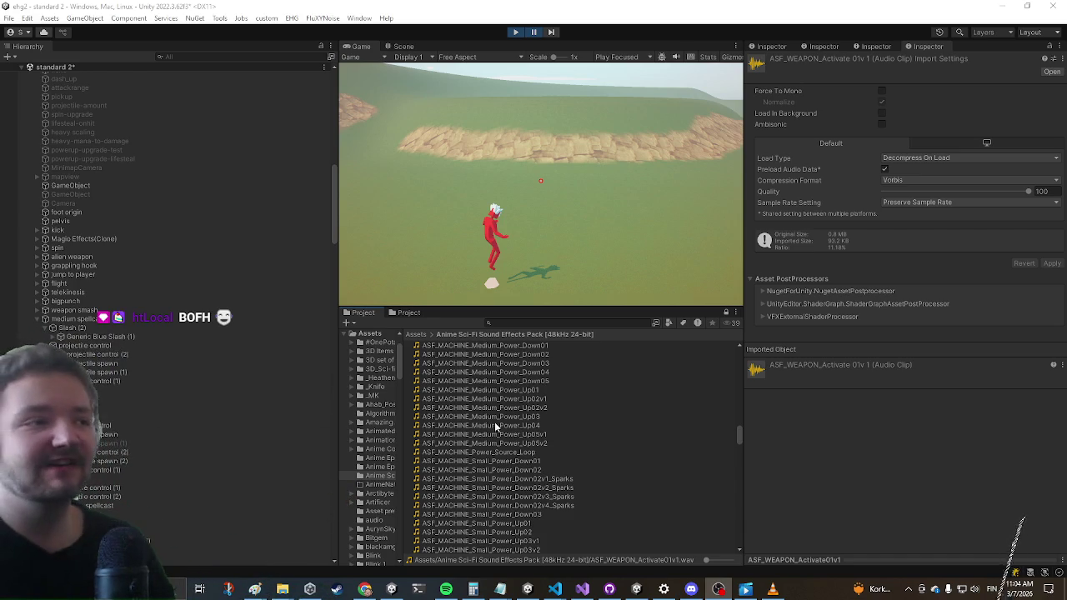
{"action": "scroll", "coordinate": [483, 450], "scroll_direction": "down", "scroll_amount": 3}
{"action": "scroll", "coordinate": [371, 422], "scroll_direction": "down", "scroll_amount": 2}
{"action": "scroll", "coordinate": [479, 379], "scroll_direction": "down", "scroll_amount": 3}
{"action": "scroll", "coordinate": [478, 379], "scroll_direction": "down", "scroll_amount": 10}
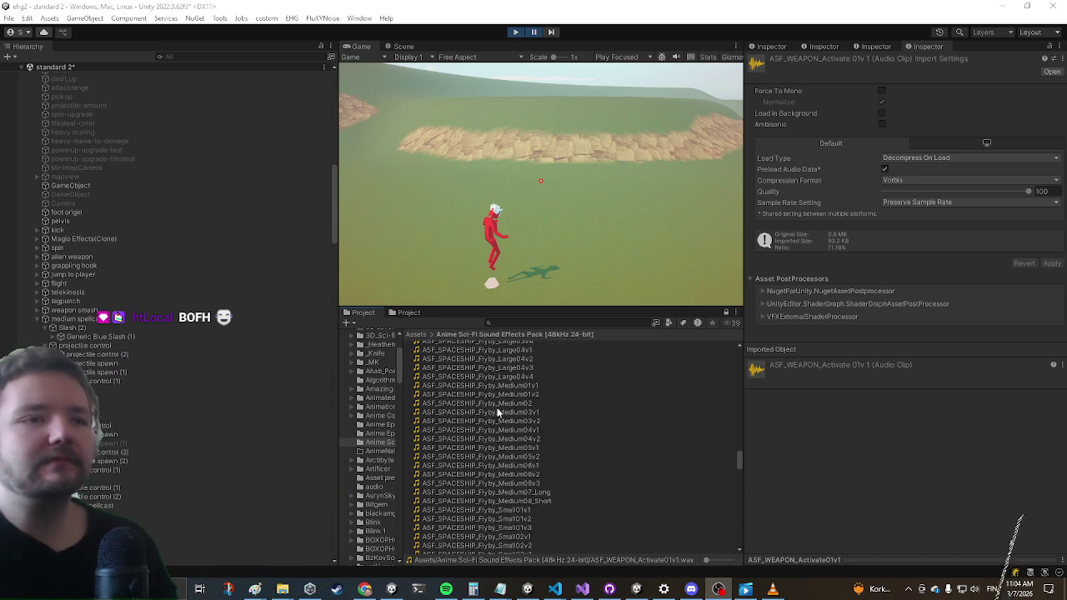
Preview ASF_WEAPON_Lightbeam_Impact01, Lightbeam_Impact04 and Lightsaber_Activate01v2 clips
{"action": "scroll", "coordinate": [473, 400], "scroll_direction": "down", "scroll_amount": 5}
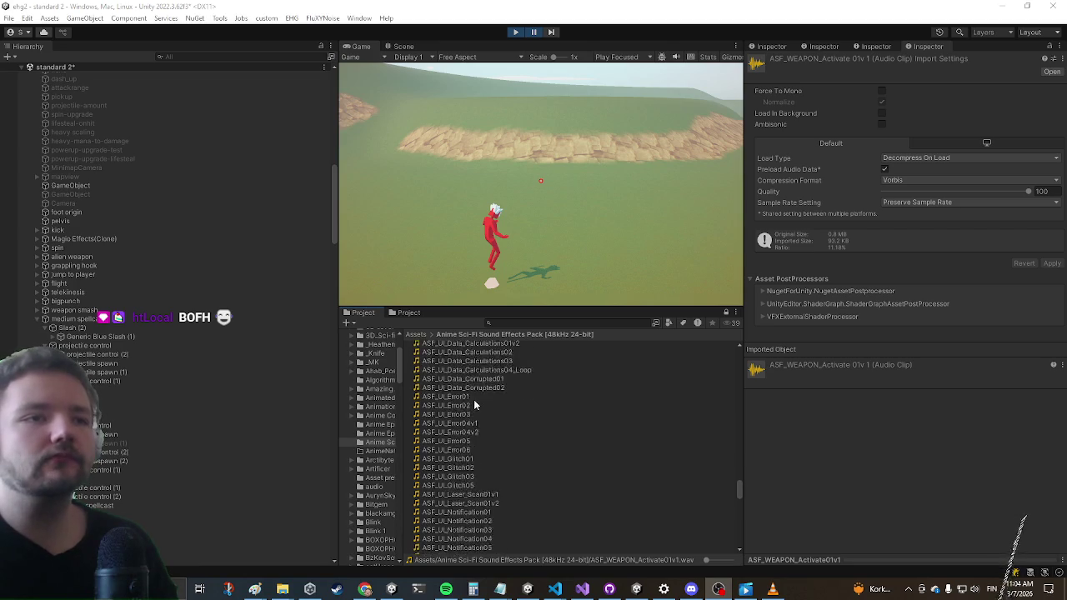
{"action": "left_click", "coordinate": [465, 466]}
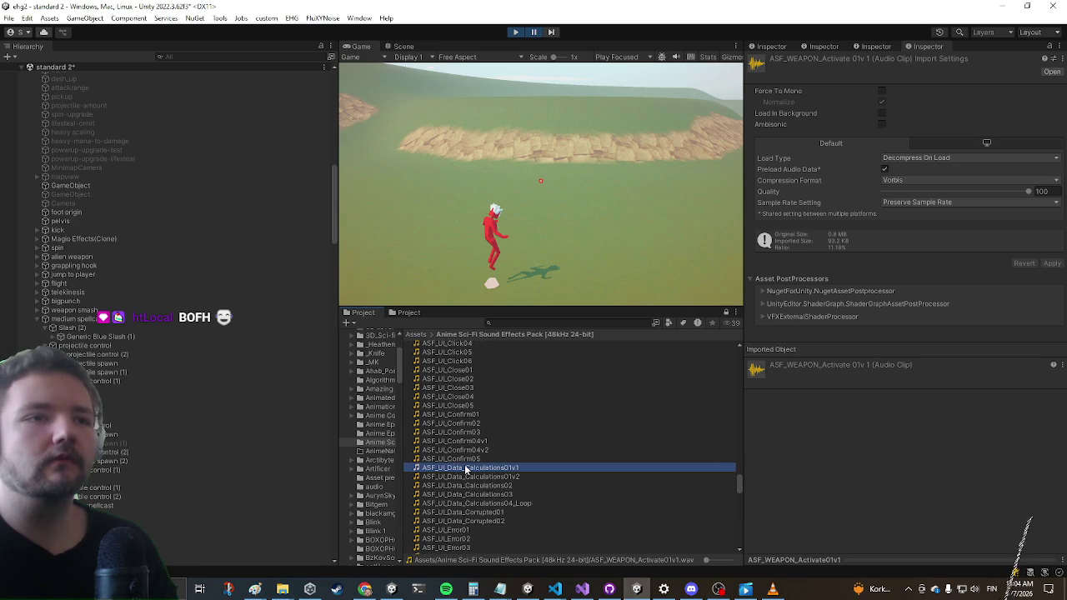
{"action": "scroll", "coordinate": [463, 479], "scroll_direction": "down", "scroll_amount": 15}
{"action": "scroll", "coordinate": [449, 454], "scroll_direction": "down", "scroll_amount": 5}
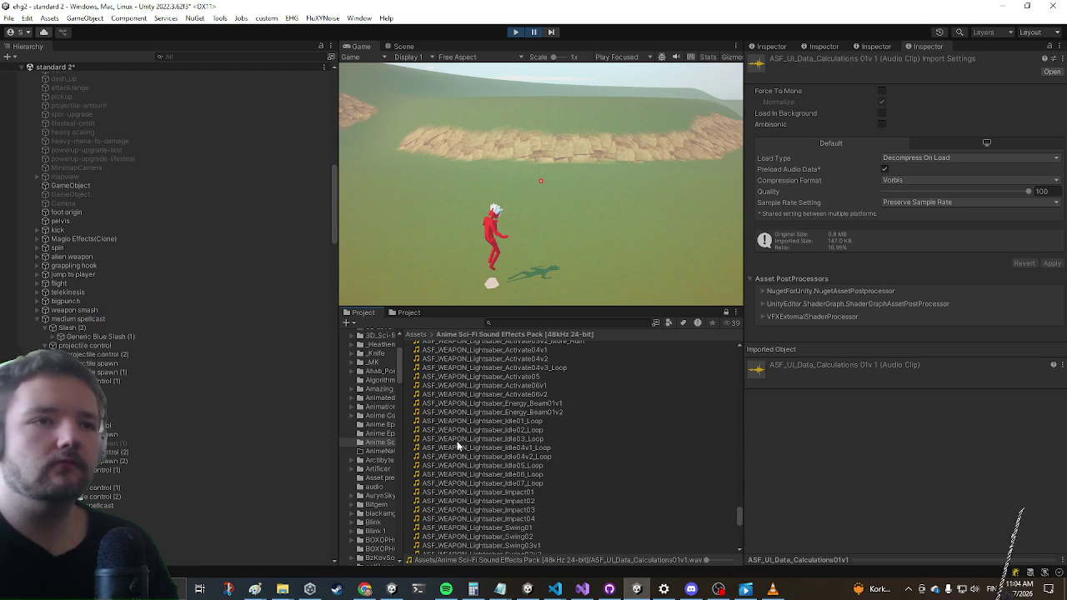
{"action": "scroll", "coordinate": [456, 445], "scroll_direction": "up", "scroll_amount": 7}
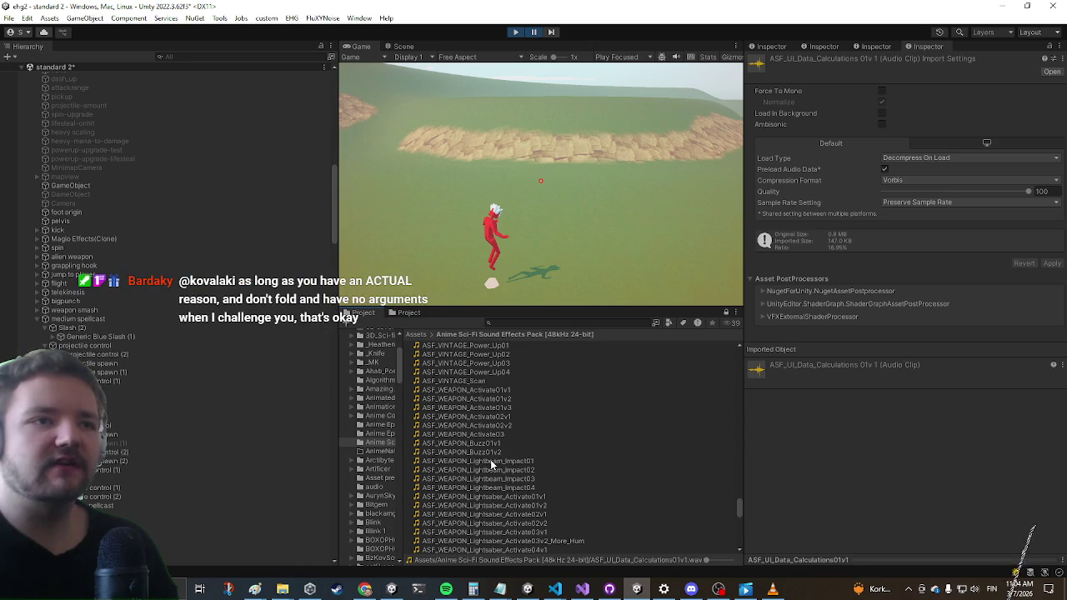
{"action": "left_click", "coordinate": [491, 459]}
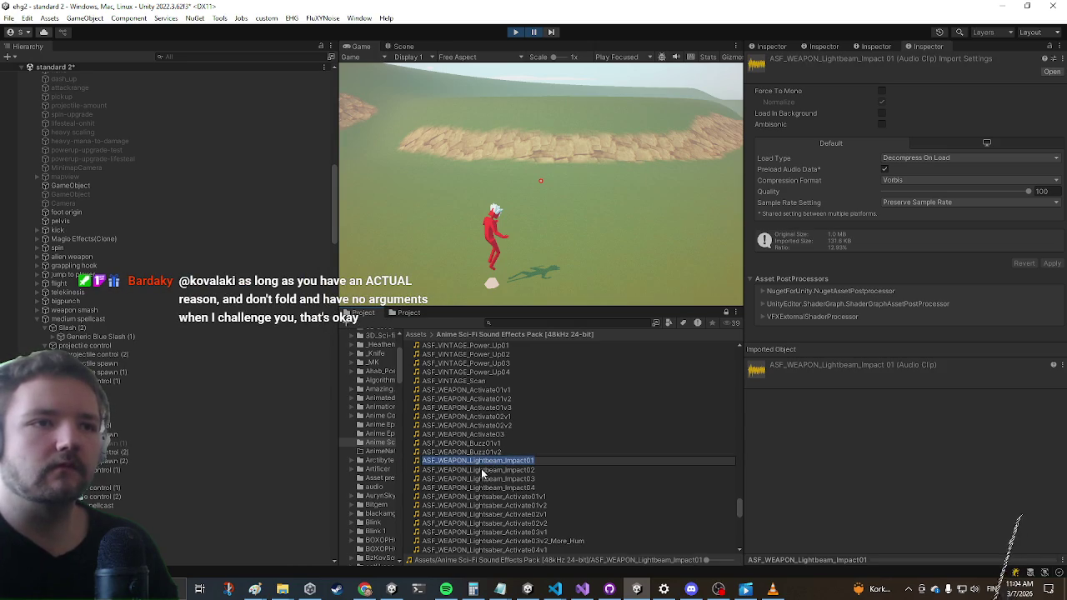
{"action": "scroll", "coordinate": [487, 494], "scroll_direction": "down", "scroll_amount": 1}
{"action": "left_click", "coordinate": [489, 484]}
{"action": "left_click", "coordinate": [491, 475]}
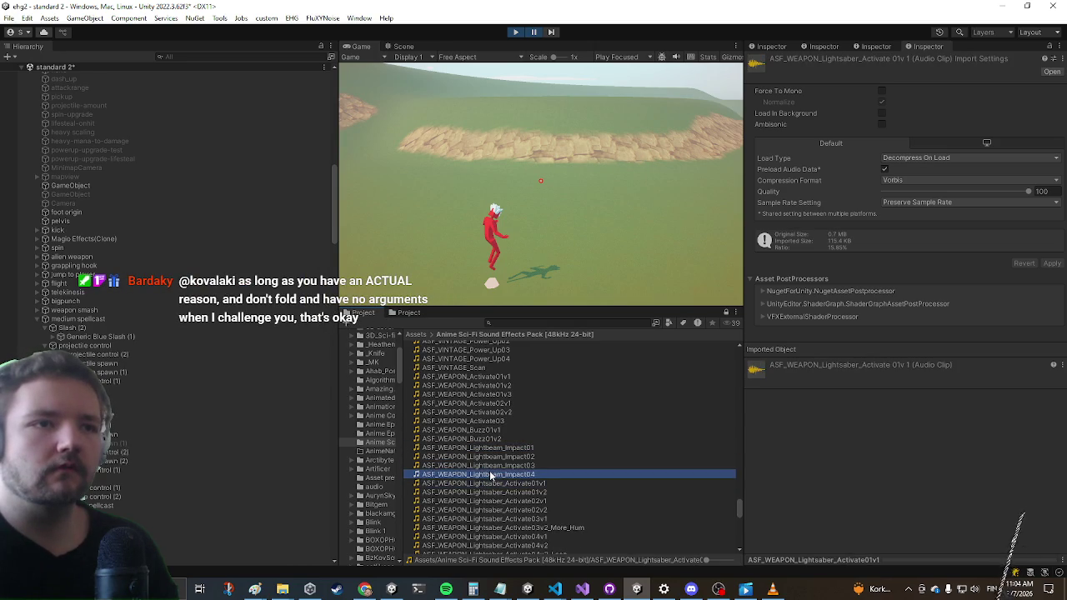
{"action": "left_click", "coordinate": [479, 491]}
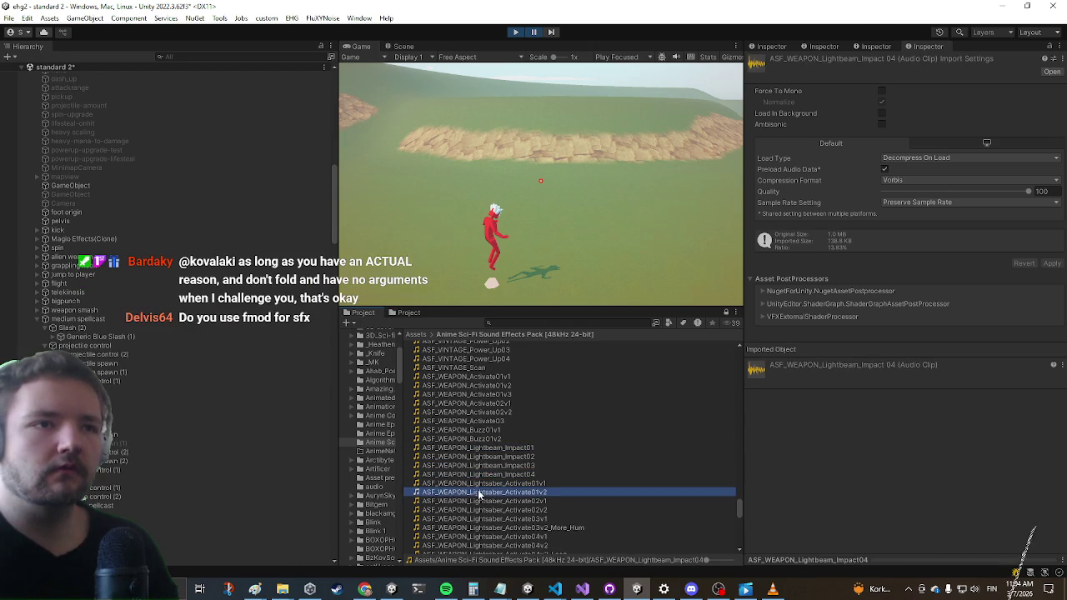
Preview Lightsaber_Activate06v1, then settle on ASF_WEAPON_Lightsaber_Activate05
{"action": "scroll", "coordinate": [492, 479], "scroll_direction": "down", "scroll_amount": 3}
{"action": "left_click", "coordinate": [492, 472]}
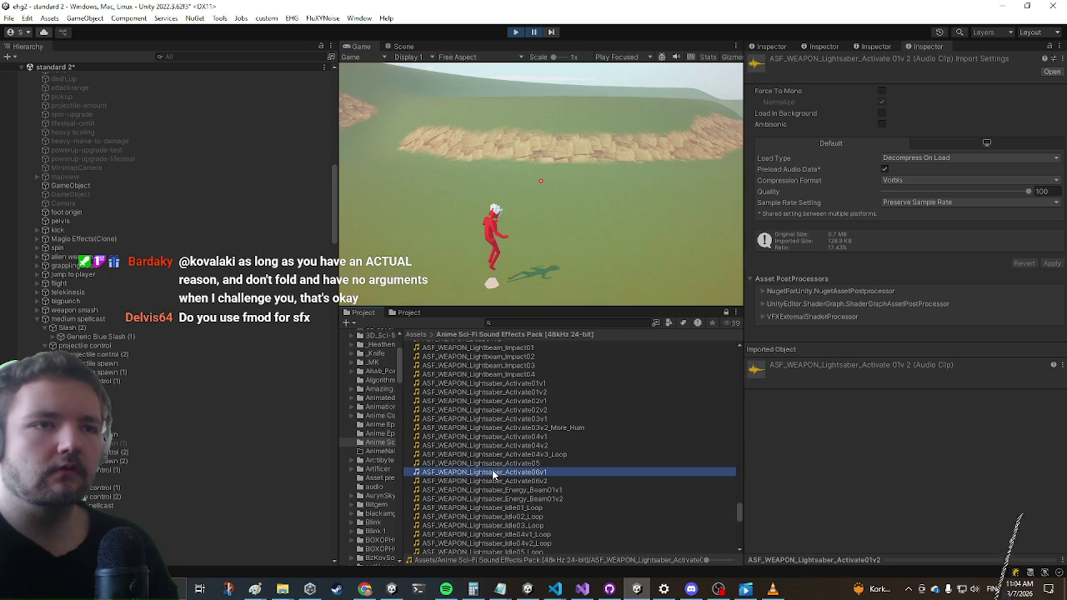
{"action": "left_click", "coordinate": [496, 464]}
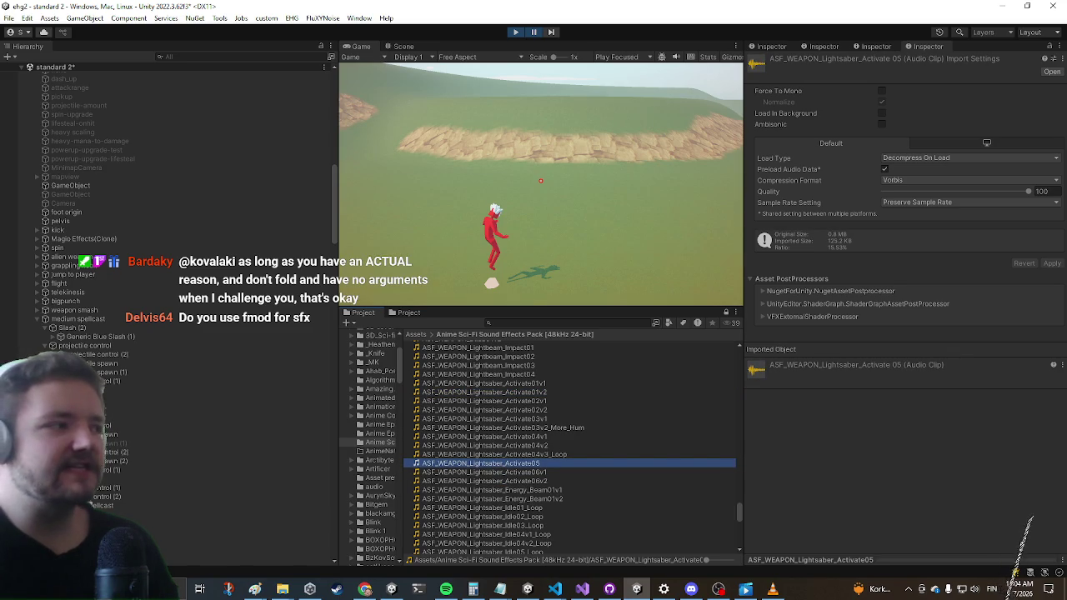
Switch between open applications, ending with the Chrome browser in front
{"action": "key", "text": "alt+Tab"}
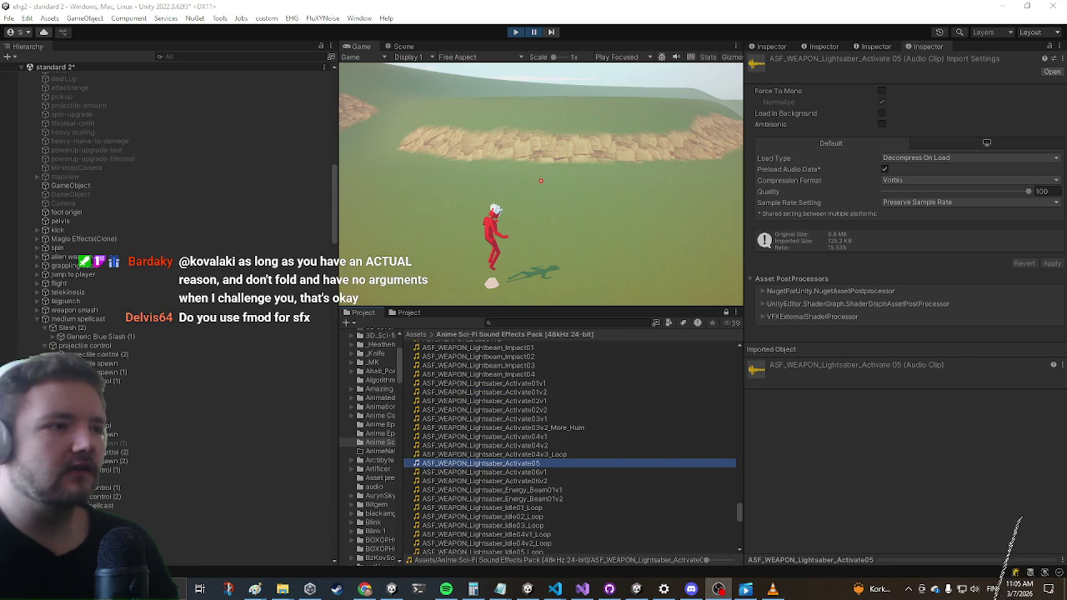
{"action": "key", "text": "alt+Tab"}
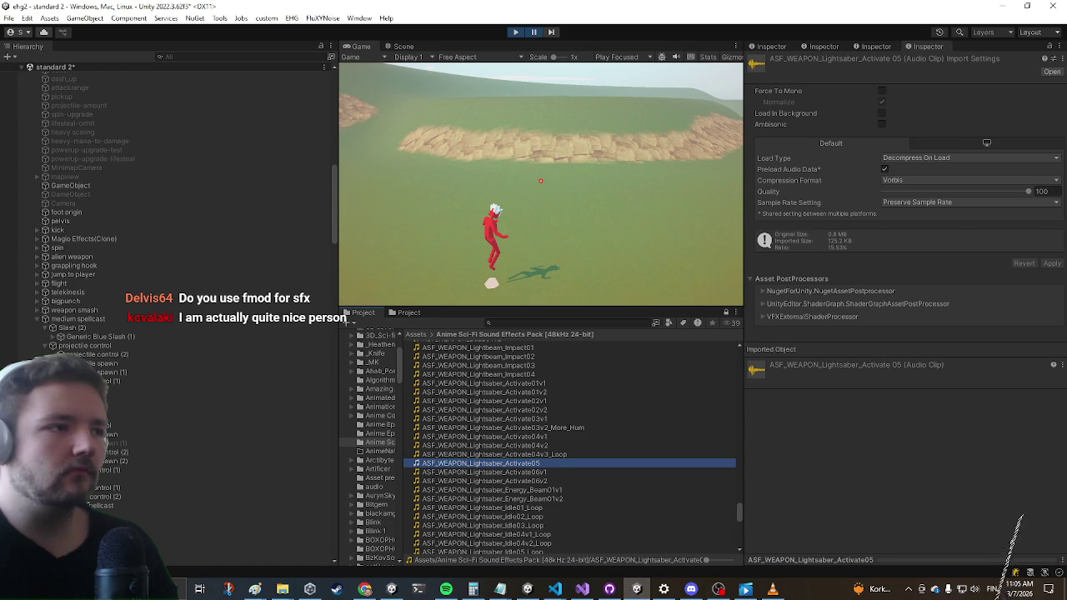
{"action": "key", "text": "alt+Tab"}
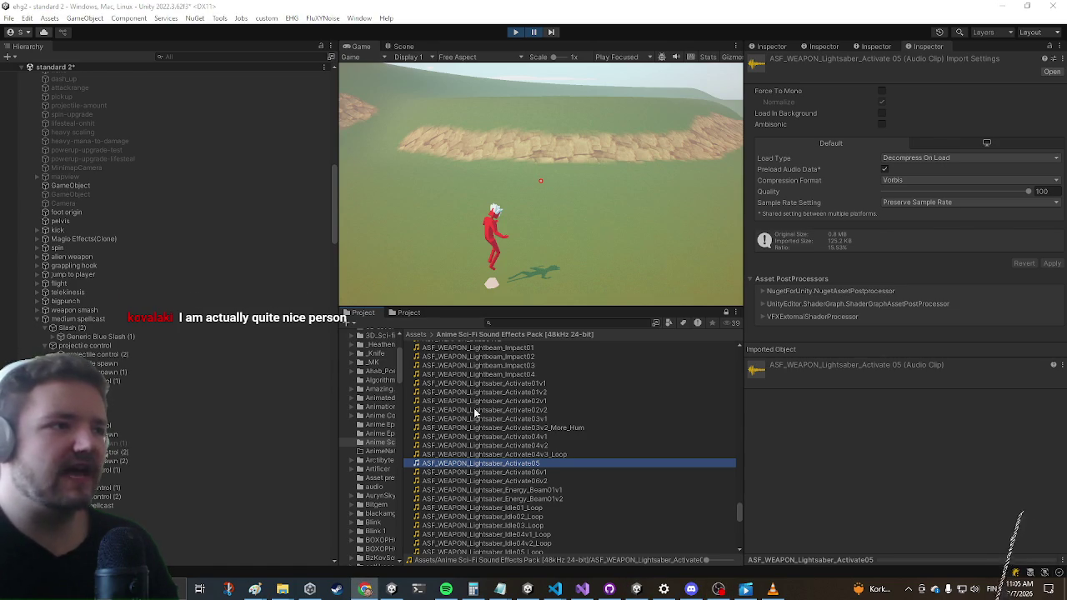
{"action": "scroll", "coordinate": [547, 428], "scroll_direction": "down", "scroll_amount": 5}
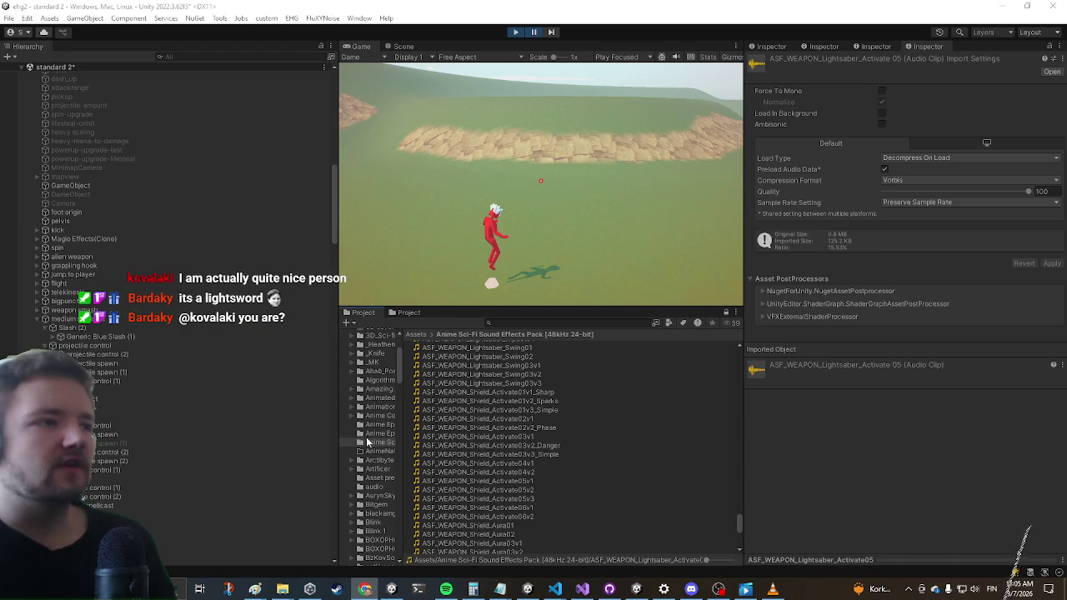
Preview the ASF_WEAPON_Shield_Energy_Deflect01v1 and ASF_WHOOSH_Large clips
{"action": "scroll", "coordinate": [512, 450], "scroll_direction": "down", "scroll_amount": 3}
{"action": "scroll", "coordinate": [443, 415], "scroll_direction": "down", "scroll_amount": 2}
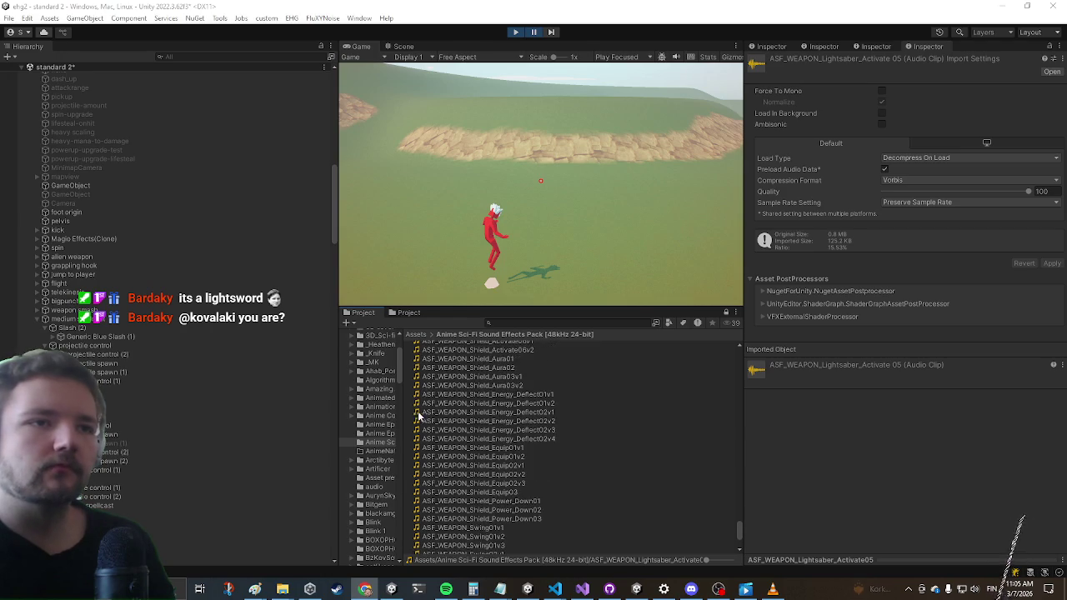
{"action": "left_click", "coordinate": [472, 394]}
{"action": "scroll", "coordinate": [481, 414], "scroll_direction": "down", "scroll_amount": 3}
{"action": "left_click", "coordinate": [460, 505]}
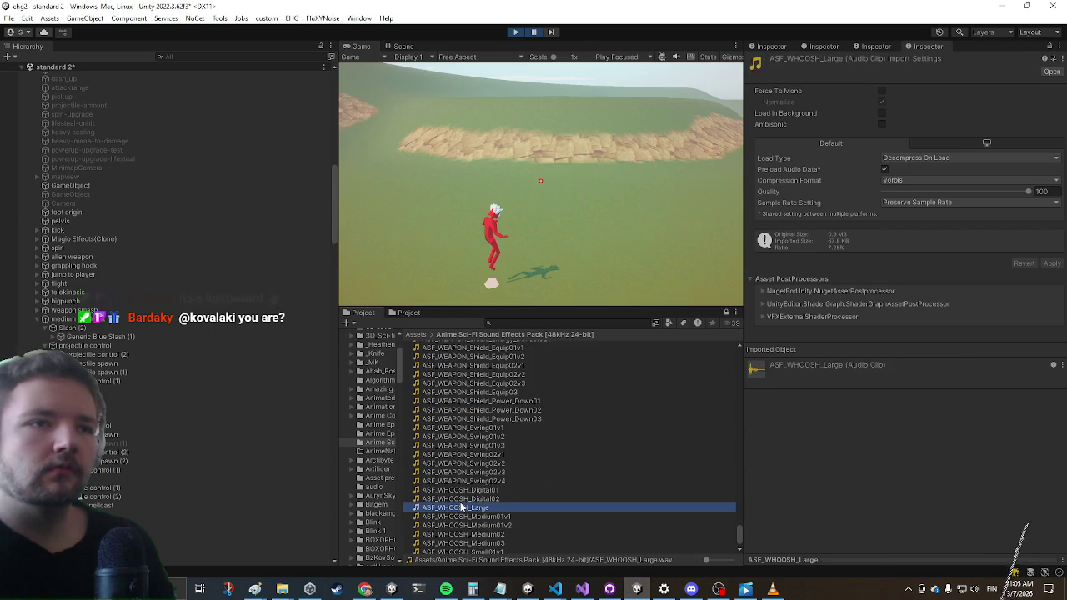
Preview ASF_VINTAGE_Laser01, then ASF_MACHINE_Large_Power_Up02
{"action": "scroll", "coordinate": [466, 456], "scroll_direction": "down", "scroll_amount": 1}
{"action": "scroll", "coordinate": [475, 463], "scroll_direction": "up", "scroll_amount": 10}
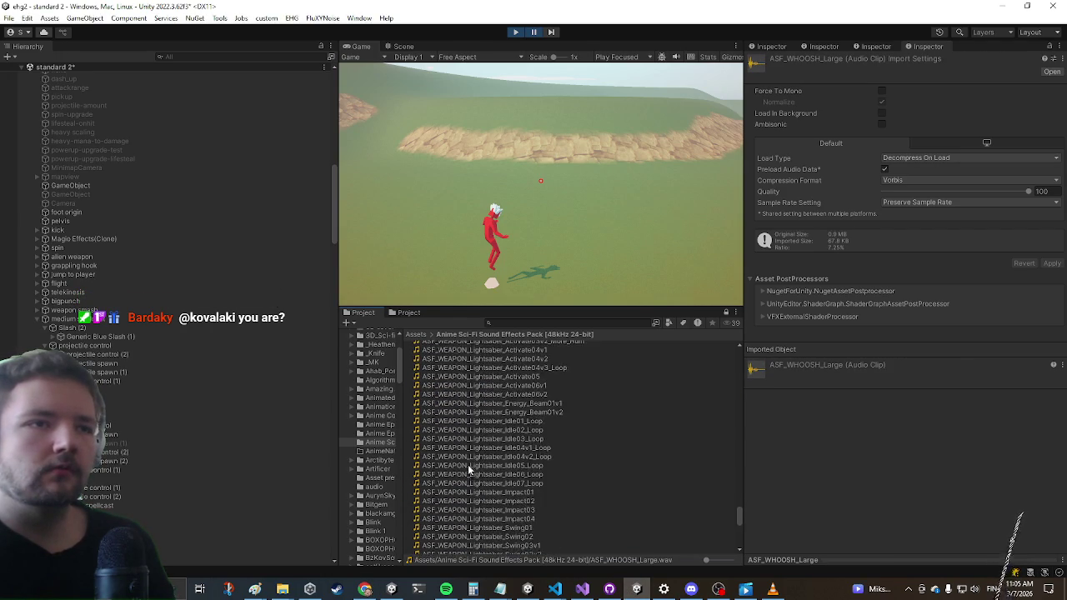
{"action": "scroll", "coordinate": [483, 472], "scroll_direction": "up", "scroll_amount": 6}
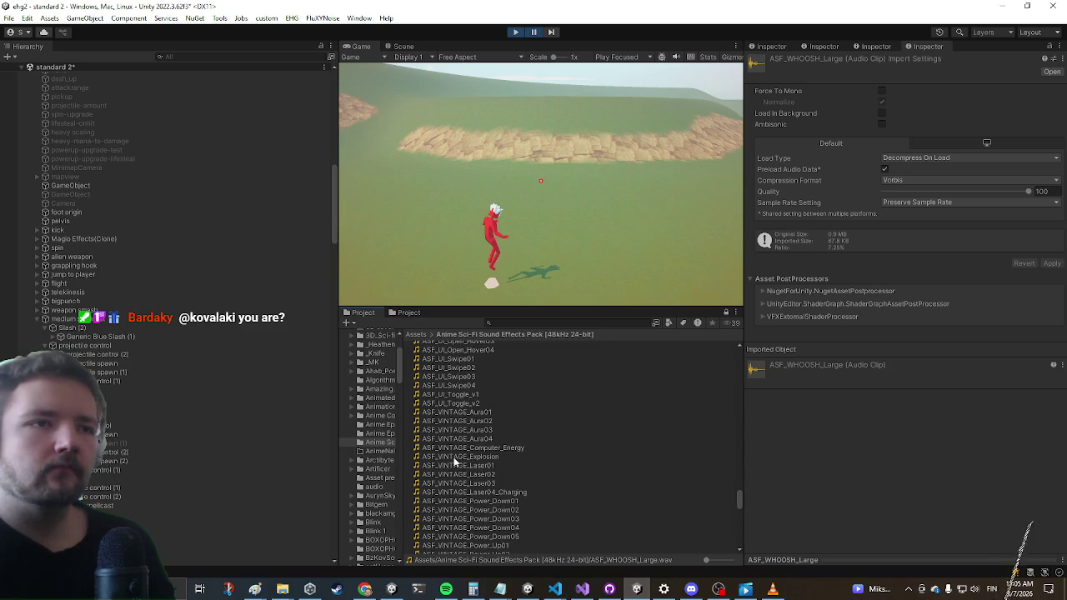
{"action": "left_click", "coordinate": [450, 465]}
{"action": "scroll", "coordinate": [459, 442], "scroll_direction": "up", "scroll_amount": 10}
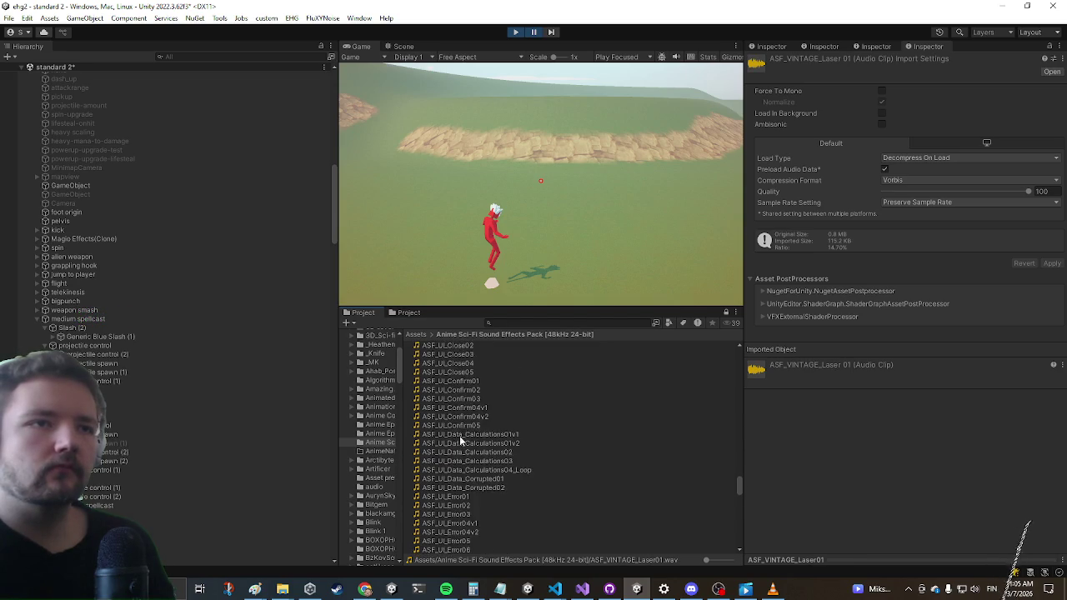
{"action": "scroll", "coordinate": [456, 439], "scroll_direction": "up", "scroll_amount": 15}
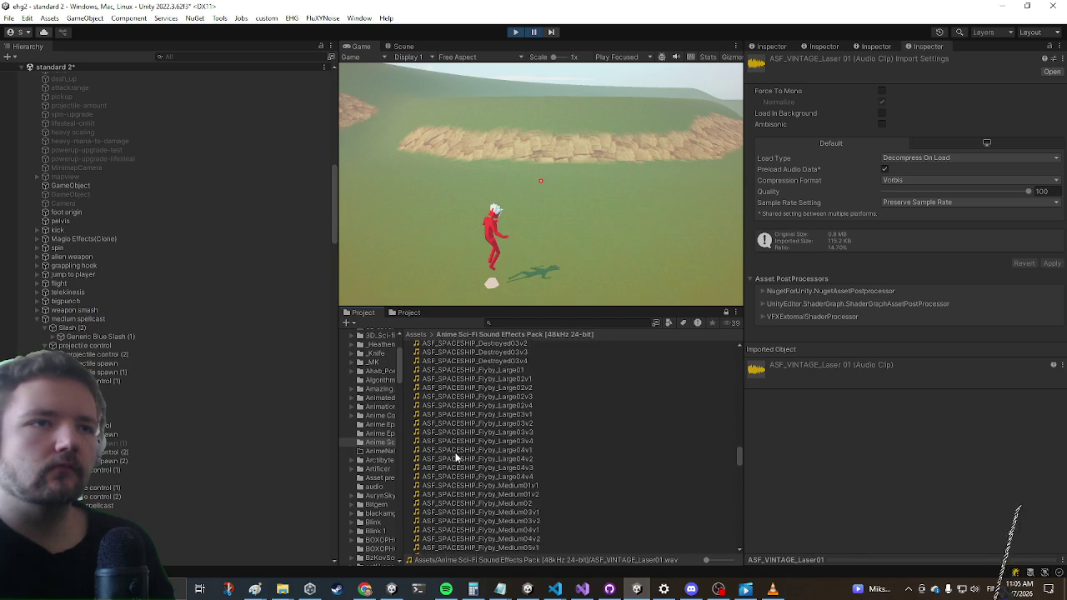
{"action": "scroll", "coordinate": [455, 474], "scroll_direction": "up", "scroll_amount": 10}
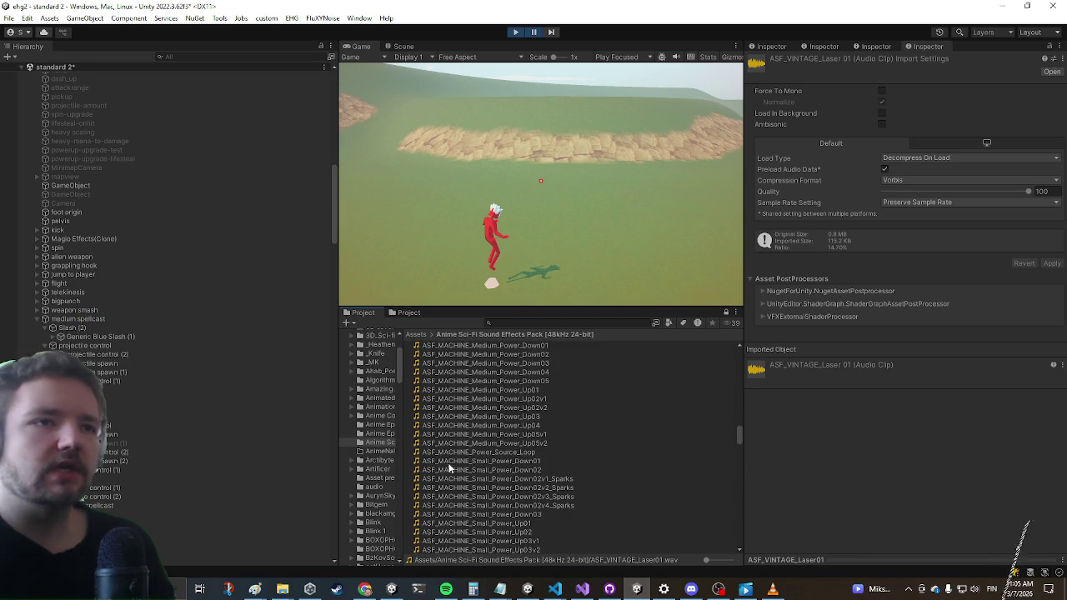
{"action": "scroll", "coordinate": [483, 469], "scroll_direction": "up", "scroll_amount": 8}
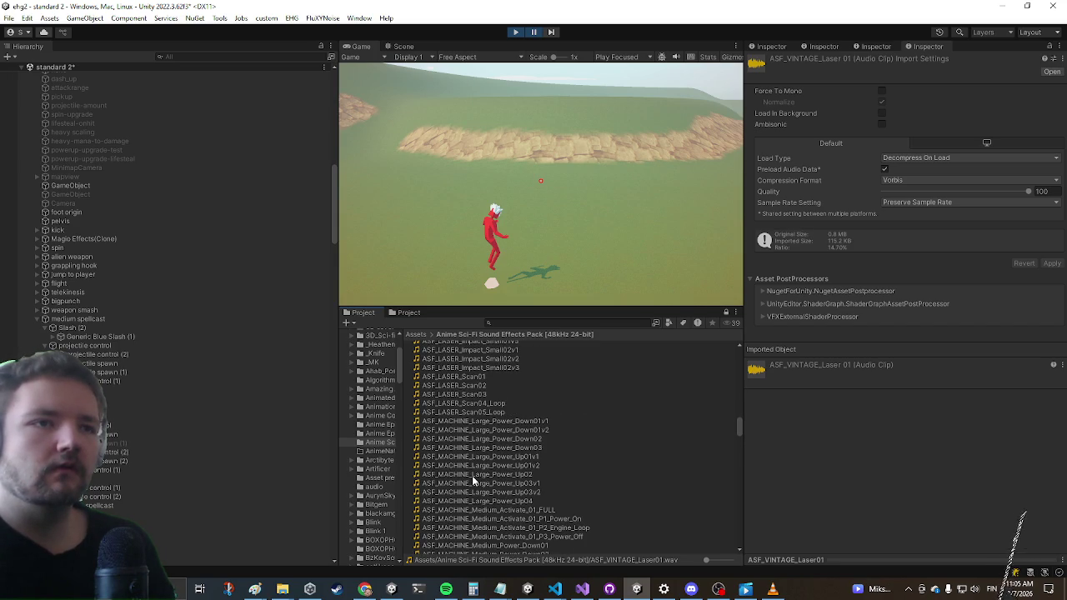
{"action": "left_click", "coordinate": [472, 477]}
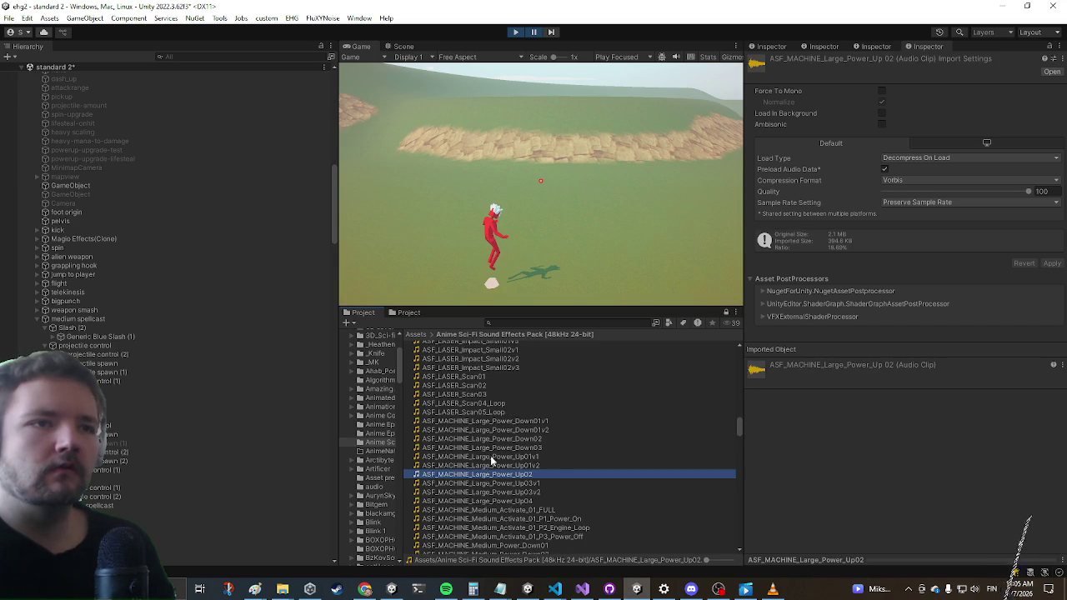
Preview the laser impact clips: Medium02v2, Low_Rumble03v2, Medium01v1, Small01v4, Small01v3, Medium03v1/v2_Tonal
{"action": "scroll", "coordinate": [490, 415], "scroll_direction": "down", "scroll_amount": 3}
{"action": "scroll", "coordinate": [481, 500], "scroll_direction": "up", "scroll_amount": 10}
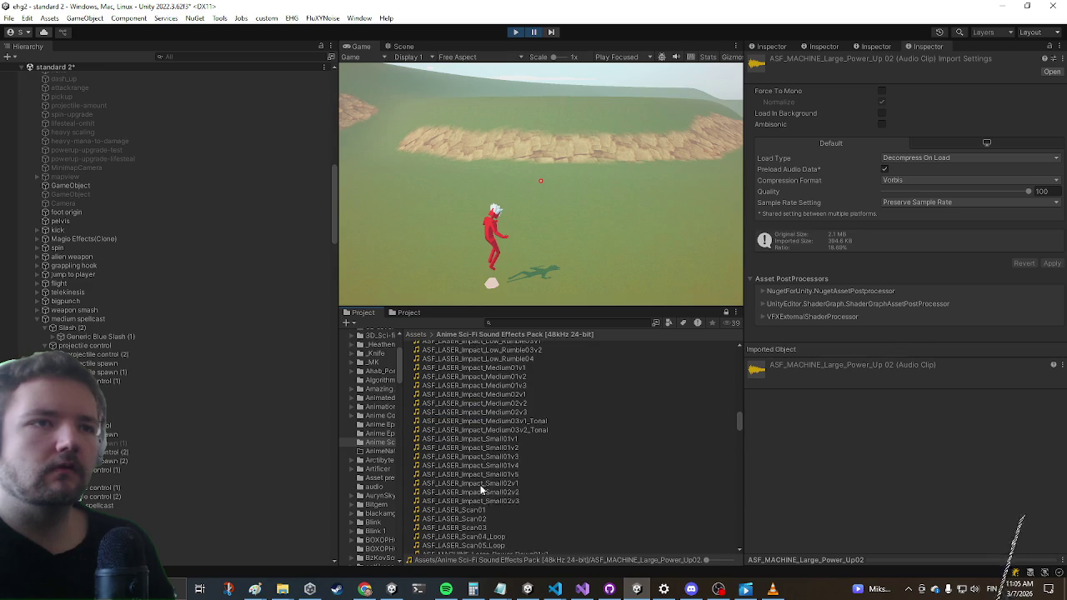
{"action": "left_click", "coordinate": [485, 403]}
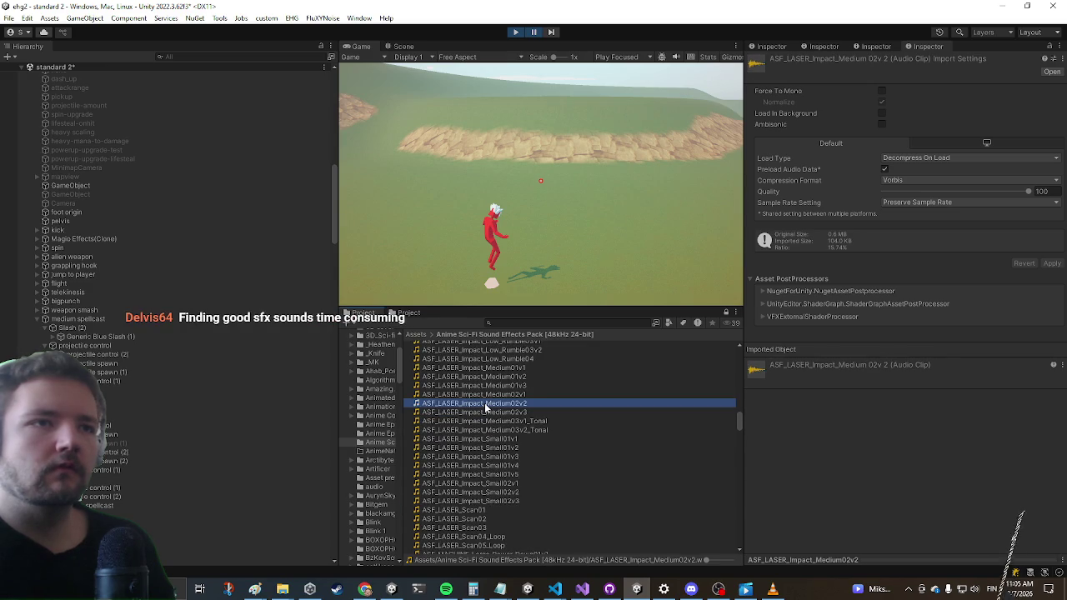
{"action": "scroll", "coordinate": [491, 396], "scroll_direction": "up", "scroll_amount": 2}
{"action": "left_click", "coordinate": [491, 396]}
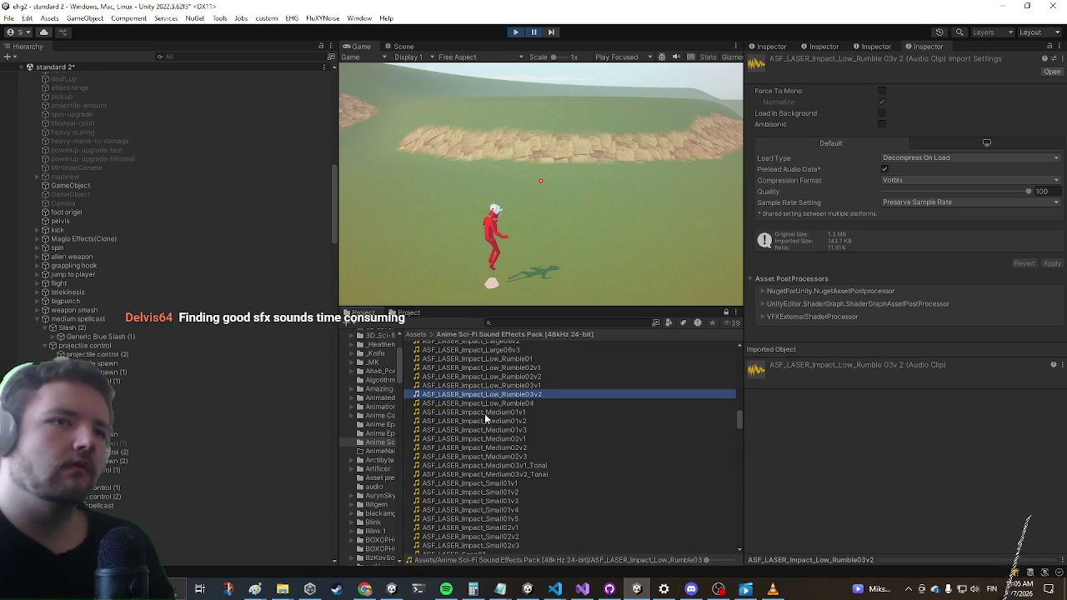
{"action": "left_click", "coordinate": [485, 413]}
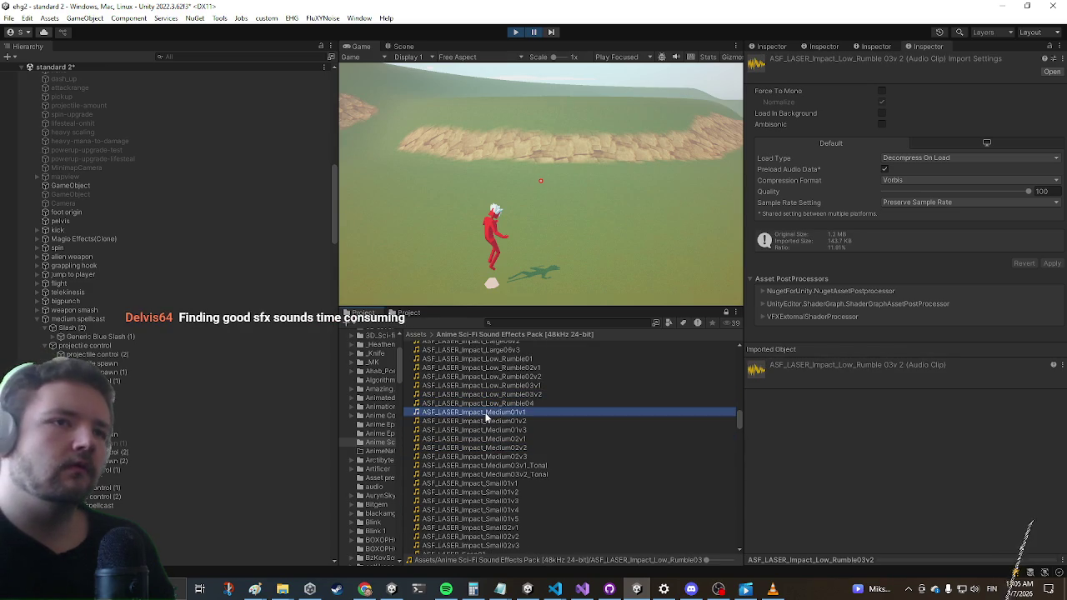
{"action": "left_click", "coordinate": [467, 510]}
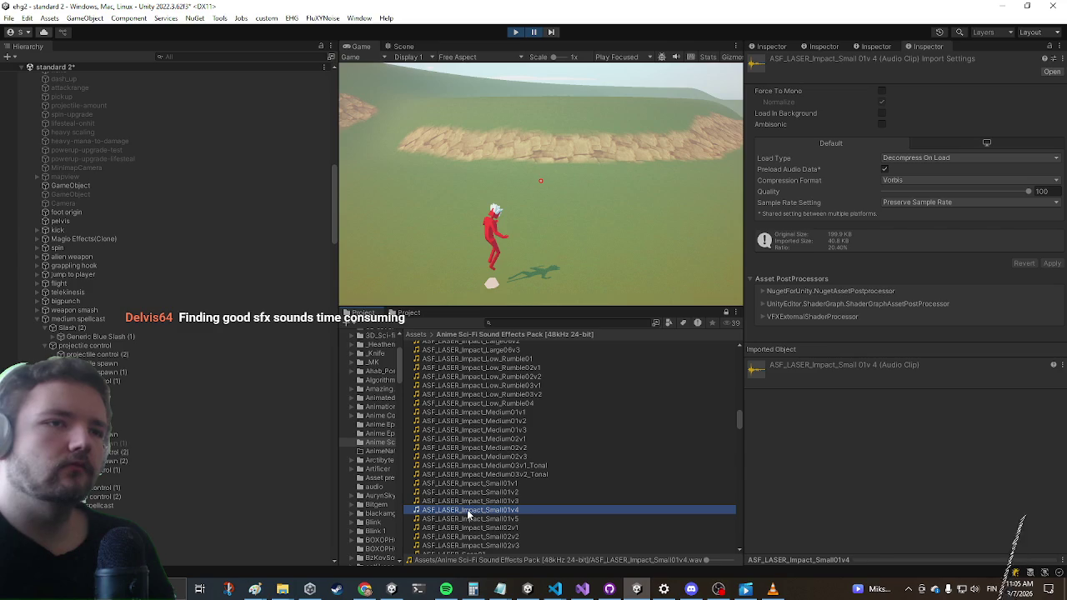
{"action": "left_click", "coordinate": [481, 501]}
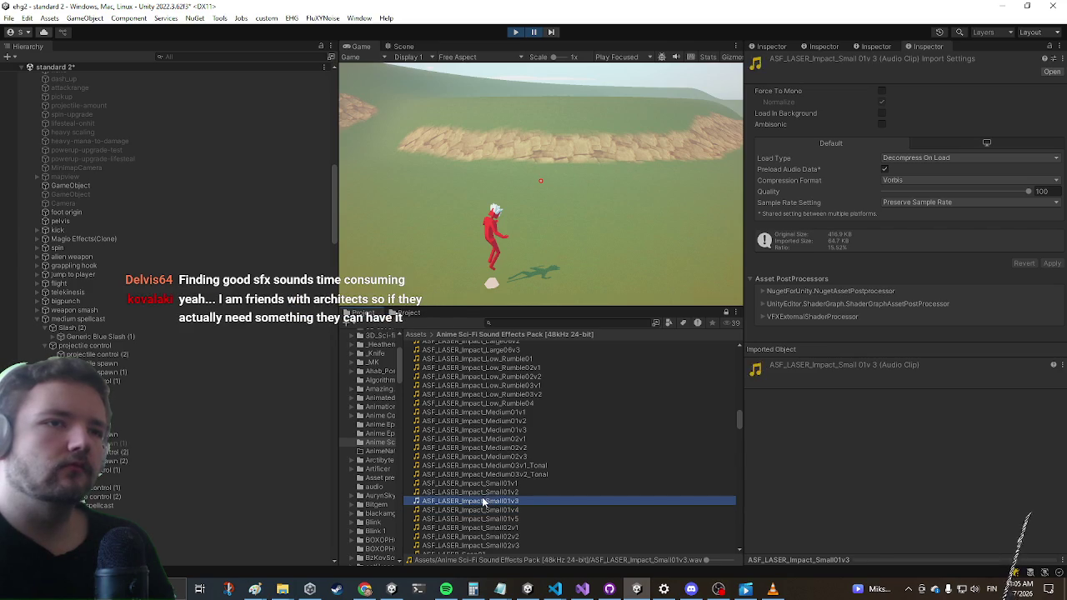
{"action": "left_click", "coordinate": [511, 466]}
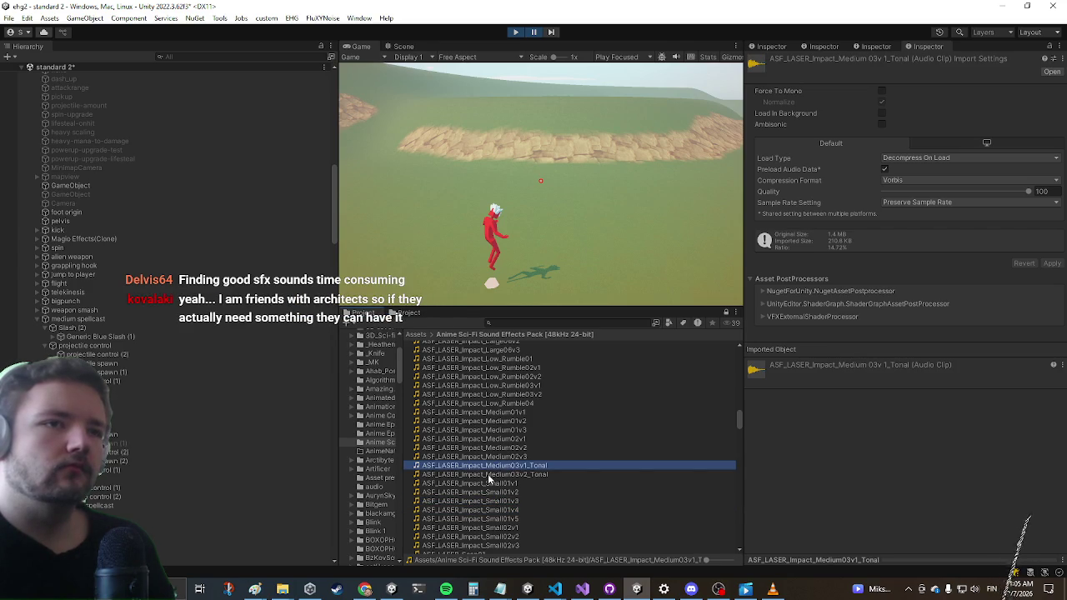
{"action": "left_click", "coordinate": [489, 475]}
Preview ASF_MACHINE_Medium_Power_Up04, ASF_MECHA_Impact04 and ASF_MECHA_Impact03
{"action": "scroll", "coordinate": [488, 476], "scroll_direction": "down", "scroll_amount": 5}
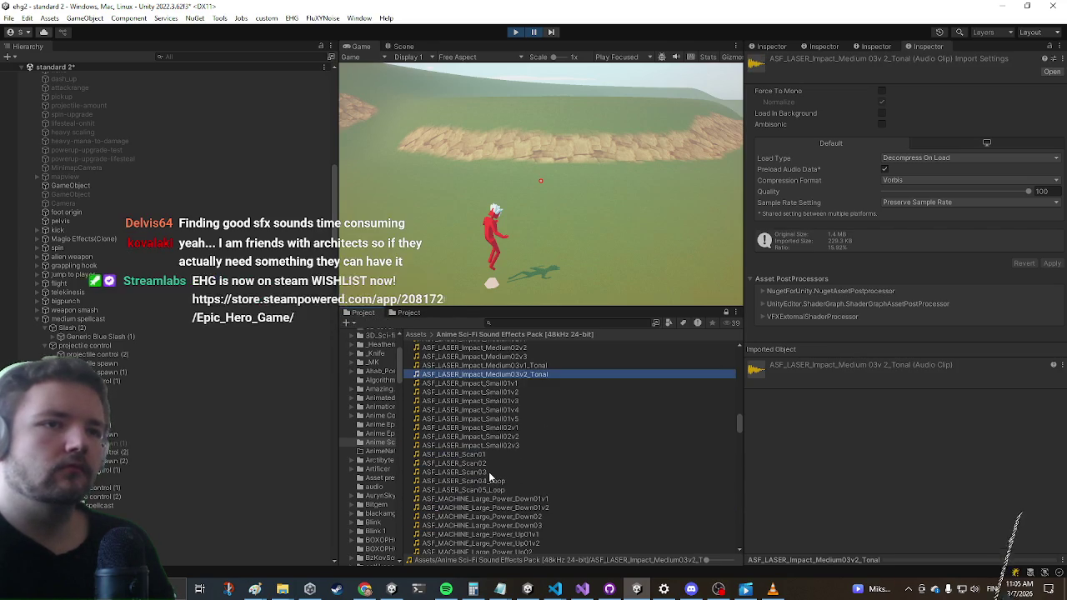
{"action": "scroll", "coordinate": [486, 472], "scroll_direction": "down", "scroll_amount": 7}
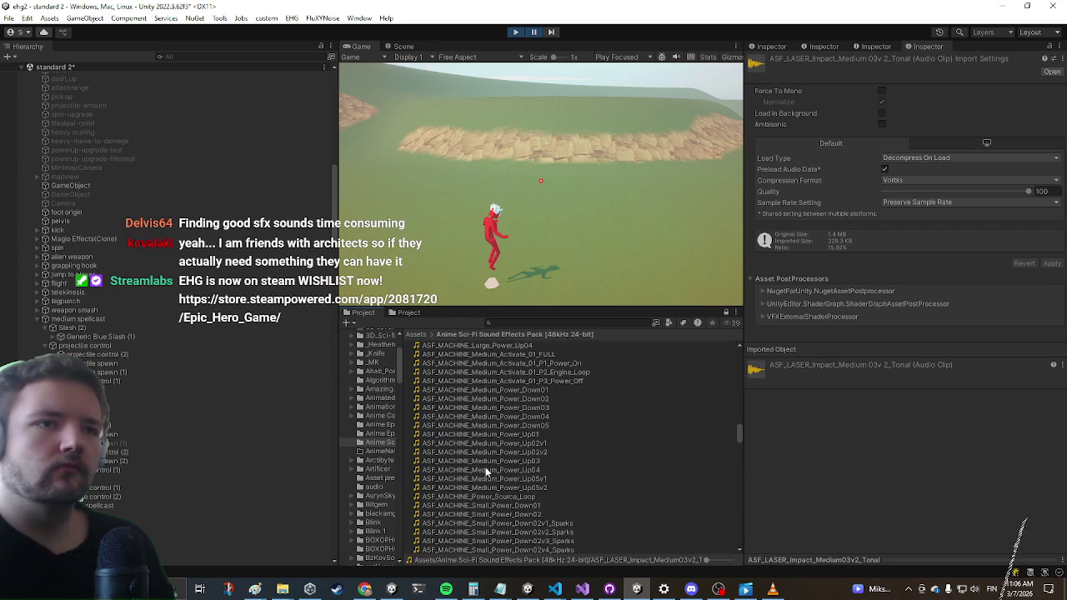
{"action": "left_click", "coordinate": [486, 469]}
{"action": "scroll", "coordinate": [481, 468], "scroll_direction": "down", "scroll_amount": 3}
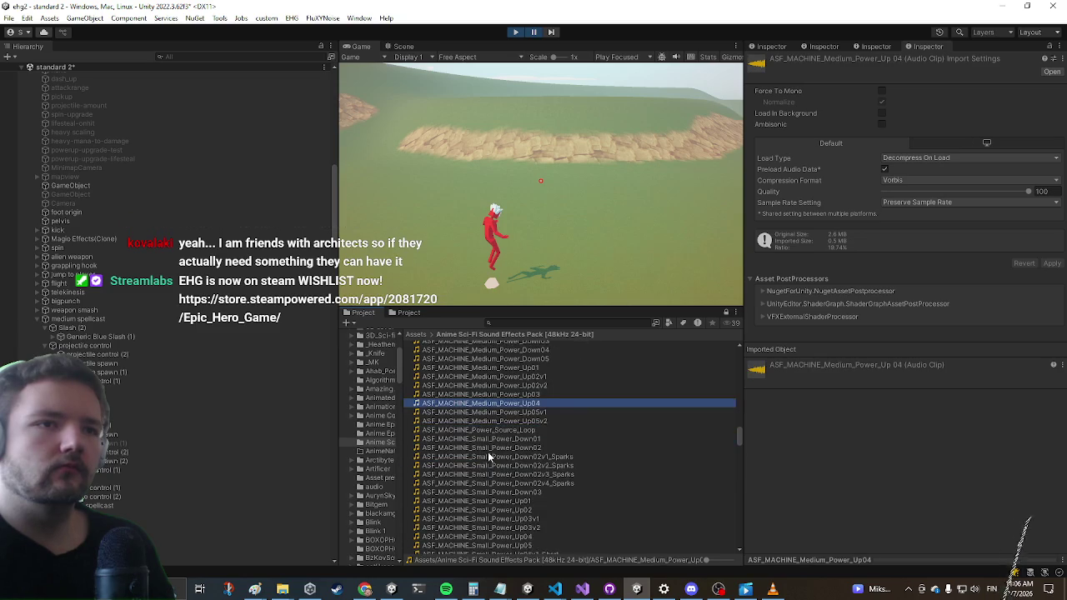
{"action": "scroll", "coordinate": [497, 430], "scroll_direction": "down", "scroll_amount": 7}
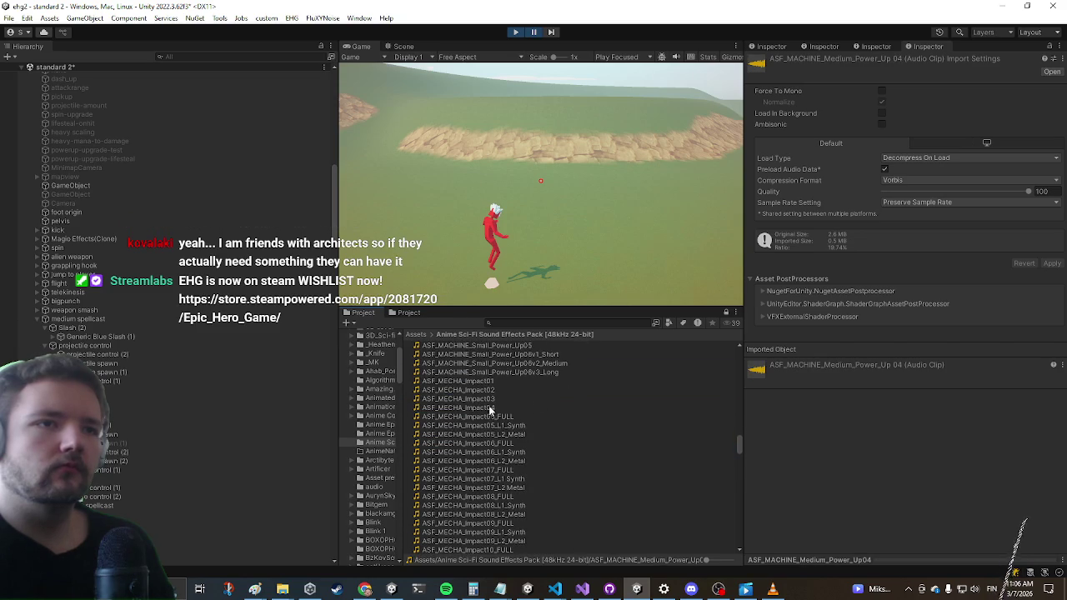
{"action": "left_click", "coordinate": [487, 408]}
{"action": "left_click", "coordinate": [483, 400]}
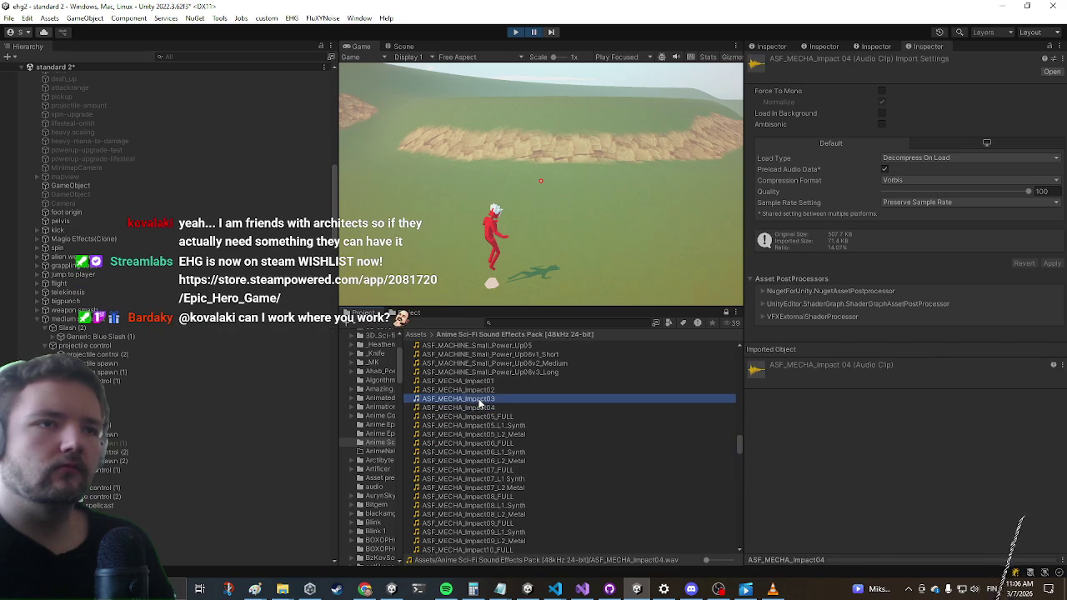
{"action": "scroll", "coordinate": [483, 401], "scroll_direction": "down", "scroll_amount": 6}
{"action": "scroll", "coordinate": [491, 415], "scroll_direction": "down", "scroll_amount": 12}
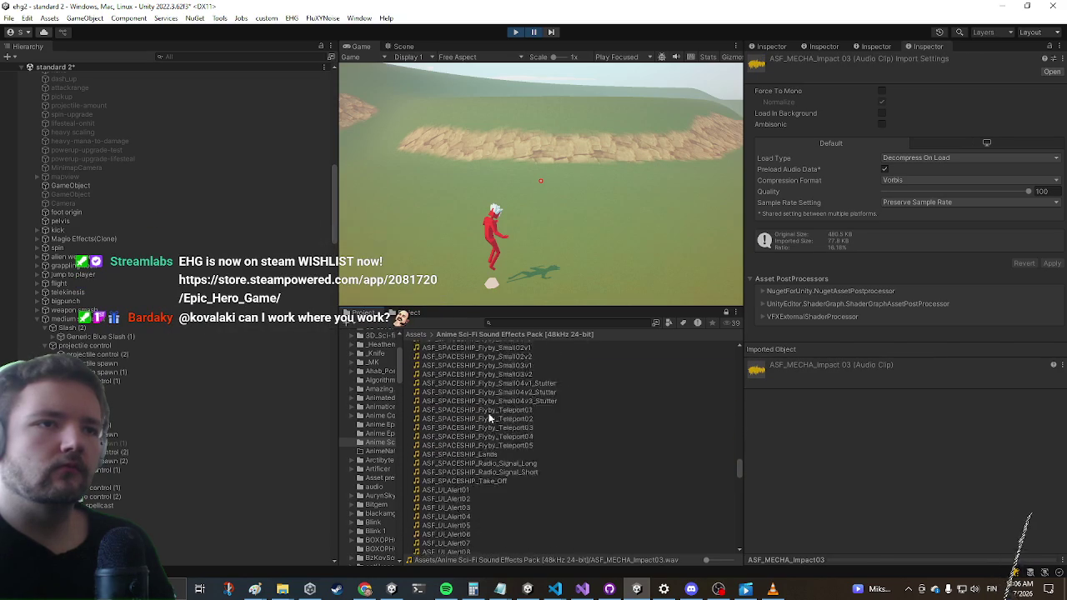
{"action": "scroll", "coordinate": [502, 411], "scroll_direction": "down", "scroll_amount": 8}
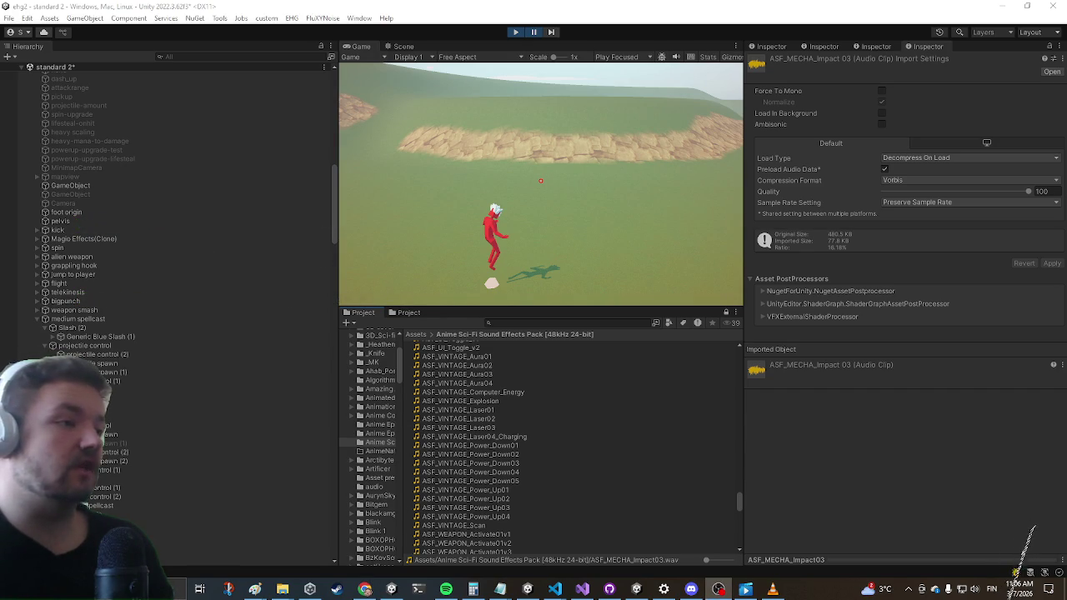
{"action": "scroll", "coordinate": [572, 442], "scroll_direction": "down", "scroll_amount": 3}
{"action": "scroll", "coordinate": [567, 445], "scroll_direction": "down", "scroll_amount": 3}
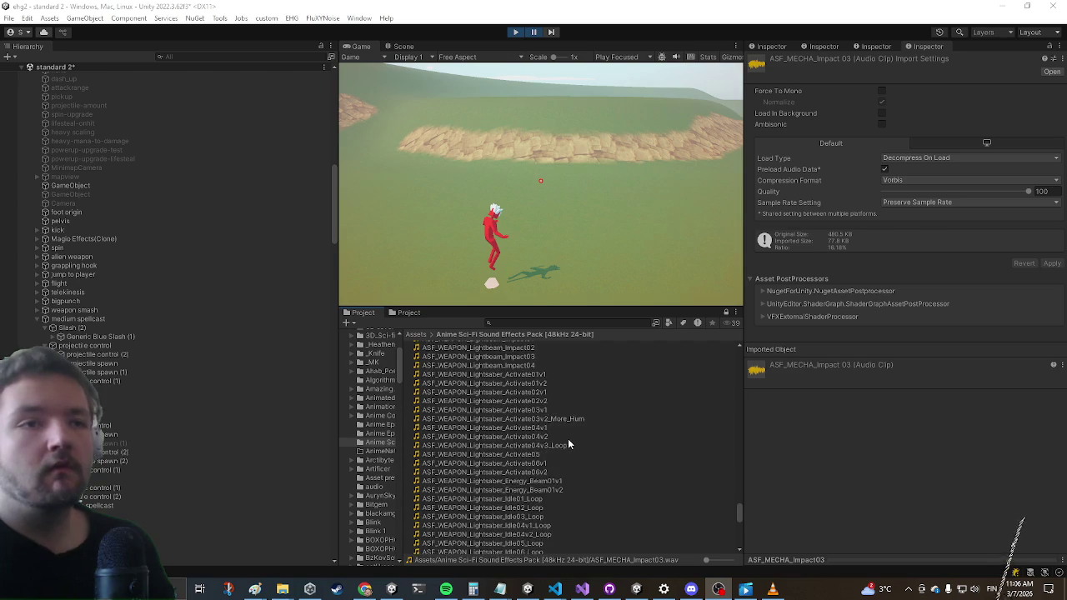
{"action": "scroll", "coordinate": [567, 444], "scroll_direction": "down", "scroll_amount": 3}
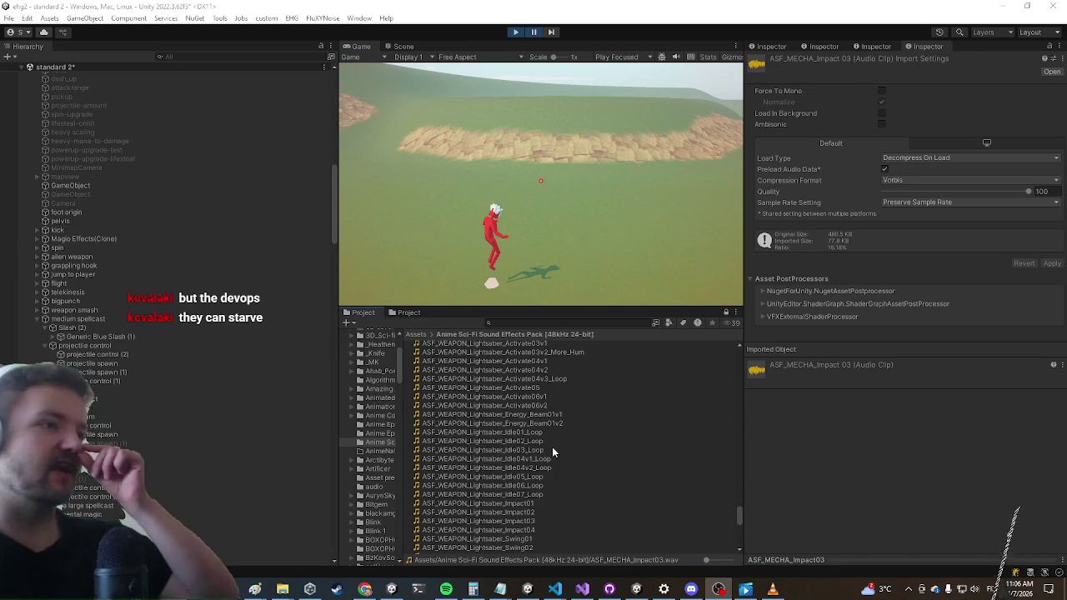
{"action": "scroll", "coordinate": [541, 417], "scroll_direction": "down", "scroll_amount": 5}
{"action": "scroll", "coordinate": [531, 401], "scroll_direction": "down", "scroll_amount": 2}
{"action": "scroll", "coordinate": [526, 400], "scroll_direction": "down", "scroll_amount": 3}
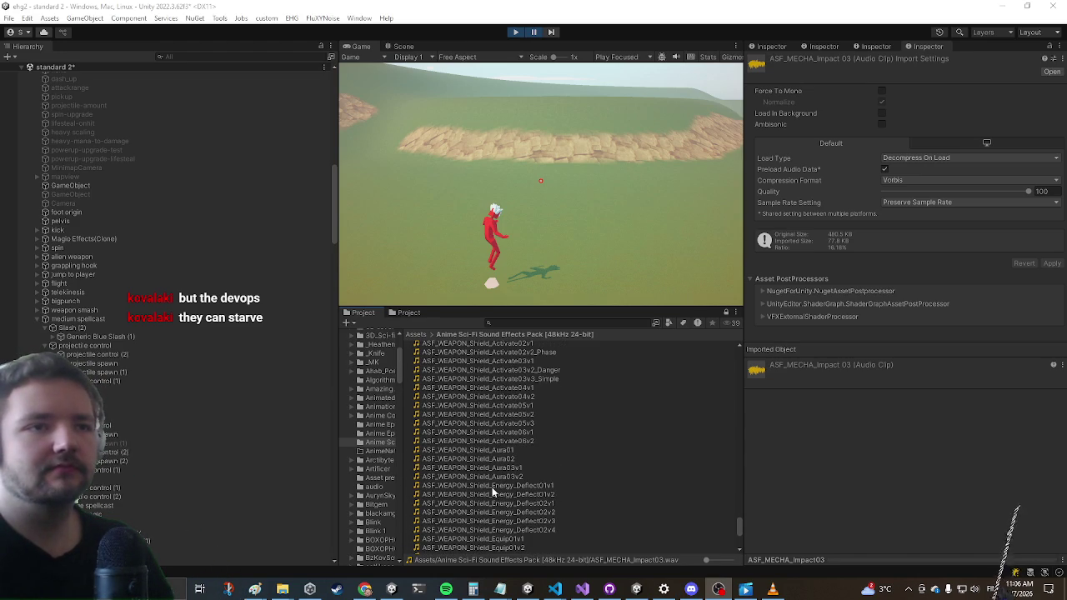
{"action": "scroll", "coordinate": [500, 458], "scroll_direction": "down", "scroll_amount": 3}
{"action": "scroll", "coordinate": [502, 444], "scroll_direction": "down", "scroll_amount": 4}
{"action": "scroll", "coordinate": [500, 447], "scroll_direction": "down", "scroll_amount": 3}
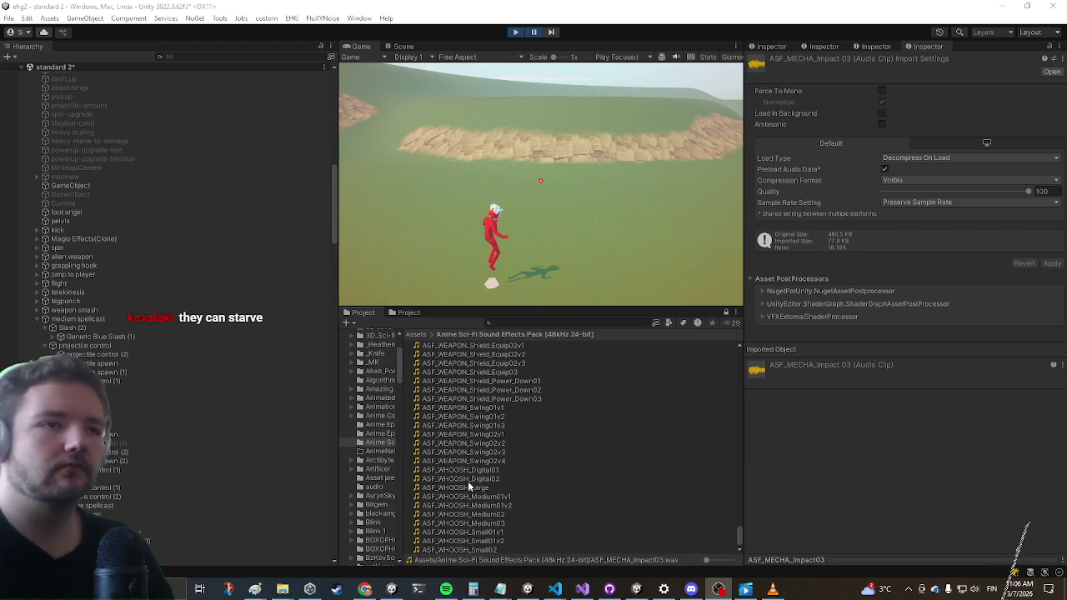
{"action": "scroll", "coordinate": [478, 449], "scroll_direction": "up", "scroll_amount": 4}
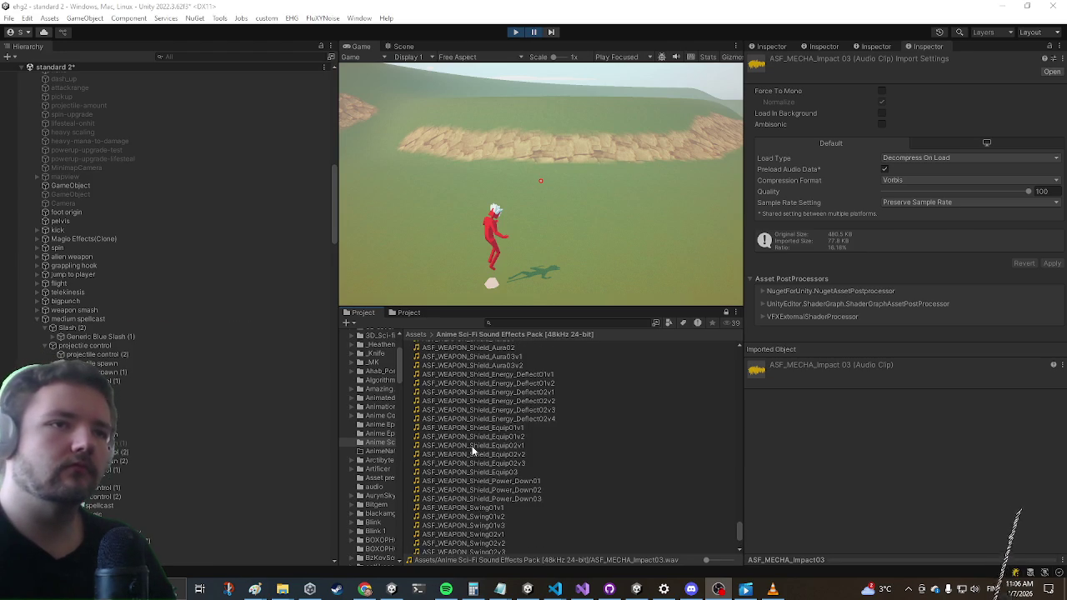
Preview the ASF_WEAPON_Shield_Equip02v1 and Shield_Equip01v2 clips, then bring the web browser forward
{"action": "left_click", "coordinate": [472, 447]}
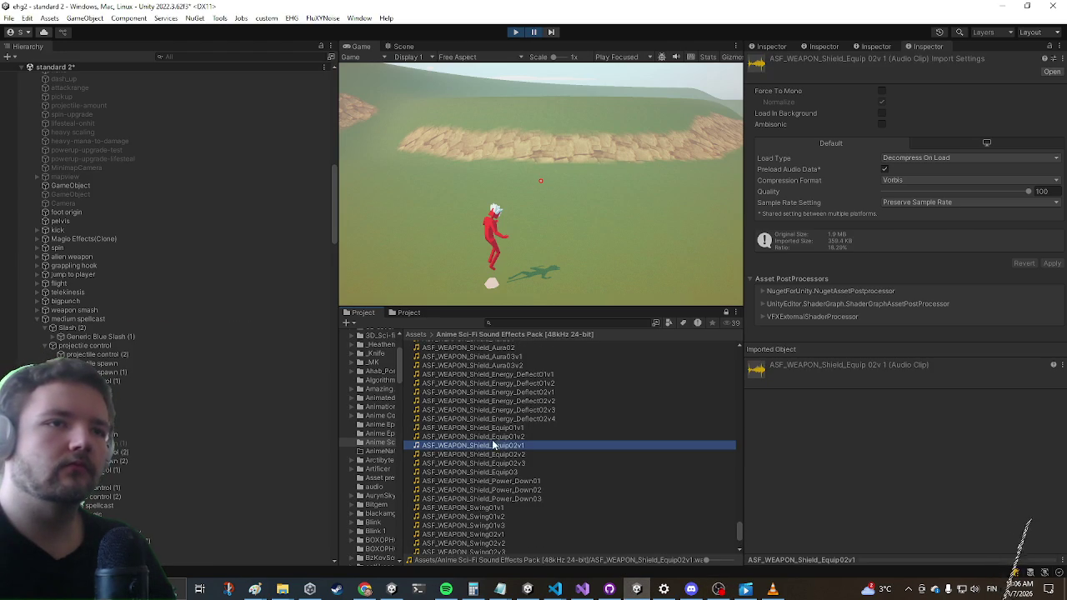
{"action": "left_click", "coordinate": [505, 436]}
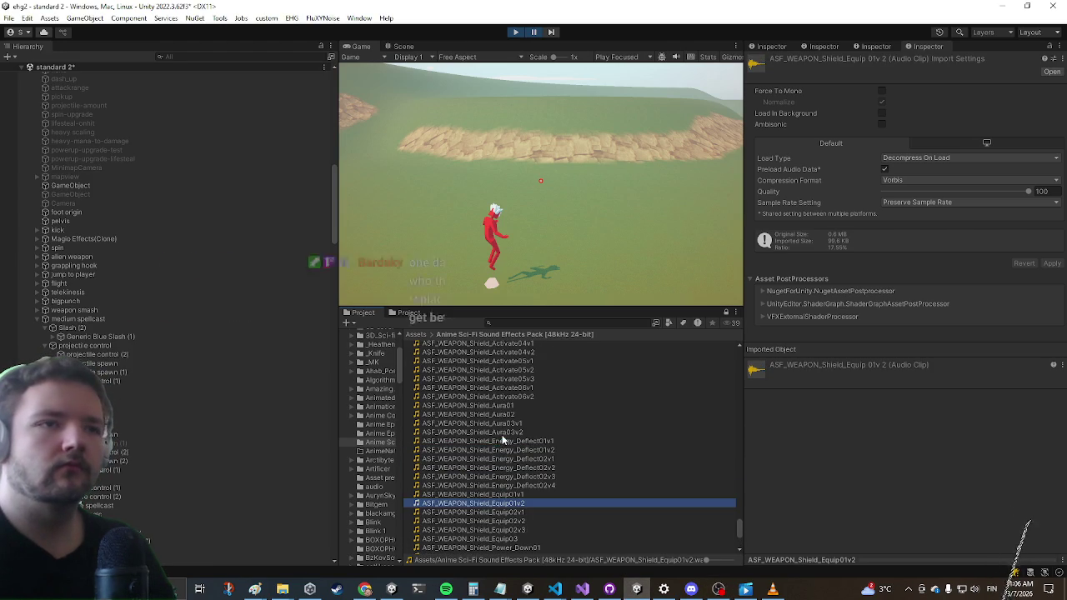
{"action": "scroll", "coordinate": [484, 435], "scroll_direction": "up", "scroll_amount": 3}
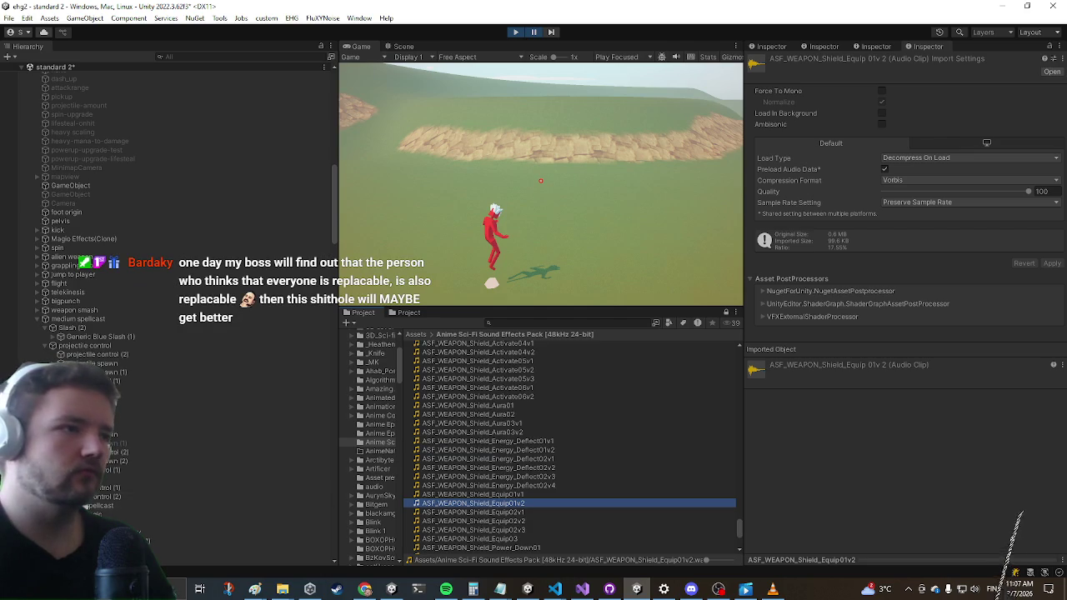
{"action": "left_click", "coordinate": [365, 589]}
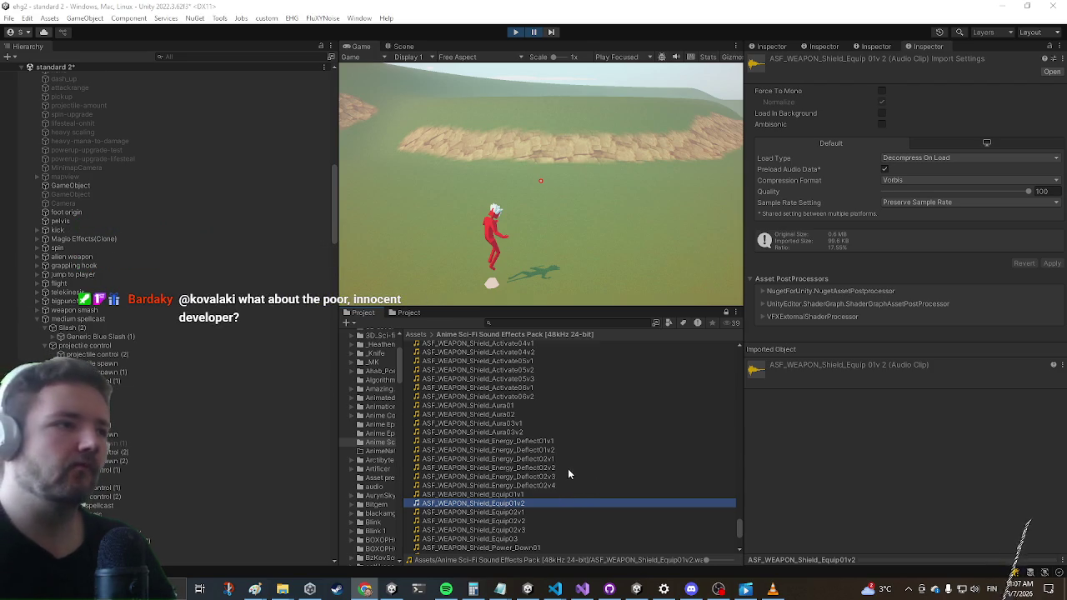
{"action": "scroll", "coordinate": [548, 463], "scroll_direction": "up", "scroll_amount": 2}
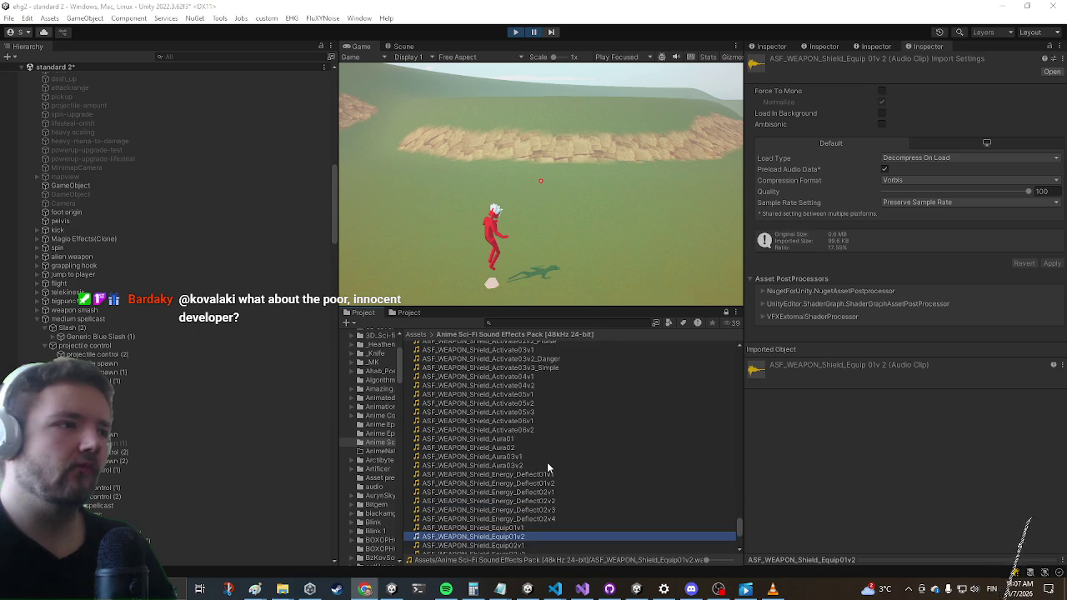
{"action": "scroll", "coordinate": [546, 468], "scroll_direction": "up", "scroll_amount": 10}
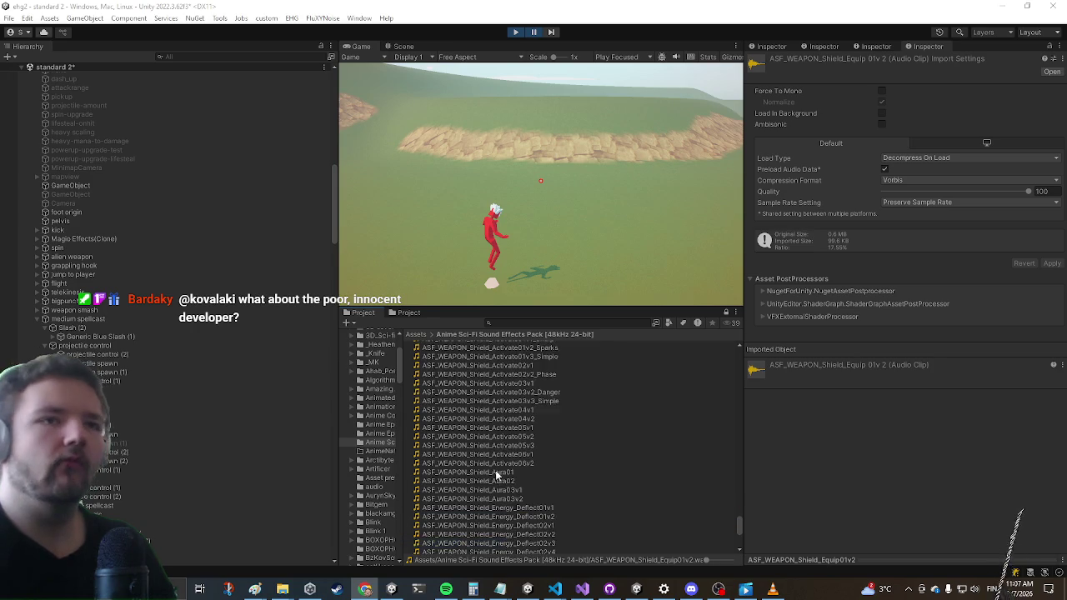
{"action": "scroll", "coordinate": [492, 384], "scroll_direction": "up", "scroll_amount": 8}
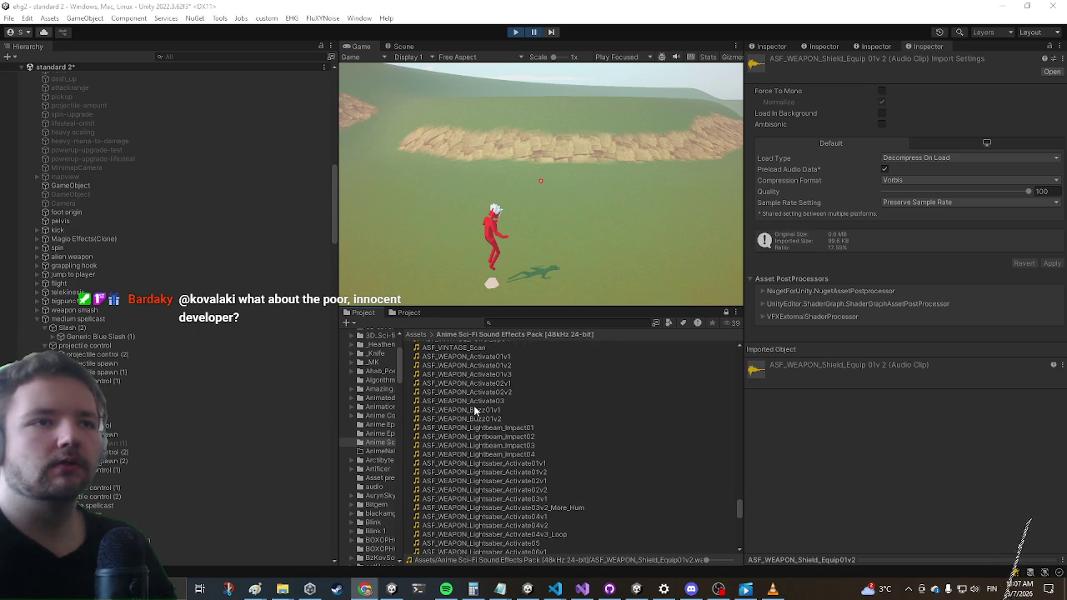
Preview ASF_WEAPON_Buzz01v1, Buzz01v2, Activate02v2 and Activate01v1
{"action": "left_click", "coordinate": [474, 409]}
{"action": "left_click", "coordinate": [473, 419]}
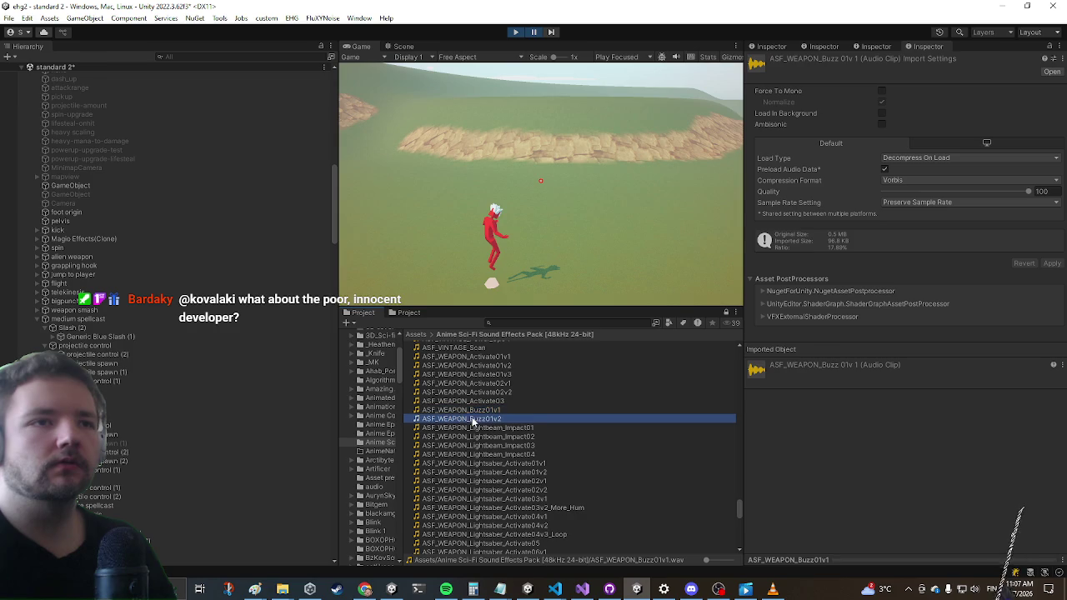
{"action": "left_click", "coordinate": [492, 392]}
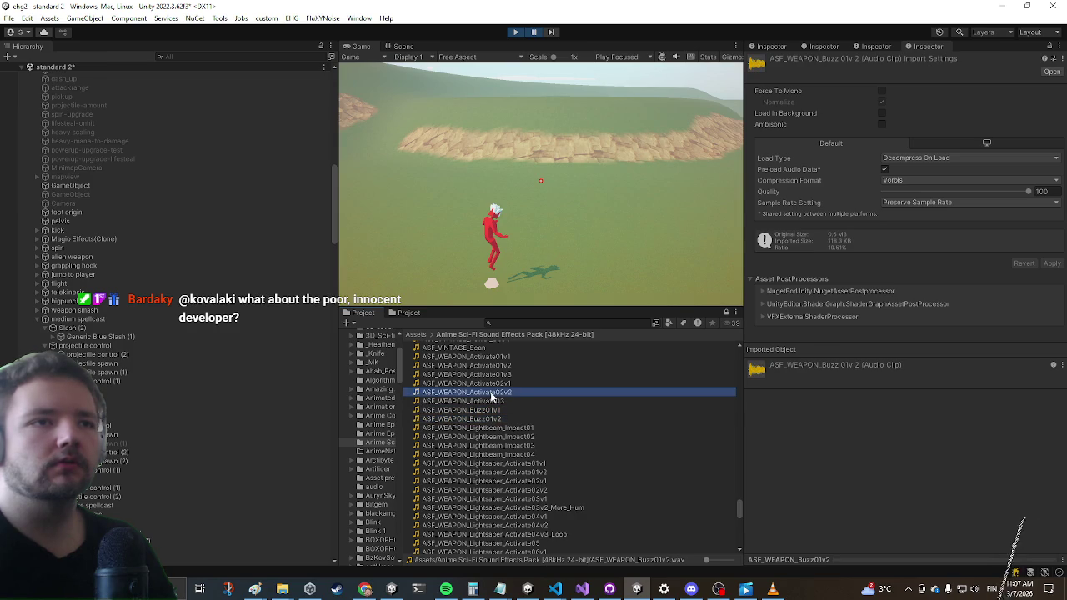
{"action": "scroll", "coordinate": [479, 427], "scroll_direction": "up", "scroll_amount": 3}
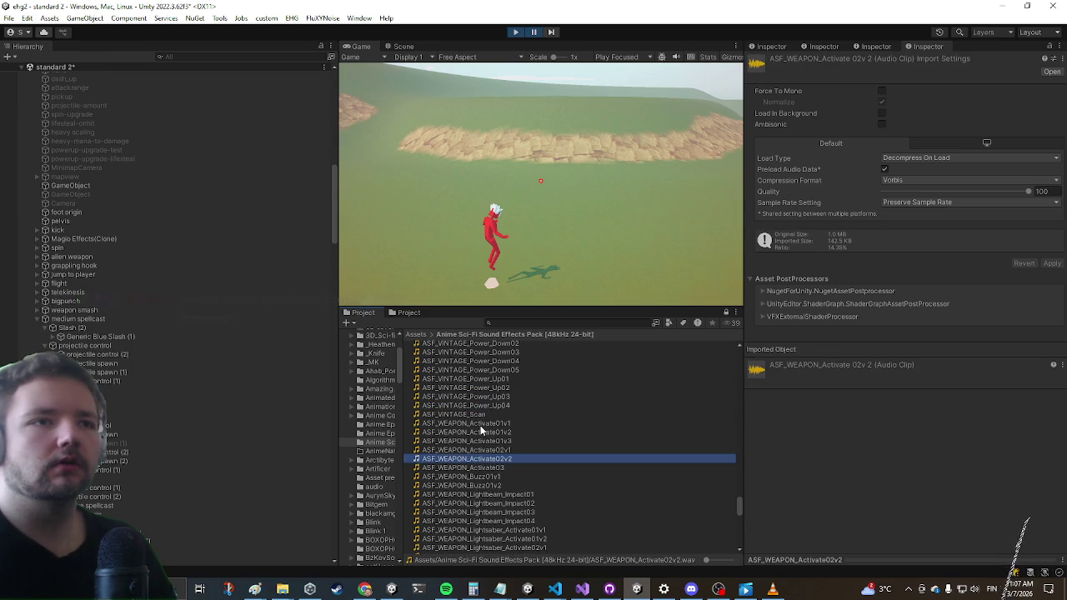
{"action": "left_click", "coordinate": [482, 423]}
Preview the VINTAGE clips Power_Up01, Laser01, Laser04_Charging, Computer_Energy and Explosion
{"action": "scroll", "coordinate": [480, 413], "scroll_direction": "up", "scroll_amount": 3}
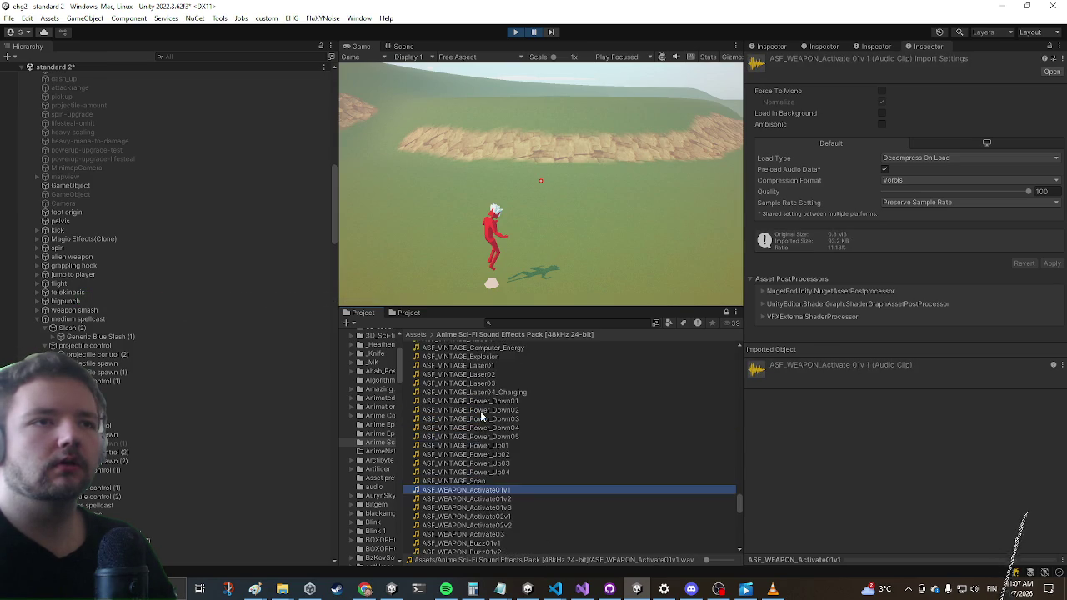
{"action": "left_click", "coordinate": [479, 442]}
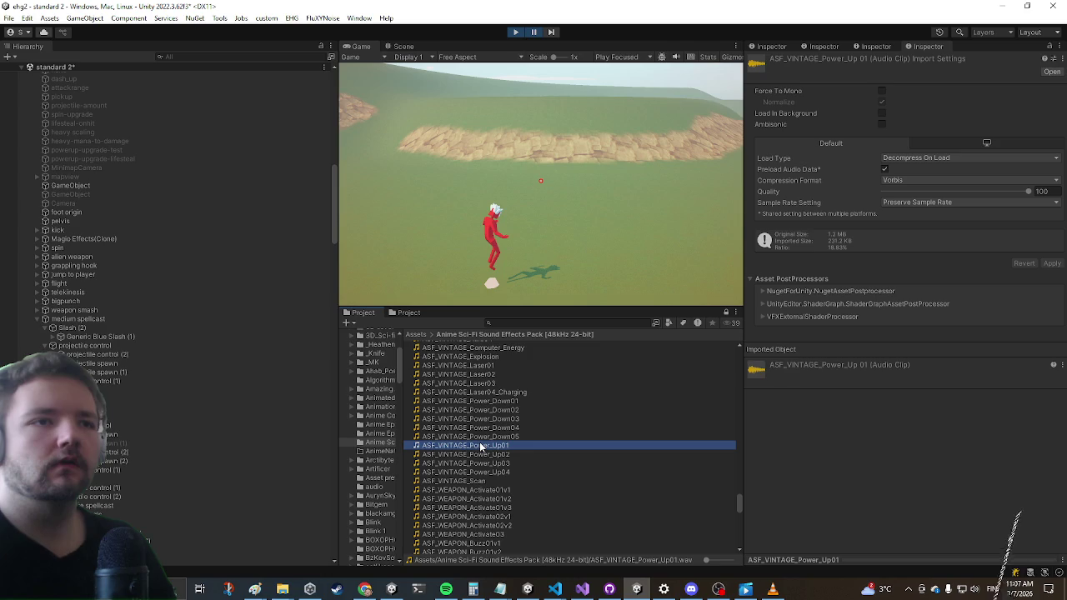
{"action": "scroll", "coordinate": [480, 434], "scroll_direction": "up", "scroll_amount": 3}
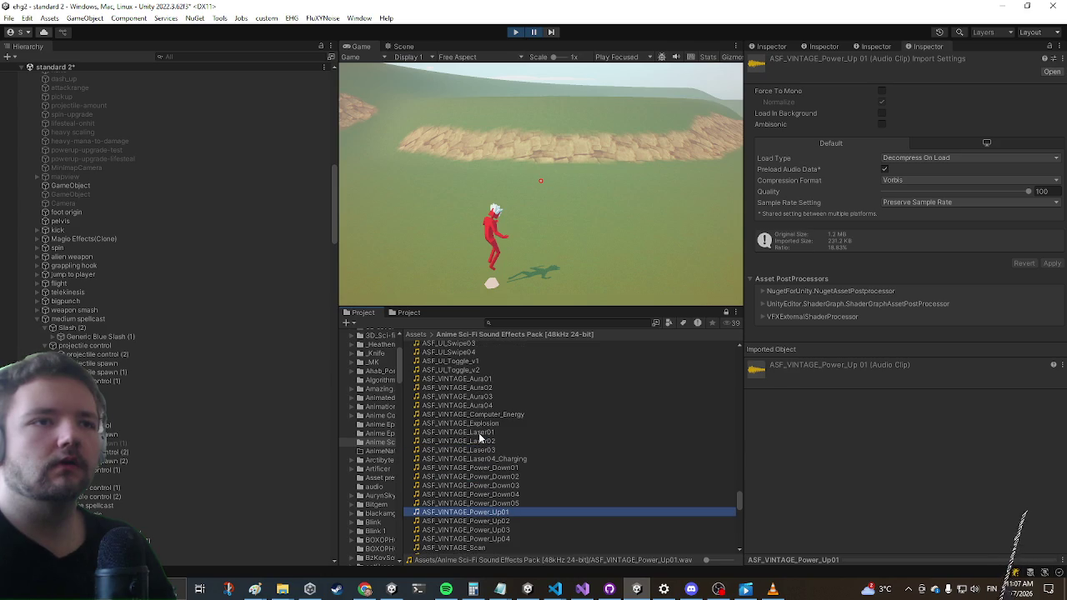
{"action": "left_click", "coordinate": [480, 433]}
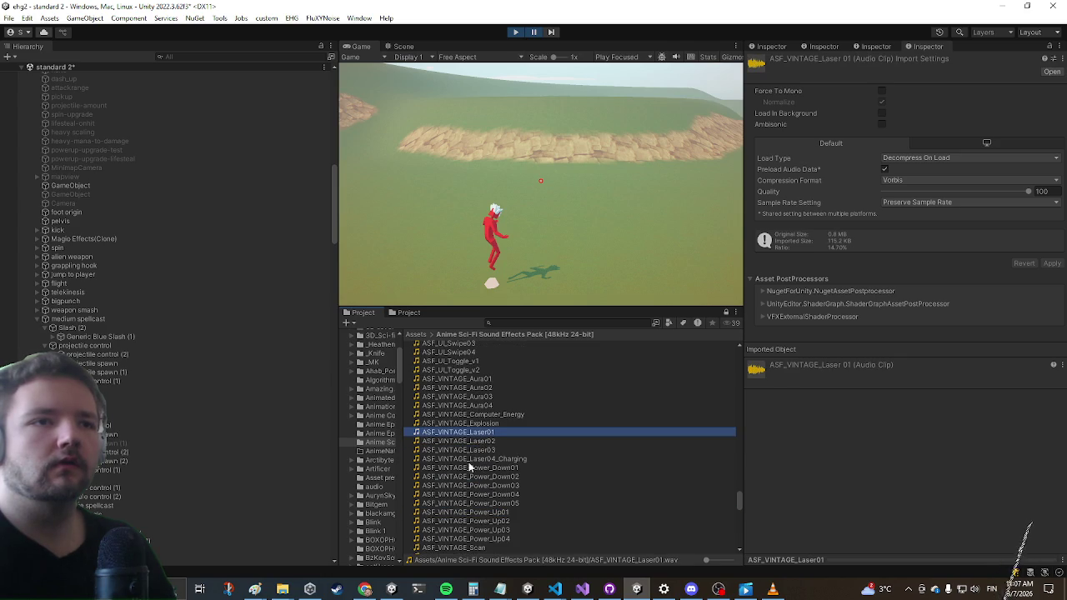
{"action": "left_click", "coordinate": [470, 459]}
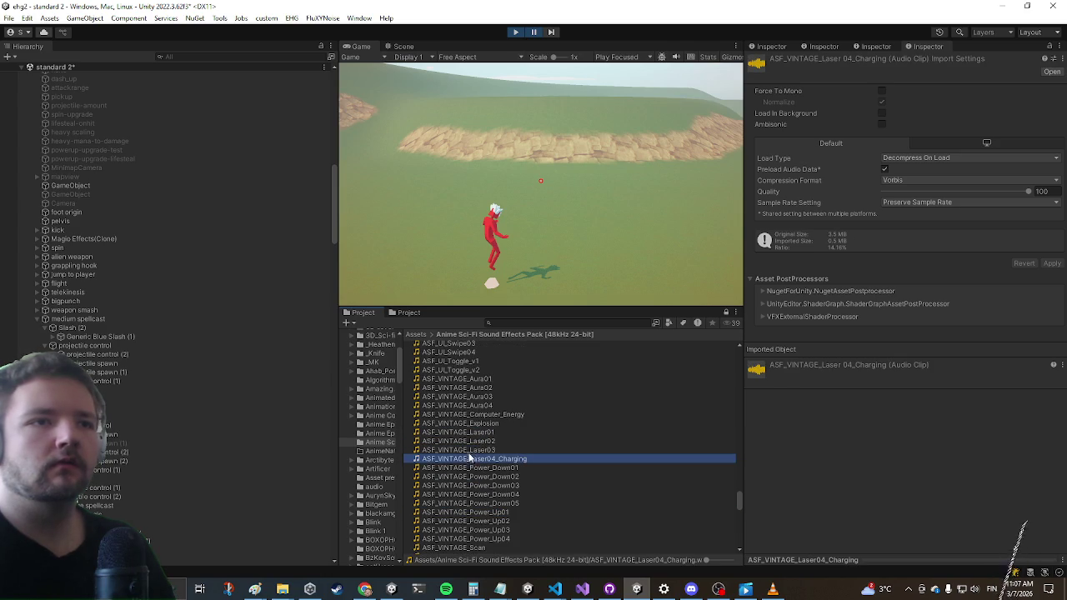
{"action": "left_click", "coordinate": [470, 414]}
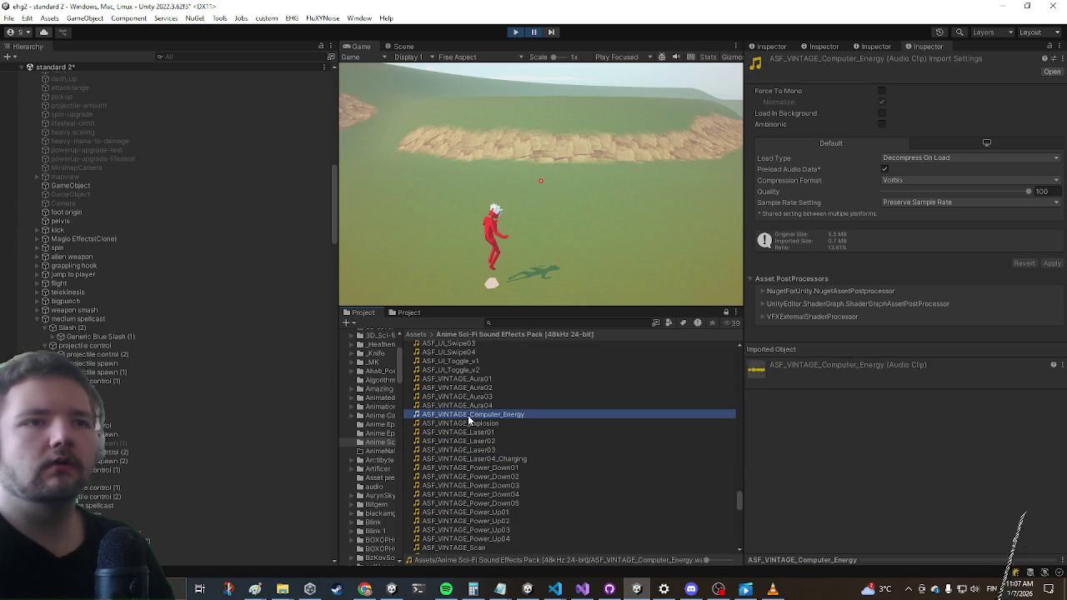
{"action": "left_click", "coordinate": [463, 423]}
Compare ASF_LASER_Gun_Cannon04_P3_Impact_Long with Impact_Short, then return to Visual Studio
{"action": "scroll", "coordinate": [454, 441], "scroll_direction": "up", "scroll_amount": 10}
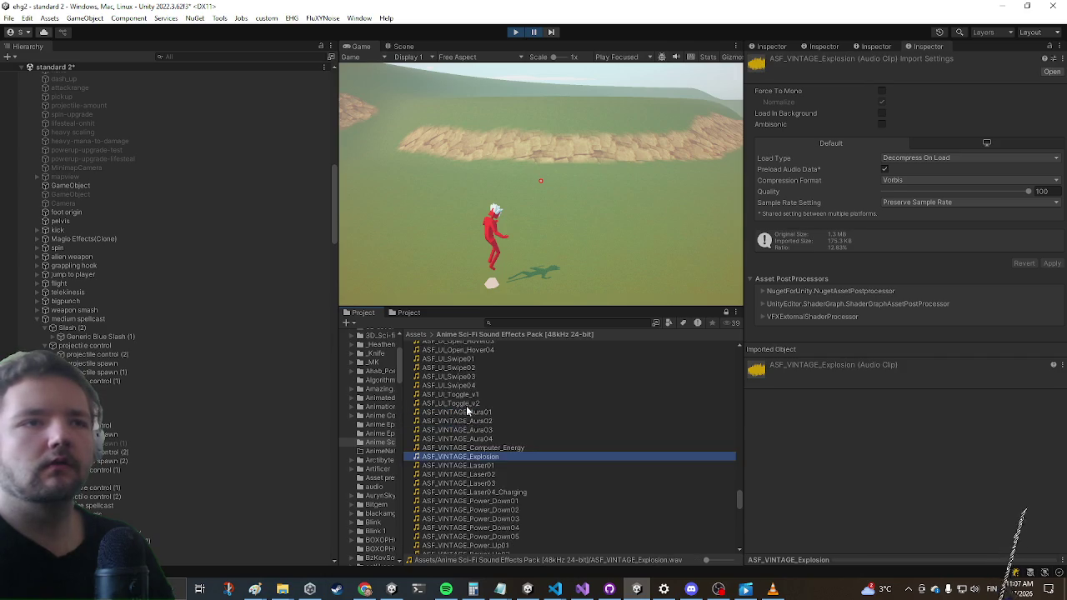
{"action": "scroll", "coordinate": [453, 447], "scroll_direction": "up", "scroll_amount": 10}
{"action": "scroll", "coordinate": [452, 433], "scroll_direction": "up", "scroll_amount": 10}
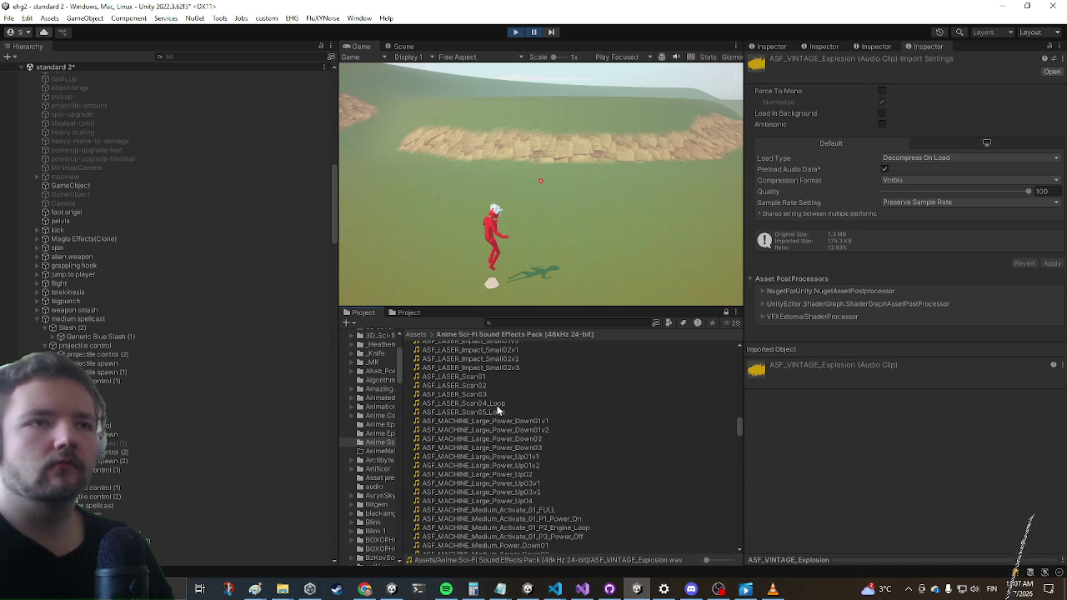
{"action": "scroll", "coordinate": [498, 409], "scroll_direction": "up", "scroll_amount": 3}
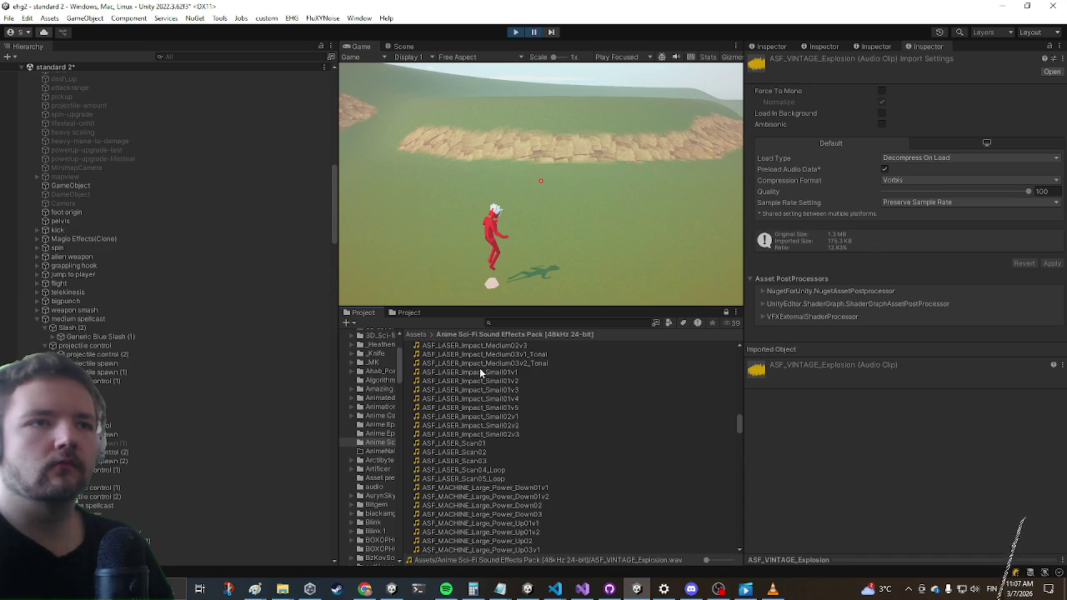
{"action": "scroll", "coordinate": [479, 367], "scroll_direction": "up", "scroll_amount": 10}
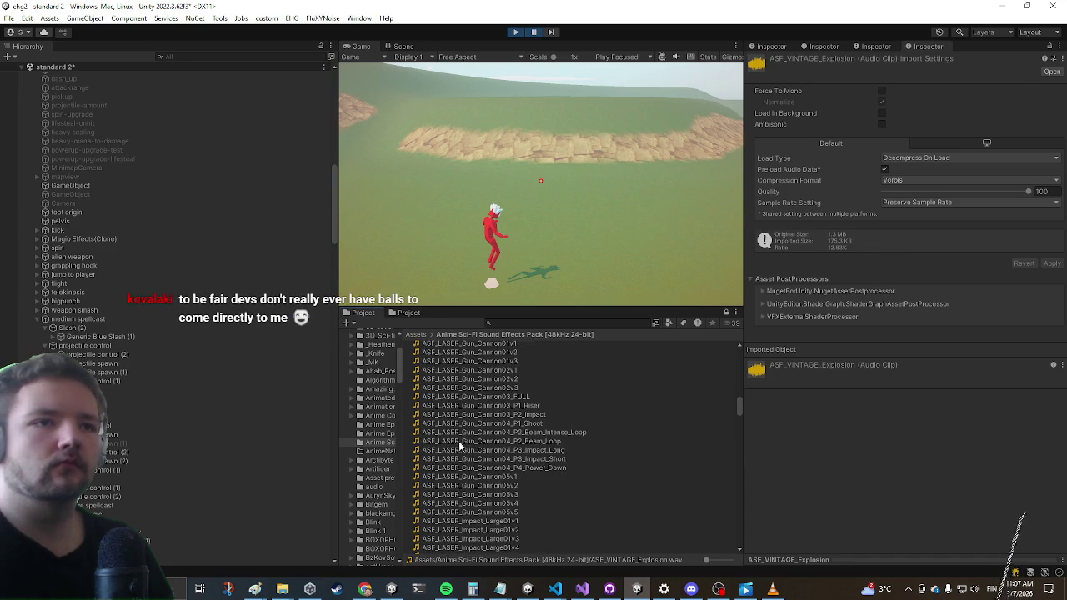
{"action": "left_click", "coordinate": [556, 450]}
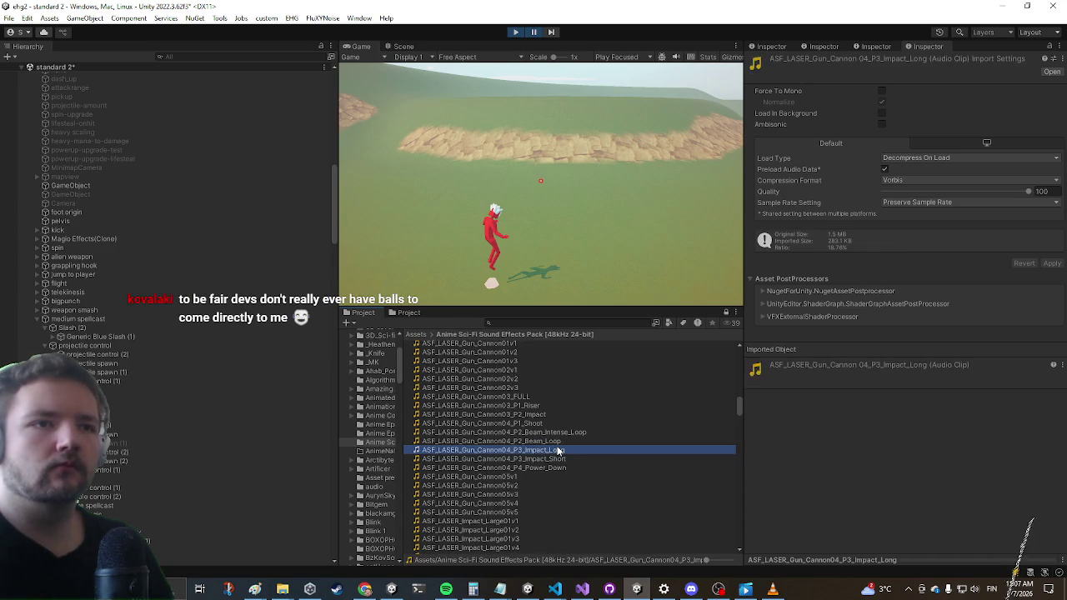
{"action": "left_click", "coordinate": [556, 459]}
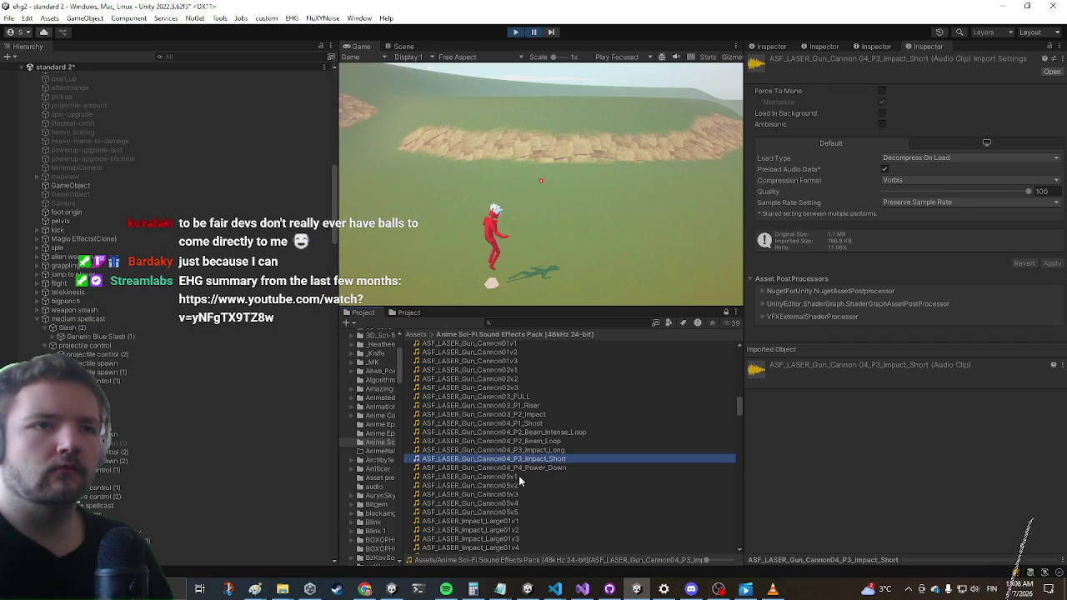
{"action": "left_click", "coordinate": [581, 589]}
Move the beamSfxVolumeScale field line up above beamPrefab
{"action": "scroll", "coordinate": [118, 158], "scroll_direction": "up", "scroll_amount": 4}
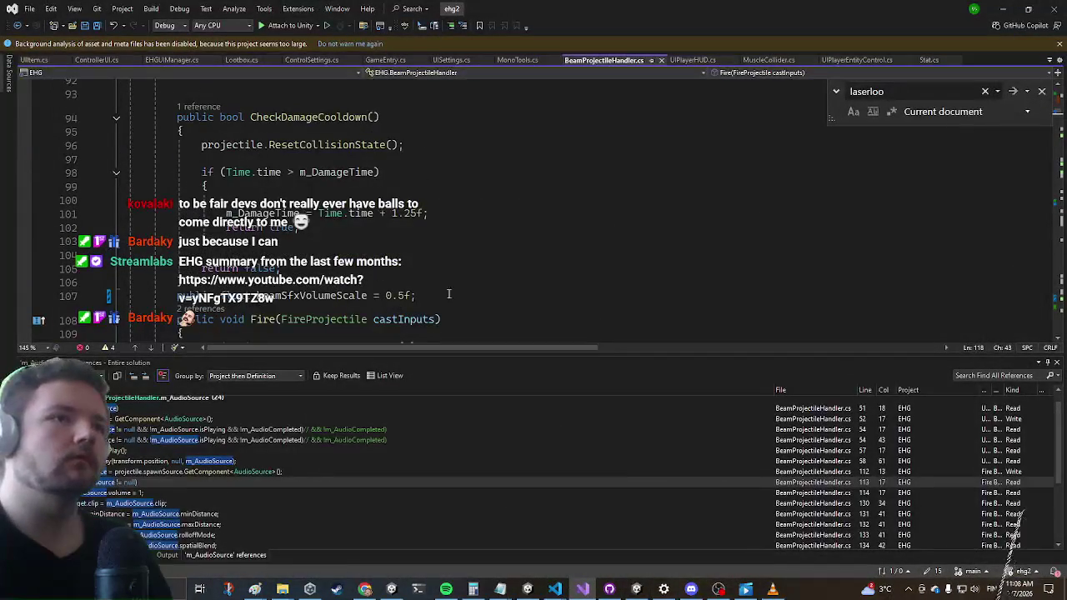
{"action": "left_click_drag", "start_coordinate": [415, 296], "coordinate": [179, 297]}
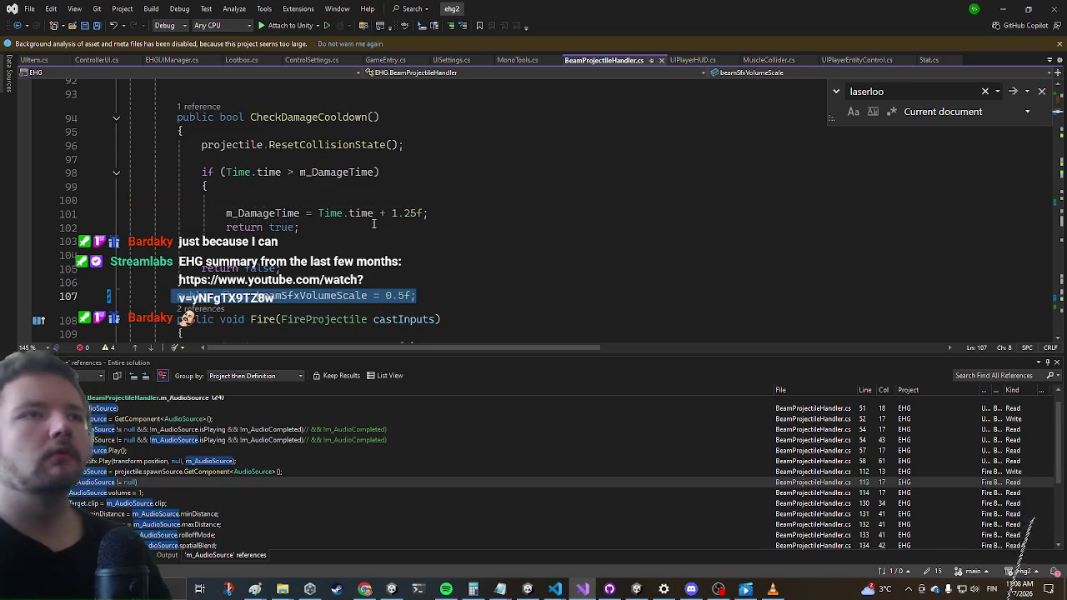
{"action": "key", "text": "ctrl+x"}
{"action": "scroll", "coordinate": [372, 241], "scroll_direction": "up", "scroll_amount": 5}
{"action": "scroll", "coordinate": [372, 241], "scroll_direction": "up", "scroll_amount": 1}
{"action": "left_click", "coordinate": [403, 235]}
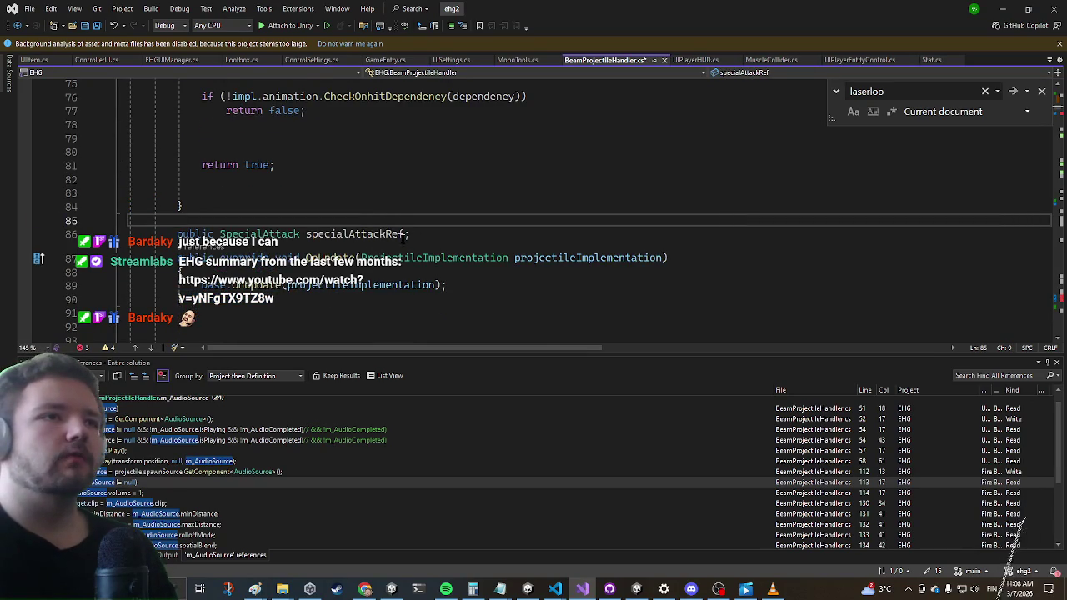
{"action": "scroll", "coordinate": [403, 241], "scroll_direction": "up", "scroll_amount": 5}
{"action": "scroll", "coordinate": [403, 241], "scroll_direction": "up", "scroll_amount": 3}
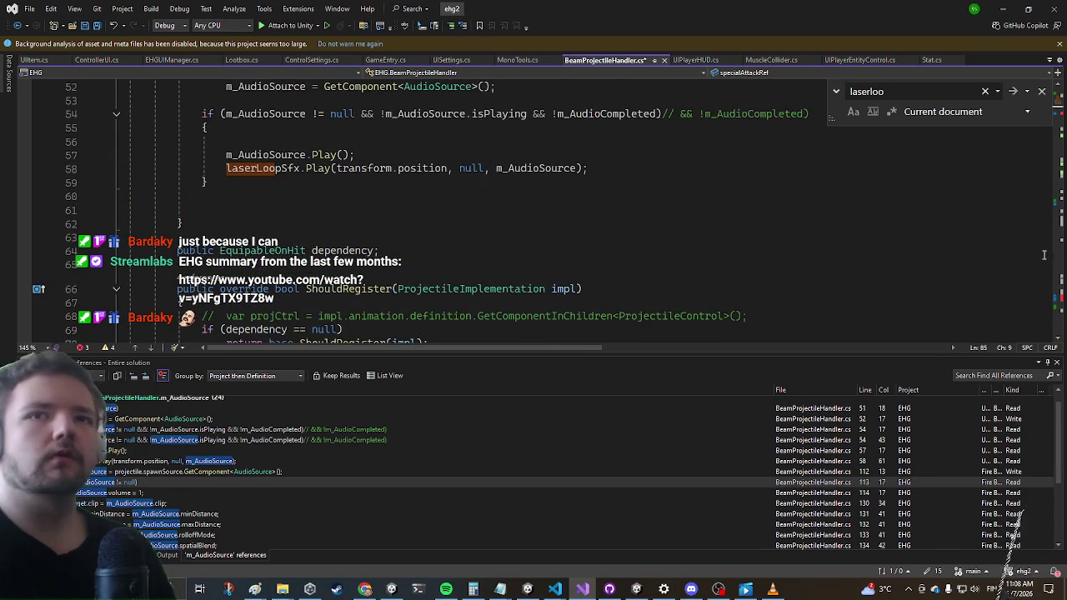
{"action": "scroll", "coordinate": [1042, 258], "scroll_direction": "up", "scroll_amount": 11}
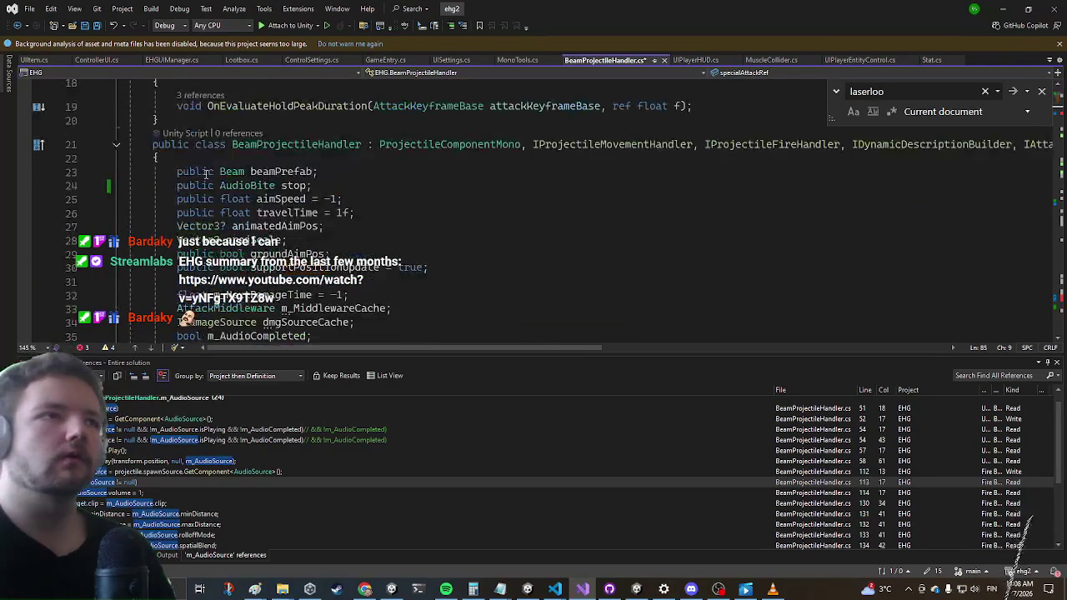
{"action": "left_click", "coordinate": [194, 157]}
{"action": "key", "text": "Return"}
{"action": "key", "text": "ctrl+v"}
Declare 'public audioBite hit;' and move the stop field under it, then return to Unity
{"action": "key", "text": "Down"}
{"action": "key", "text": "End"}
{"action": "key", "text": "Return"}
{"action": "type", "text": "public audioBite hit;"}
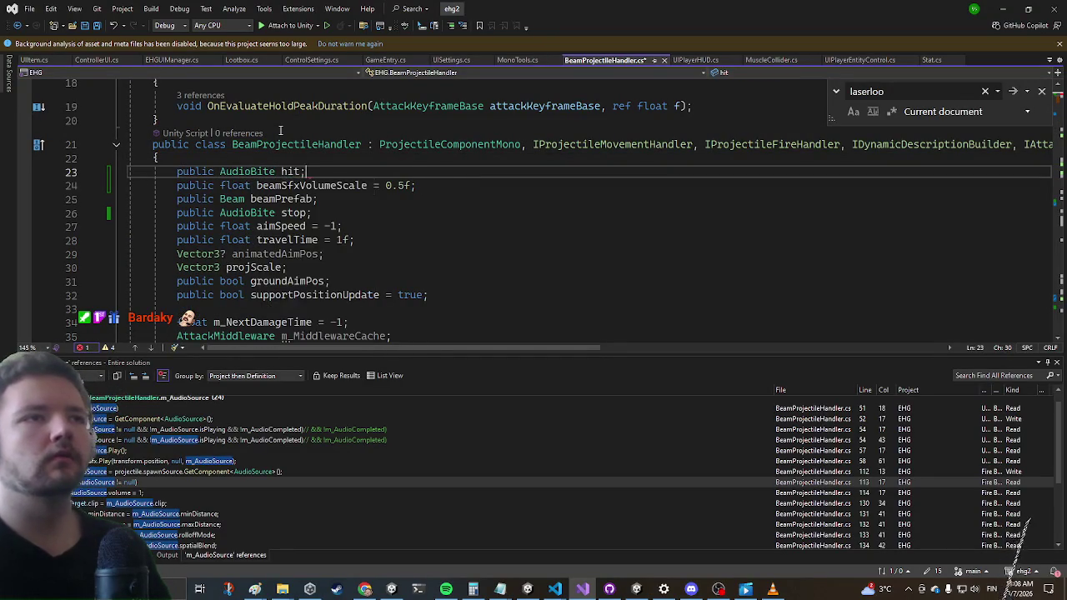
{"action": "key", "text": "Return"}
{"action": "key", "text": "Down"}
{"action": "key", "text": "Down"}
{"action": "key", "text": "Down"}
{"action": "key", "text": "ctrl+x"}
{"action": "key", "text": "Up"}
{"action": "key", "text": "Up"}
{"action": "key", "text": "Up"}
{"action": "key", "text": "ctrl+v"}
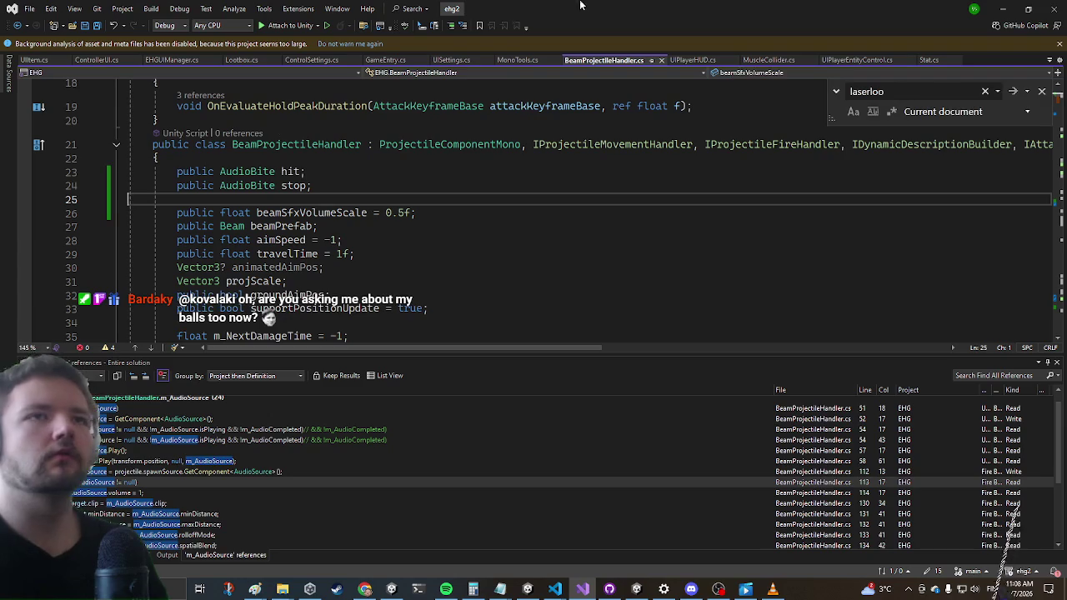
{"action": "left_click", "coordinate": [1002, 8]}
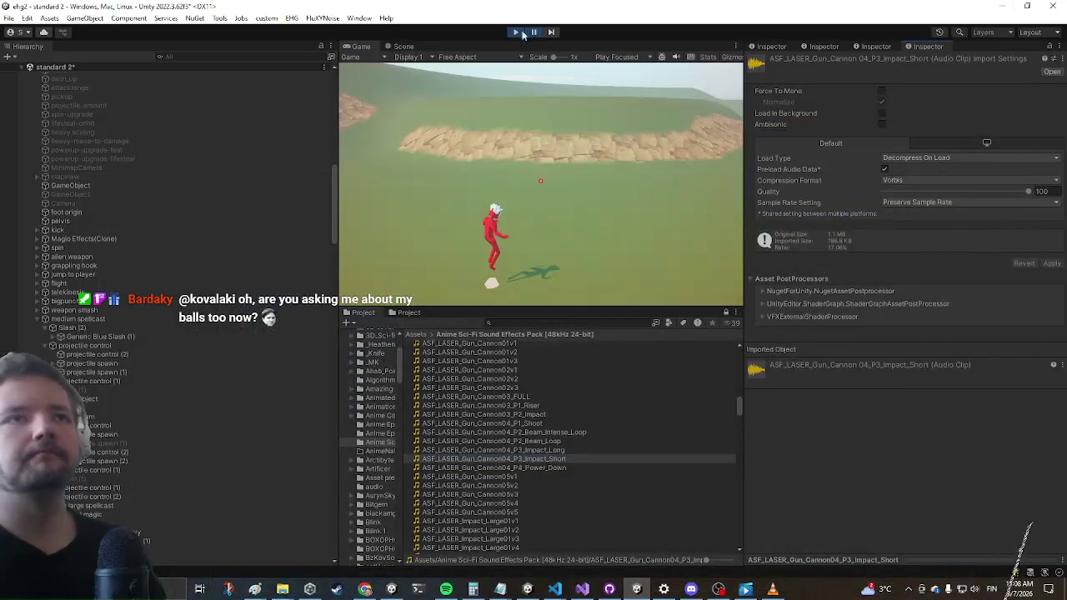
Launch a new Windows PowerShell window over the Unity Editor with Win+8
{"action": "key", "text": "alt+Tab"}
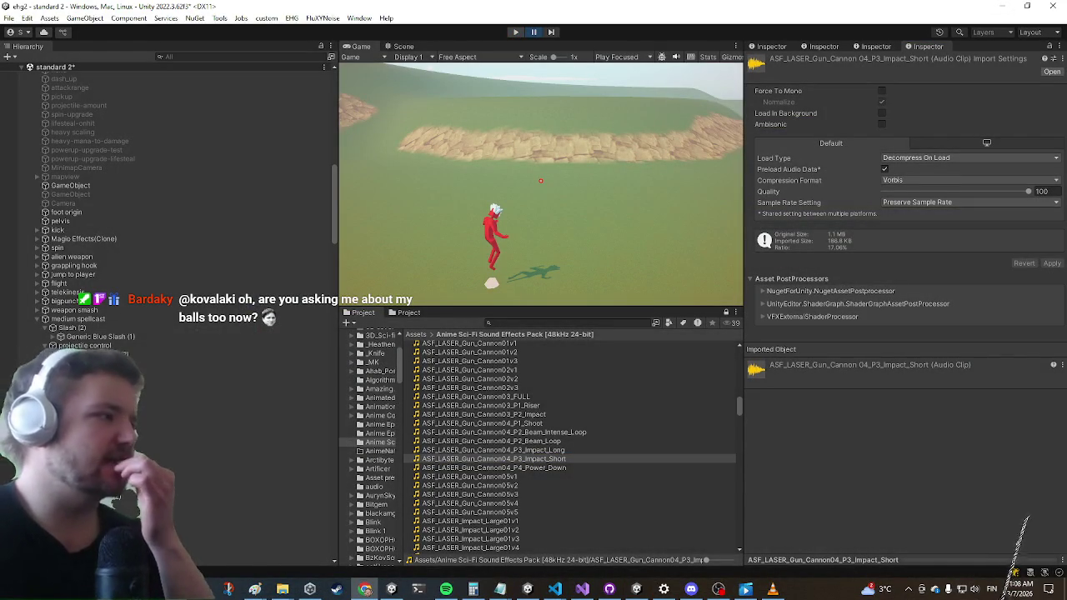
{"action": "key", "text": "super+8"}
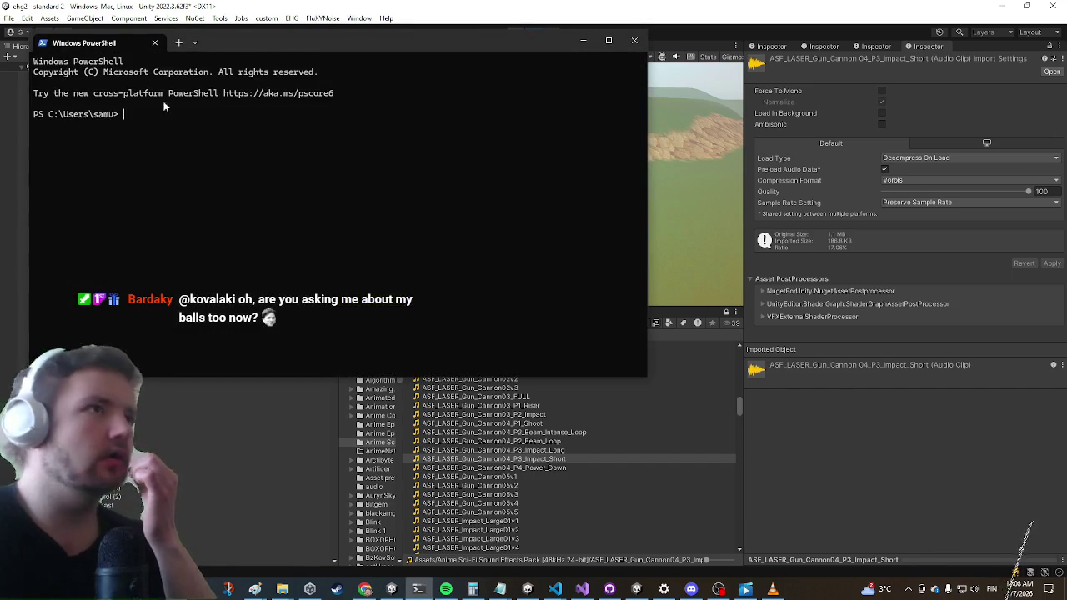
Run ehgkey for the viewer's username to copy their key, then switch to Discord
{"action": "type", "text": "ehgkey"}
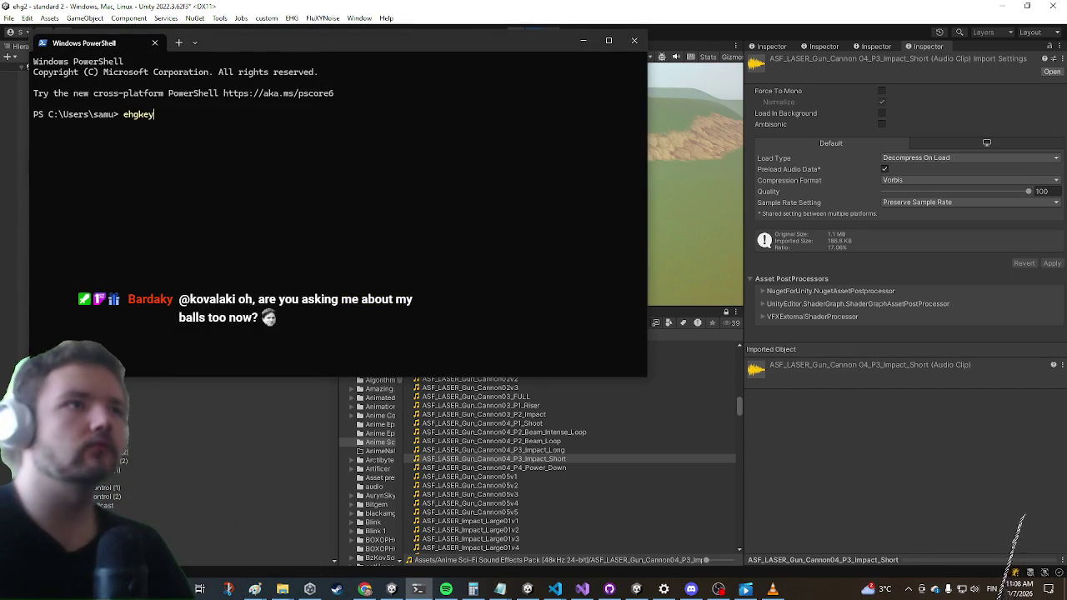
{"action": "key", "text": "Return"}
{"action": "type", "text": "thecaptaincoder"}
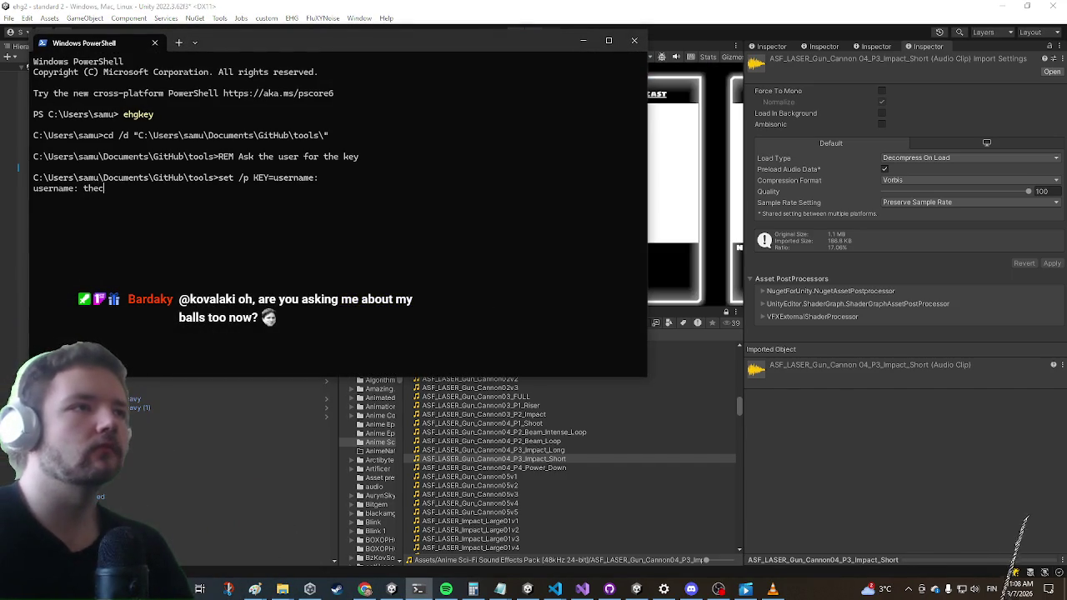
{"action": "key", "text": "Return"}
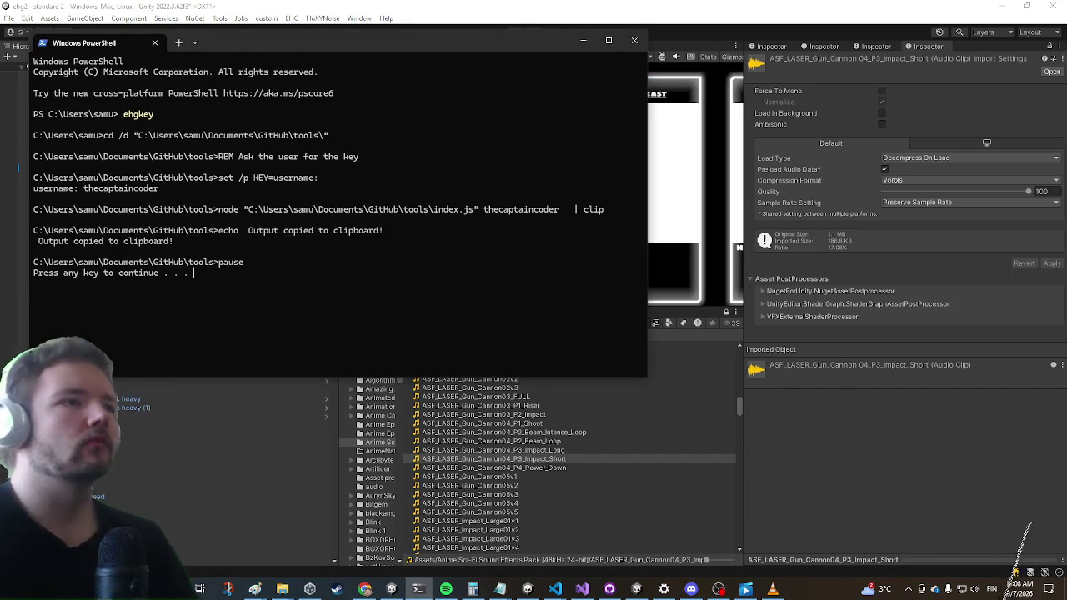
{"action": "key", "text": "alt+Tab"}
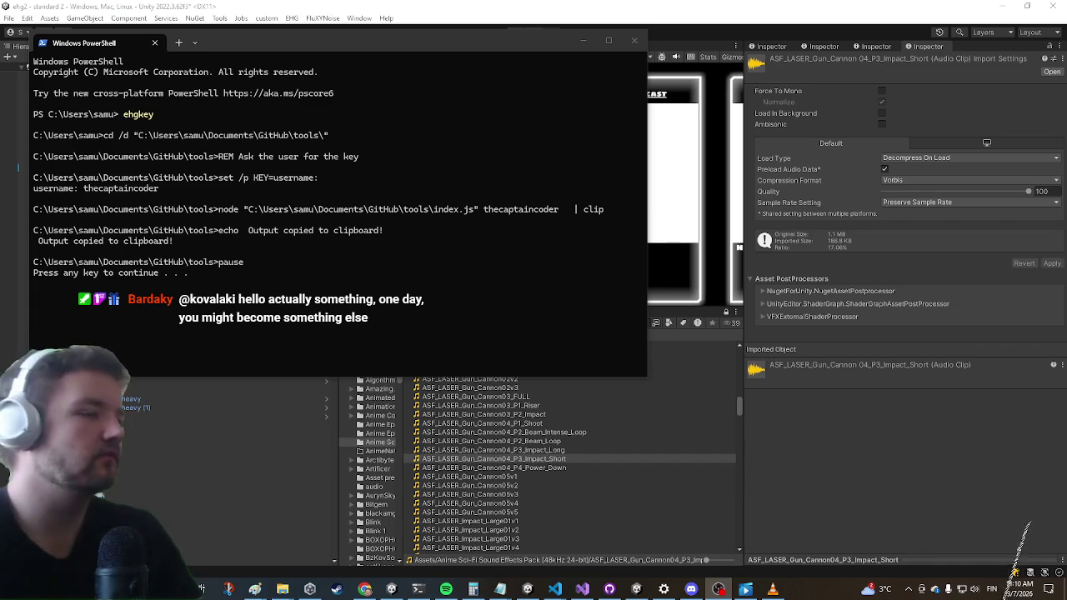
{"action": "left_click", "coordinate": [633, 43]}
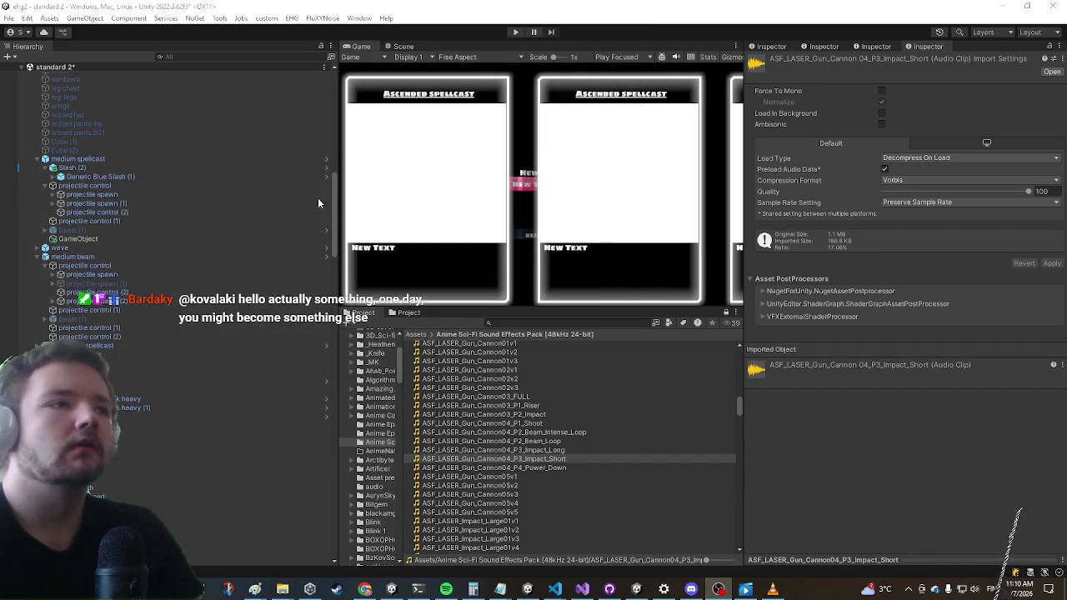
Bring Visual Studio forward, then go back to Unity while it reloads the edited scripts
{"action": "left_click", "coordinate": [582, 589]}
{"action": "left_click", "coordinate": [584, 592]}
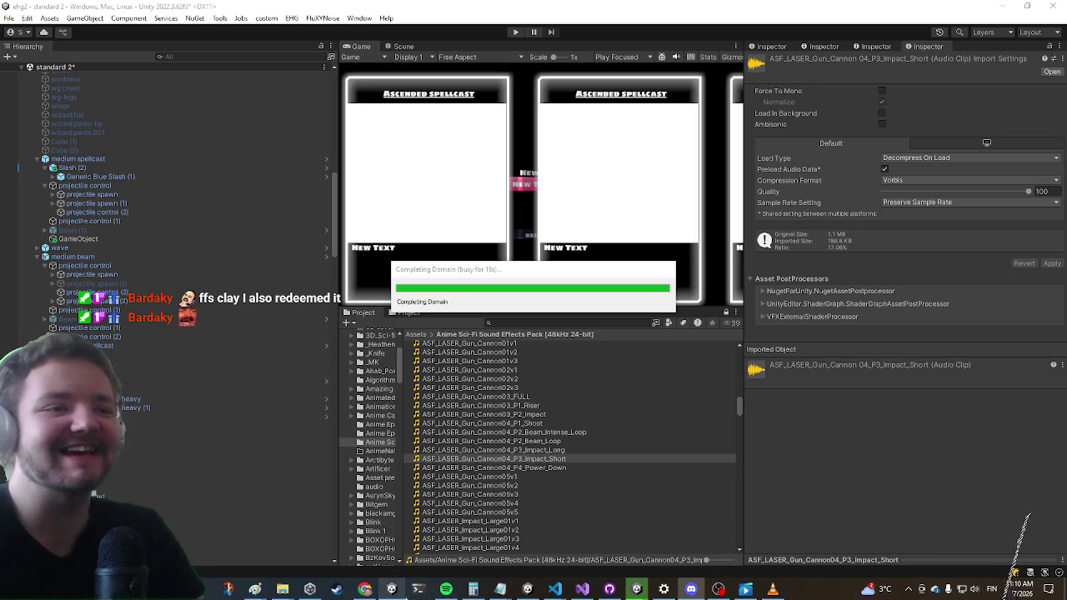
Open a new PowerShell and run ehgkey for the second viewer's username
{"action": "key", "text": "super+8"}
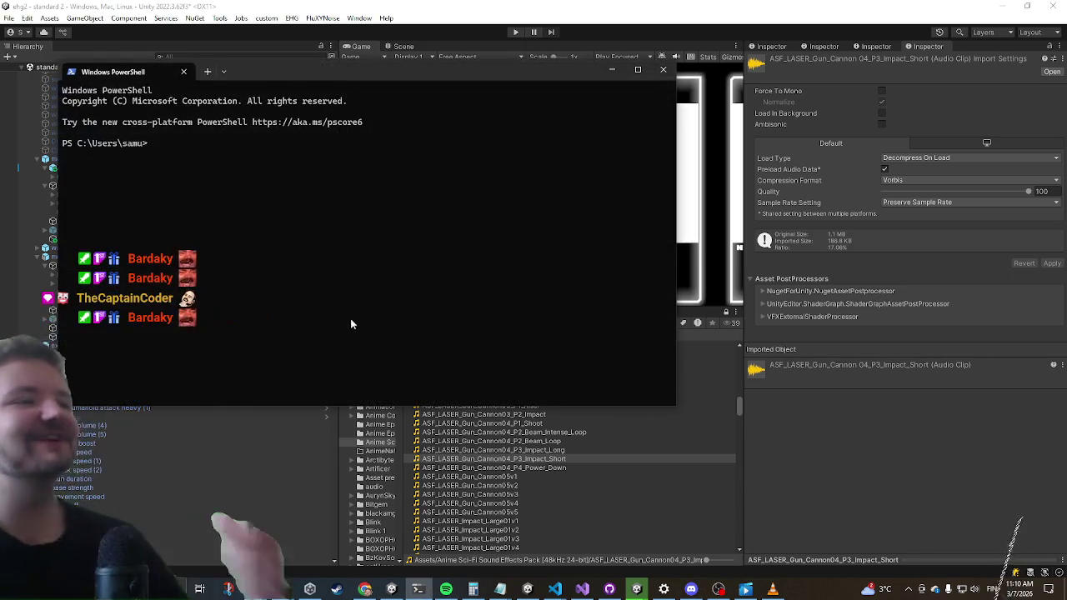
{"action": "type", "text": "ehgkey"}
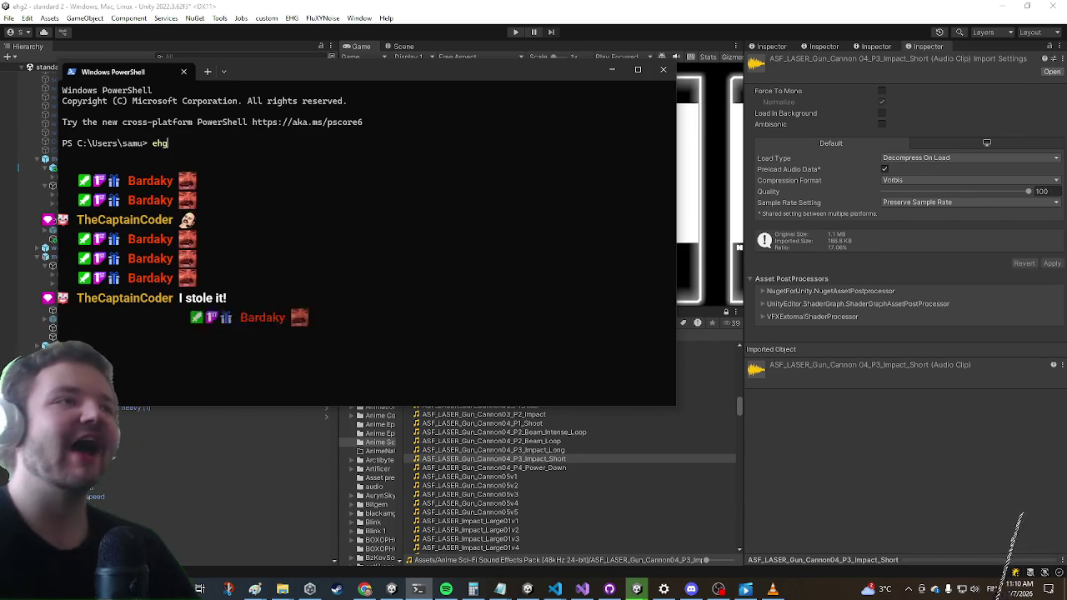
{"action": "key", "text": "Return"}
{"action": "type", "text": "bardaky"}
{"action": "key", "text": "Return"}
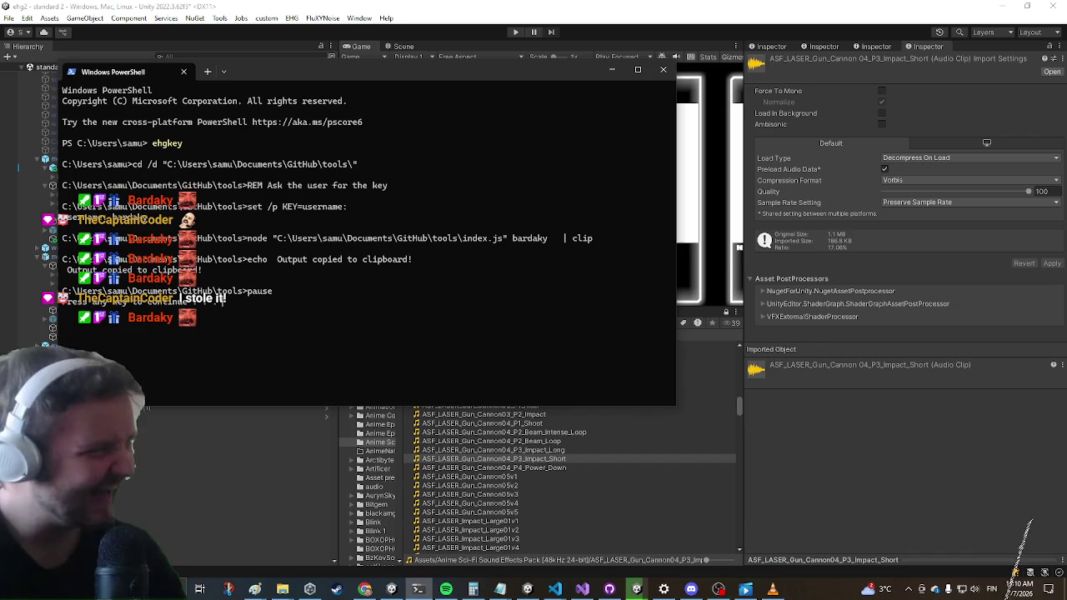
Switch to Discord to share the key, then minimize and restore the PowerShell window
{"action": "key", "text": "alt+Tab"}
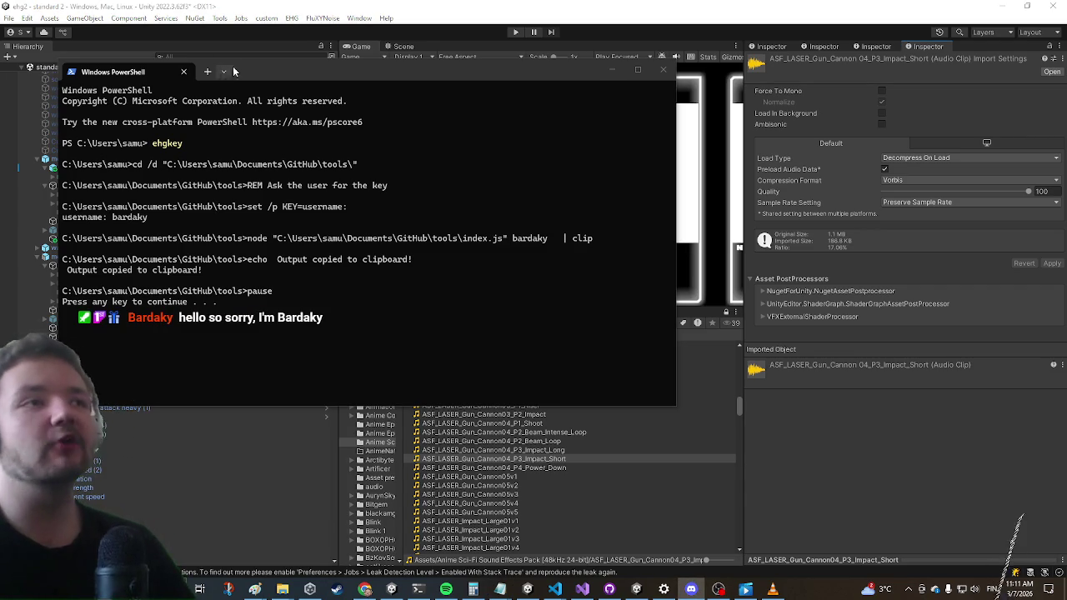
{"action": "left_click", "coordinate": [419, 590]}
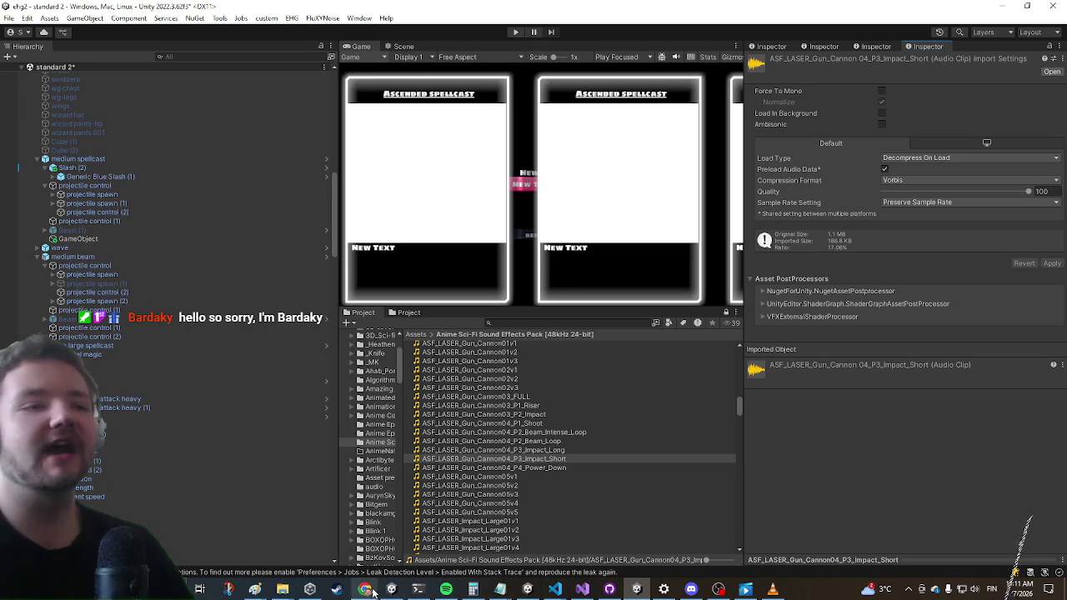
{"action": "left_click", "coordinate": [418, 589]}
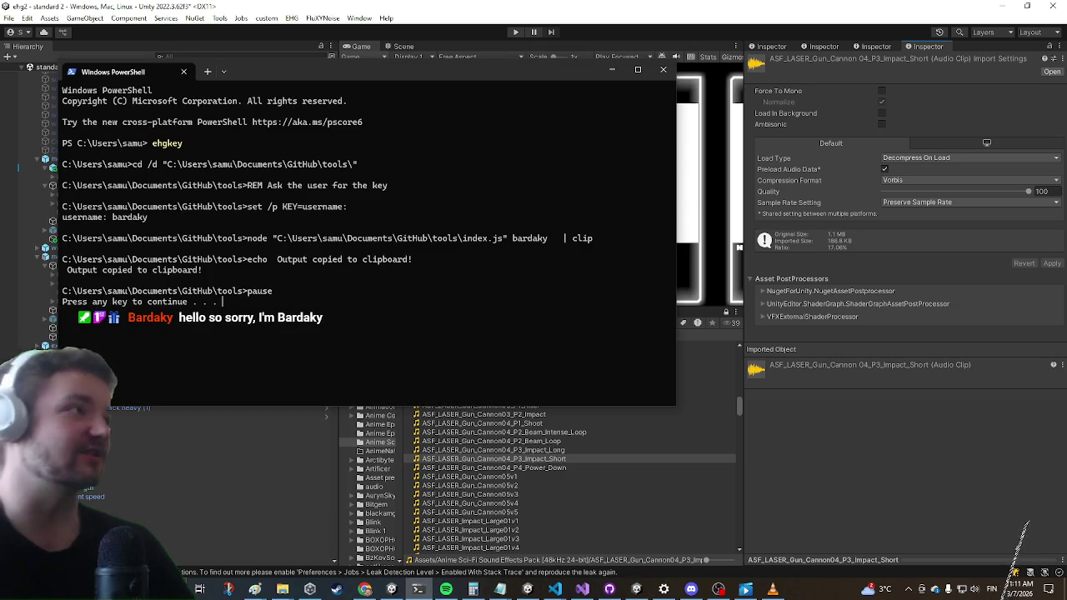
{"action": "key", "text": "alt+Tab"}
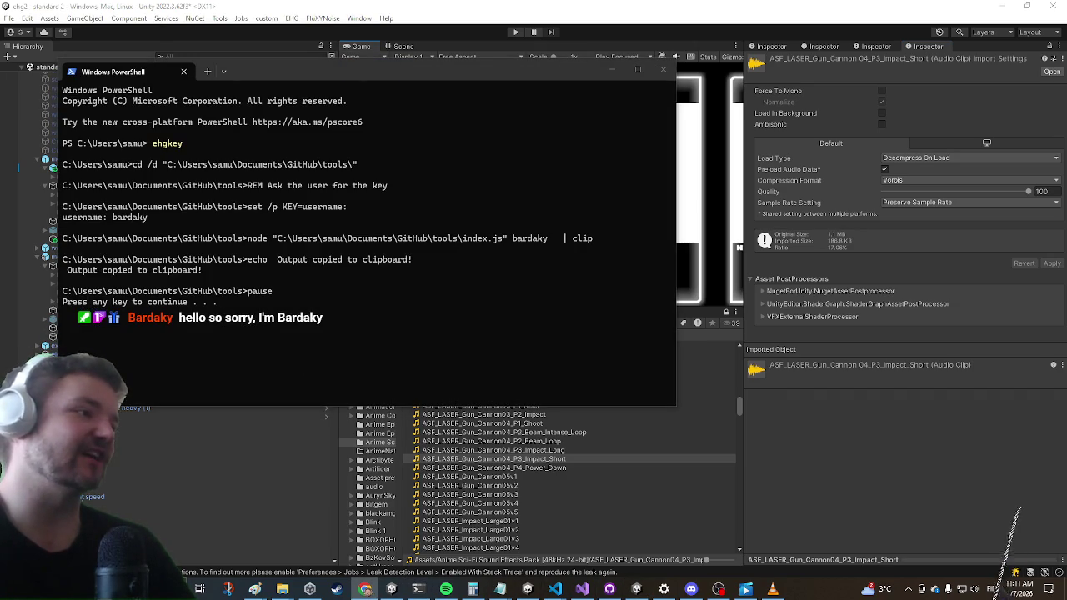
{"action": "key", "text": "alt+Tab"}
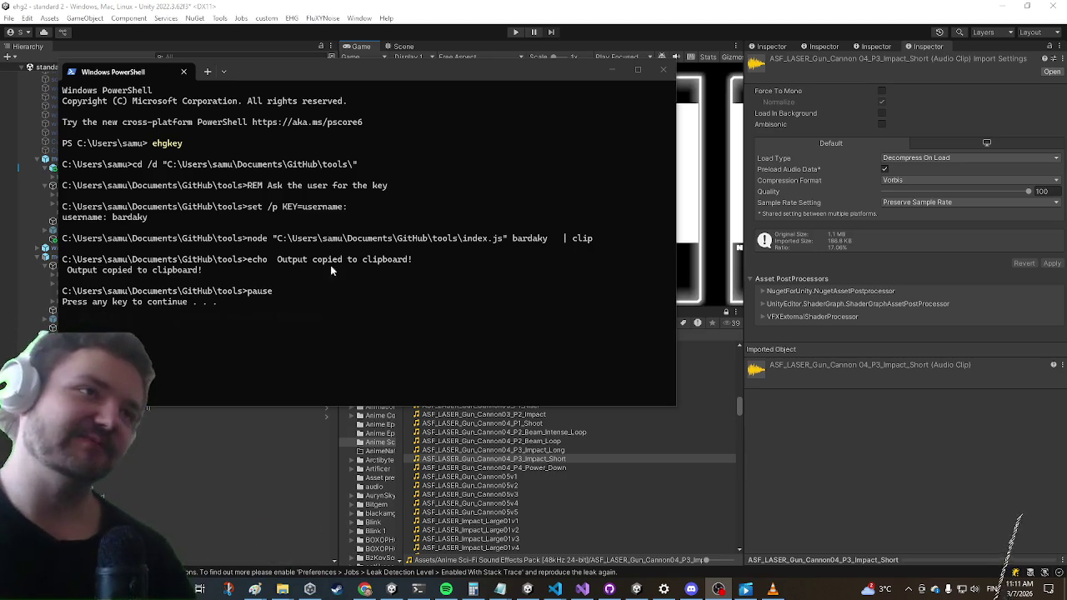
Close PowerShell, return to Unity's Scene view, and bring up Notepad's recent-files list
{"action": "left_click", "coordinate": [666, 68]}
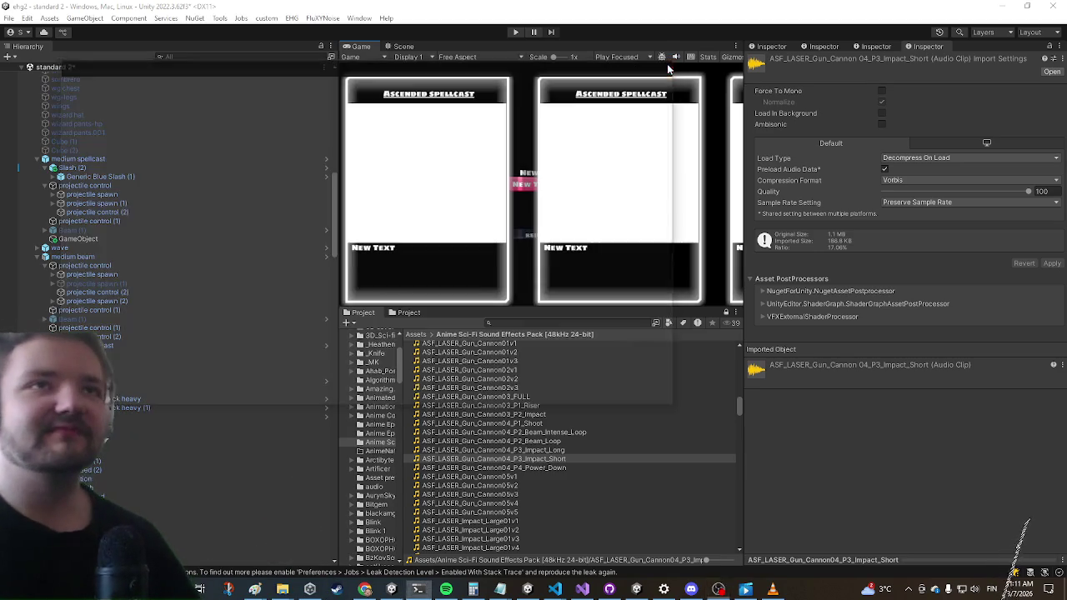
{"action": "left_click", "coordinate": [582, 589]}
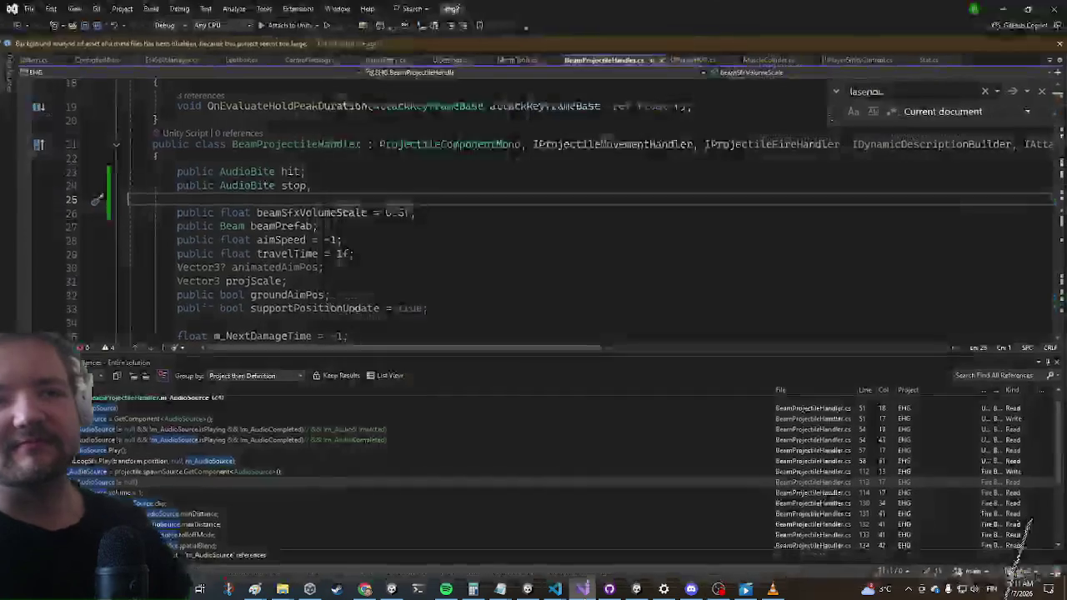
{"action": "left_click", "coordinate": [557, 590]}
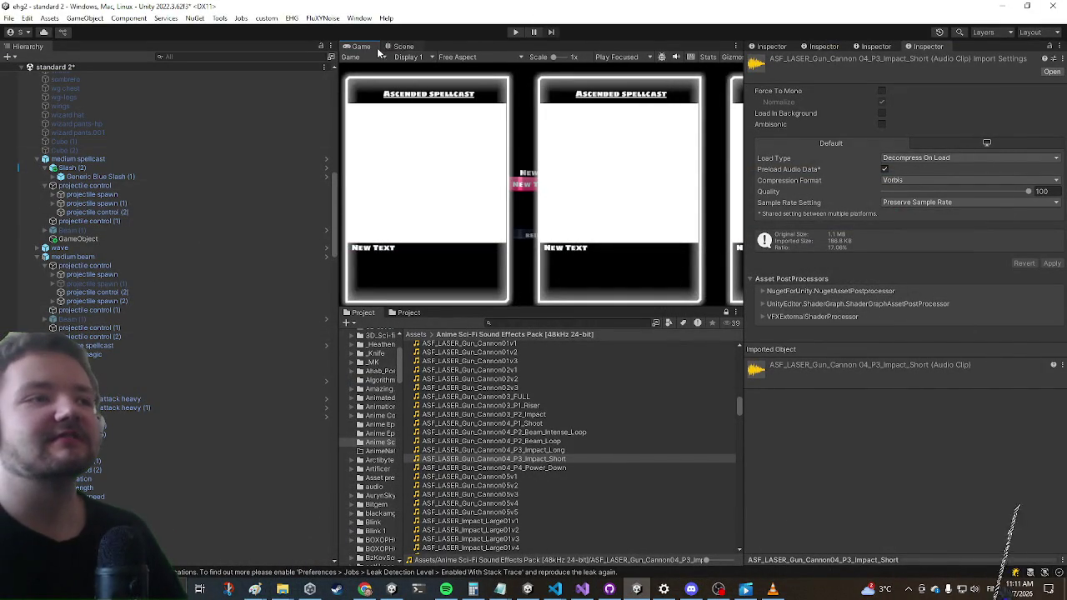
{"action": "left_click", "coordinate": [401, 46]}
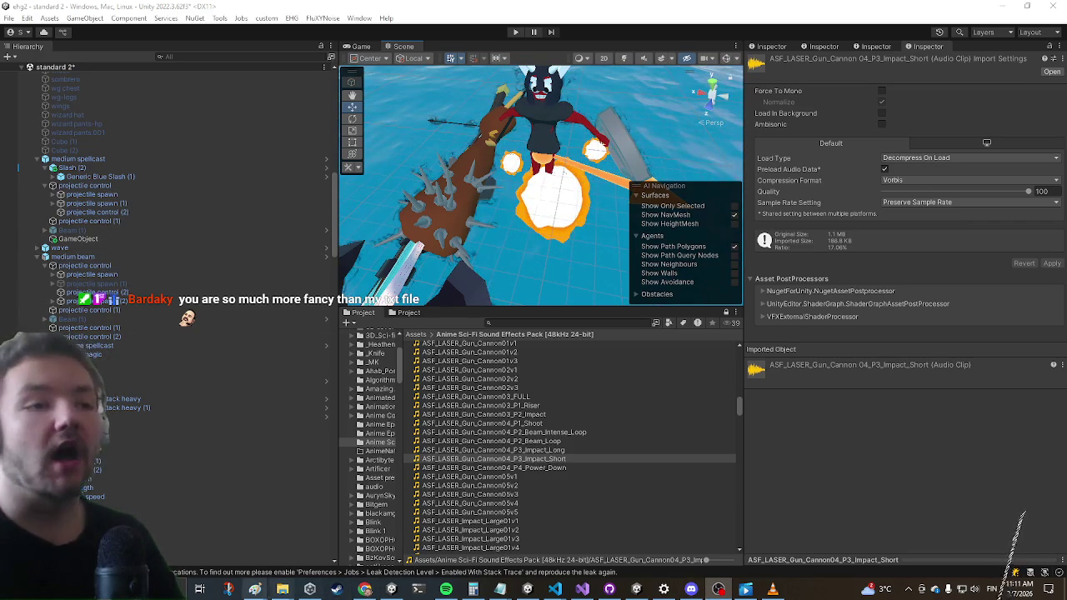
{"action": "right_click", "coordinate": [500, 589]}
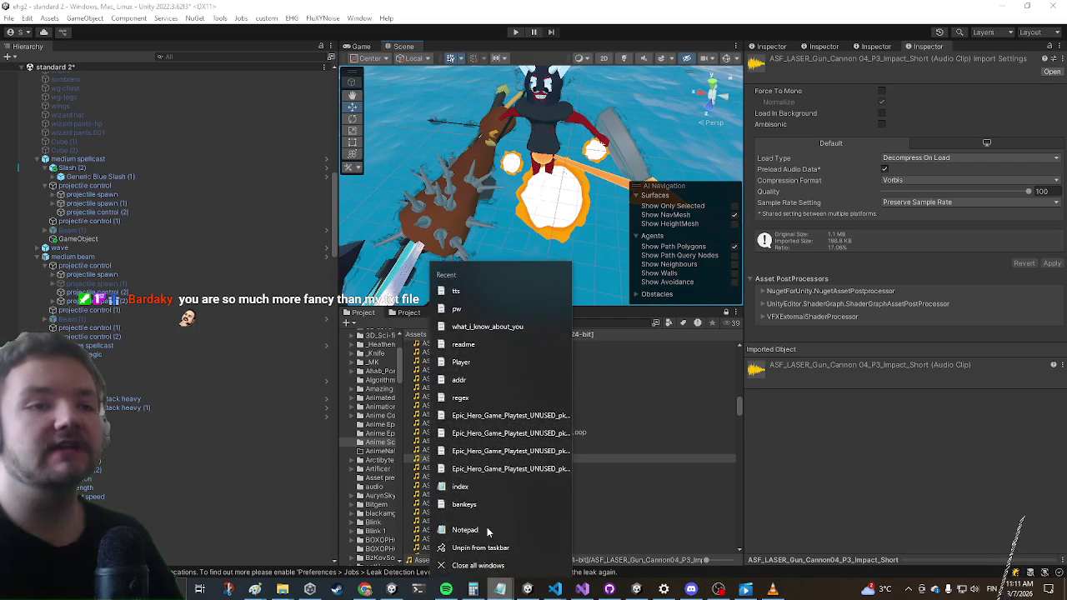
Start a blank Notepad note containing the line 'asdasdasdasdasdasdasd <name>'
{"action": "left_click", "coordinate": [482, 529]}
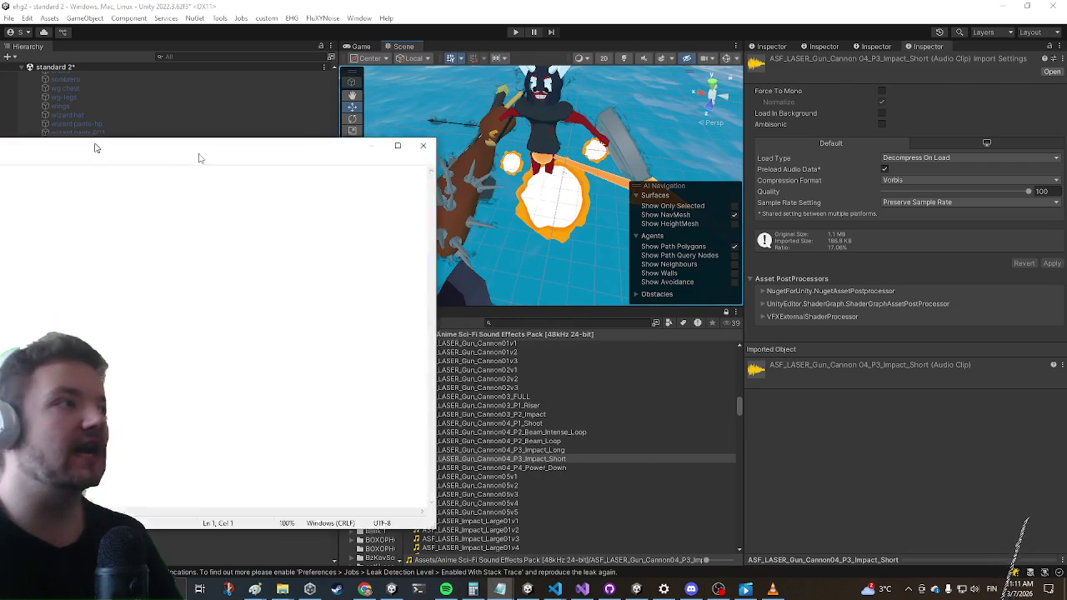
{"action": "type", "text": "asdasdasdas"}
{"action": "type", "text": "dasd "}
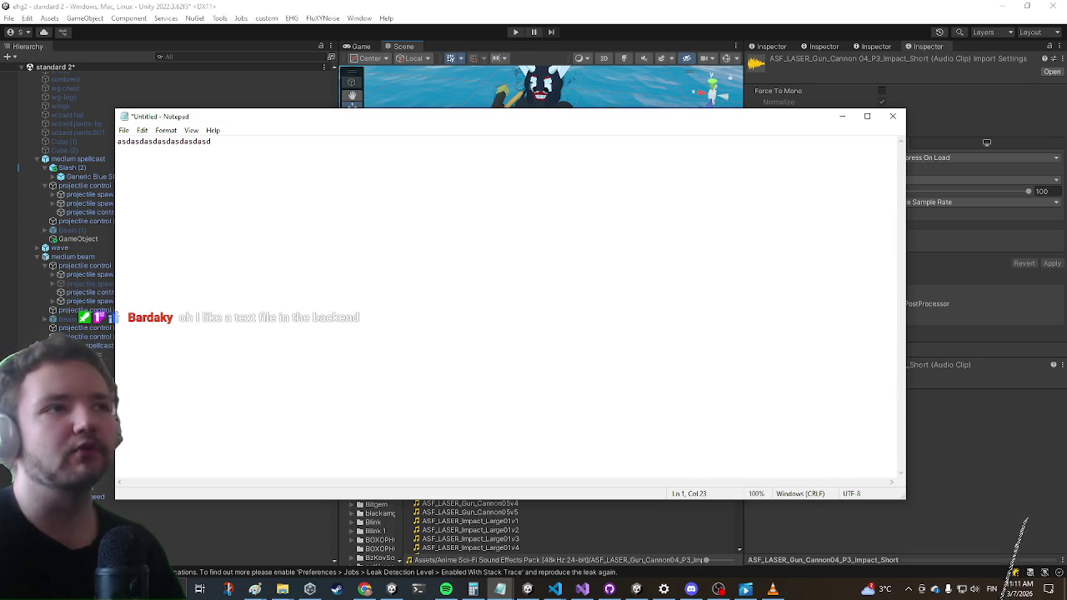
{"action": "type", "text": "<name>"}
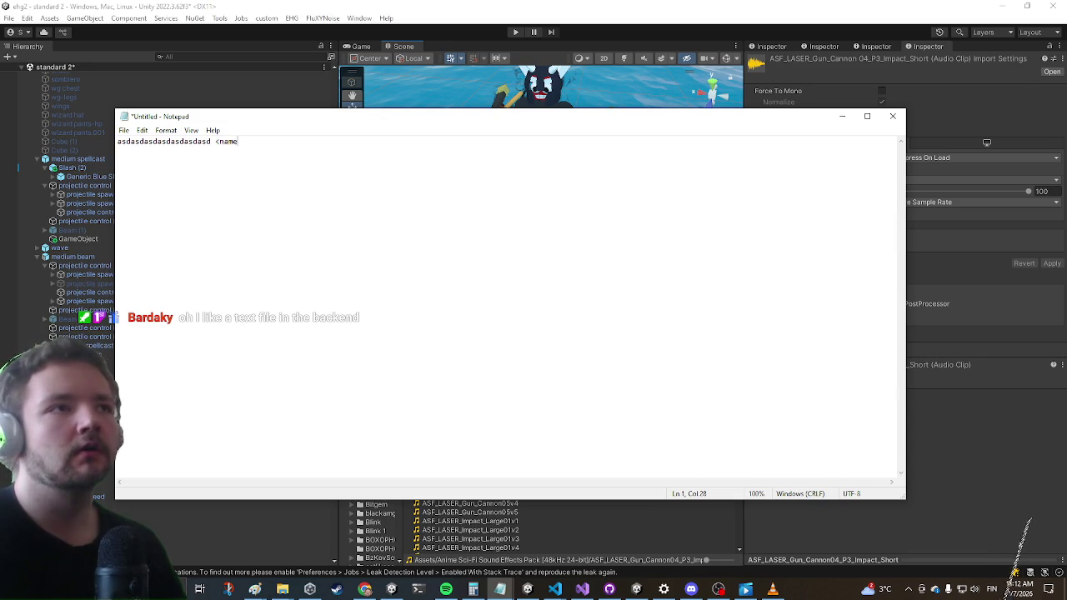
{"action": "key", "text": "Return"}
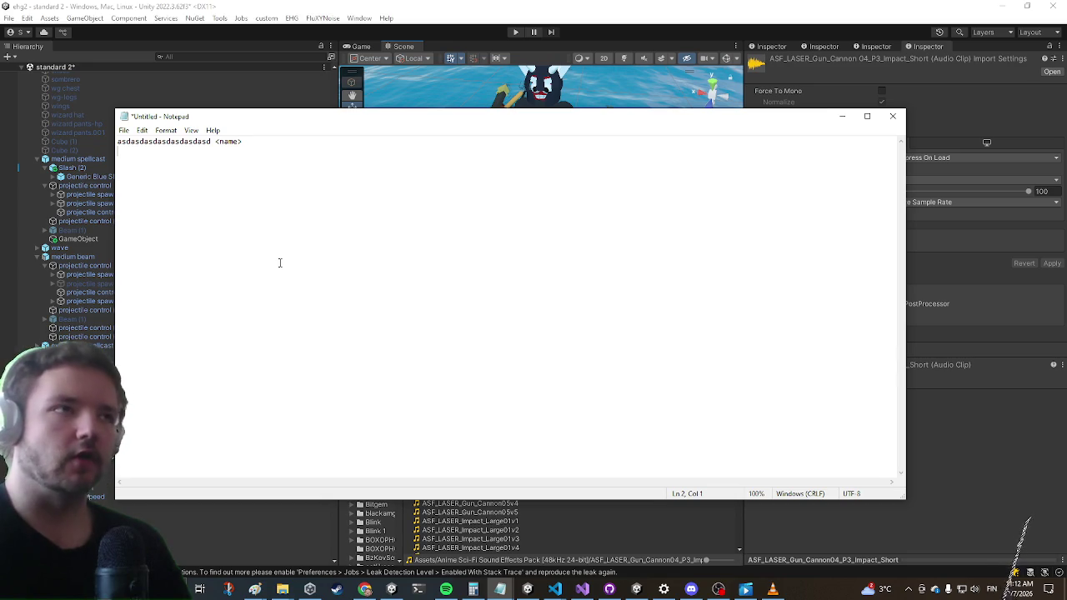
Select the first line and paste two copies of it on the lines below
{"action": "left_click", "coordinate": [312, 139]}
{"action": "left_click", "coordinate": [230, 152]}
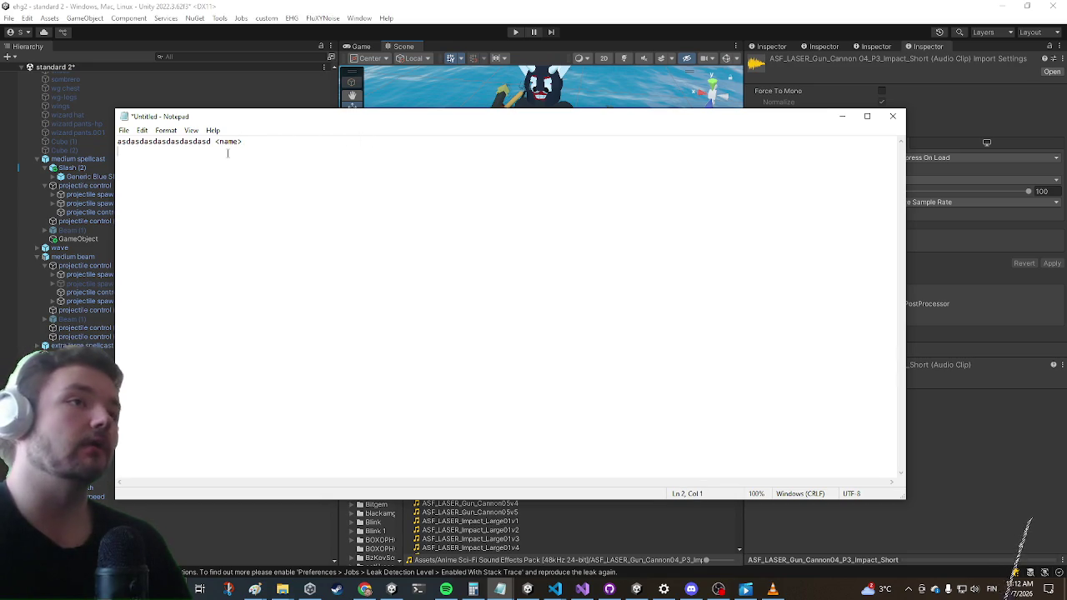
{"action": "double_click", "coordinate": [216, 141]}
{"action": "left_click", "coordinate": [430, 305]}
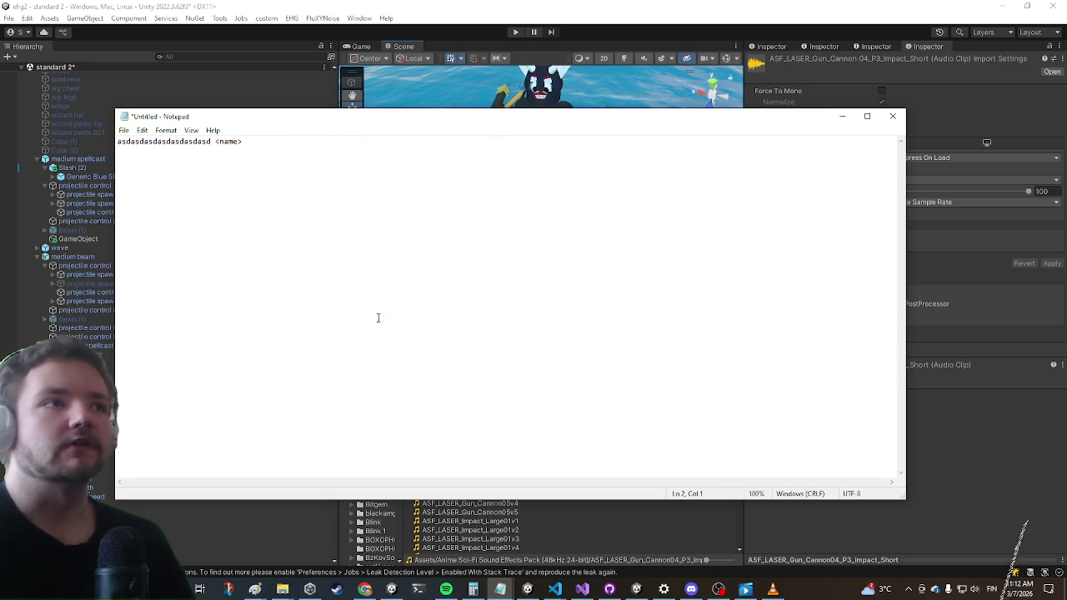
{"action": "key", "text": "ctrl+a"}
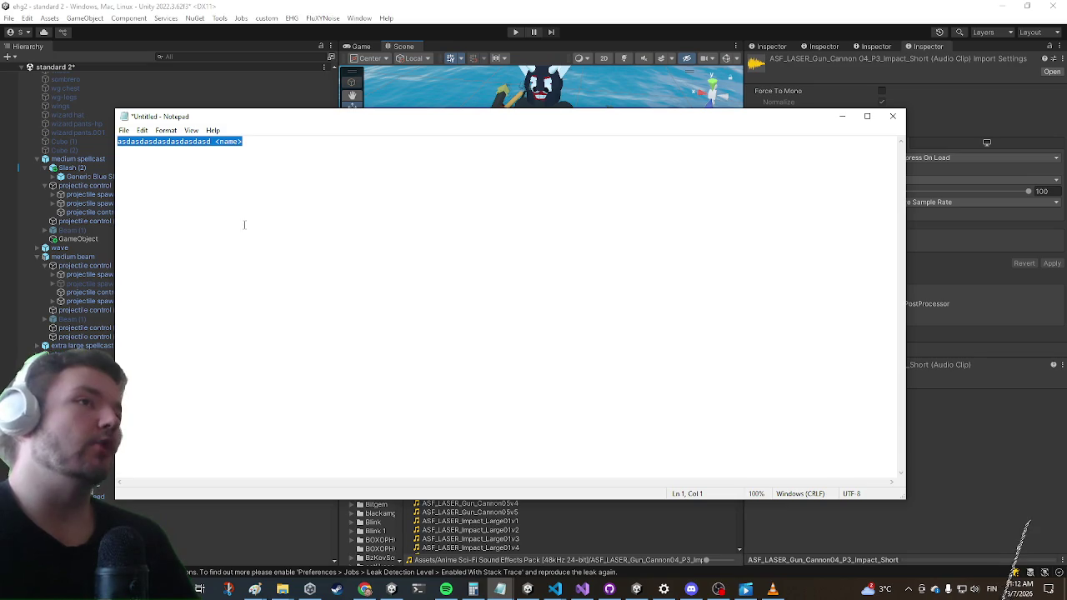
{"action": "left_click", "coordinate": [319, 188]}
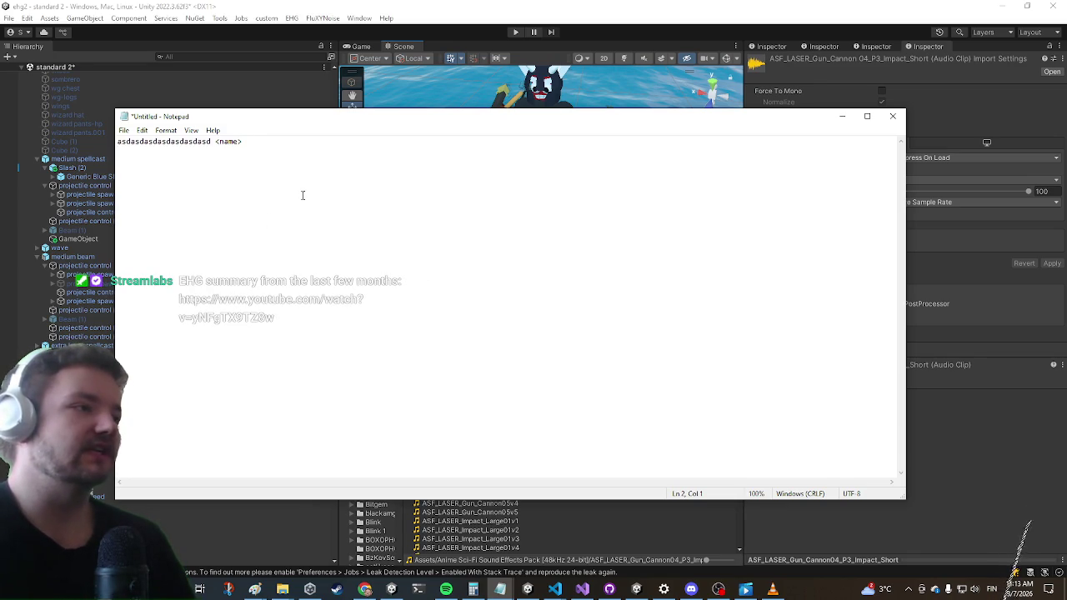
{"action": "left_click_drag", "start_coordinate": [245, 179], "coordinate": [114, 145]}
{"action": "key", "text": "ctrl+c"}
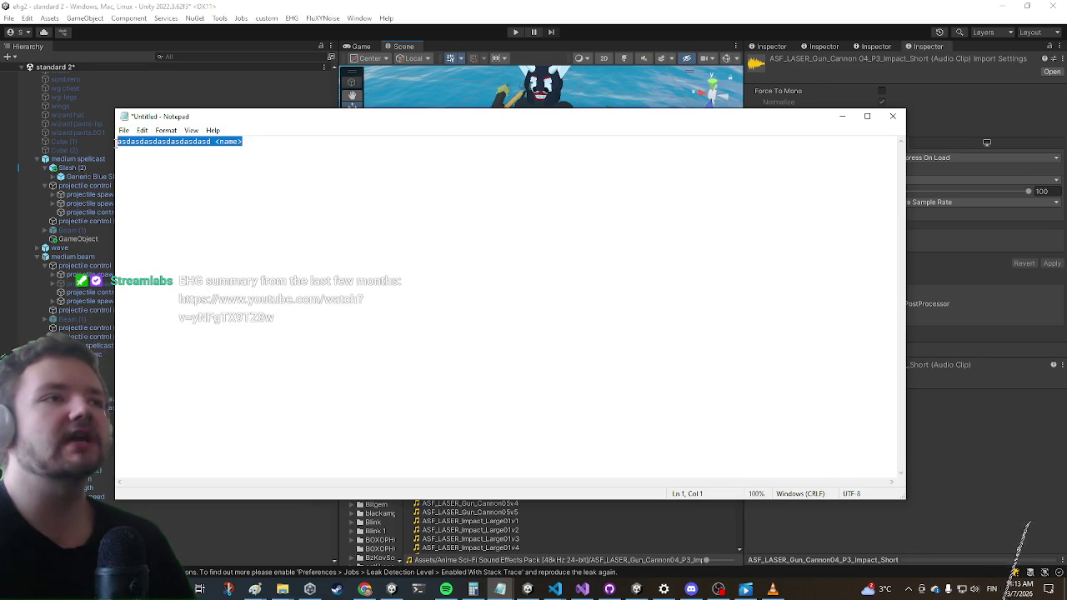
{"action": "left_click", "coordinate": [329, 203]}
{"action": "key", "text": "ctrl+v"}
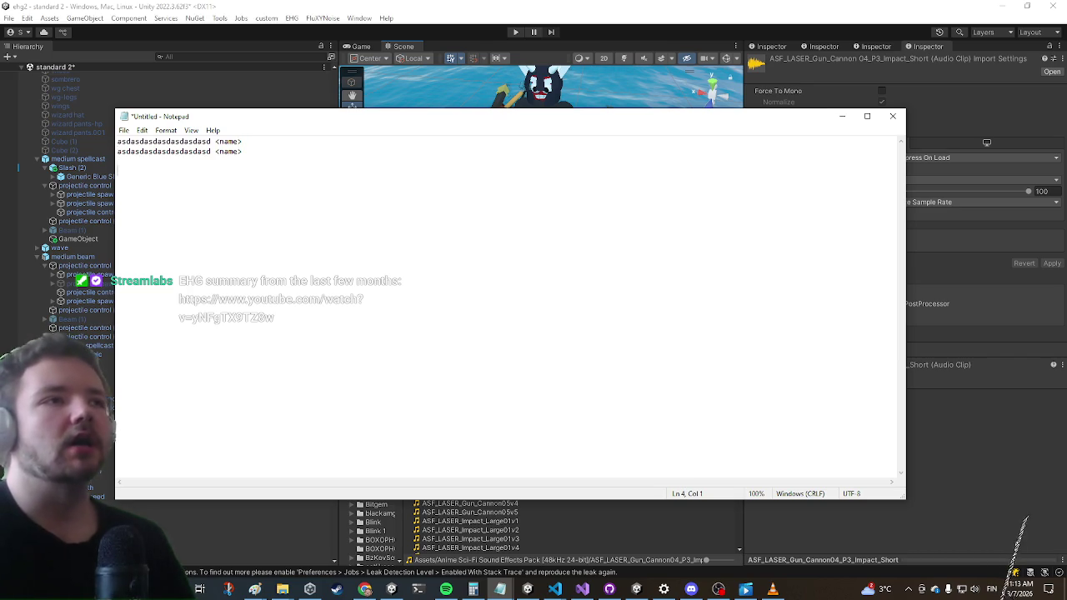
{"action": "key", "text": "ctrl+v"}
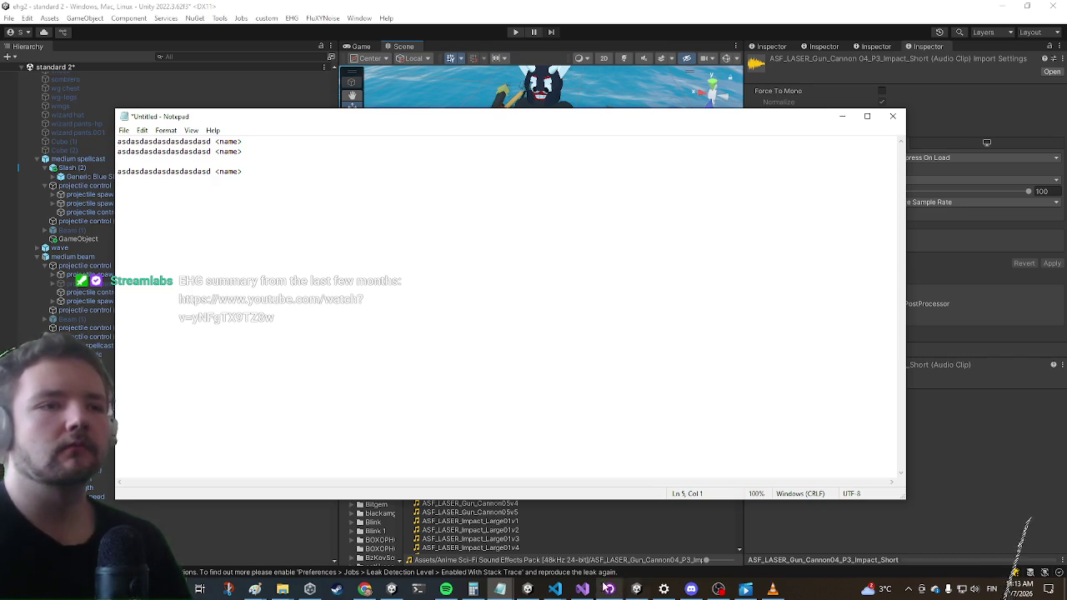
{"action": "mouse_move", "coordinate": [552, 590]}
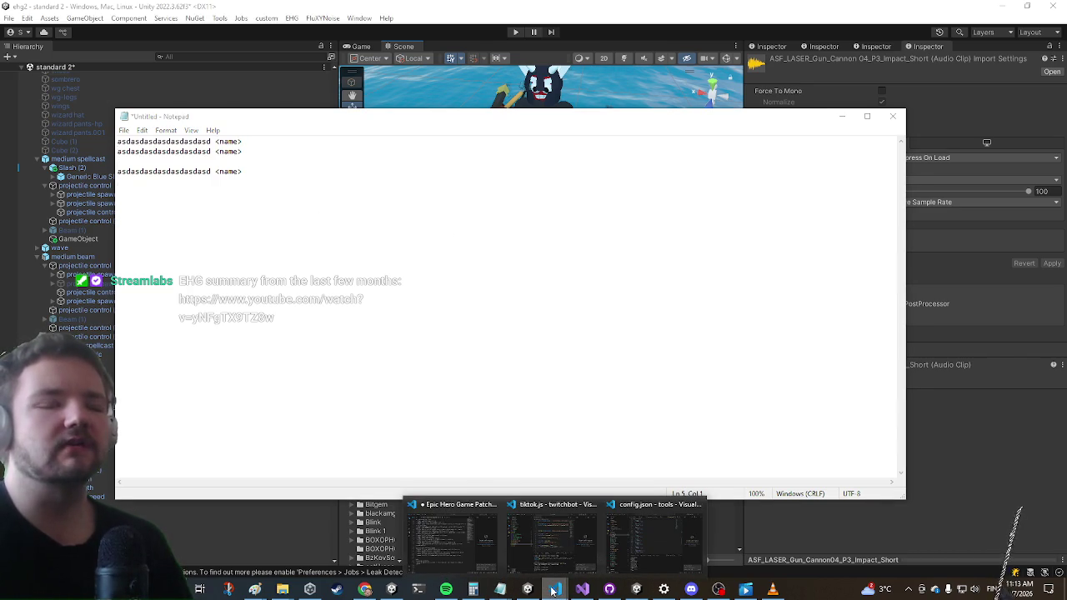
{"action": "mouse_move", "coordinate": [573, 560]}
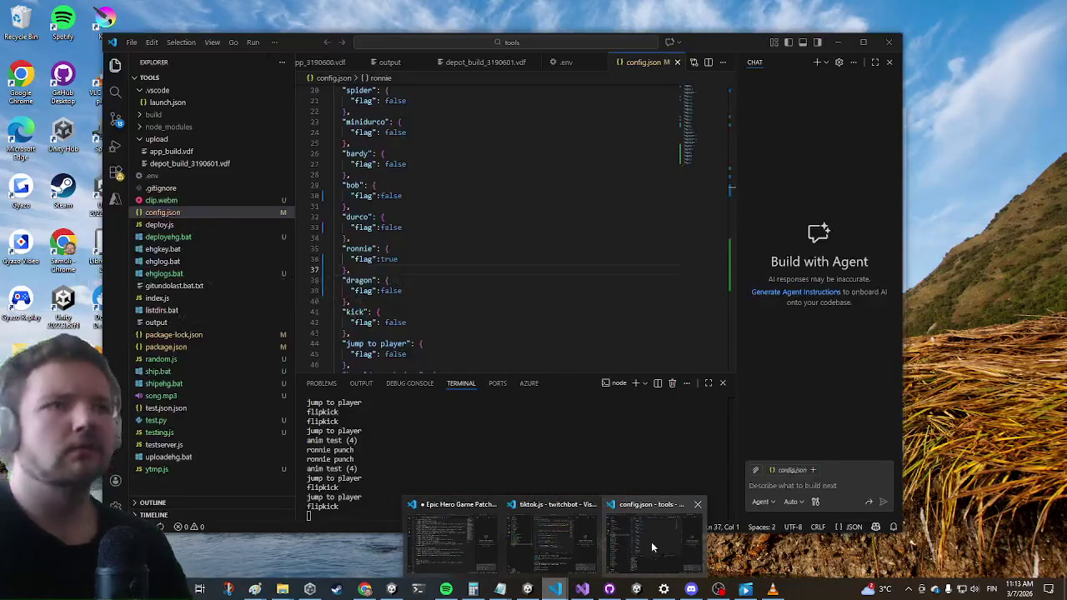
{"action": "left_click", "coordinate": [651, 541]}
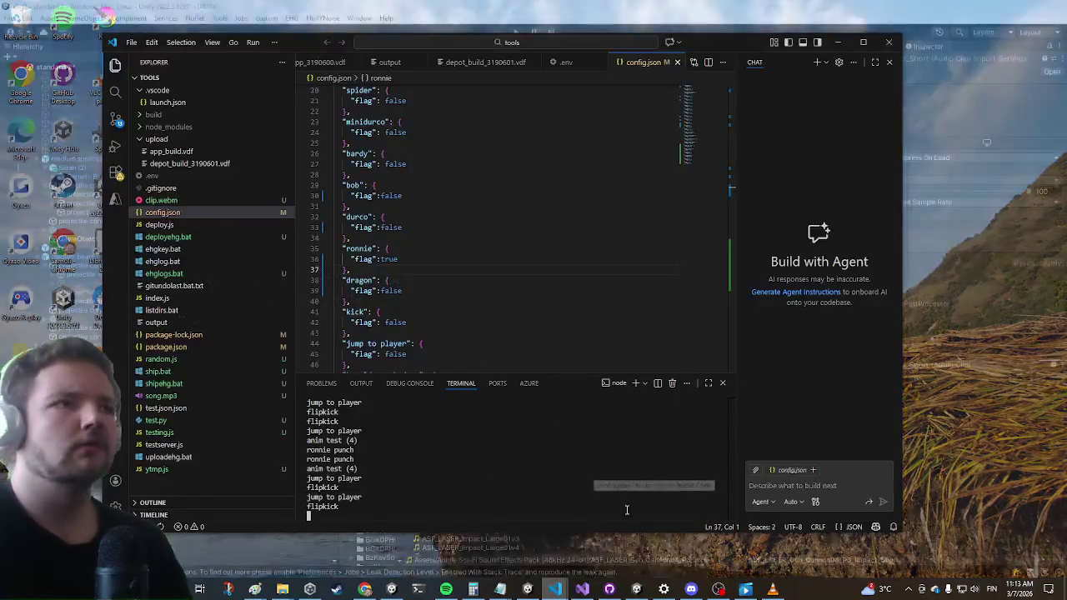
{"action": "key", "text": "super+Down"}
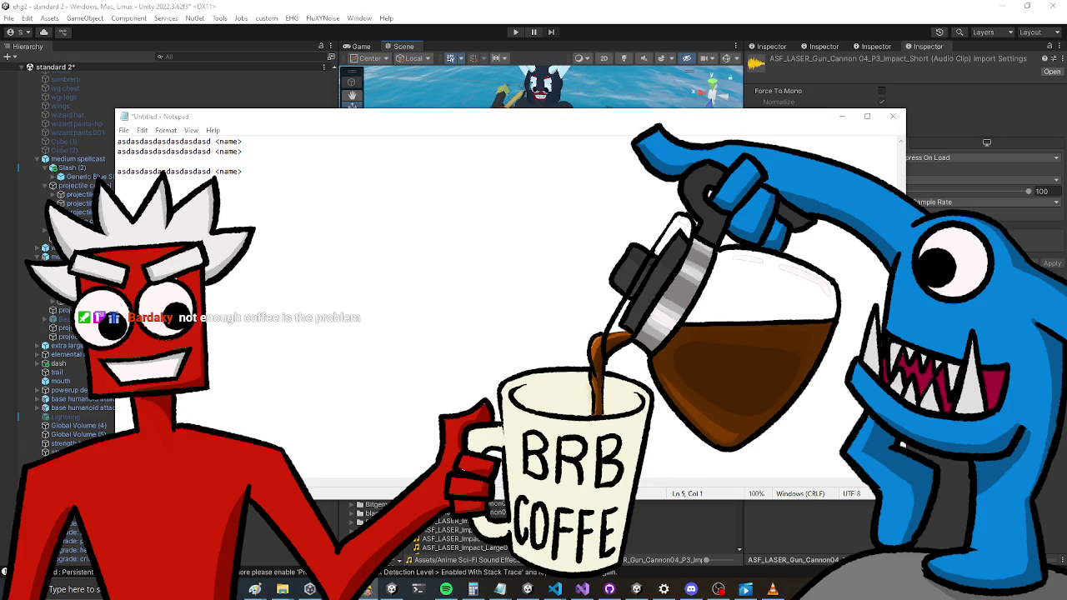
Minimize the Notepad note so the Unity Editor is back in view
{"action": "left_click", "coordinate": [841, 116]}
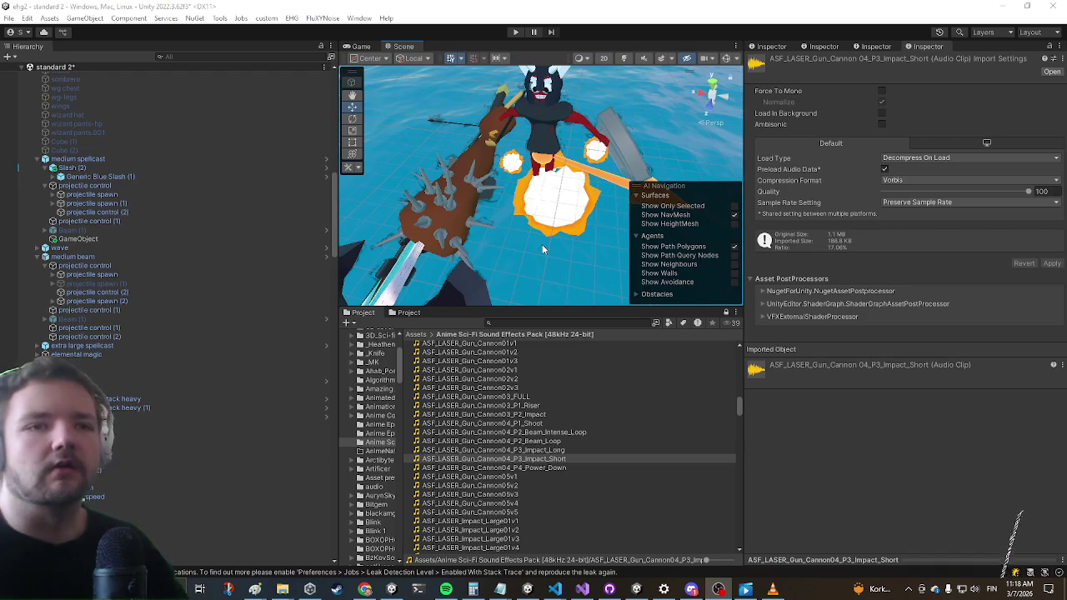
Select the Impact_Short laser sound, then search the project assets for 'menu'
{"action": "left_click", "coordinate": [532, 314]}
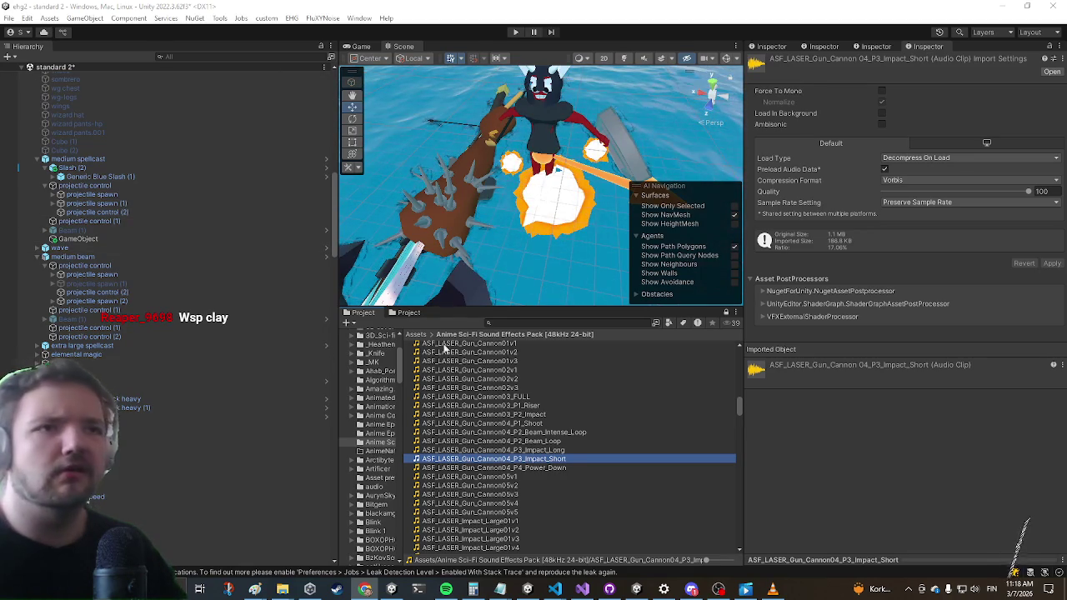
{"action": "left_click", "coordinate": [530, 323]}
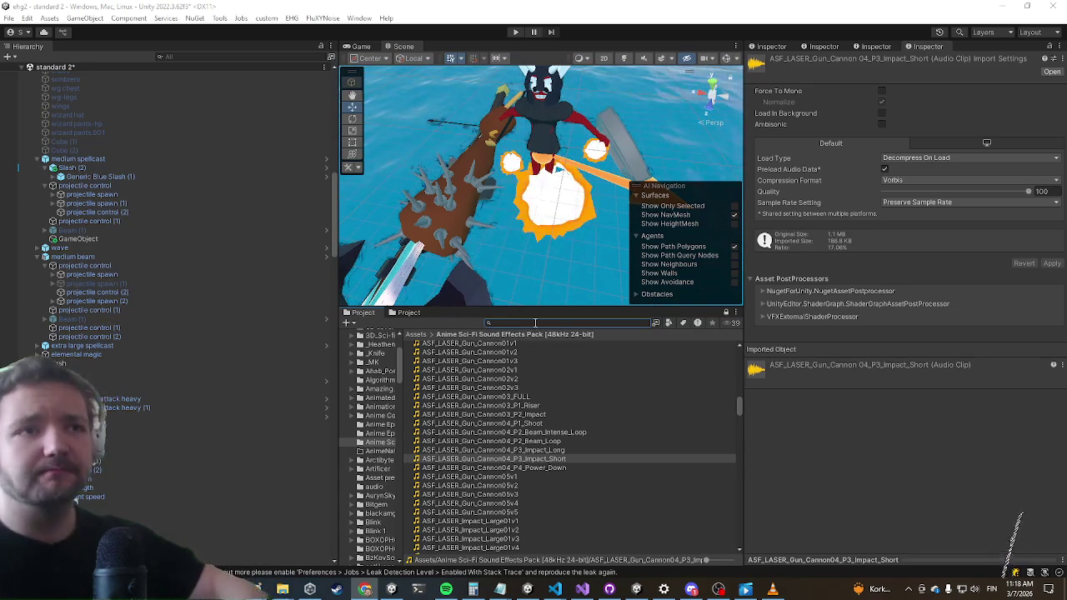
{"action": "type", "text": "menu"}
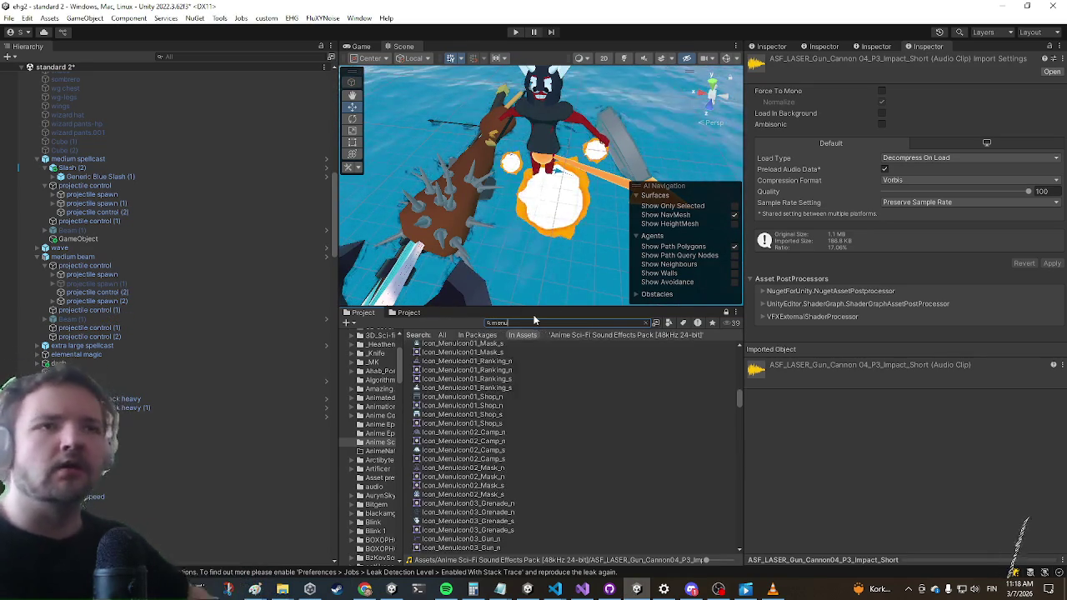
Scroll through the 'menu' results of menu icons, folders and Menu sound assets
{"action": "scroll", "coordinate": [470, 461], "scroll_direction": "up", "scroll_amount": 10}
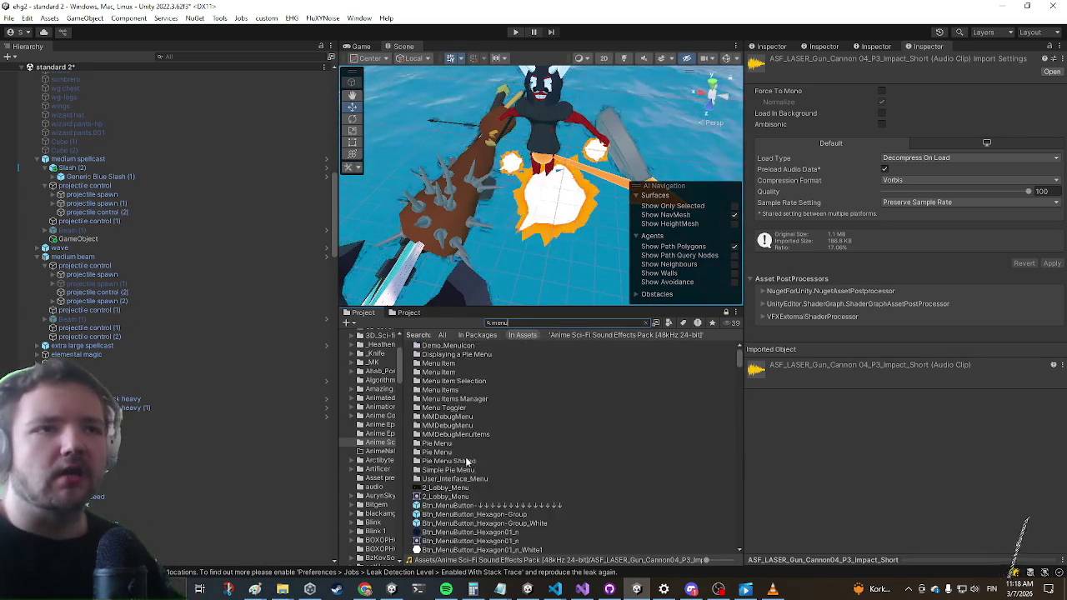
{"action": "key", "text": "alt+Tab"}
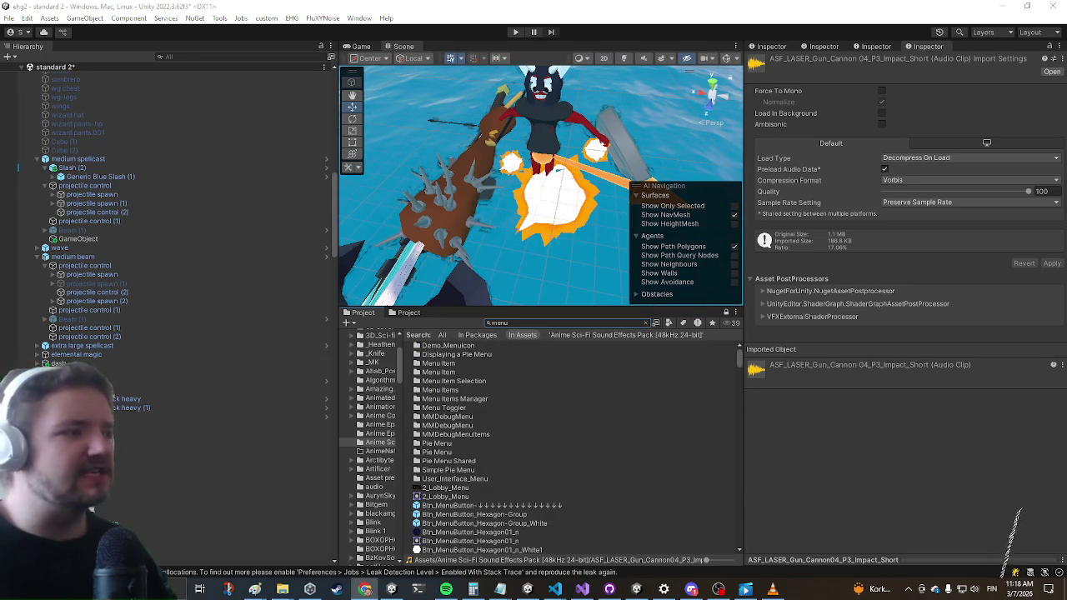
{"action": "key", "text": "alt+Tab"}
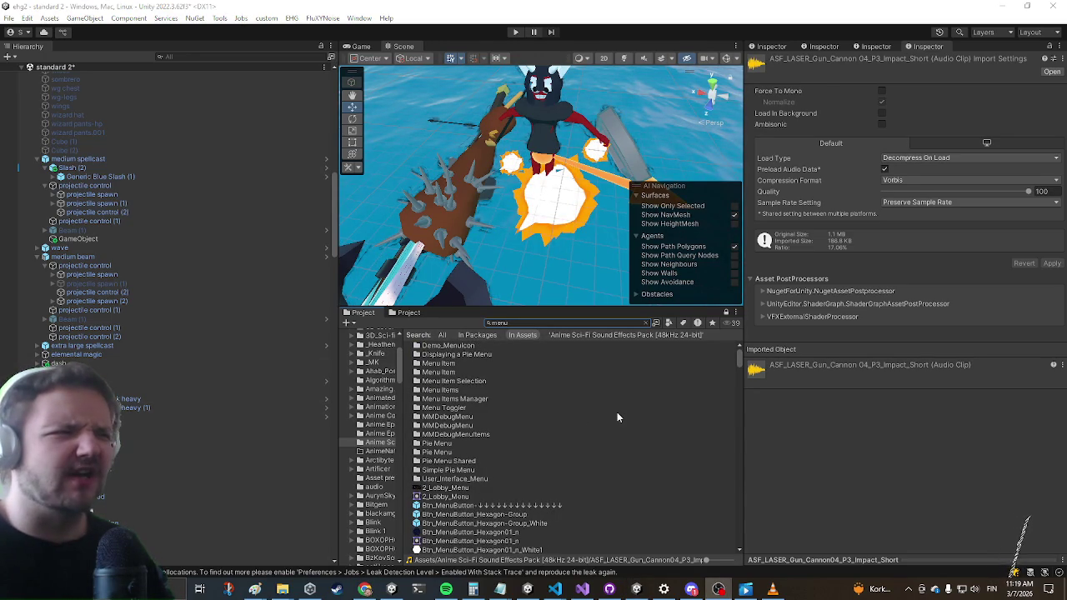
{"action": "scroll", "coordinate": [648, 427], "scroll_direction": "down", "scroll_amount": 3}
{"action": "scroll", "coordinate": [654, 429], "scroll_direction": "up", "scroll_amount": 3}
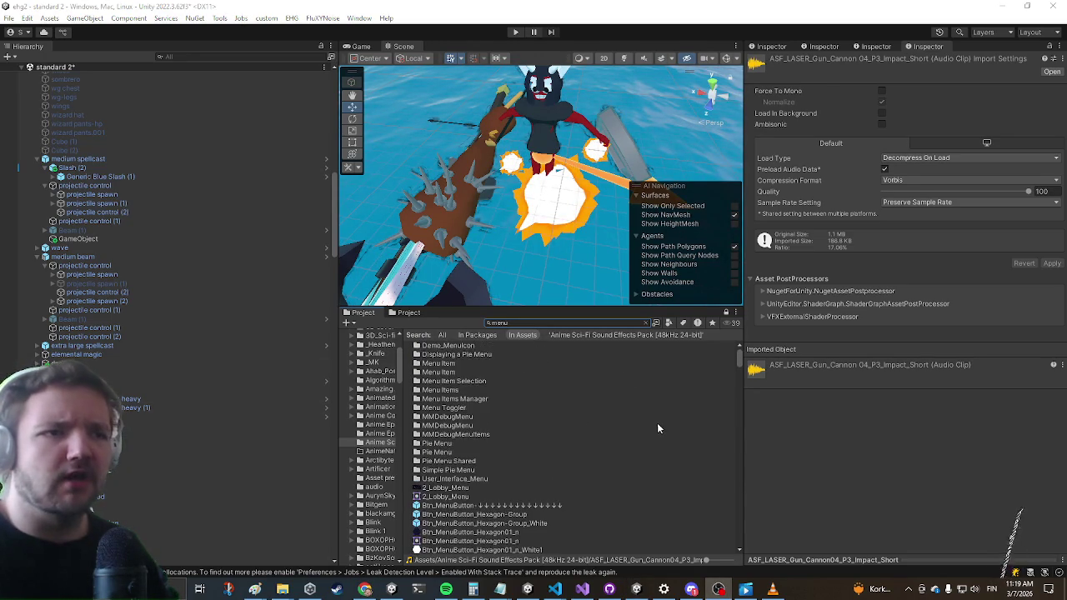
{"action": "scroll", "coordinate": [657, 424], "scroll_direction": "down", "scroll_amount": 3}
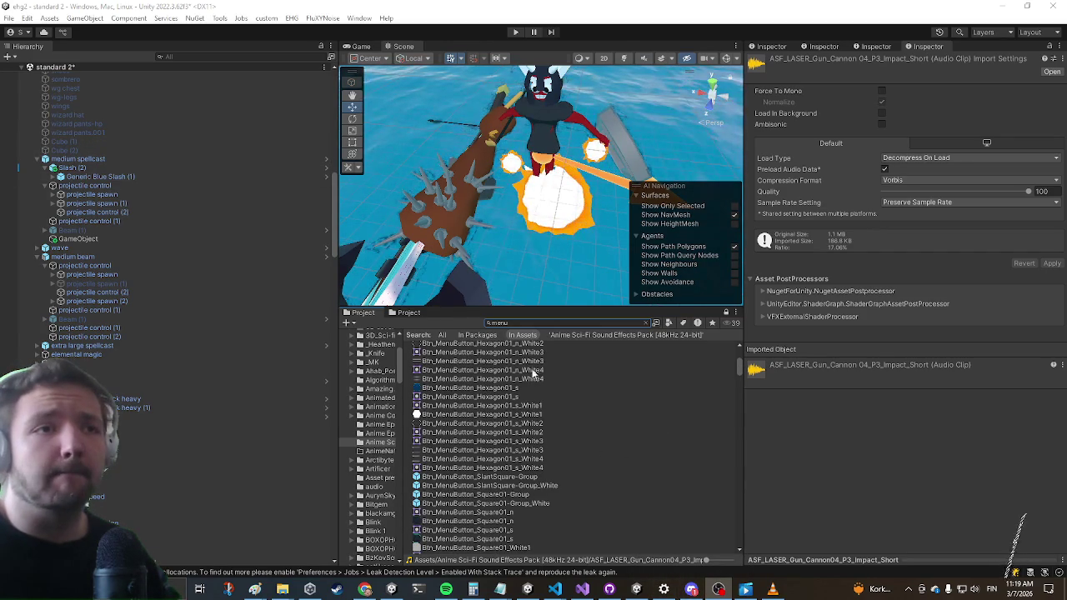
{"action": "scroll", "coordinate": [511, 385], "scroll_direction": "down", "scroll_amount": 10}
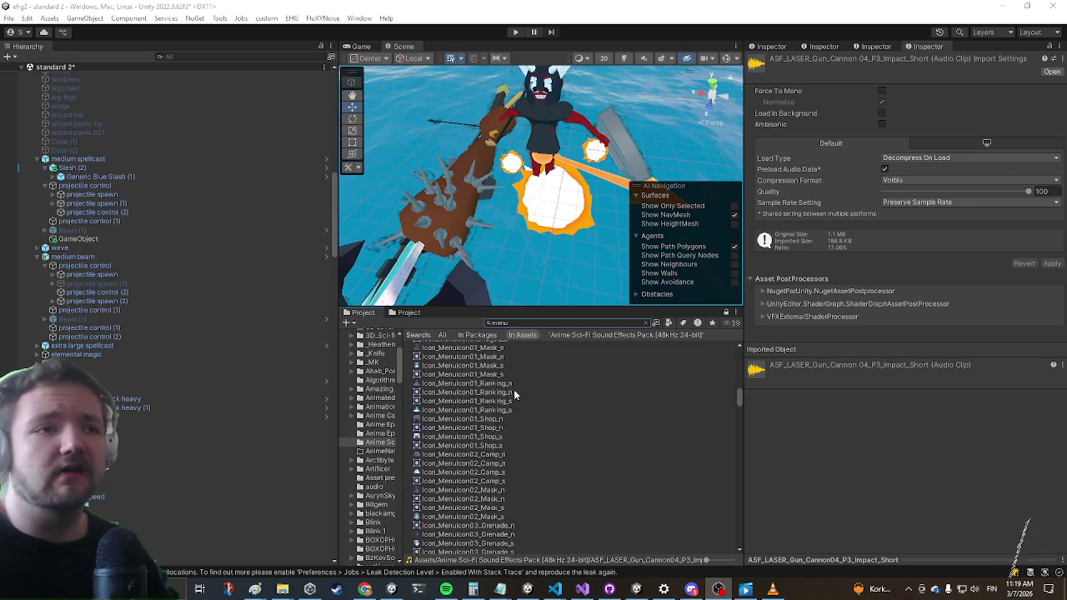
{"action": "scroll", "coordinate": [500, 381], "scroll_direction": "down", "scroll_amount": 8}
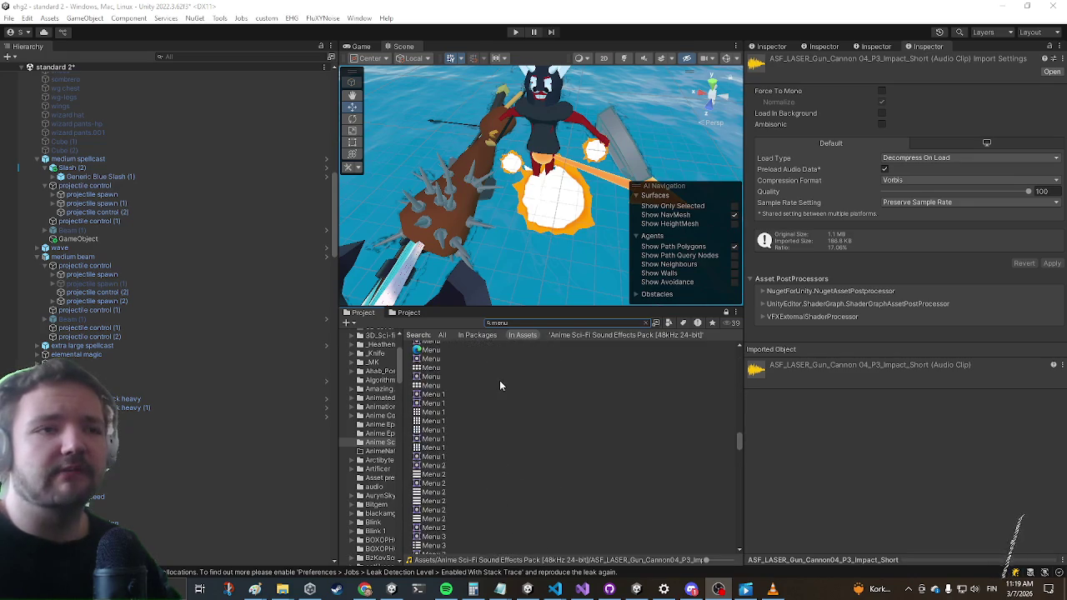
Add the menu scene to the Hierarchy and inspect page1, build and the start page window
{"action": "left_click_drag", "start_coordinate": [435, 405], "coordinate": [153, 256]}
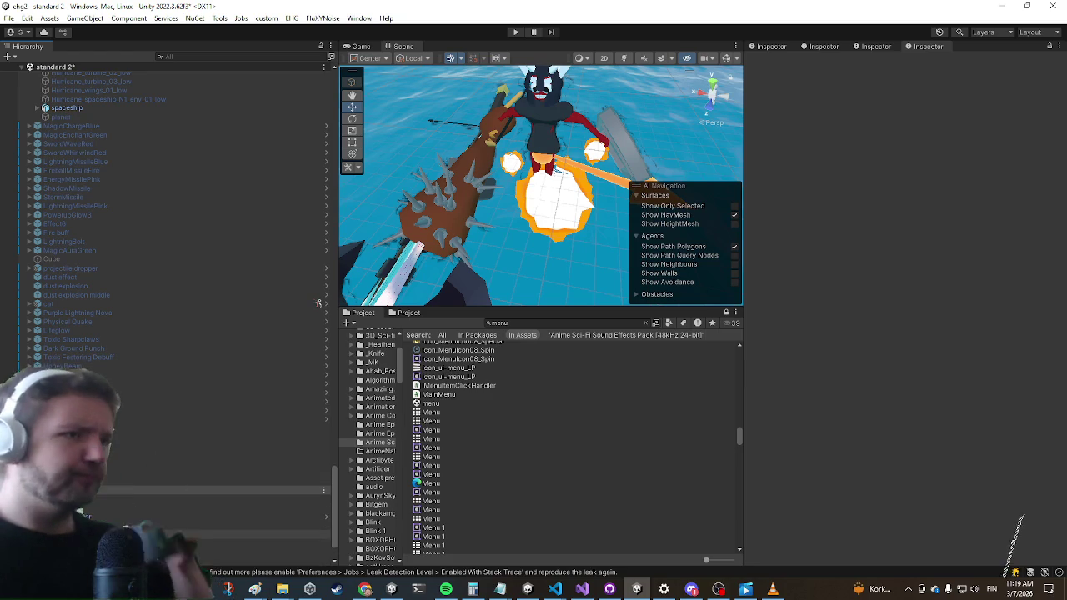
{"action": "scroll", "coordinate": [167, 209], "scroll_direction": "down", "scroll_amount": 3}
{"action": "left_click", "coordinate": [93, 490]}
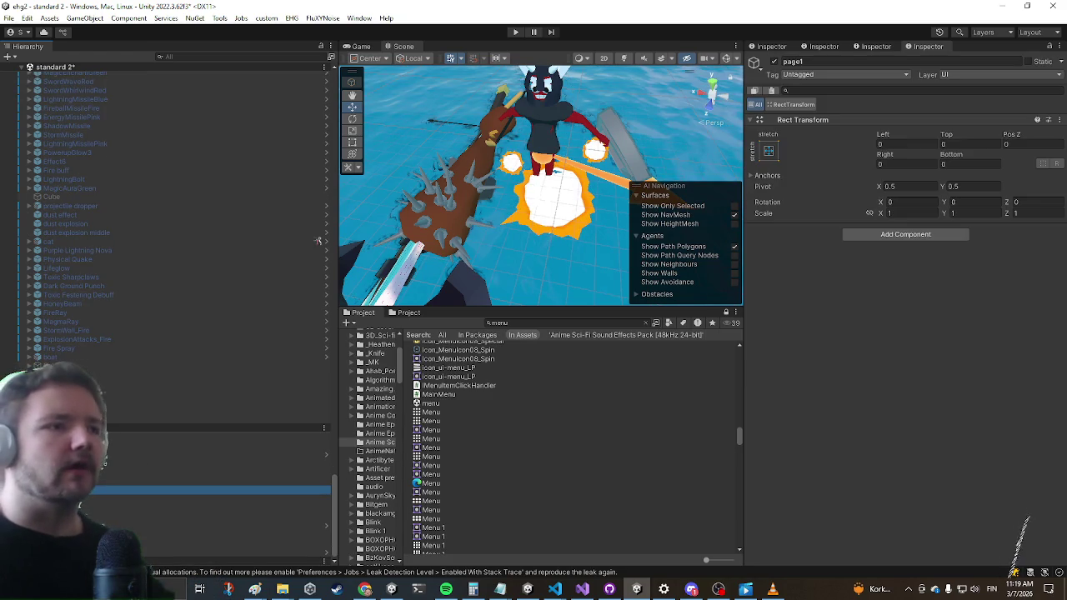
{"action": "scroll", "coordinate": [167, 250], "scroll_direction": "down", "scroll_amount": 3}
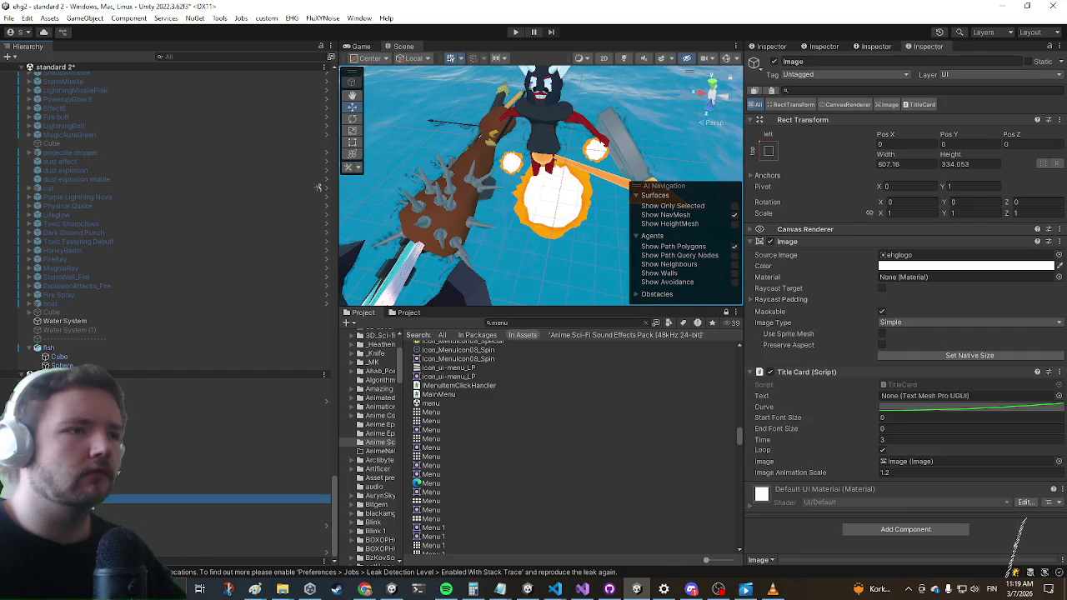
{"action": "left_click", "coordinate": [208, 499]}
{"action": "left_click", "coordinate": [225, 463]}
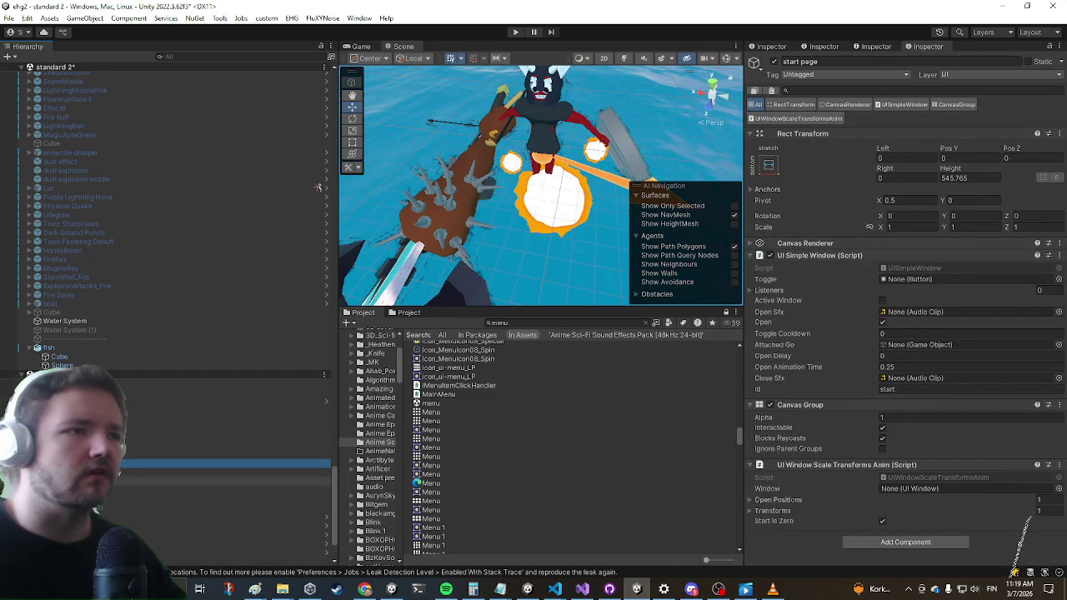
Bring up the 'Epic Hero Game gameplay 2026' video in the browser and select its URL
{"action": "scroll", "coordinate": [317, 187], "scroll_direction": "down", "scroll_amount": 4}
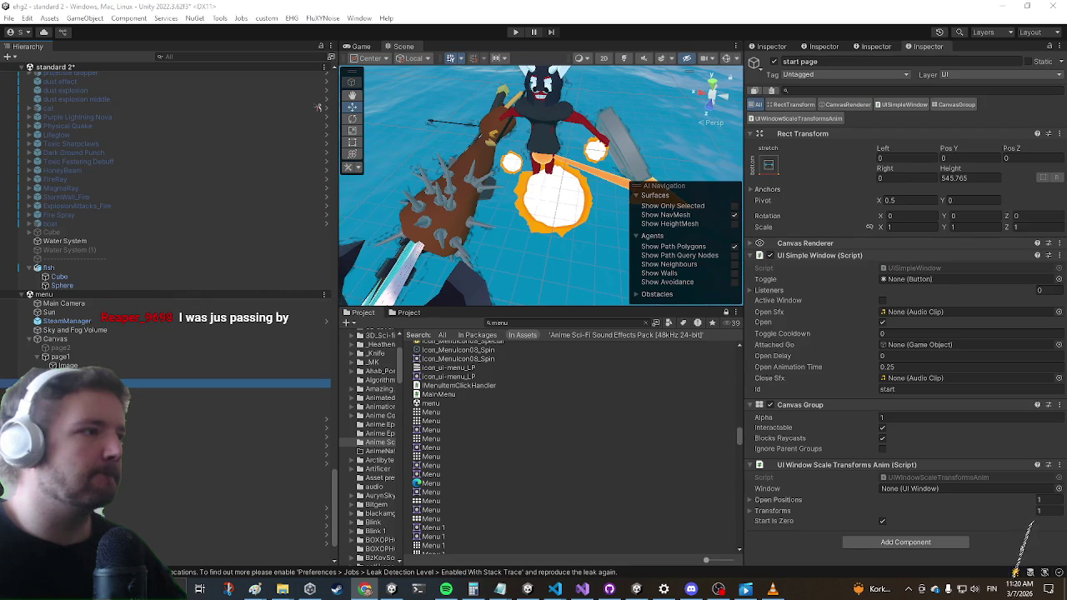
{"action": "scroll", "coordinate": [508, 467], "scroll_direction": "down", "scroll_amount": 5}
{"action": "scroll", "coordinate": [454, 471], "scroll_direction": "up", "scroll_amount": 3}
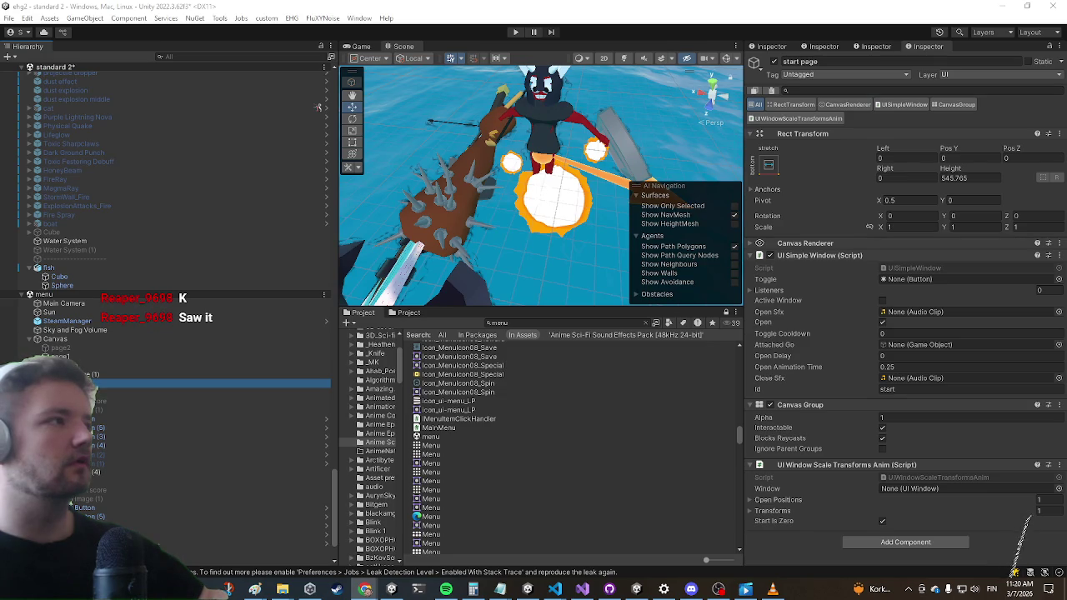
{"action": "key", "text": "alt+Tab"}
{"action": "left_click", "coordinate": [328, 137]}
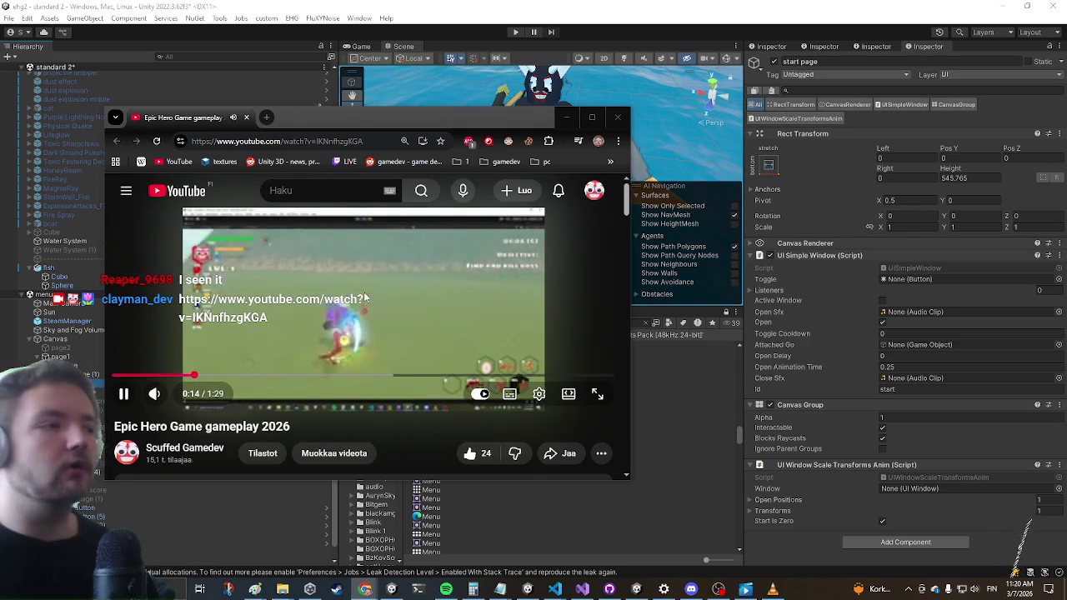
Pause the gameplay video at 0:16, share its link, then close the browser window
{"action": "left_click", "coordinate": [397, 320]}
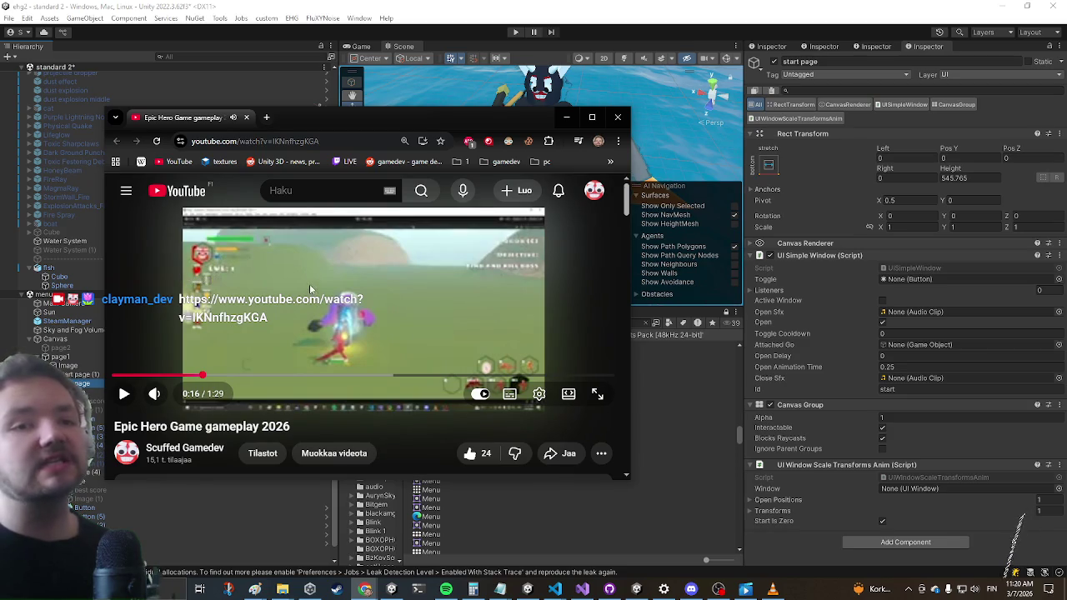
{"action": "key", "text": "alt+Tab"}
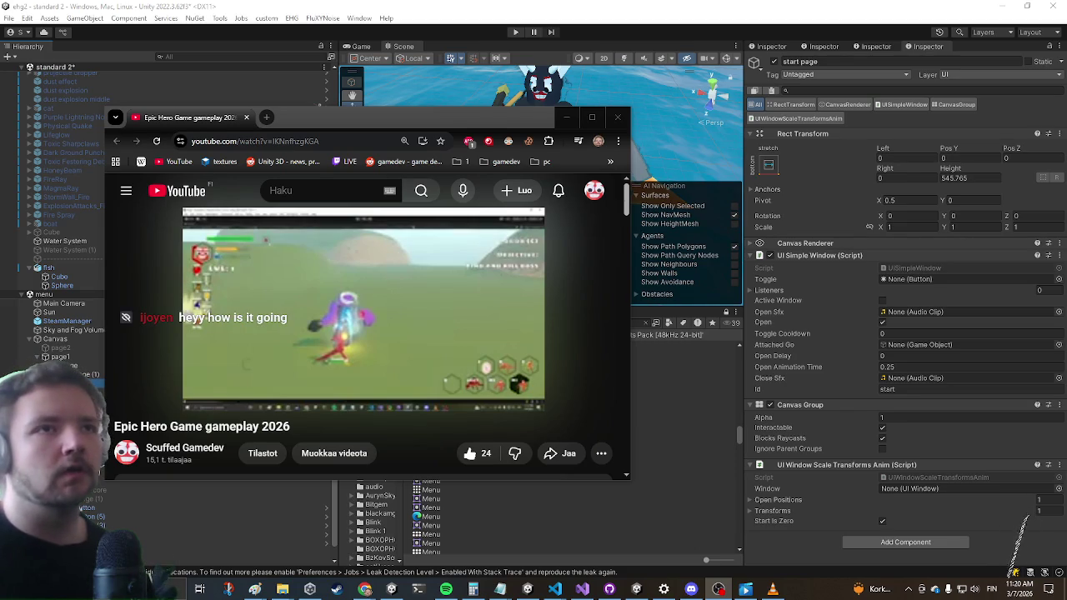
{"action": "mouse_move", "coordinate": [585, 272]}
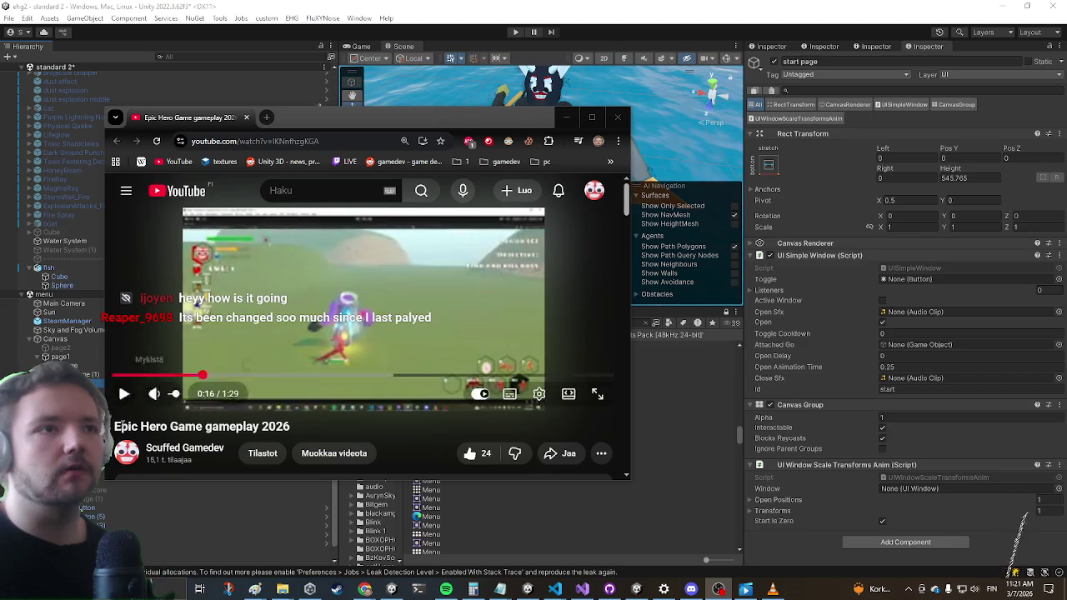
{"action": "left_click", "coordinate": [617, 118]}
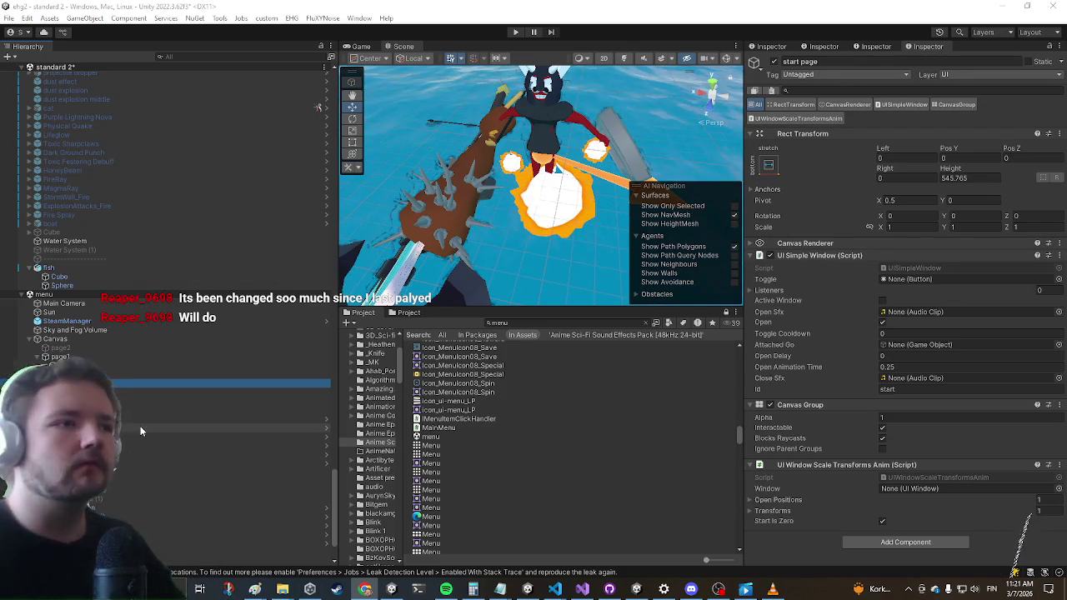
Filter the Hierarchy by 'credits' and select the credits object in the menu scene
{"action": "scroll", "coordinate": [140, 431], "scroll_direction": "down", "scroll_amount": 3}
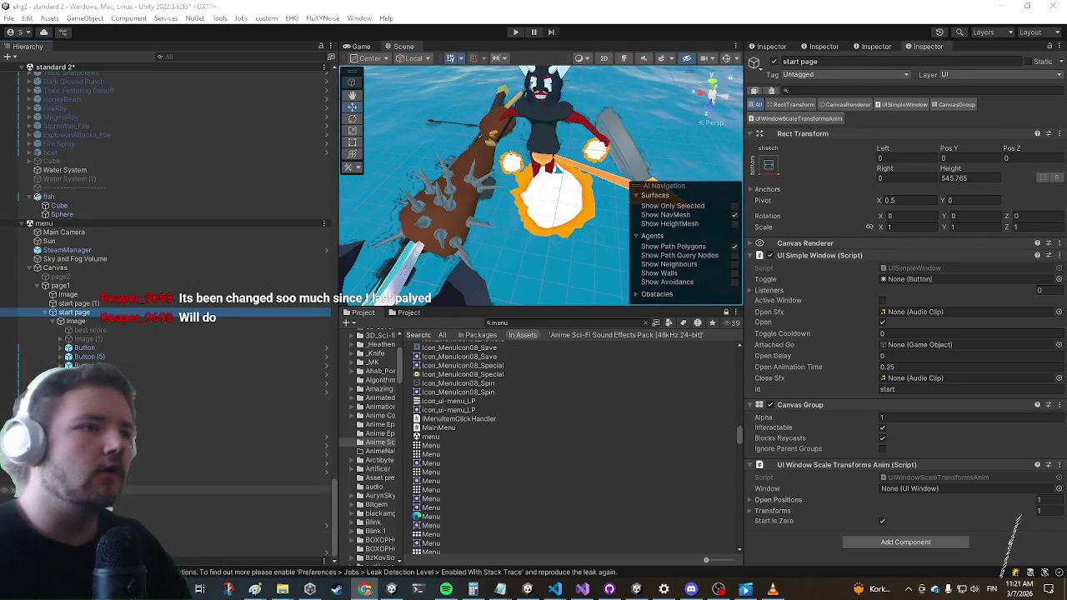
{"action": "left_click", "coordinate": [167, 534]}
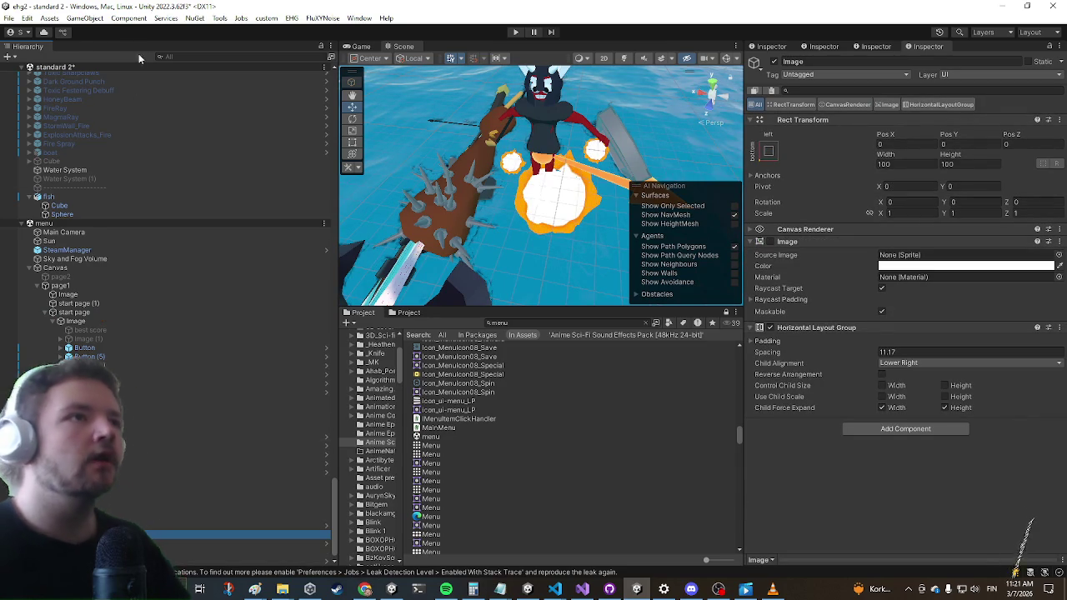
{"action": "left_click", "coordinate": [177, 55]}
{"action": "type", "text": "cred"}
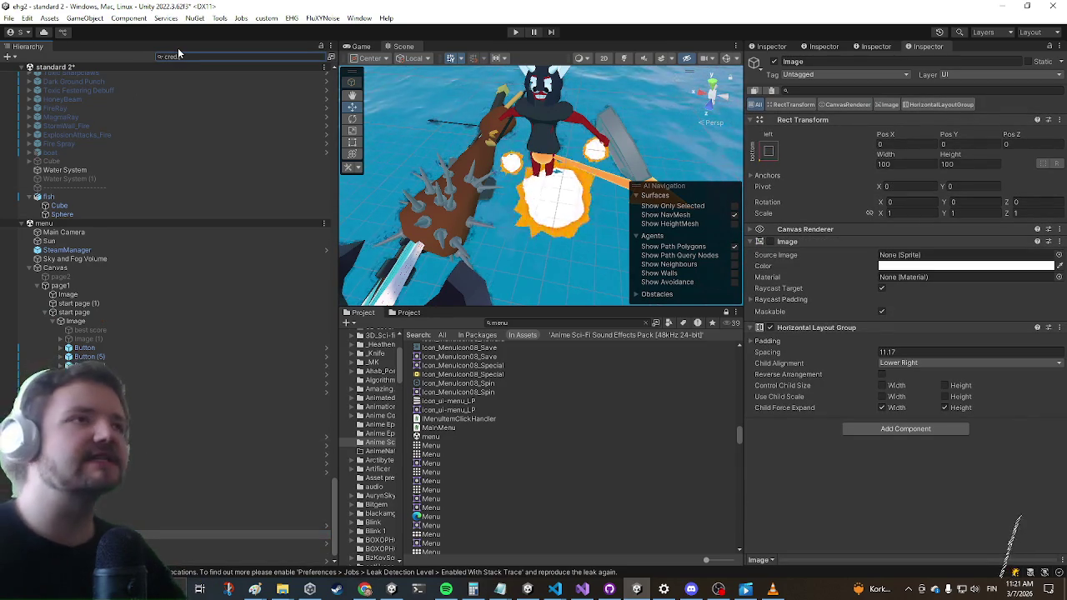
{"action": "type", "text": "its"}
{"action": "left_click", "coordinate": [100, 74]}
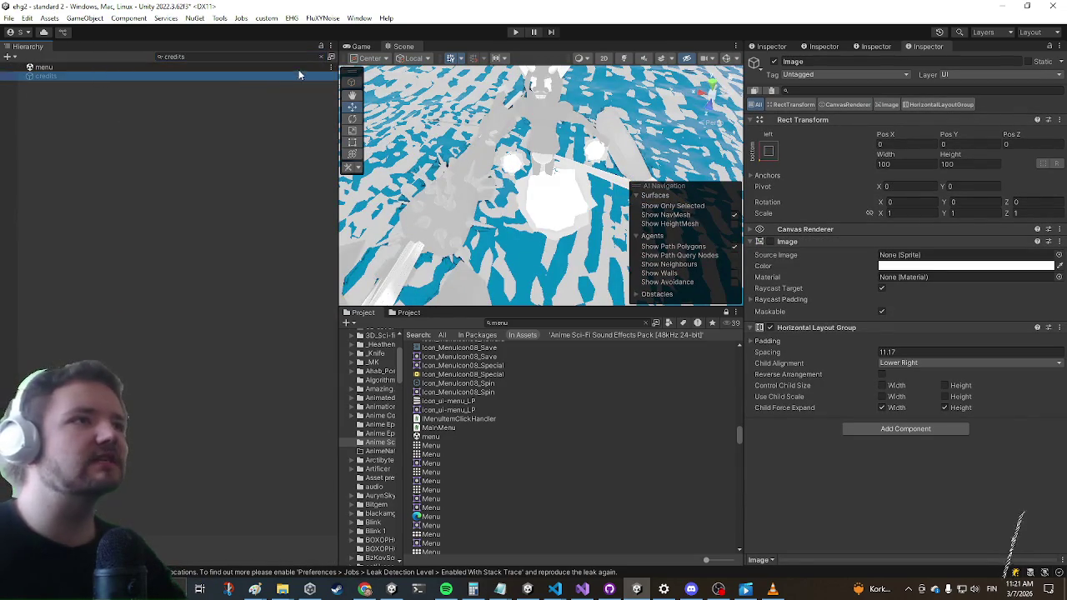
Replace the 'All of Twitch chat' credits line with another chatter's name, save, and clear the filter
{"action": "left_click", "coordinate": [331, 55]}
{"action": "left_click", "coordinate": [848, 289]}
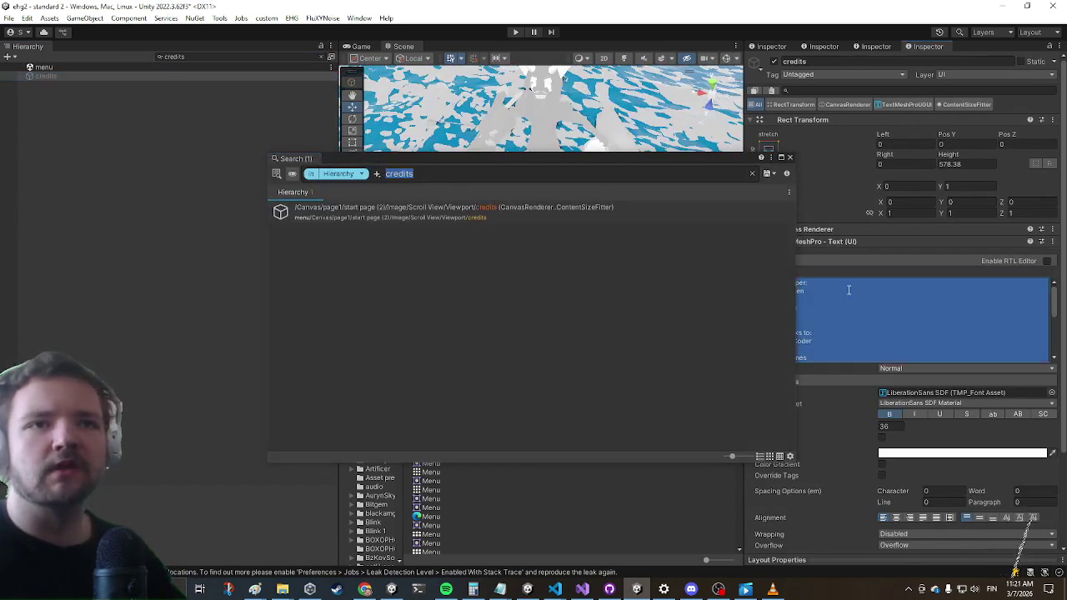
{"action": "left_click", "coordinate": [791, 158]}
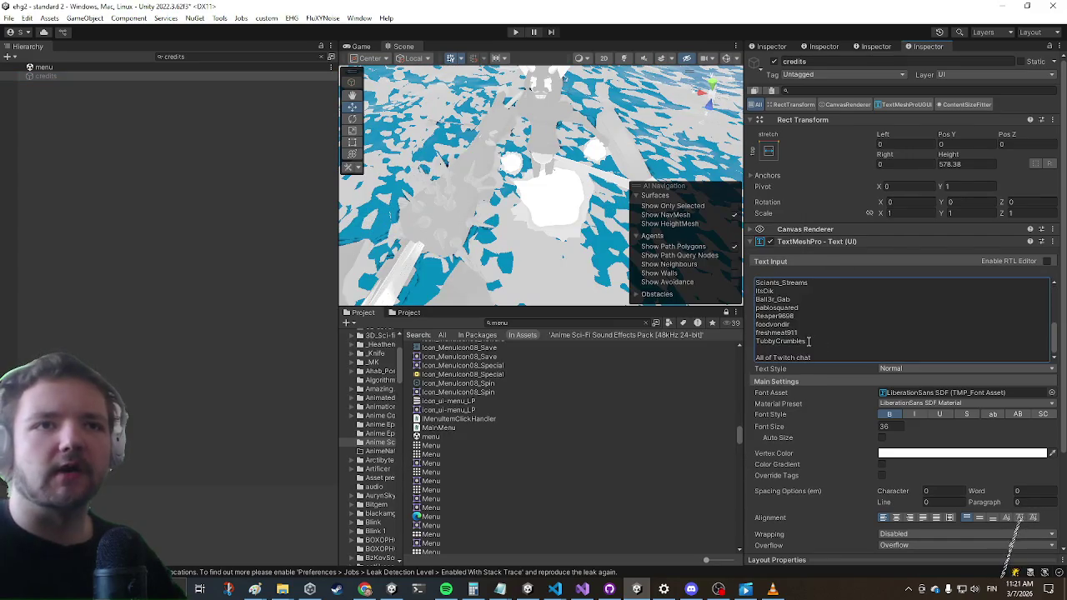
{"action": "key", "text": "Down"}
{"action": "key", "text": "Down"}
{"action": "key", "text": "Down"}
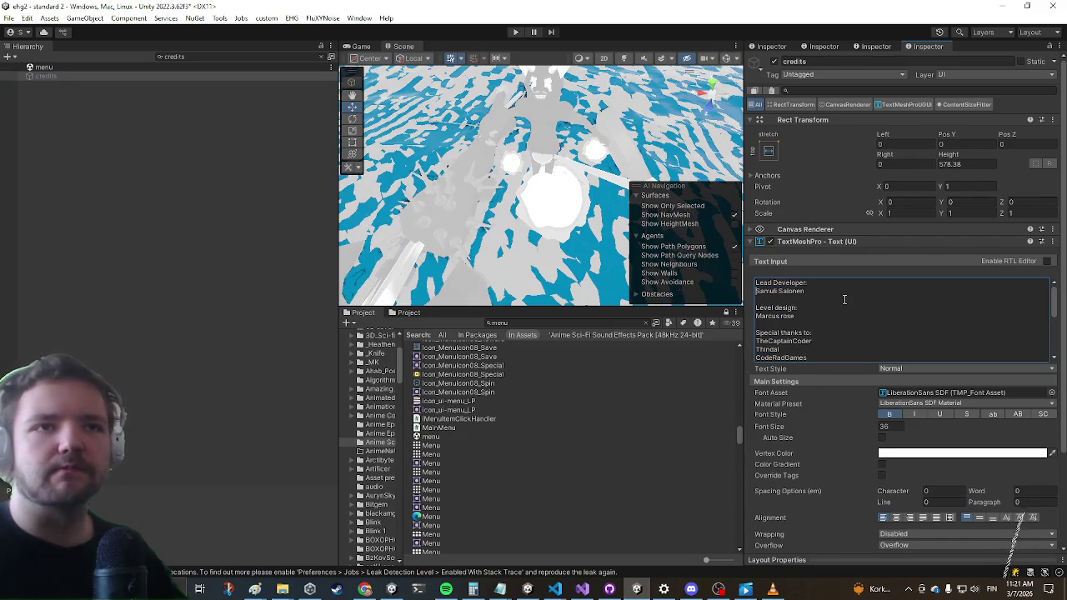
{"action": "key", "text": "ctrl+shift+End"}
{"action": "key", "text": "Delete"}
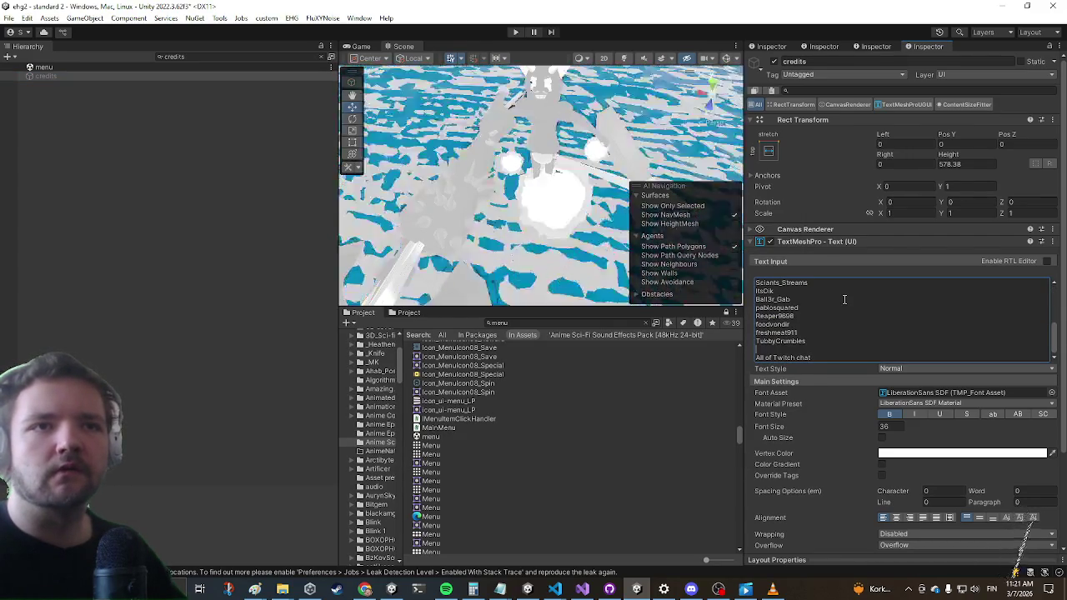
{"action": "type", "text": "Bardaky"}
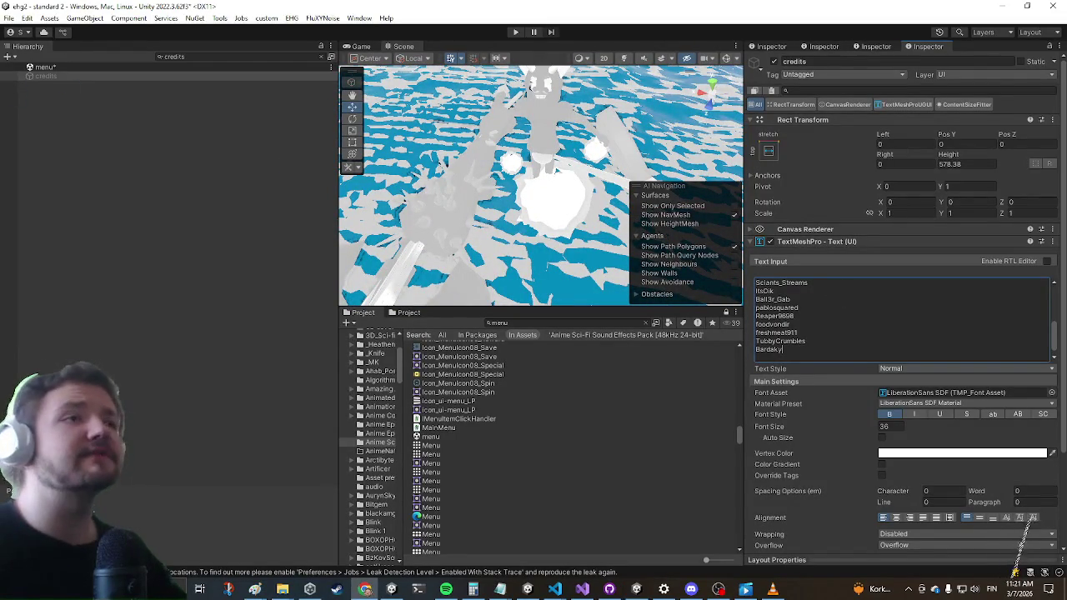
{"action": "key", "text": "ctrl+s"}
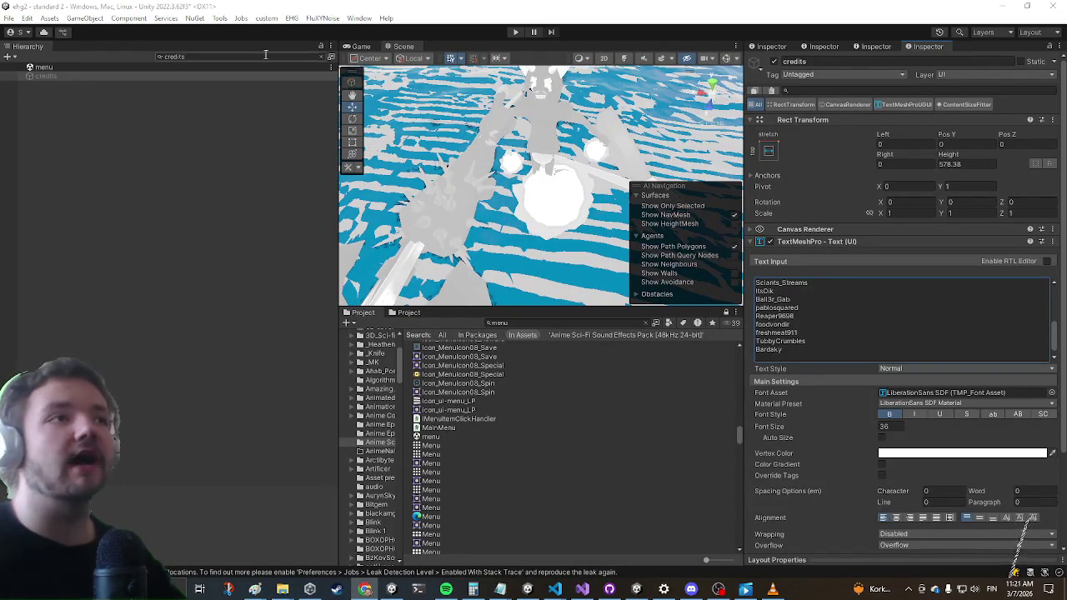
{"action": "left_click", "coordinate": [325, 57]}
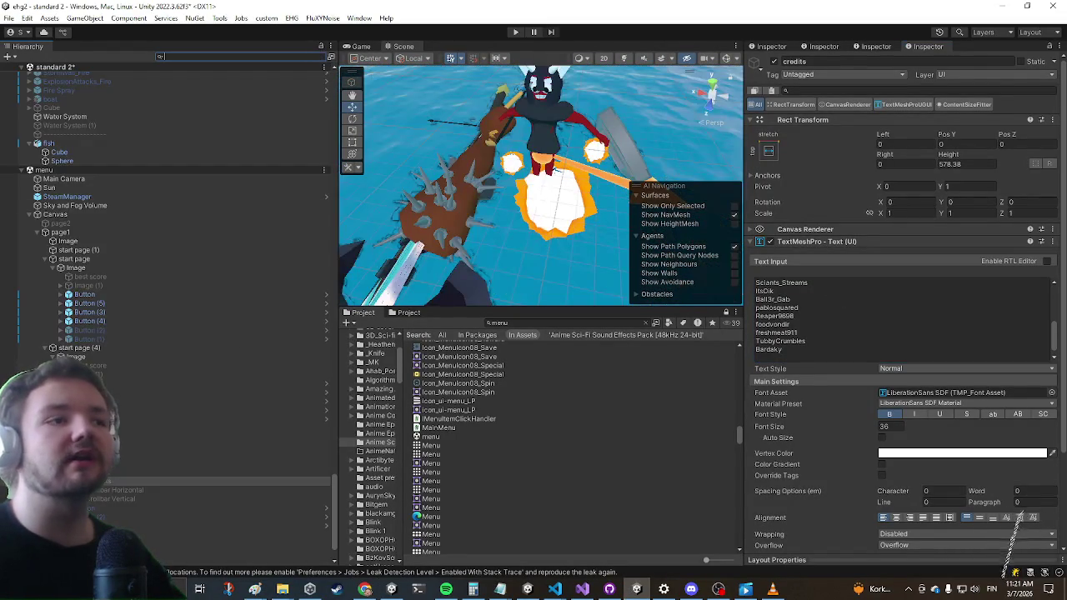
Remove the menu scene from the Hierarchy with Remove Scene and enter Play mode
{"action": "scroll", "coordinate": [52, 265], "scroll_direction": "up", "scroll_amount": 2}
{"action": "right_click", "coordinate": [52, 268]}
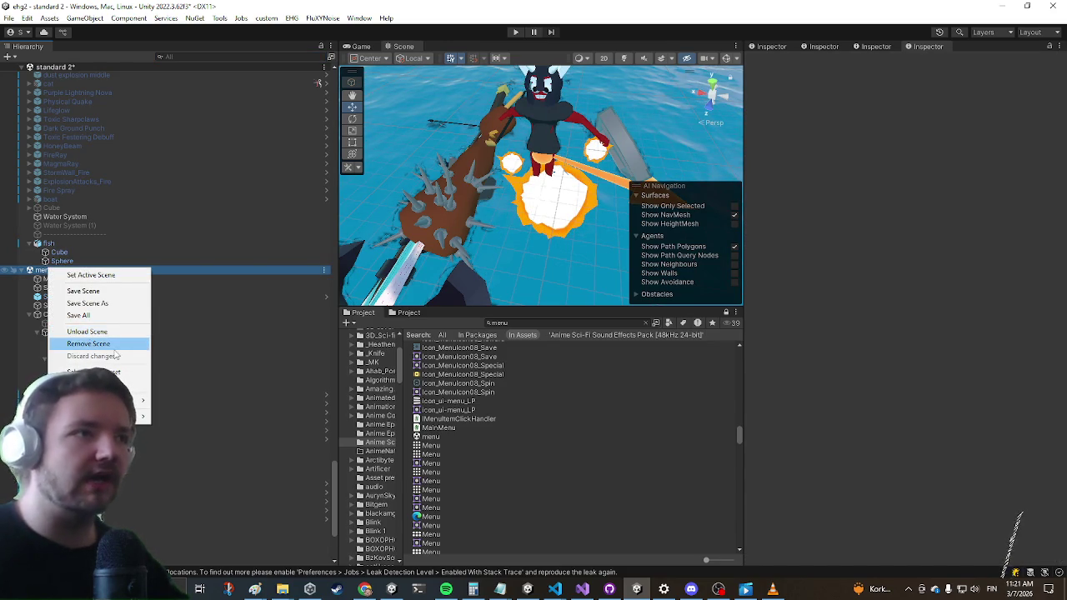
{"action": "left_click", "coordinate": [114, 347]}
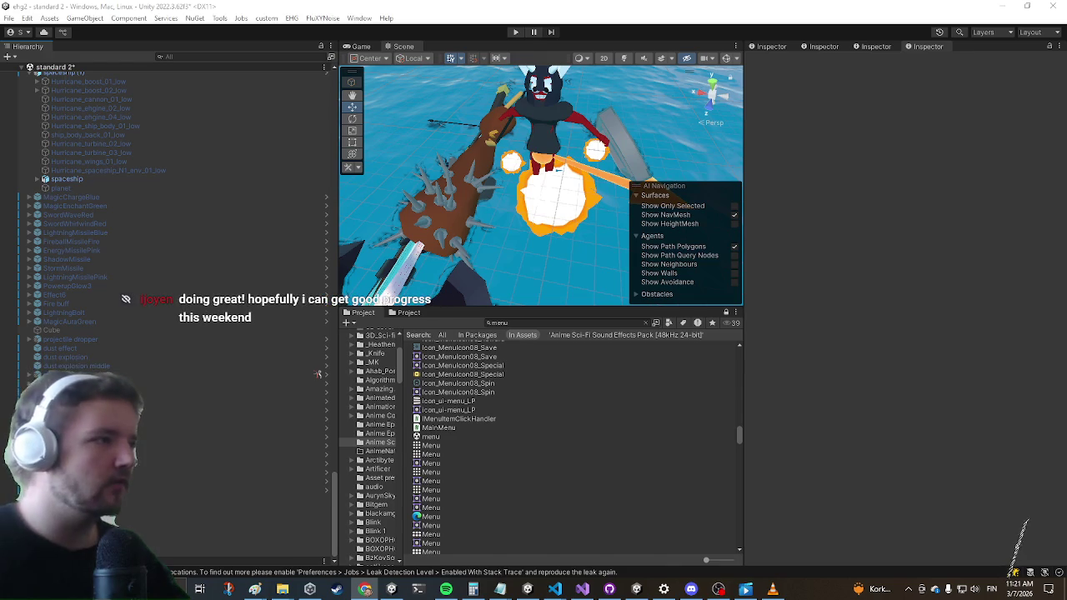
{"action": "left_click", "coordinate": [516, 31]}
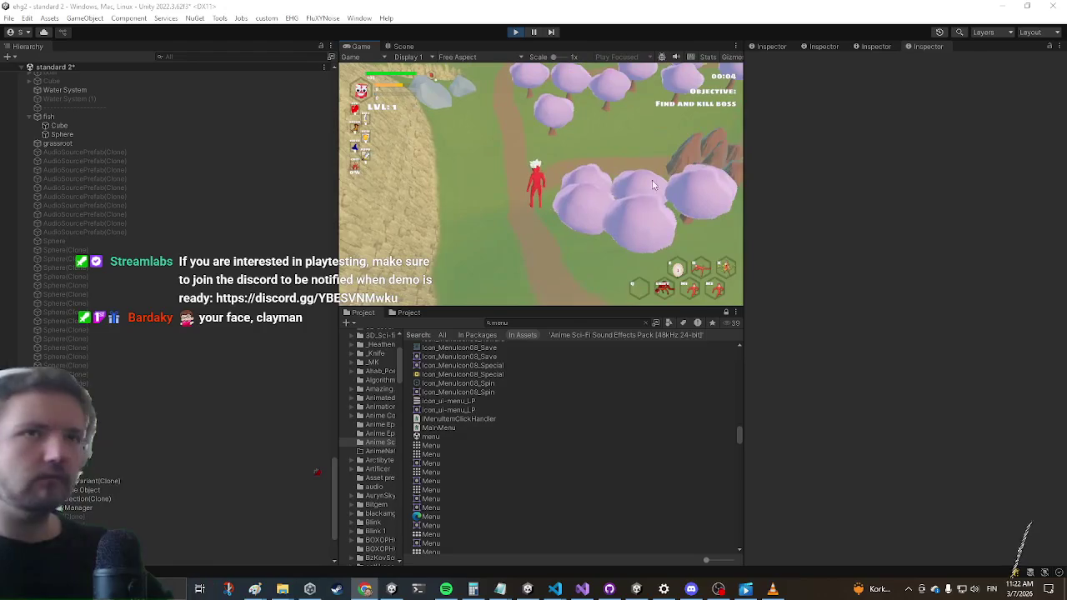
Maximize the Game view and run the hero along the path past the chest to the hill mound
{"action": "key", "text": "shift+space"}
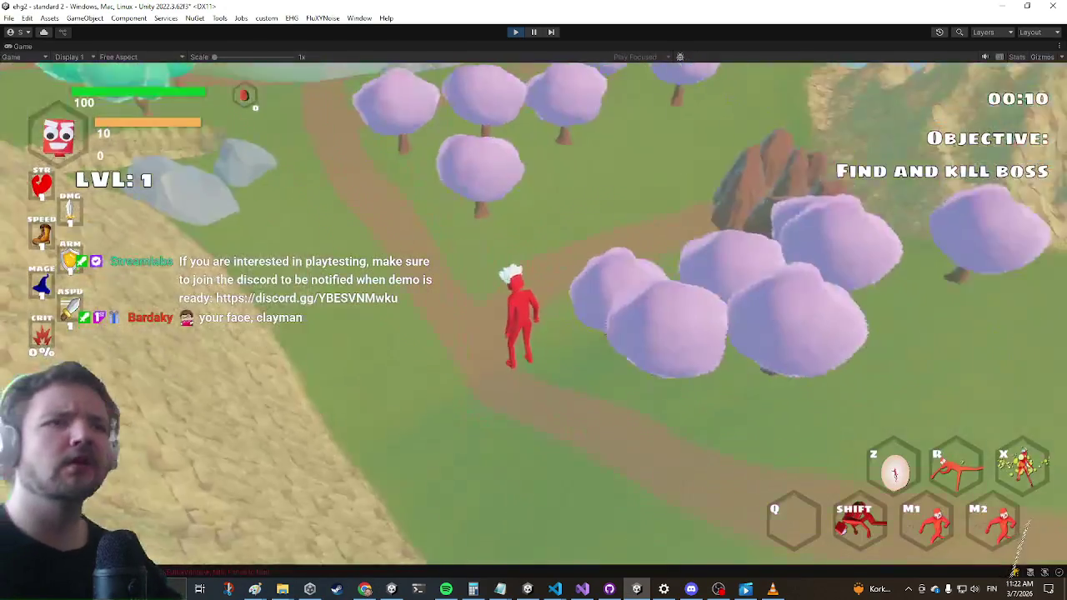
{"action": "key", "text": "w"}
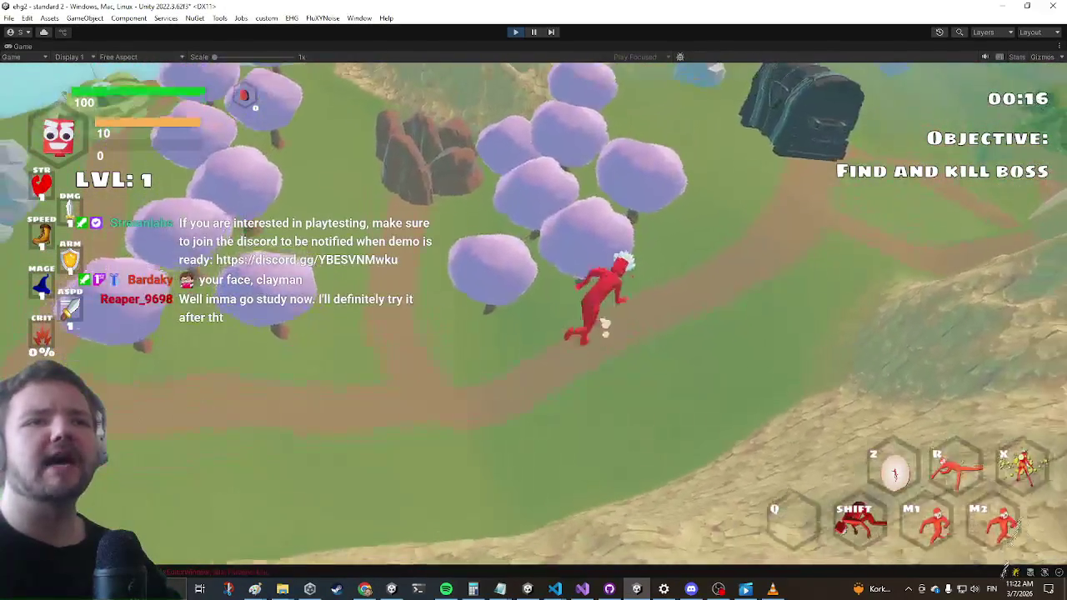
{"action": "key", "text": "w"}
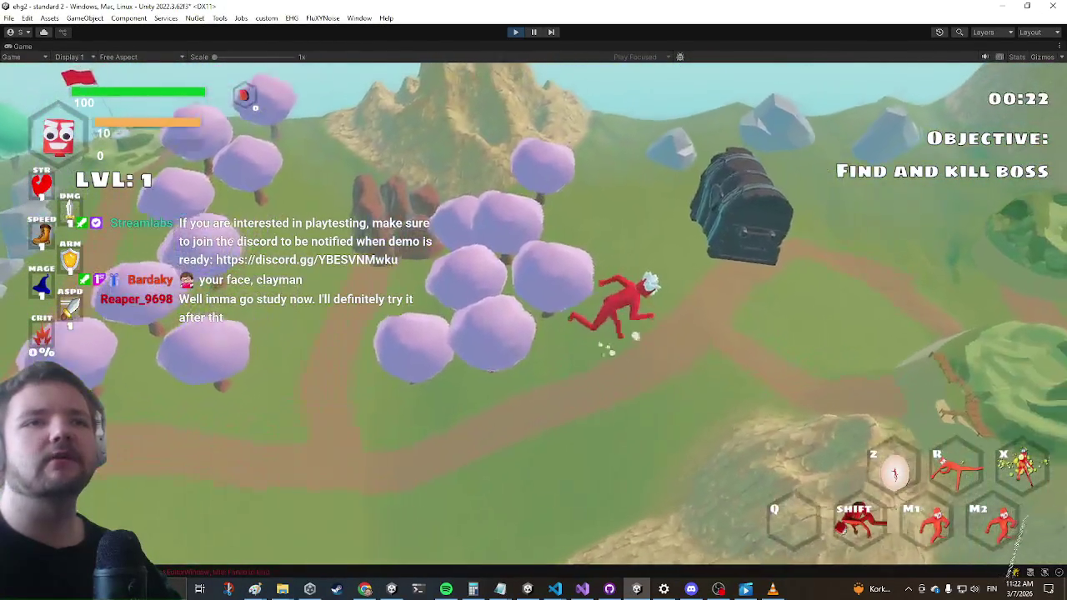
{"action": "key", "text": "w"}
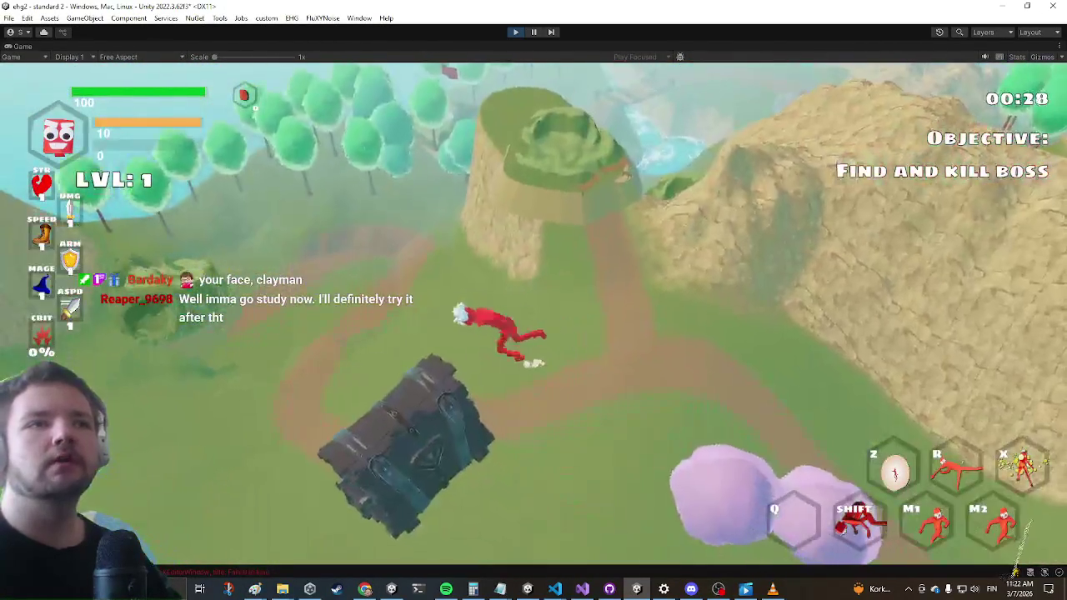
{"action": "key", "text": "w"}
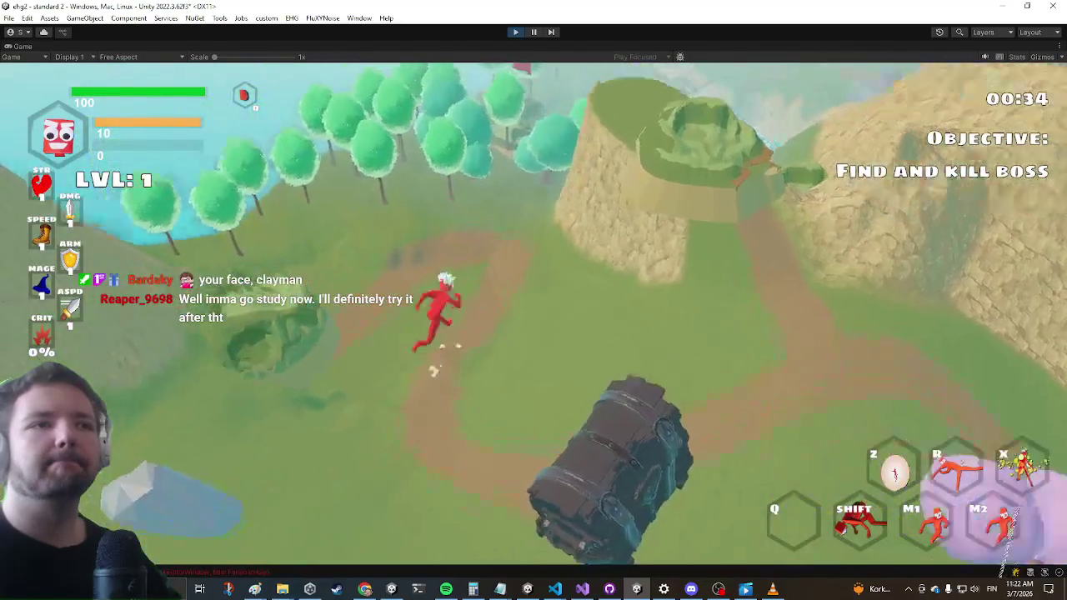
{"action": "key", "text": "w"}
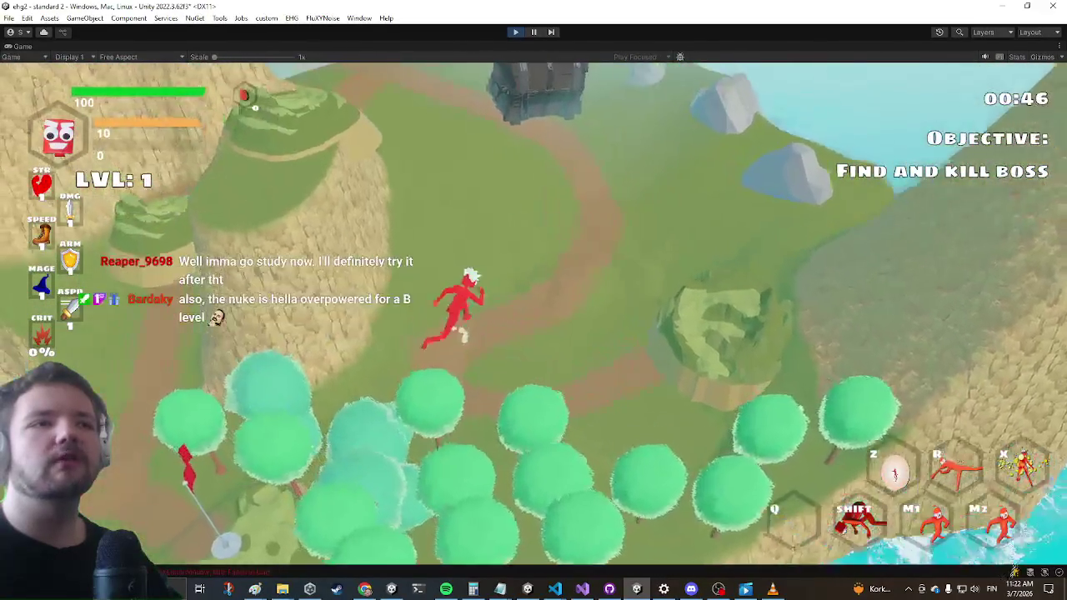
{"action": "key", "text": "w"}
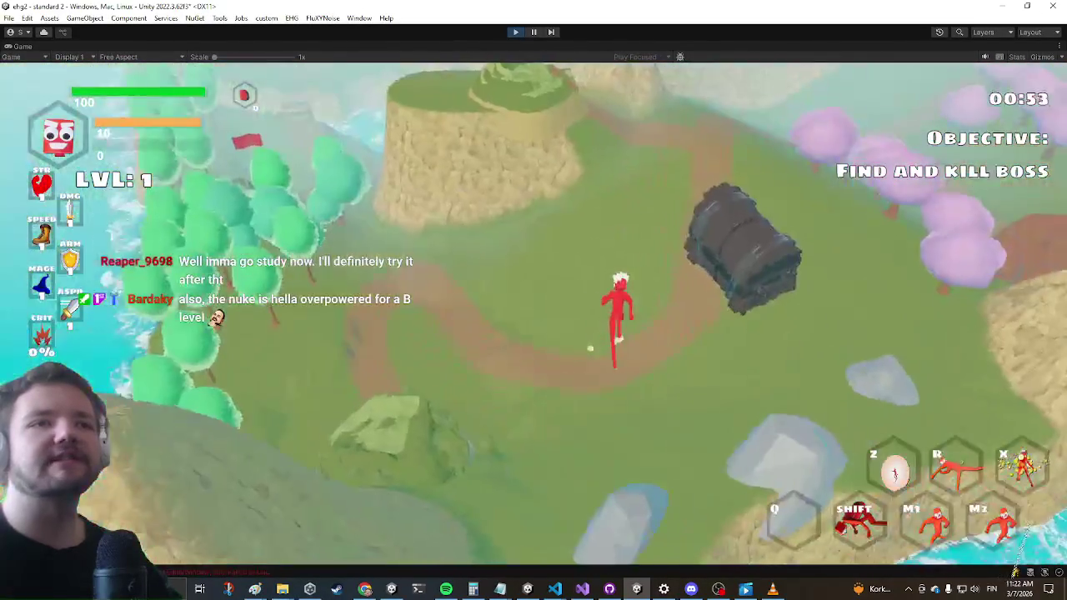
{"action": "key", "text": "w"}
{"action": "key", "text": "w"}
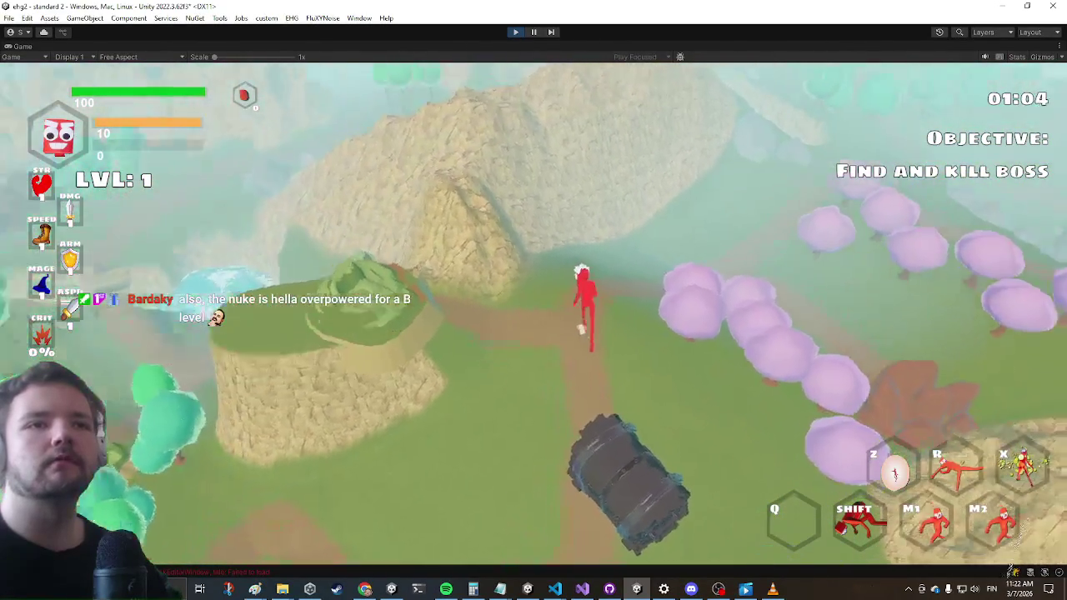
{"action": "key", "text": "w"}
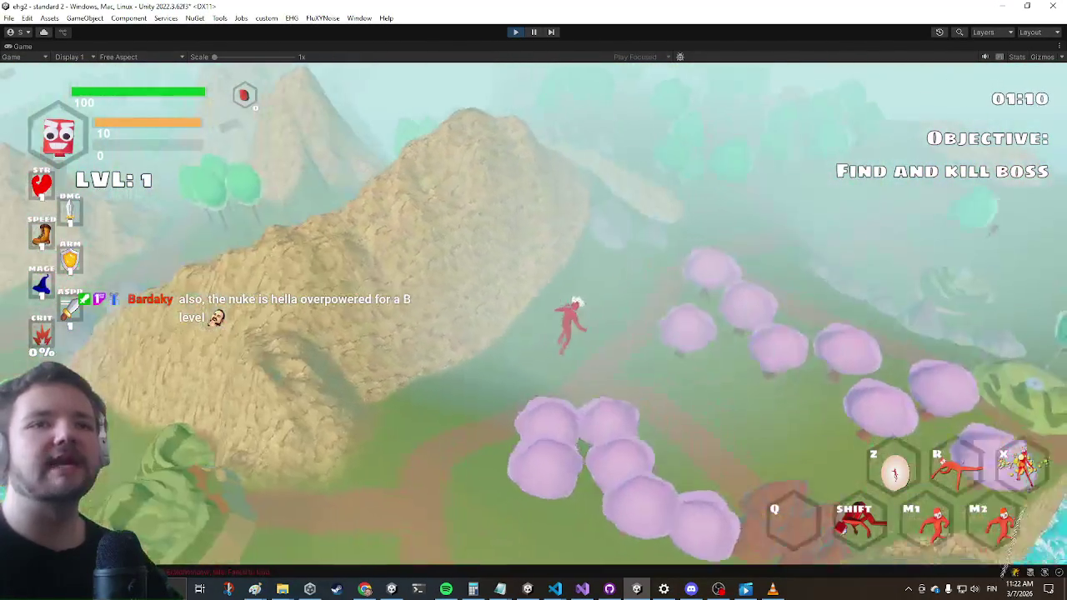
{"action": "key", "text": "w"}
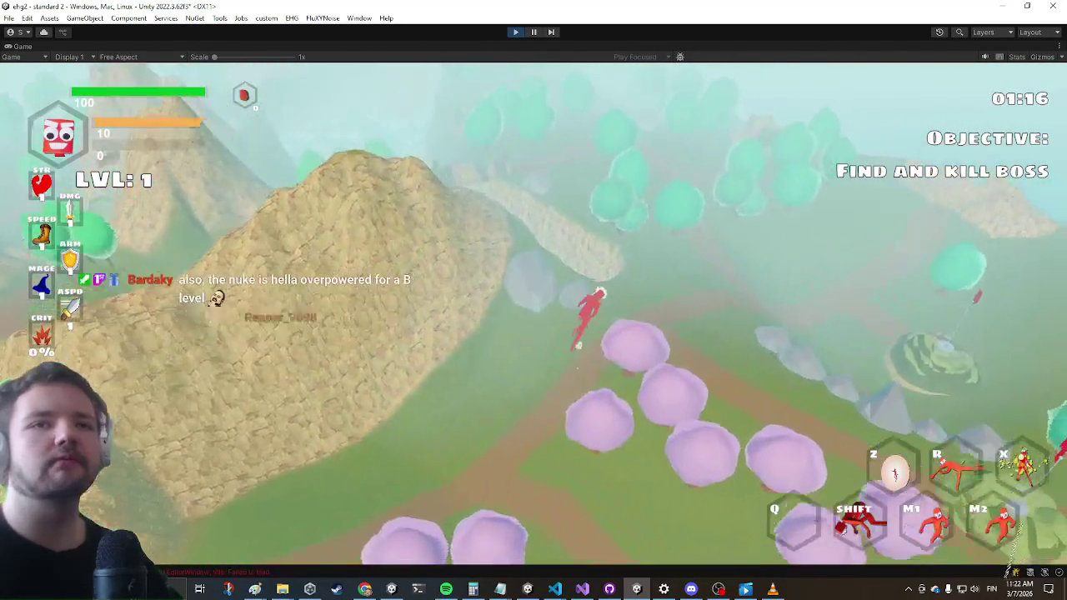
{"action": "key", "text": "w"}
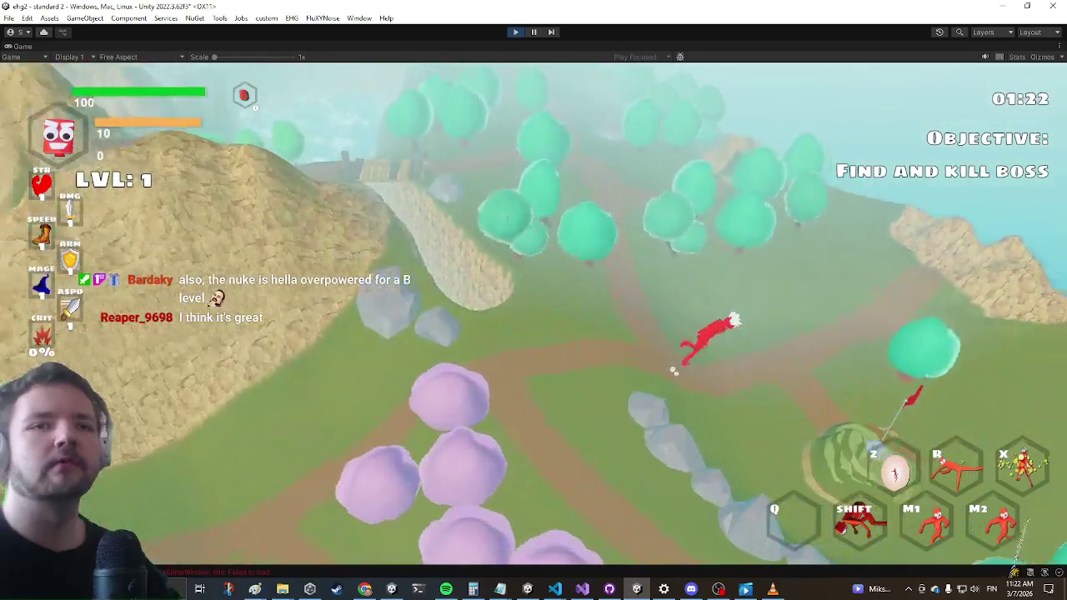
{"action": "key", "text": "w"}
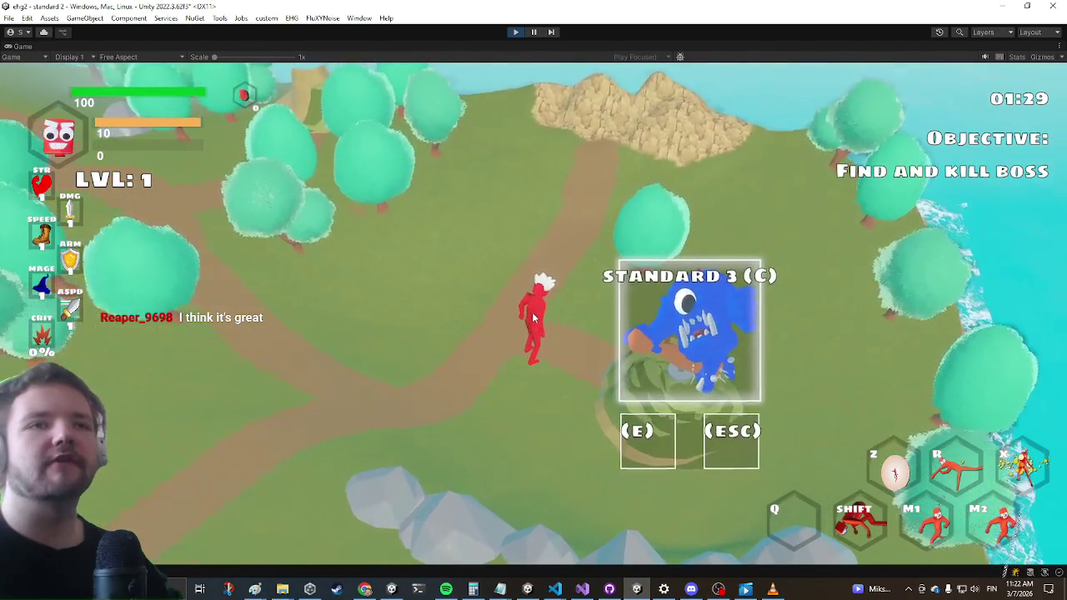
Run through the forest and across the bridge to the (E) plateau, bringing up the STANDARD 3 (A) card
{"action": "key", "text": "w"}
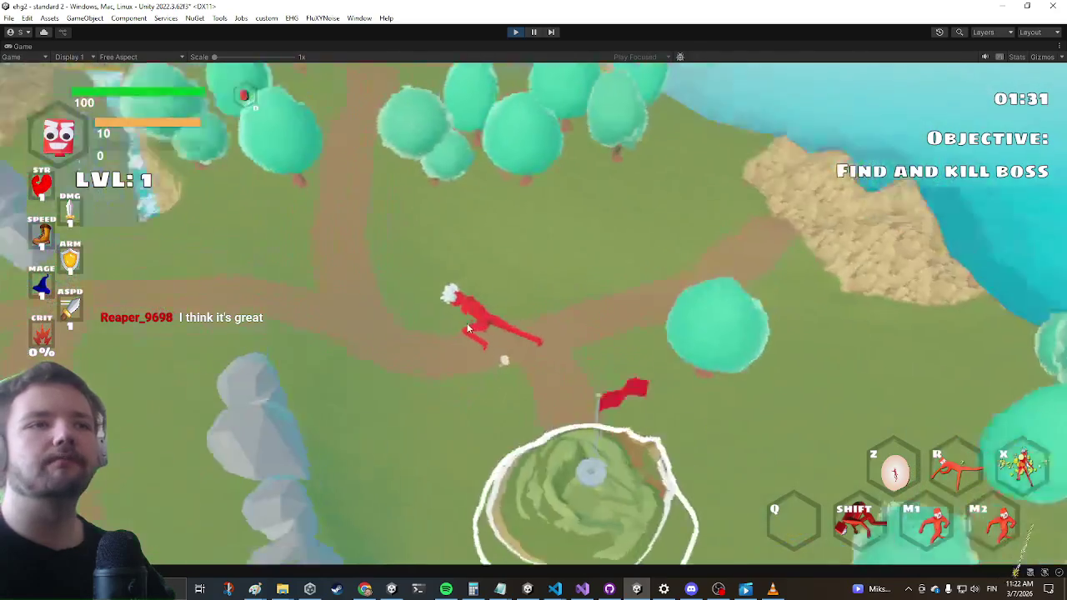
{"action": "key", "text": "w"}
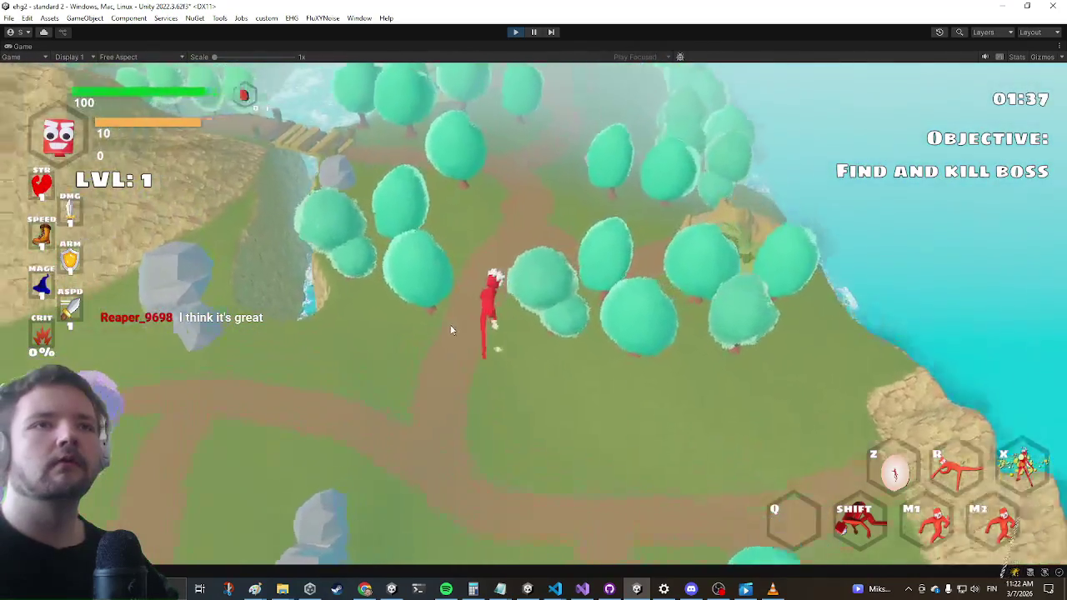
{"action": "key", "text": "w"}
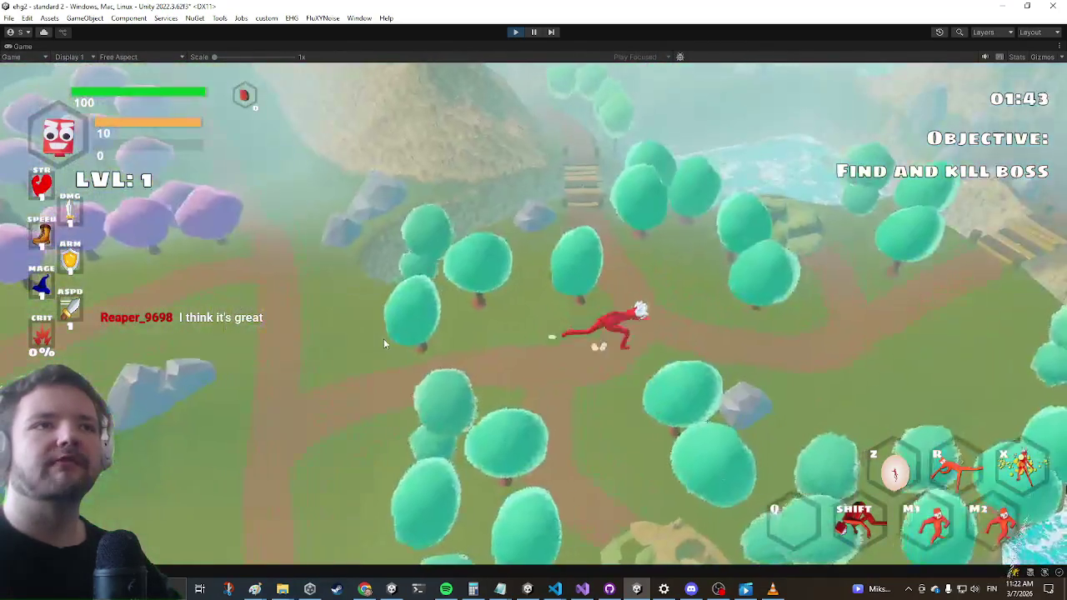
{"action": "key", "text": "w"}
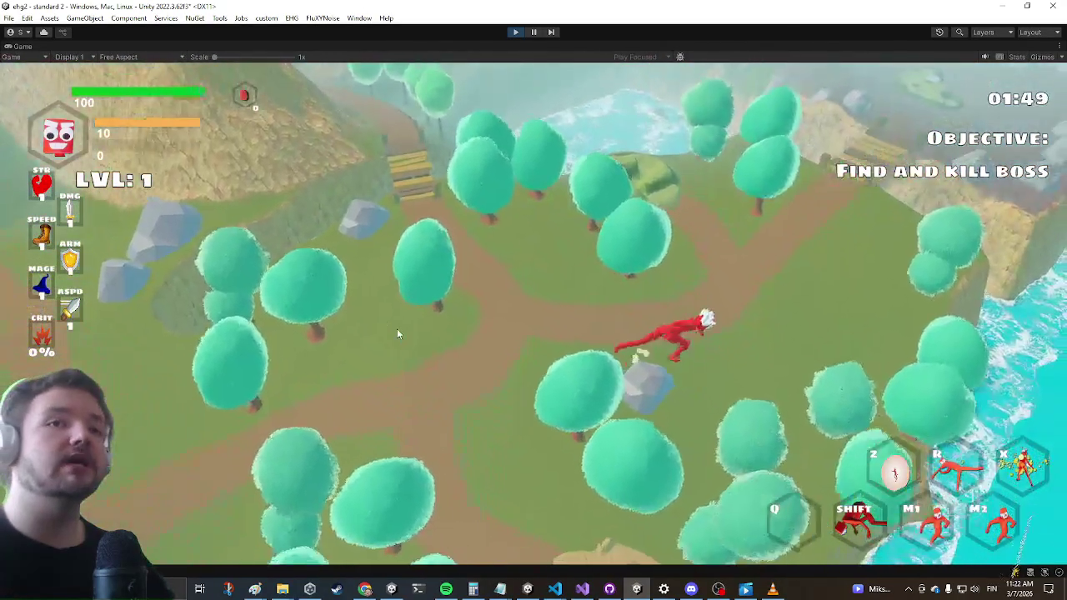
{"action": "key", "text": "w"}
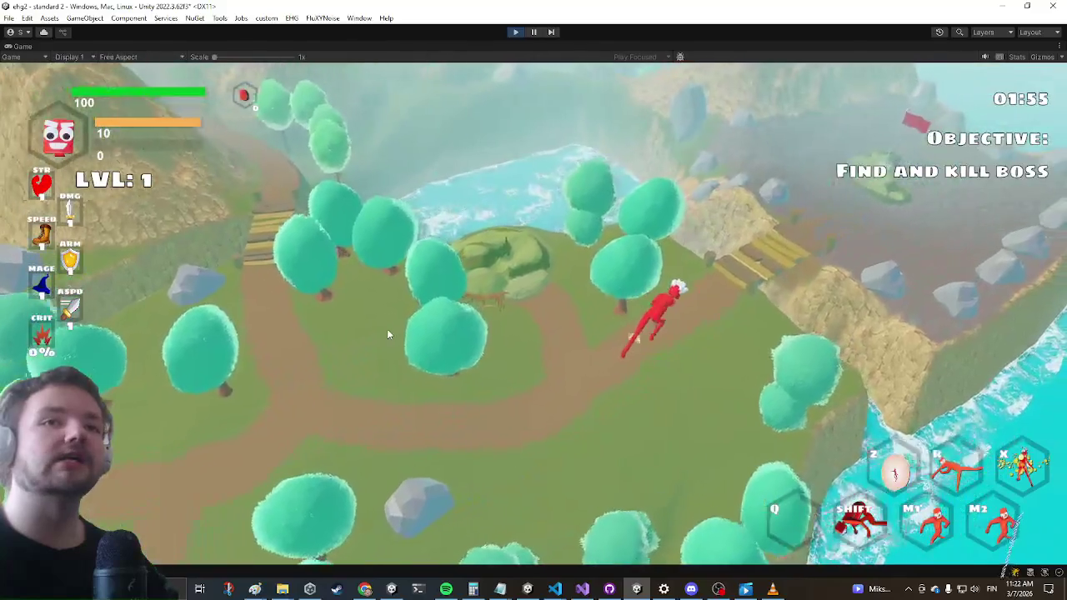
{"action": "key", "text": "w"}
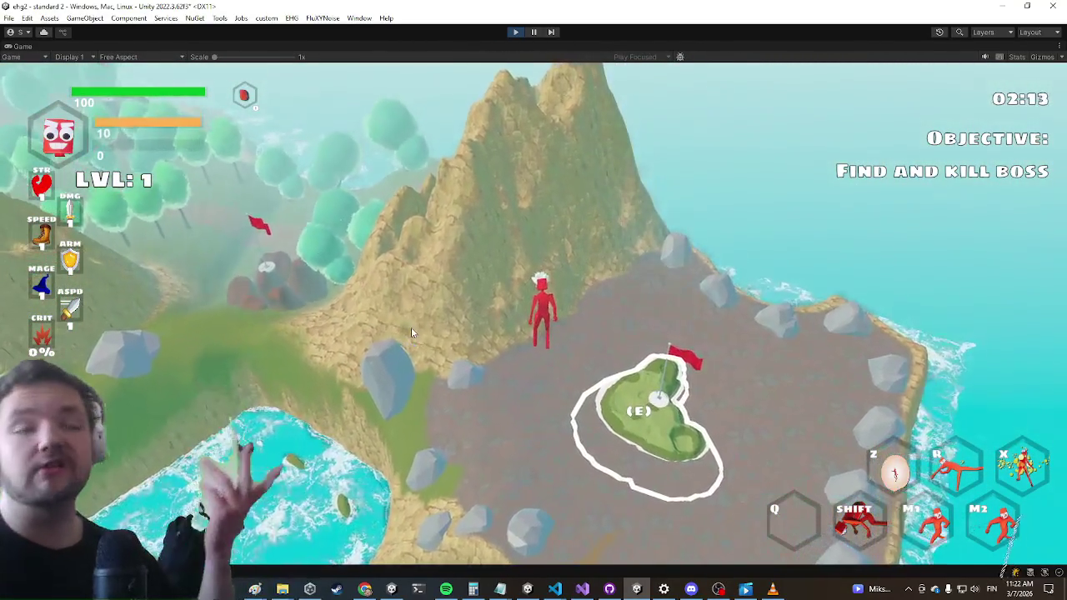
{"action": "key", "text": "space"}
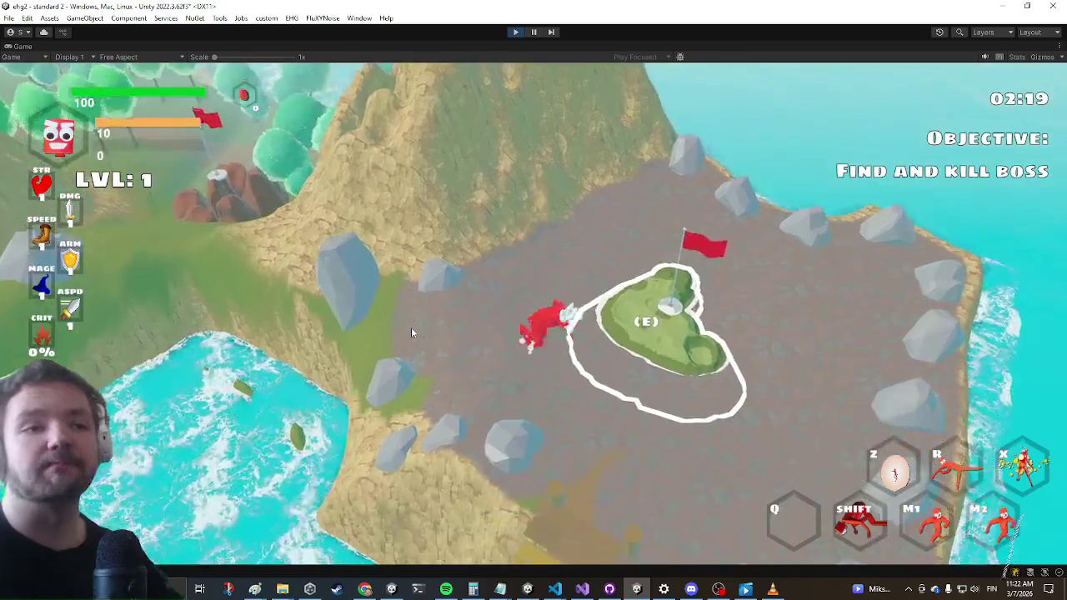
{"action": "key", "text": "w"}
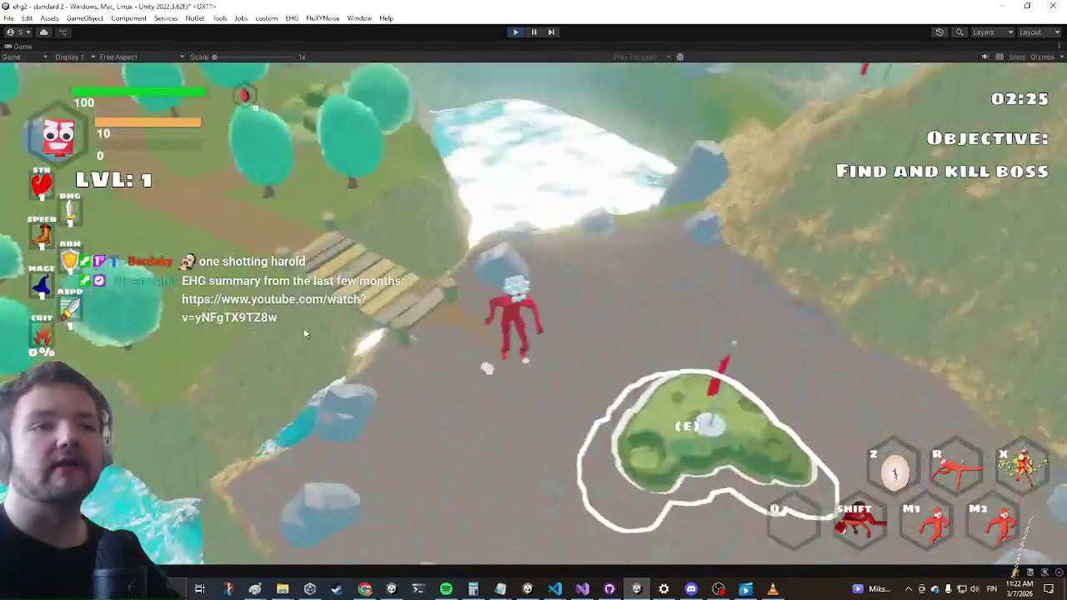
{"action": "key", "text": "e"}
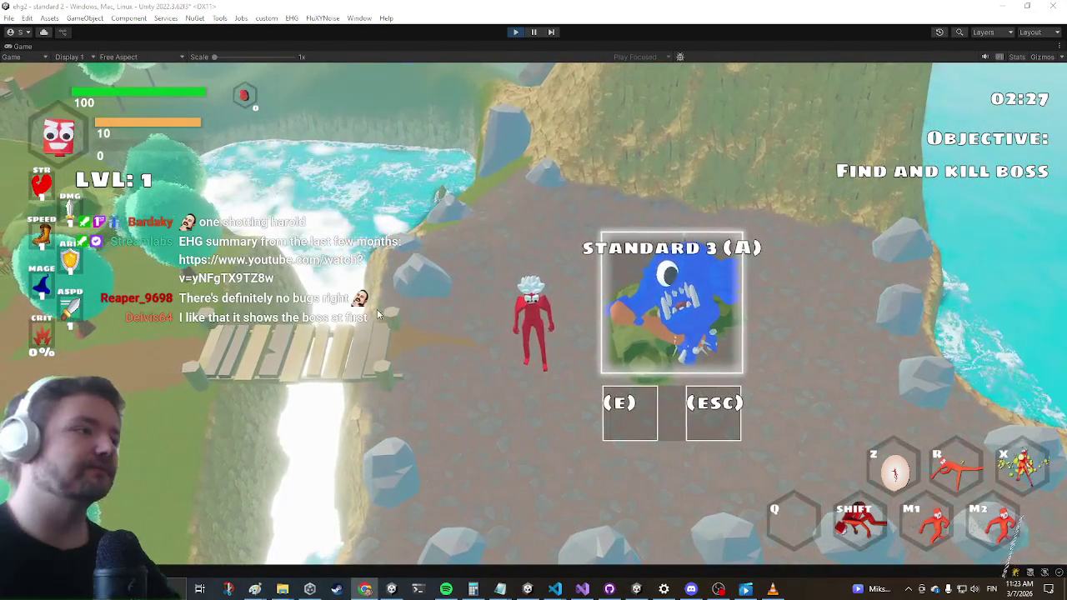
Enter STANDARD 3 (A) and attack the purple boss with light and heavy slashes, dashes and a grapple
{"action": "key", "text": "e"}
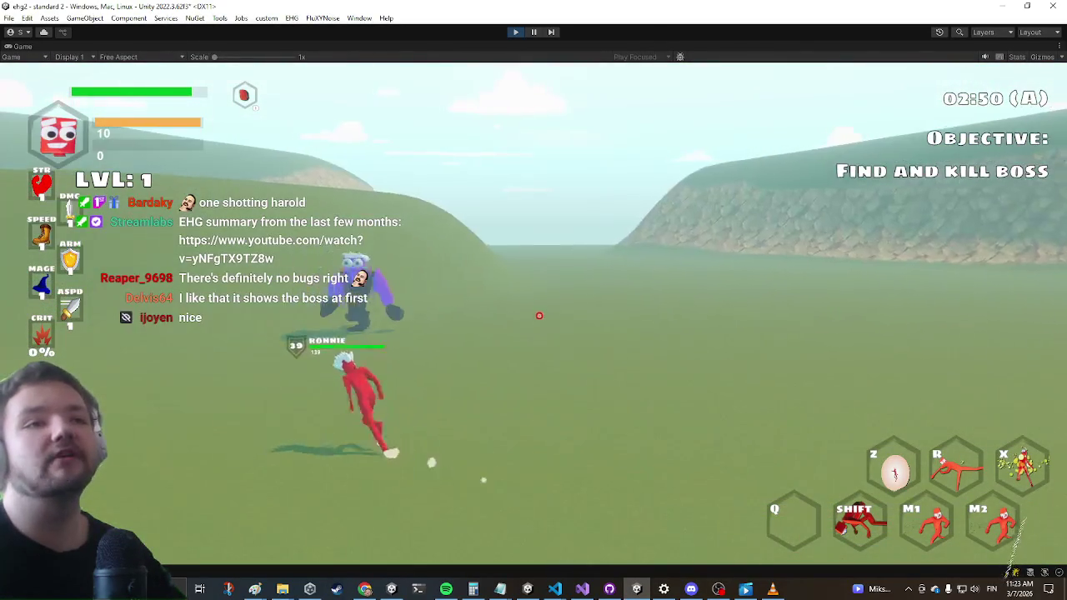
{"action": "left_click", "coordinate": [542, 319]}
{"action": "right_click", "coordinate": [532, 310]}
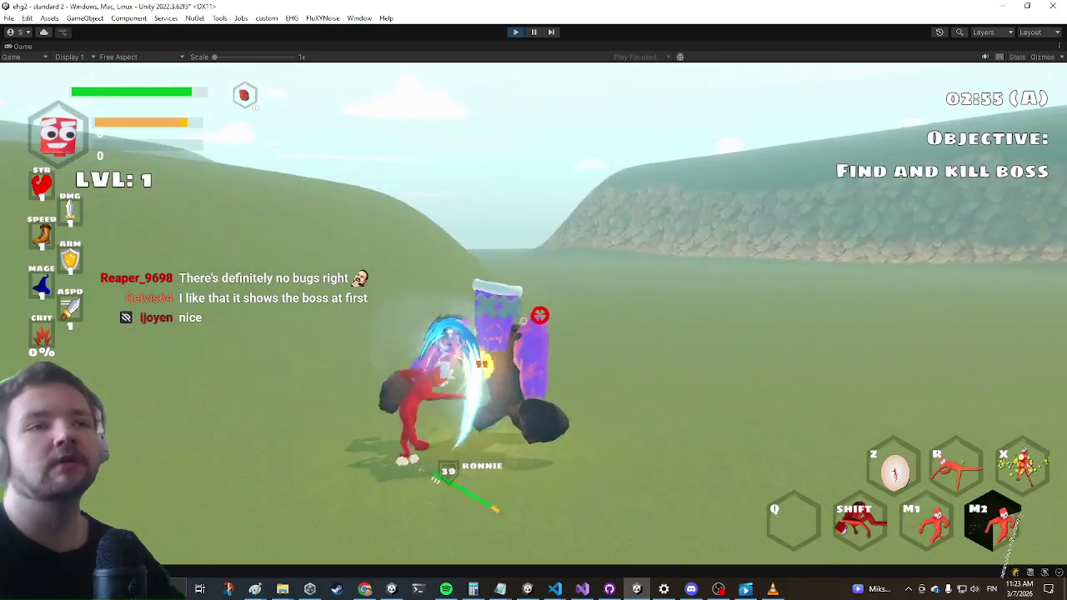
{"action": "key", "text": "shift"}
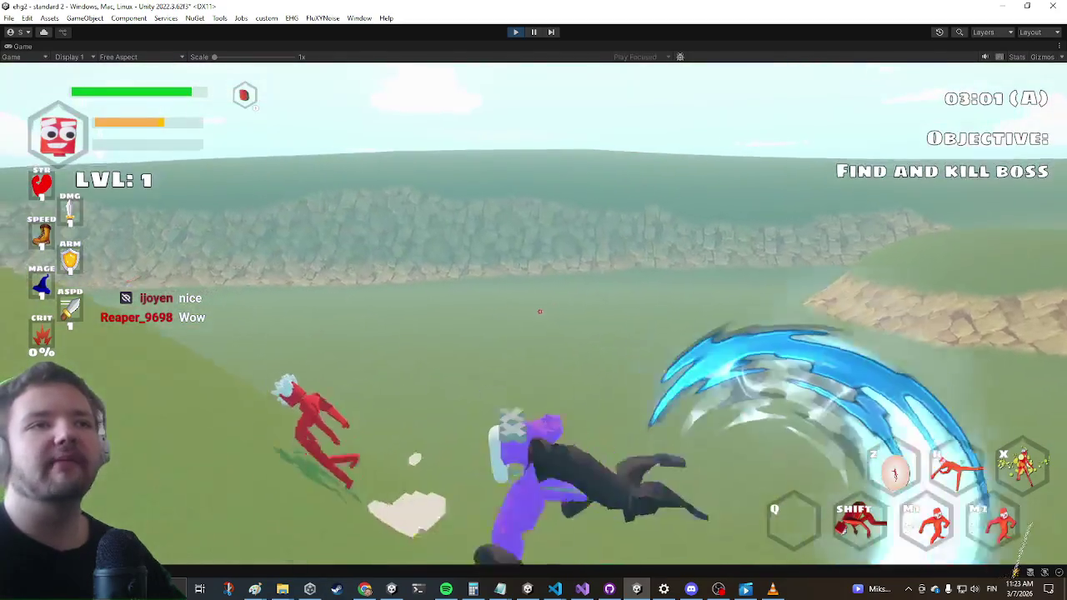
{"action": "key", "text": "shift"}
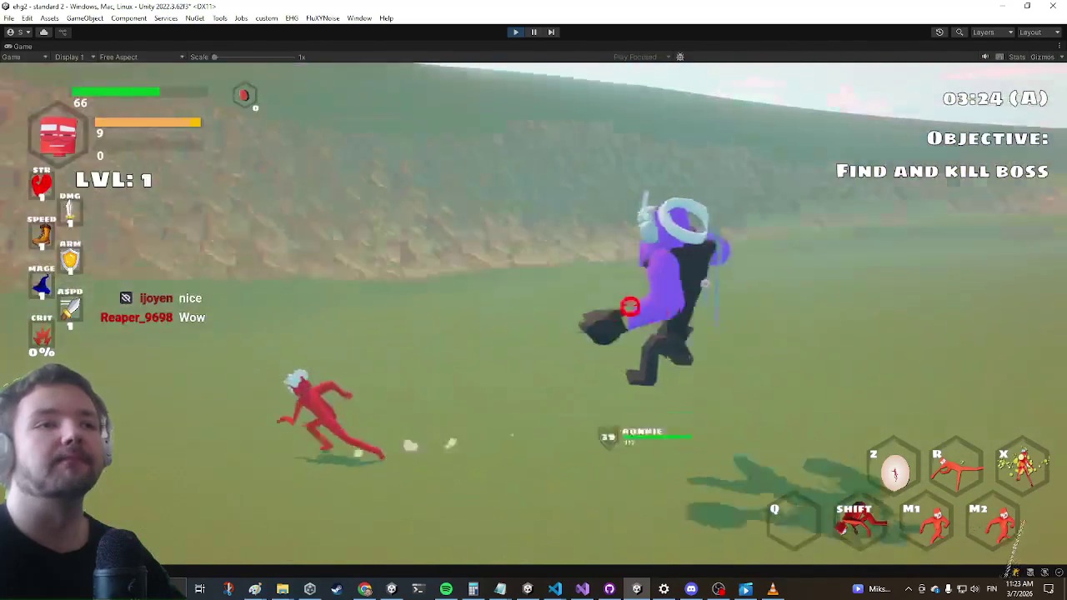
{"action": "left_click", "coordinate": [600, 308]}
{"action": "right_click", "coordinate": [531, 312]}
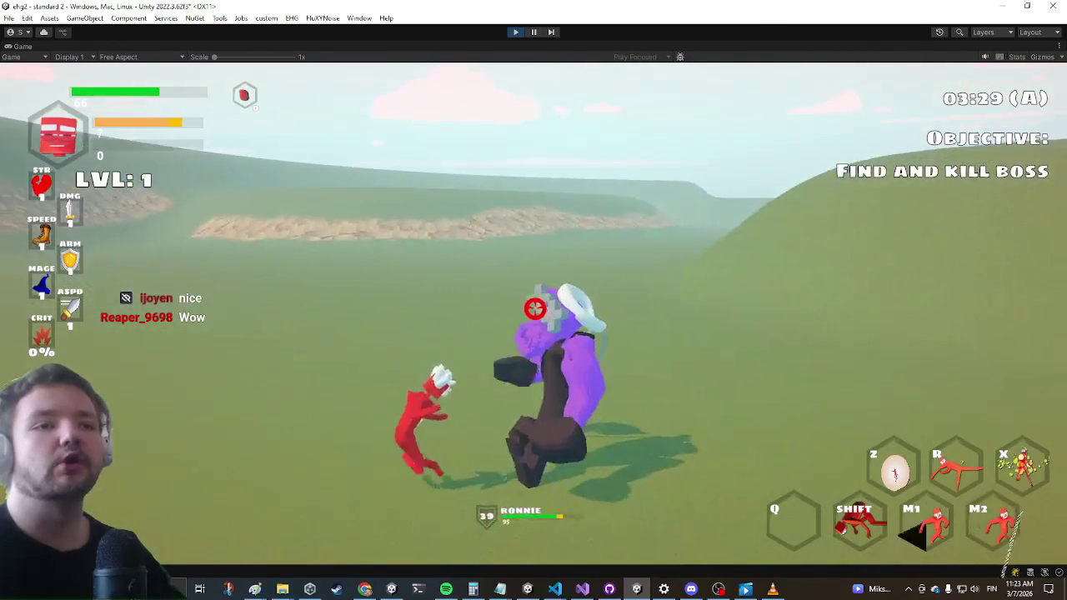
{"action": "left_click", "coordinate": [541, 321]}
{"action": "key", "text": "r"}
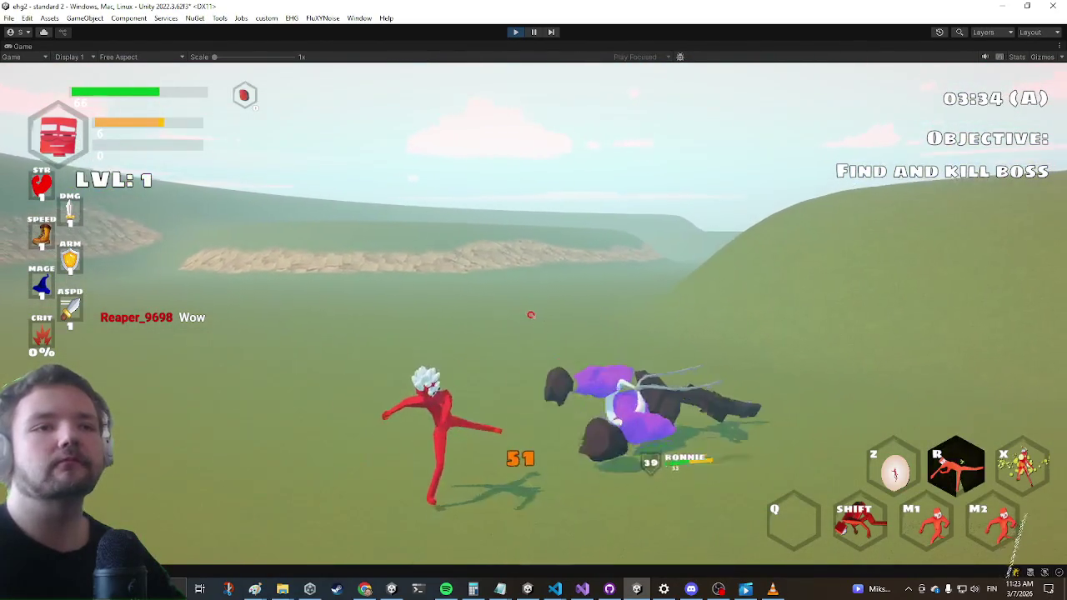
Keep hitting the boss until the hero reaches level 2, run across the valley, then open settings
{"action": "key", "text": "w"}
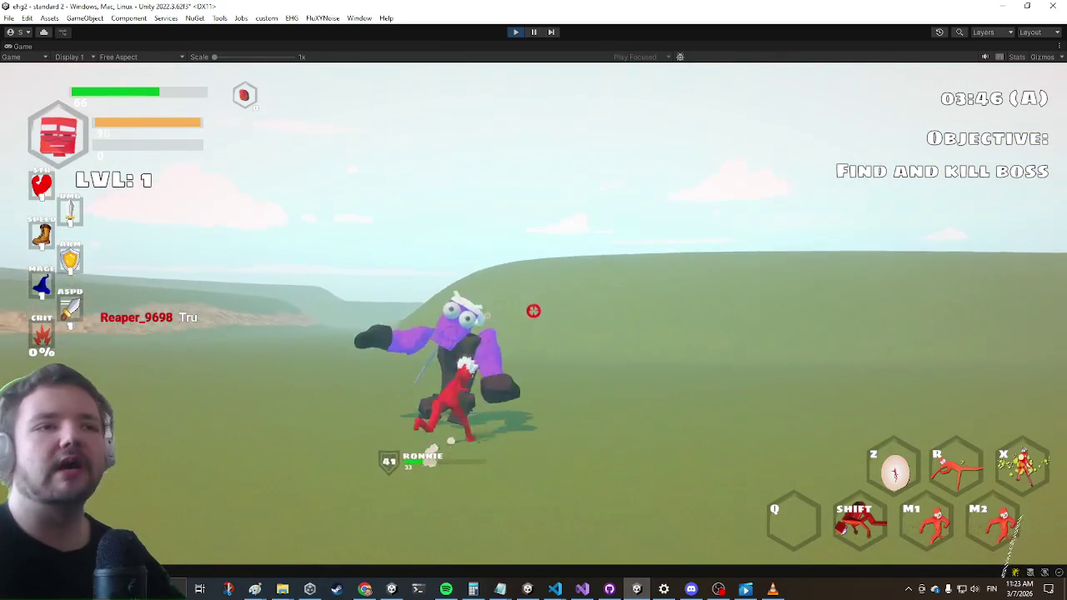
{"action": "left_click", "coordinate": [533, 300]}
{"action": "right_click", "coordinate": [533, 300]}
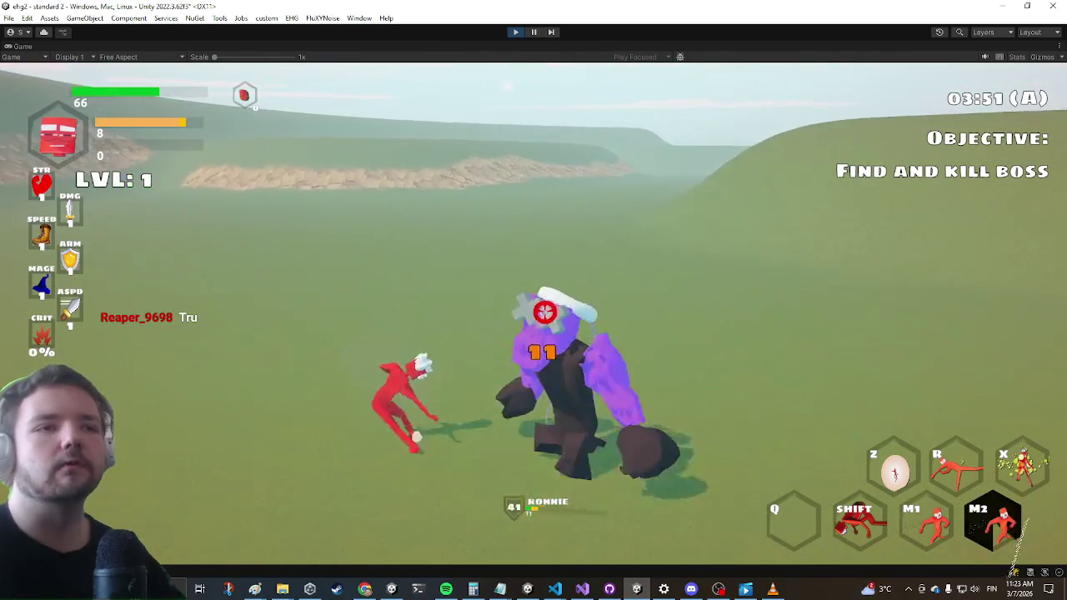
{"action": "key", "text": "r"}
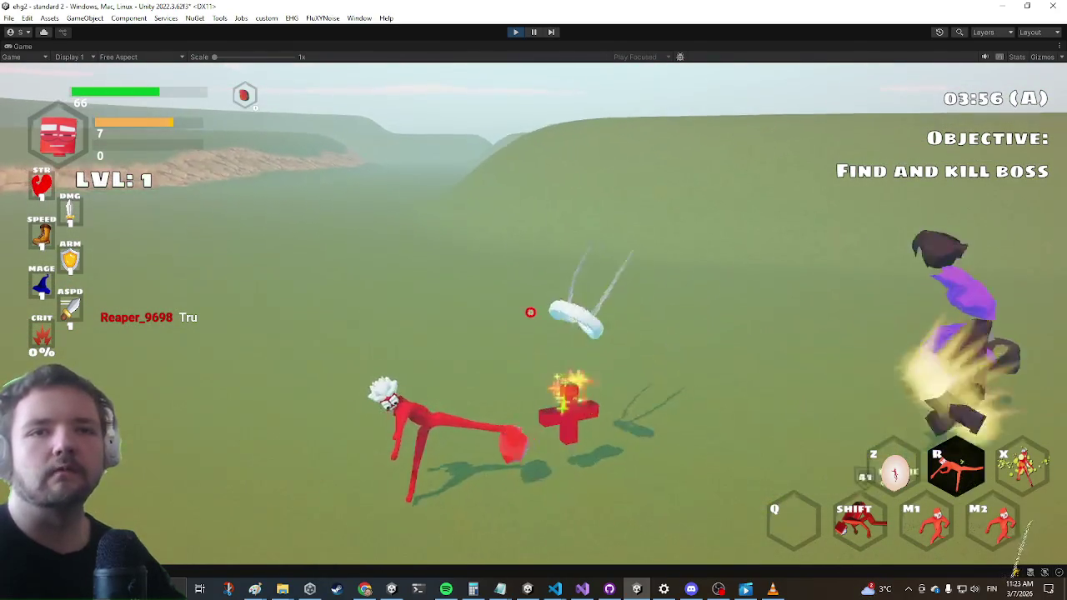
{"action": "left_click", "coordinate": [536, 312]}
{"action": "key", "text": "w"}
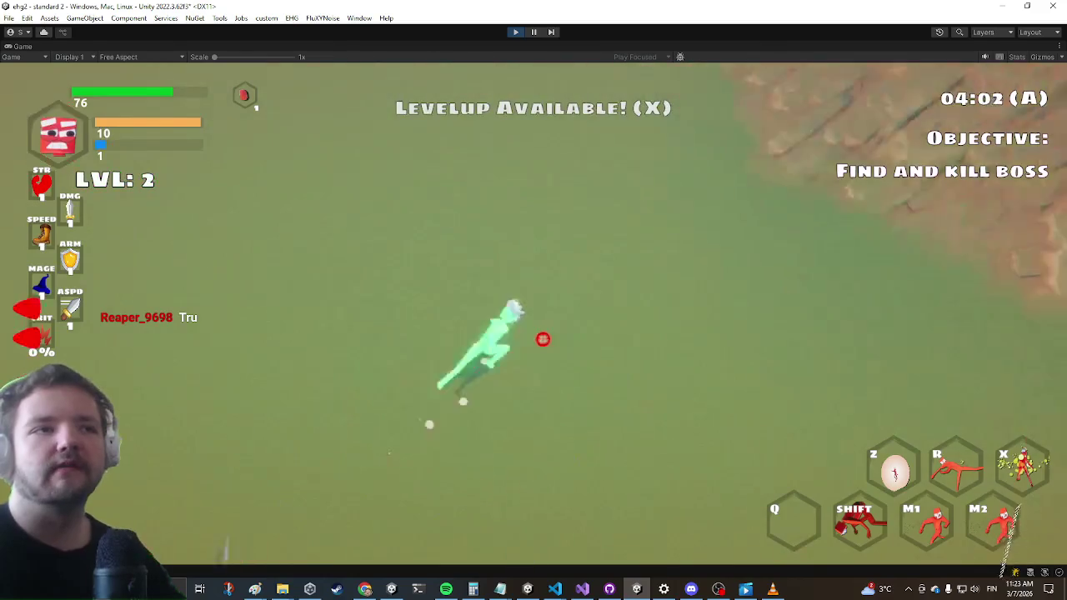
{"action": "key", "text": "w"}
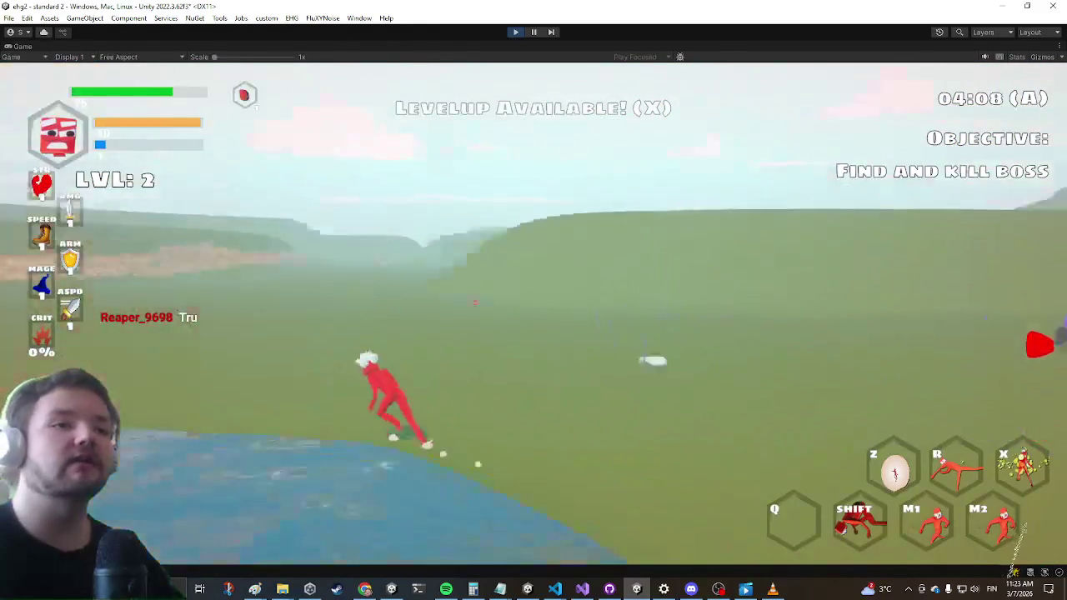
{"action": "key", "text": "w"}
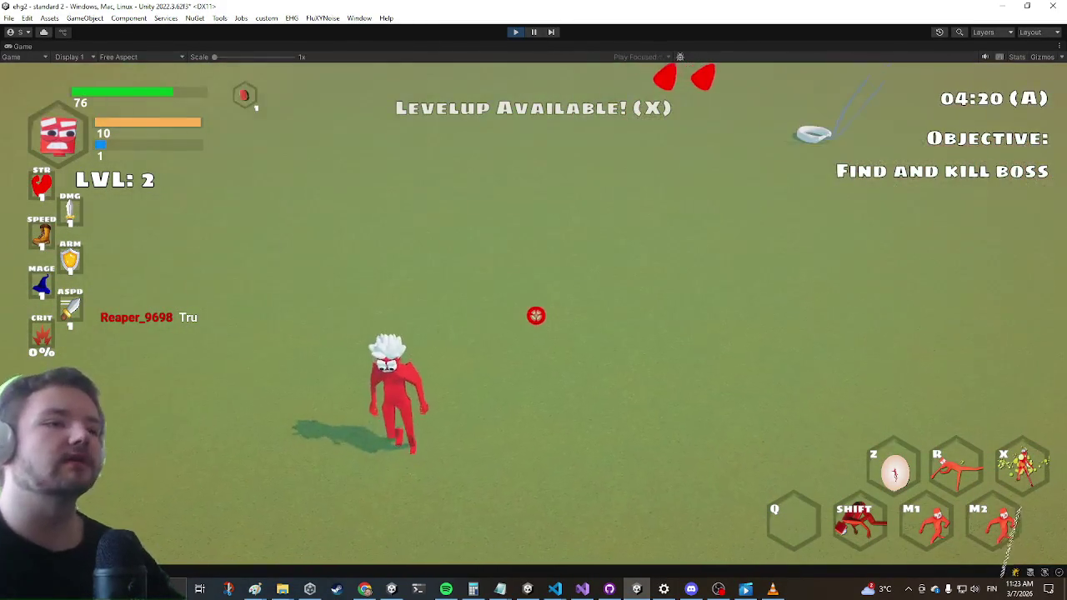
{"action": "key", "text": "Escape"}
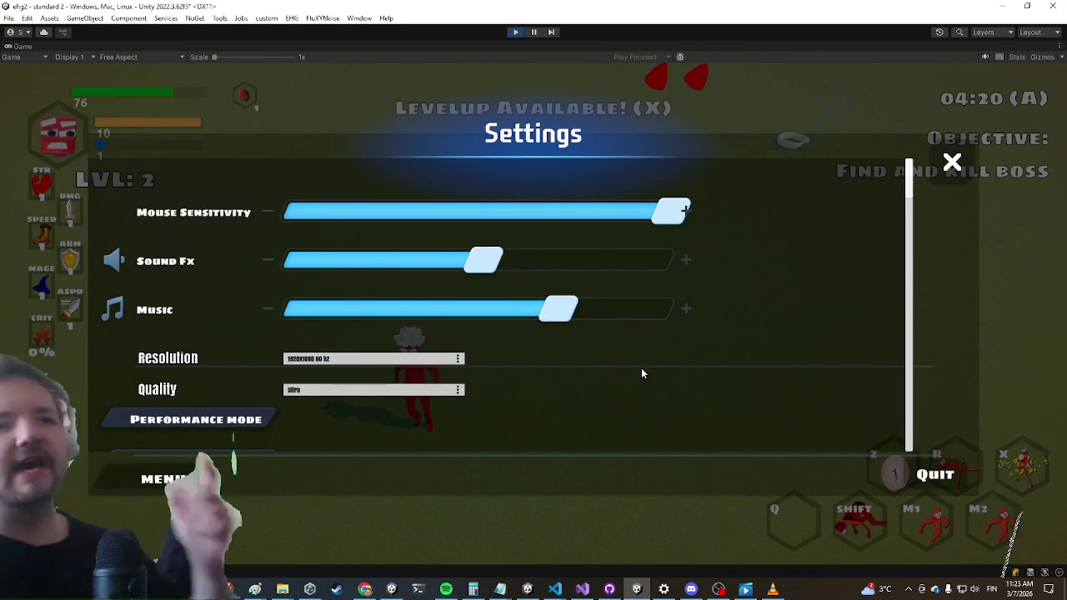
Close the in-game settings and resume play
{"action": "key", "text": "Escape"}
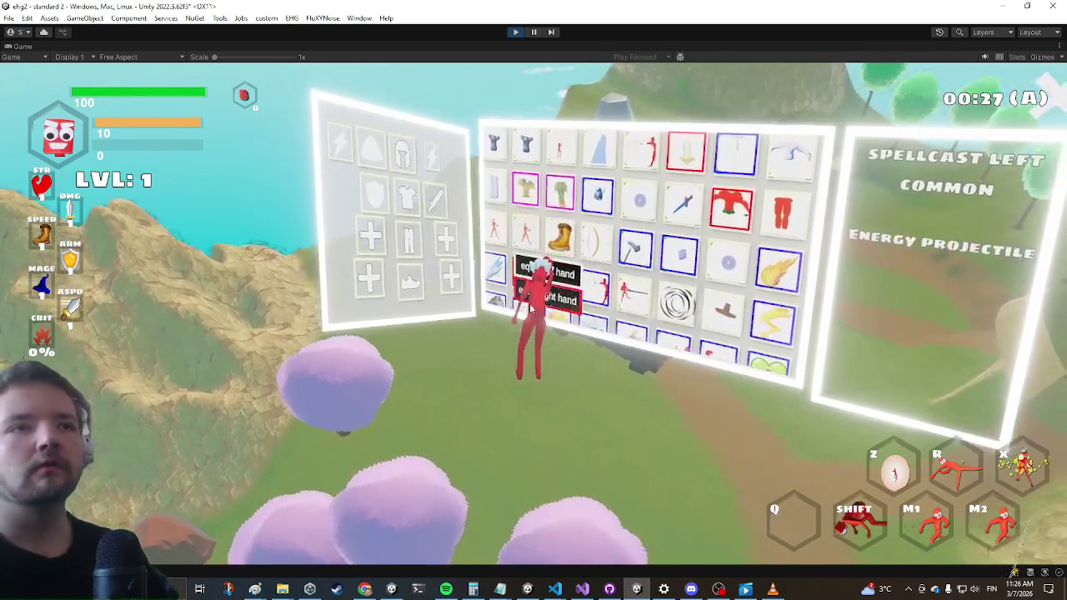
Equip the Laser in the Spellcast Left slot and close the inventory
{"action": "left_click", "coordinate": [524, 221]}
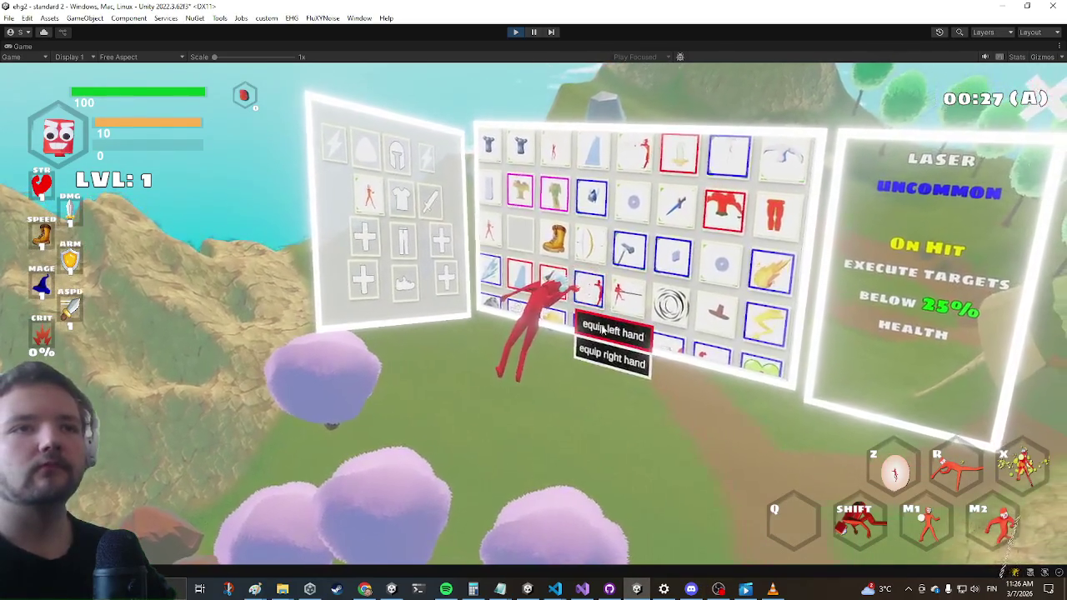
{"action": "left_click", "coordinate": [589, 284]}
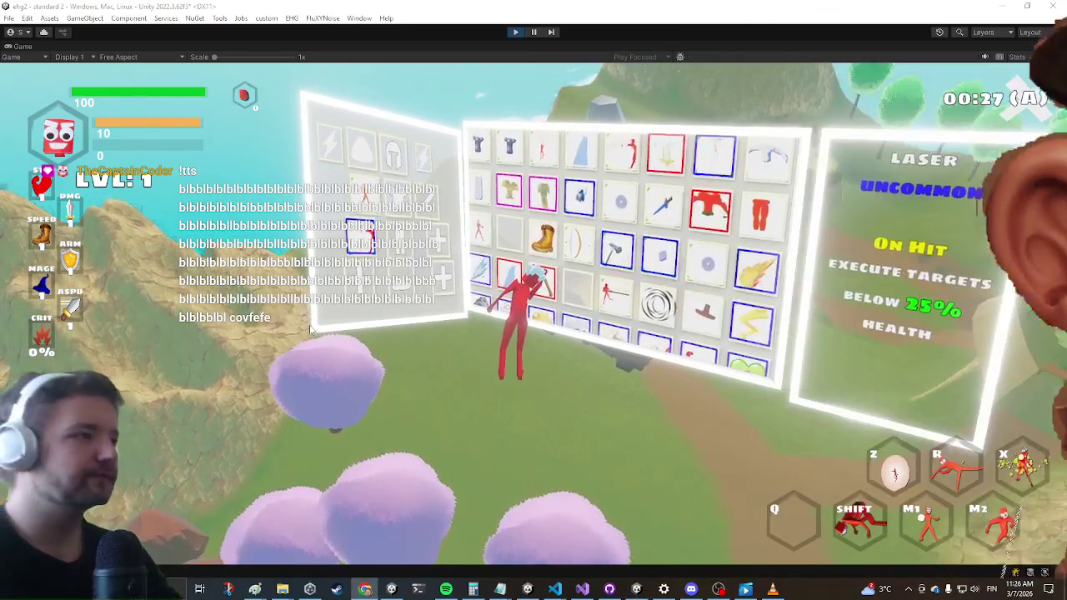
{"action": "key", "text": "Tab"}
Run the hero up the map and left along the path toward the (E) hill
{"action": "key", "text": "w"}
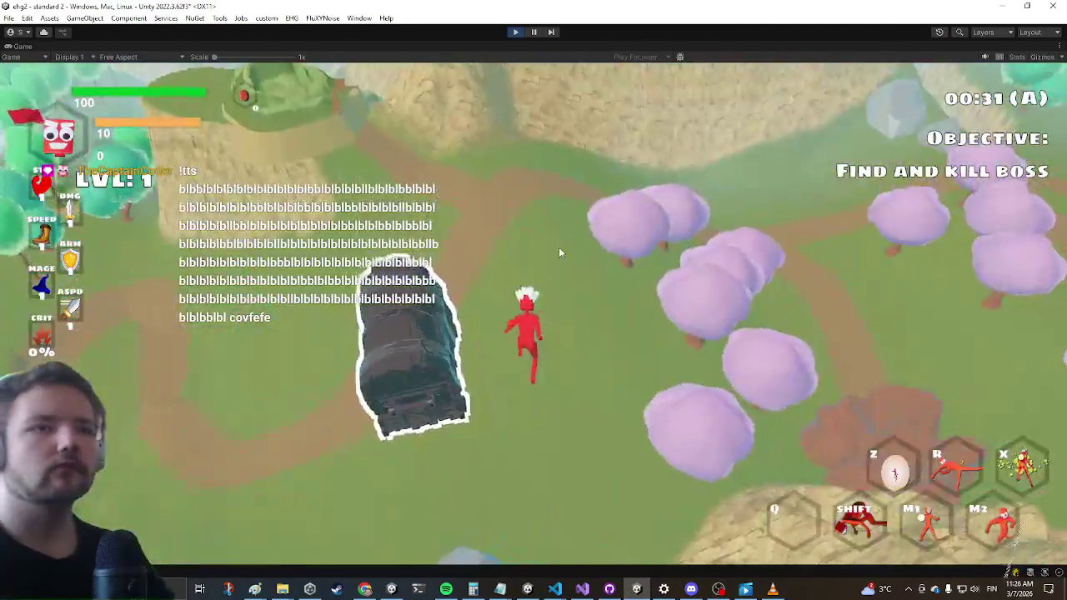
{"action": "key", "text": "w"}
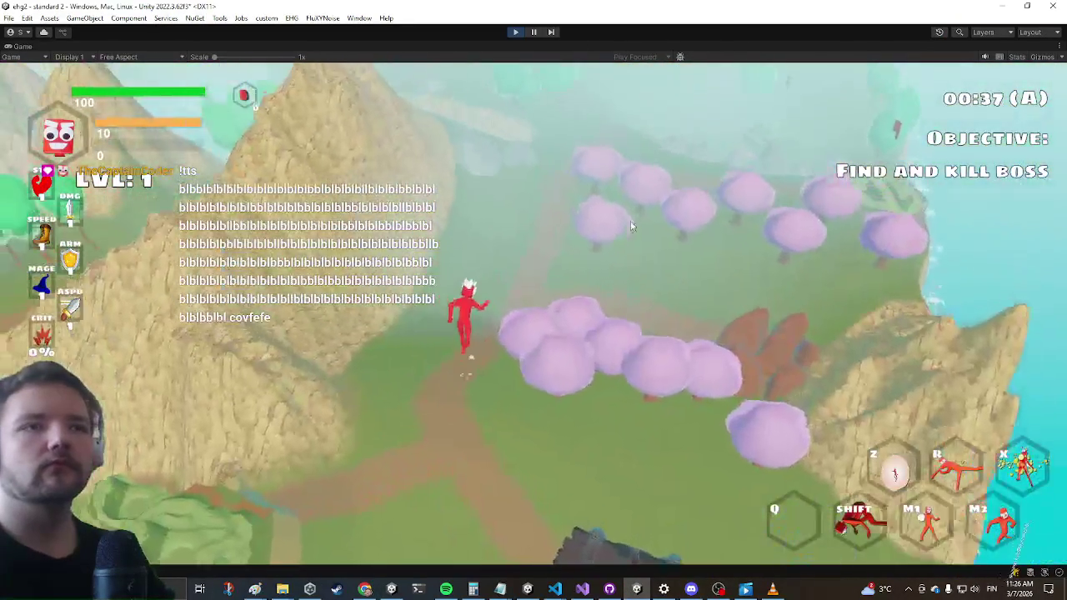
{"action": "key", "text": "w"}
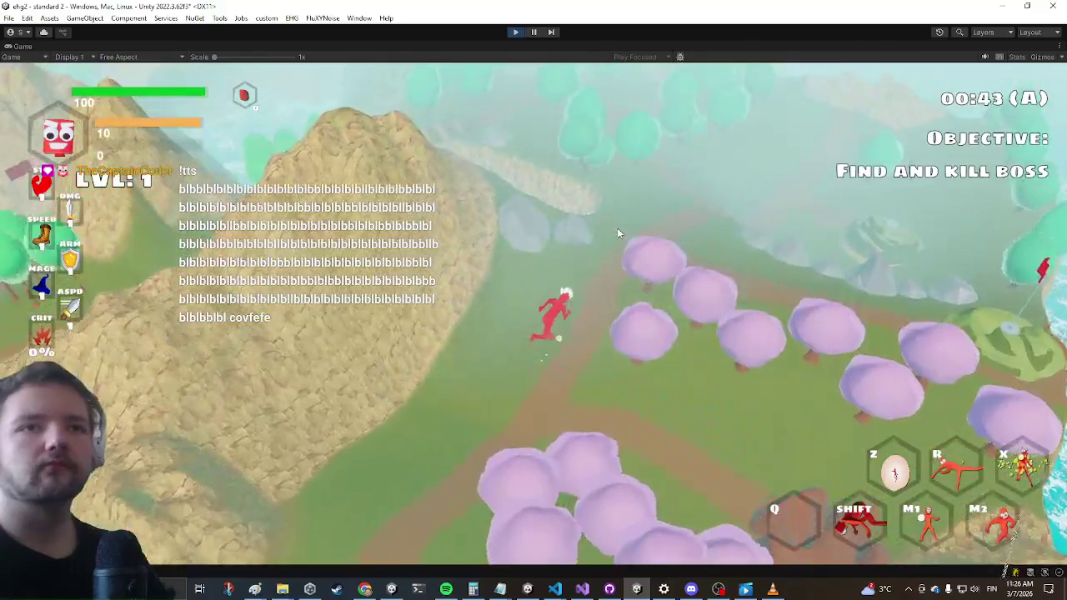
{"action": "key", "text": "d"}
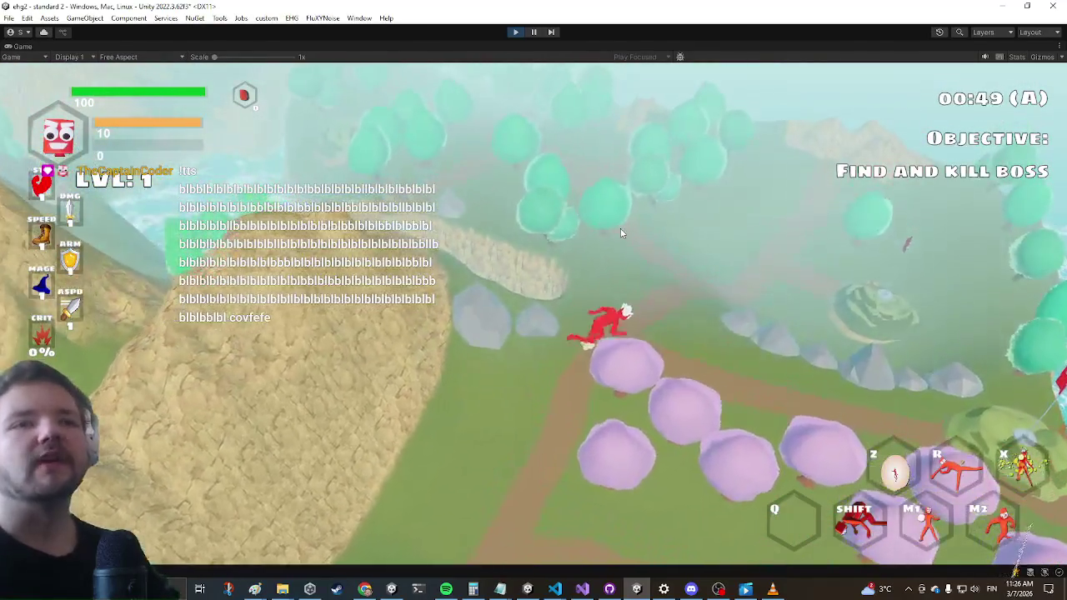
{"action": "key", "text": "w"}
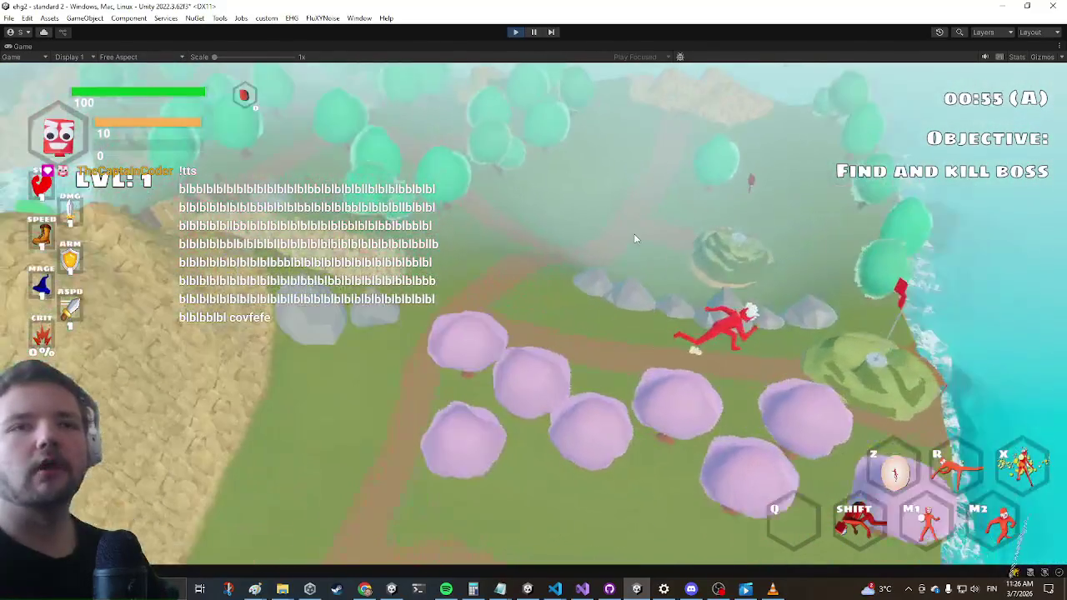
{"action": "key", "text": "a"}
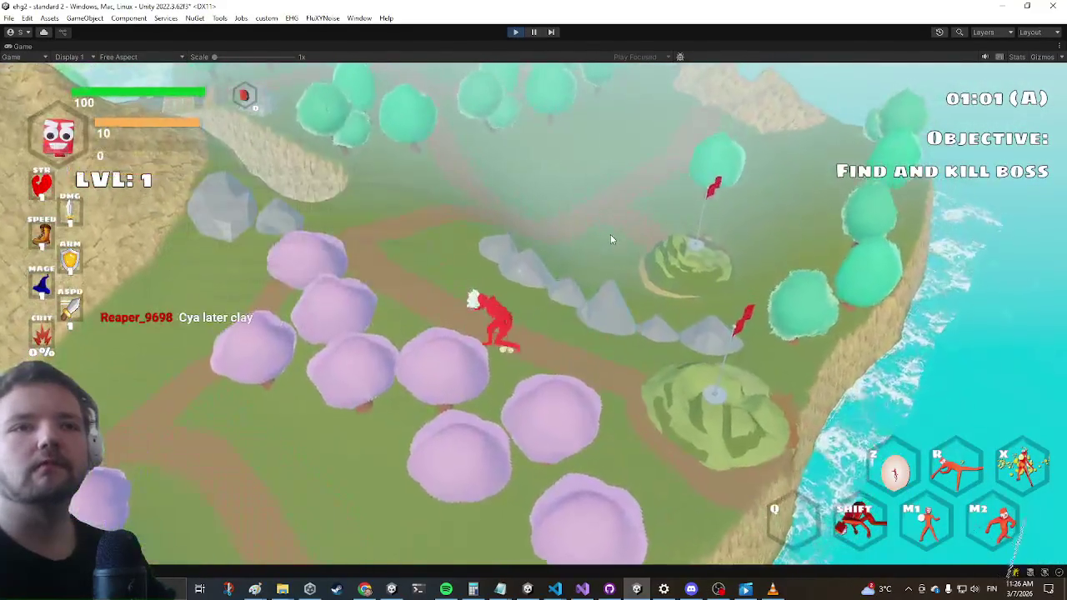
{"action": "key", "text": "a"}
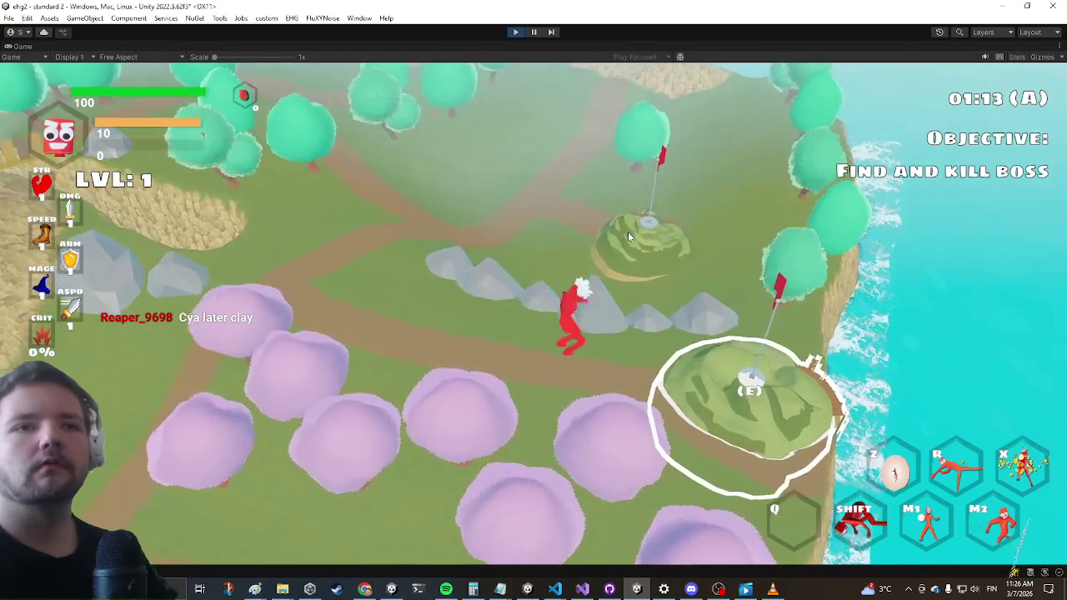
{"action": "key", "text": "shift"}
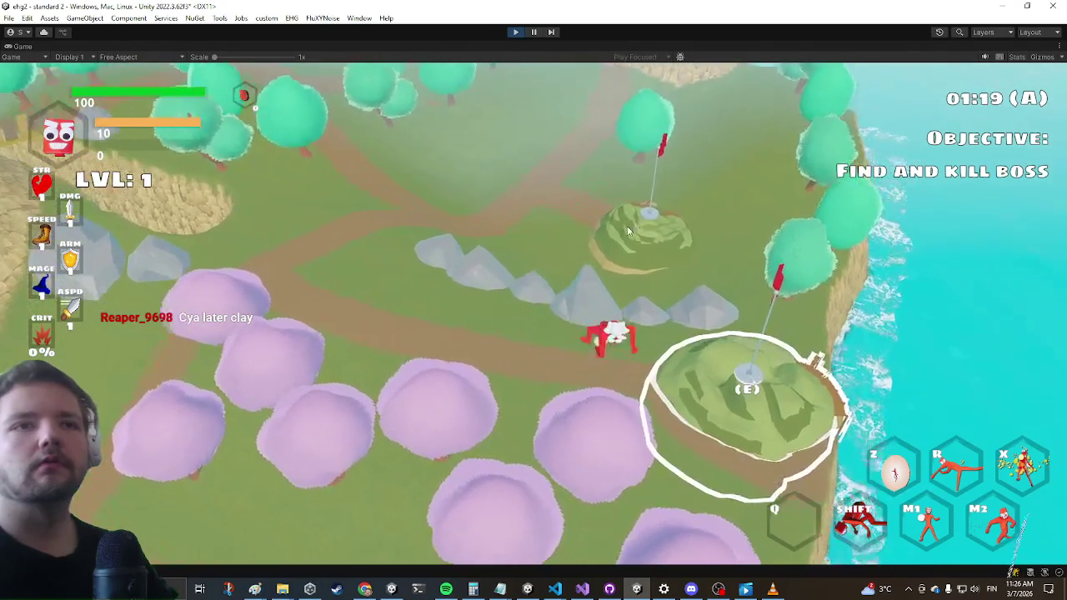
Maneuver the hero onto the right hill until the STANDARD 3 (C) prompt appears
{"action": "key", "text": "d"}
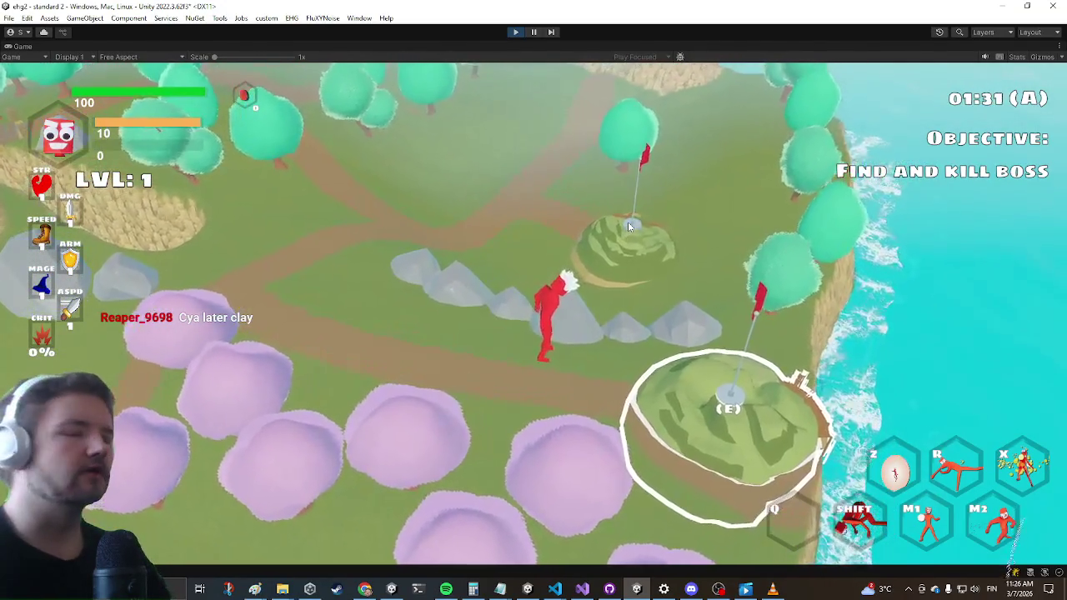
{"action": "key", "text": "a"}
{"action": "key", "text": "shift"}
{"action": "key", "text": "d"}
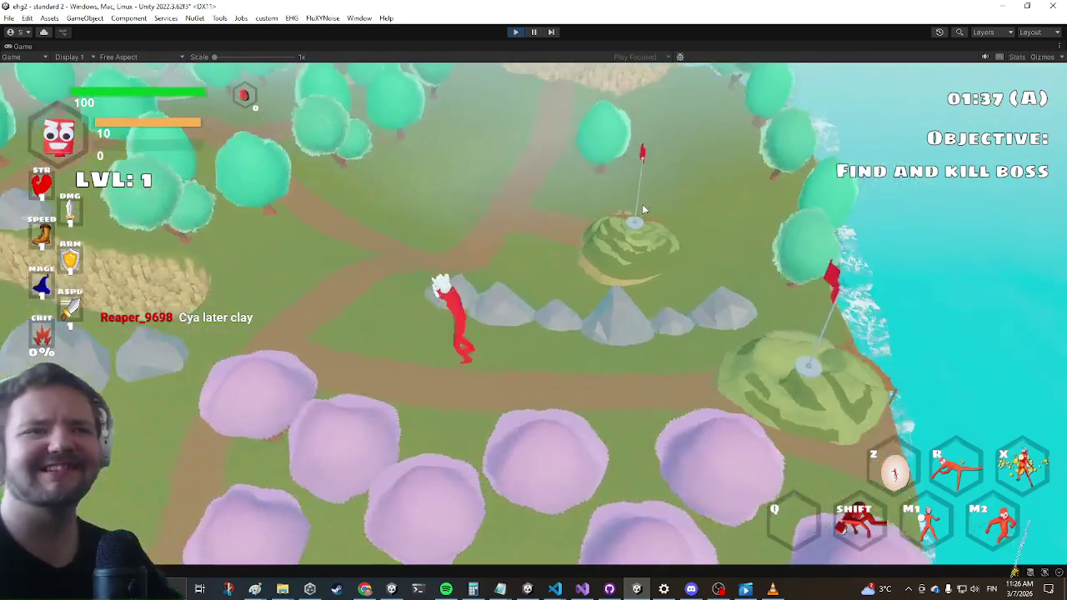
{"action": "key", "text": "shift"}
{"action": "key", "text": "a"}
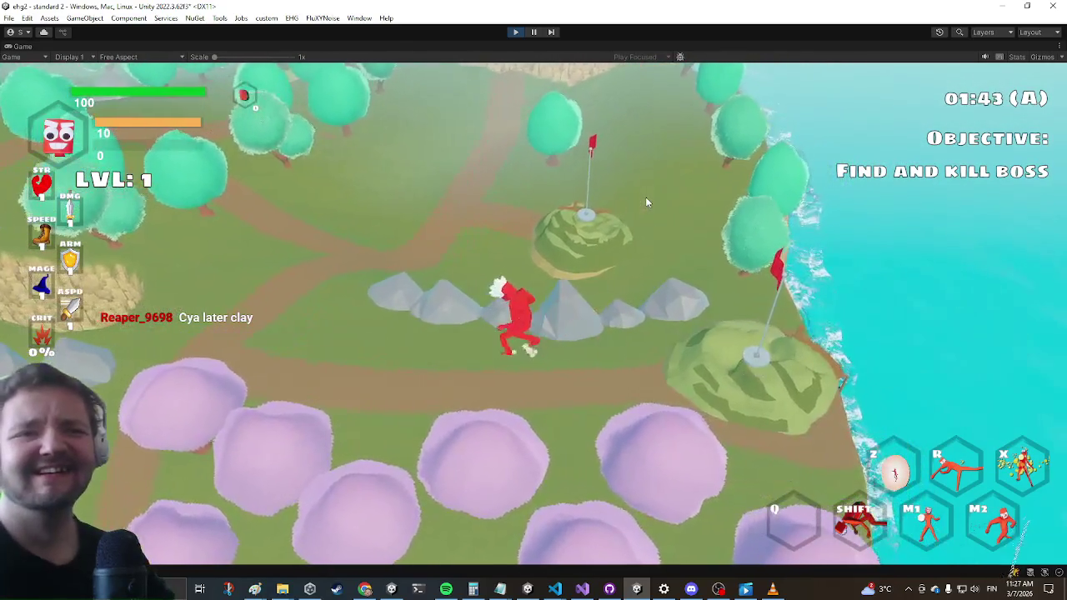
{"action": "key", "text": "super"}
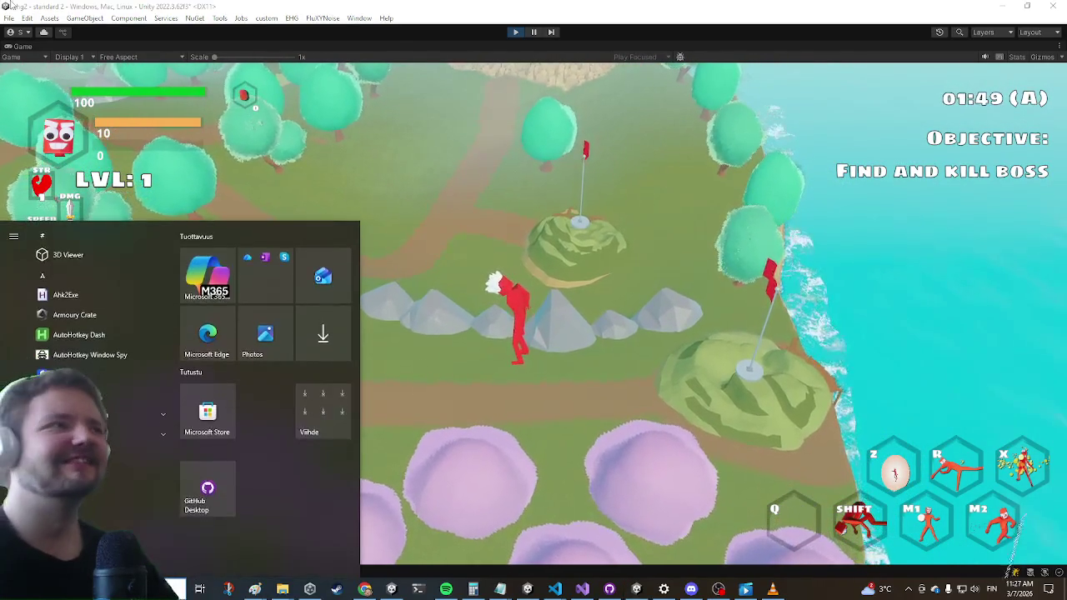
{"action": "key", "text": "super"}
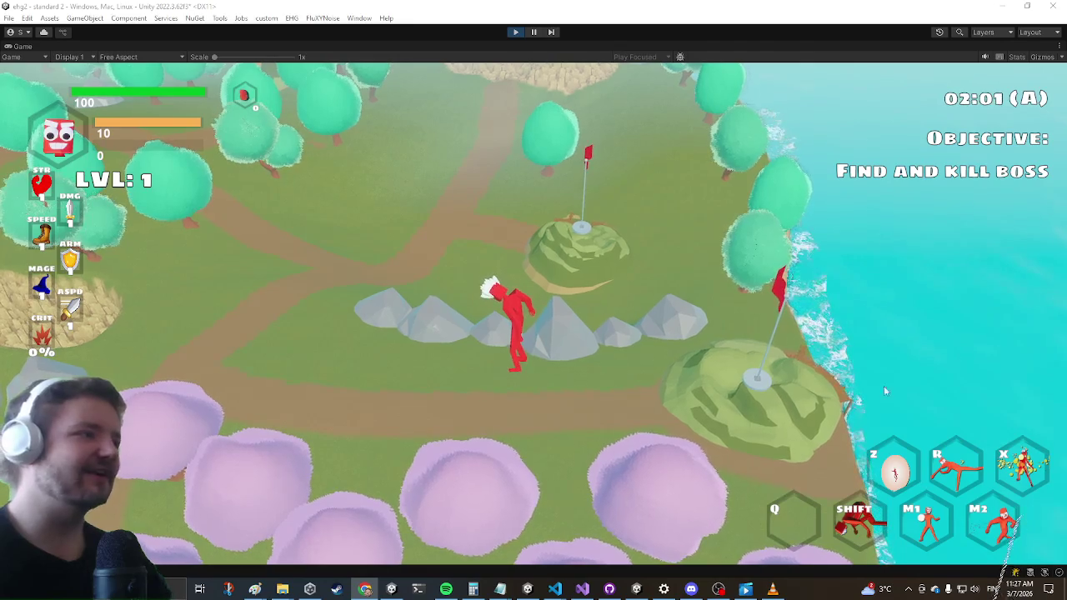
{"action": "key", "text": "d"}
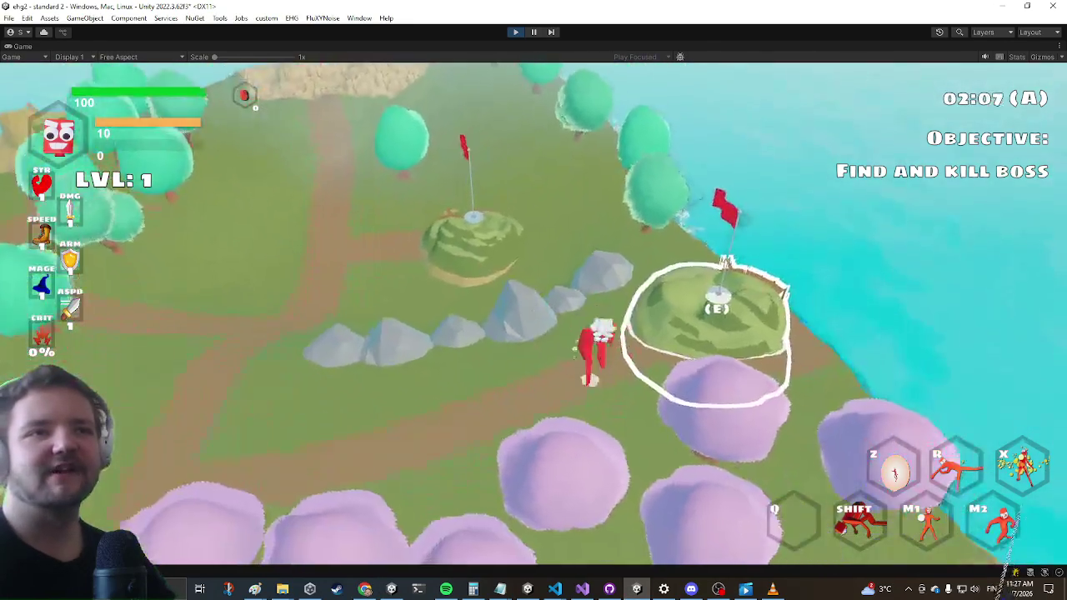
Enter STANDARD 3 (C), hit the blue enemy with the beam, dash away and pause on Settings
{"action": "key", "text": "e"}
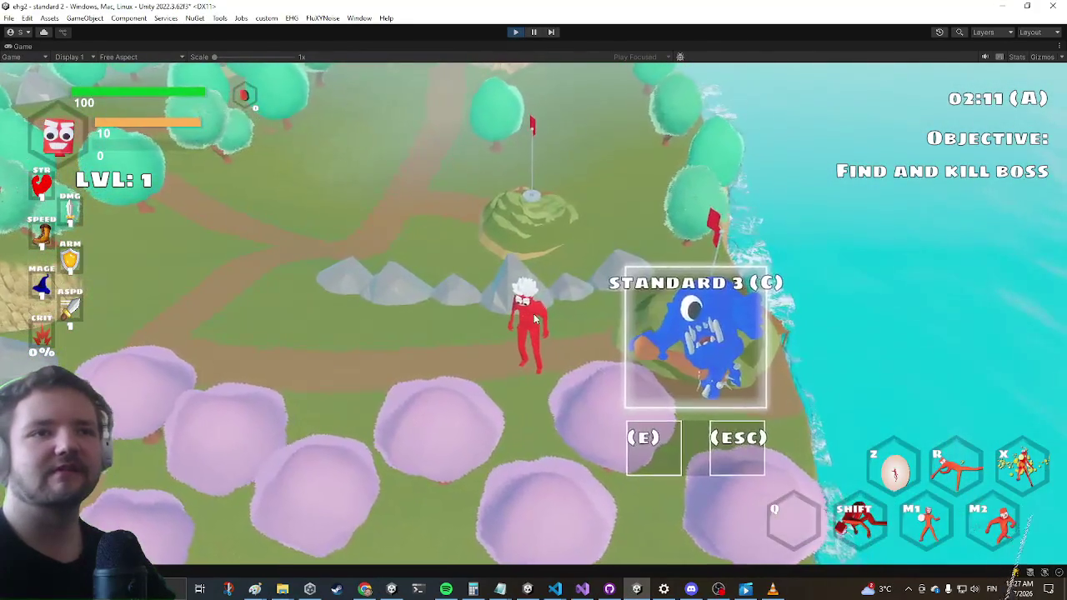
{"action": "key", "text": "e"}
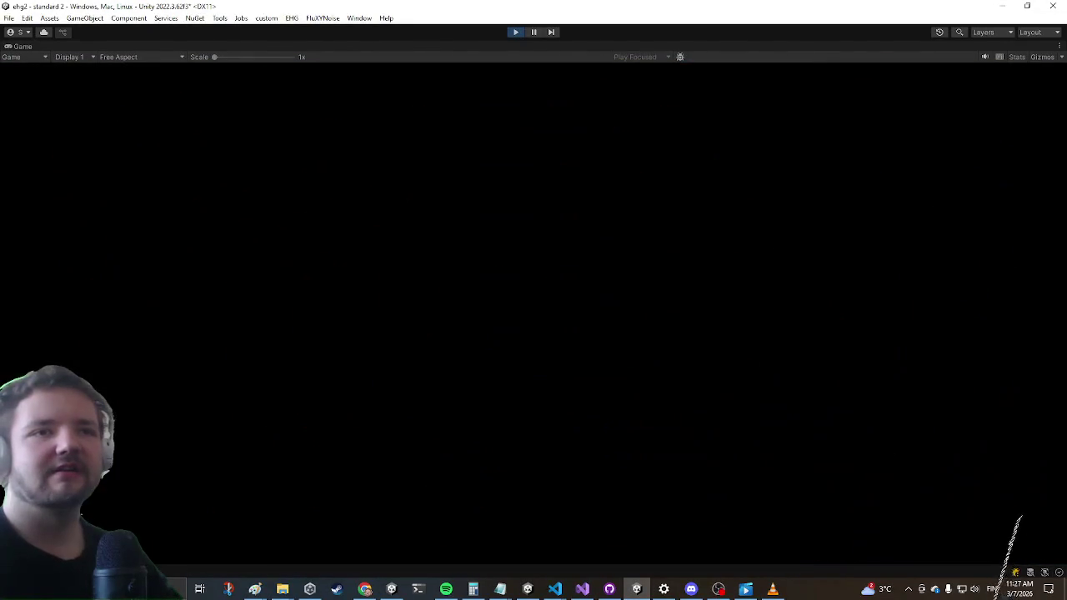
{"action": "key", "text": "a"}
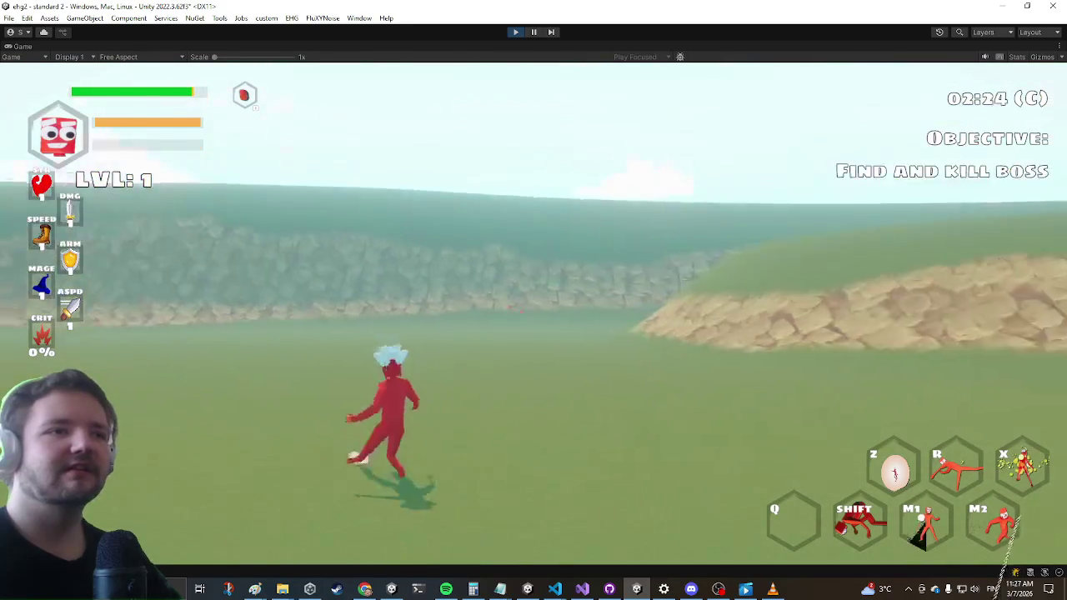
{"action": "left_click", "coordinate": [418, 312]}
{"action": "left_click", "coordinate": [533, 300]}
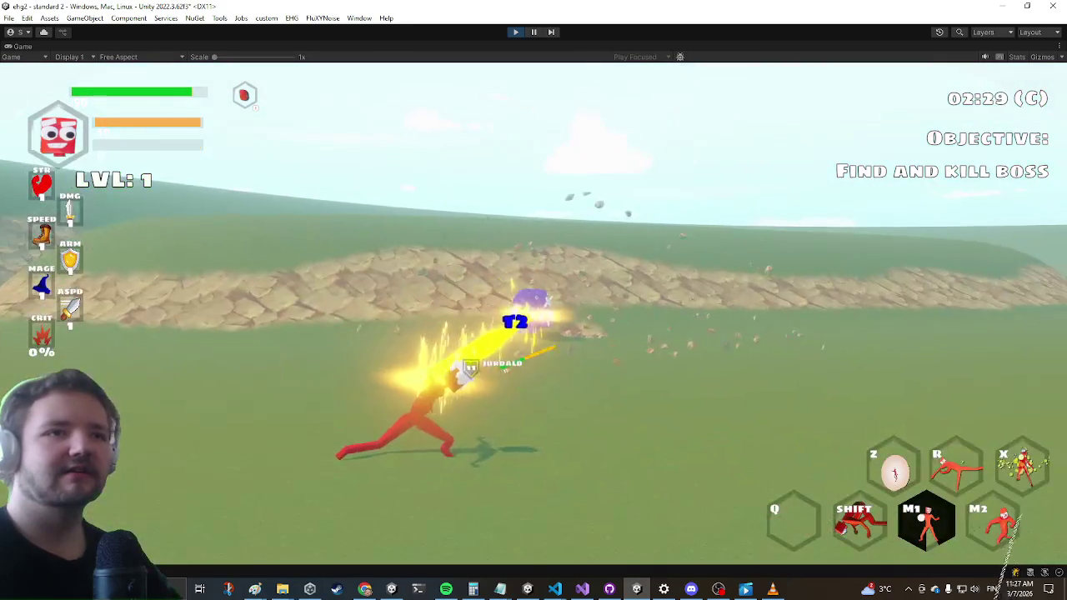
{"action": "left_click", "coordinate": [533, 300]}
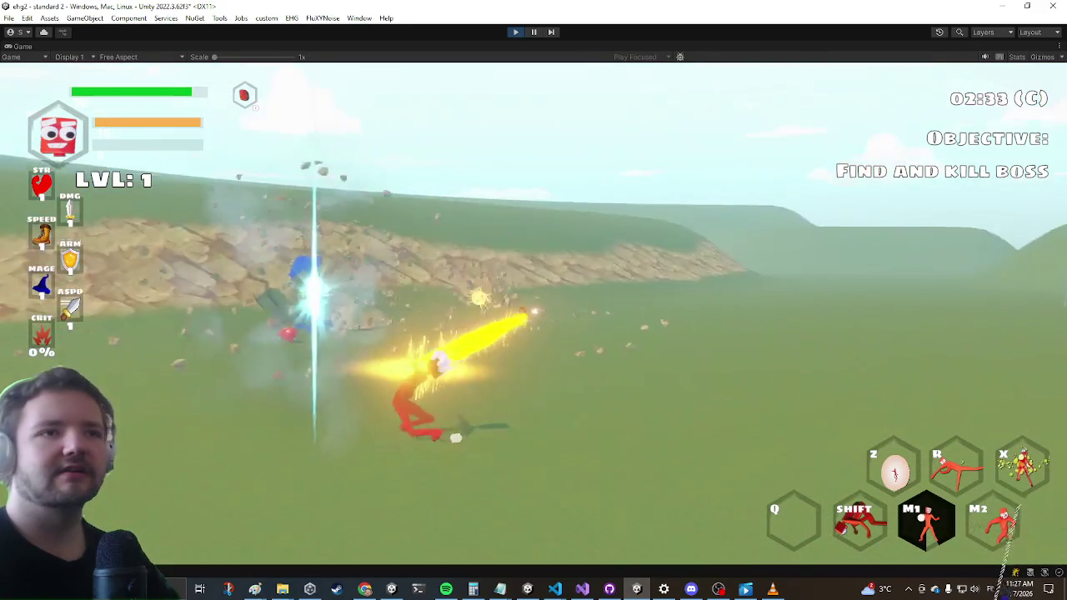
{"action": "key", "text": "shift"}
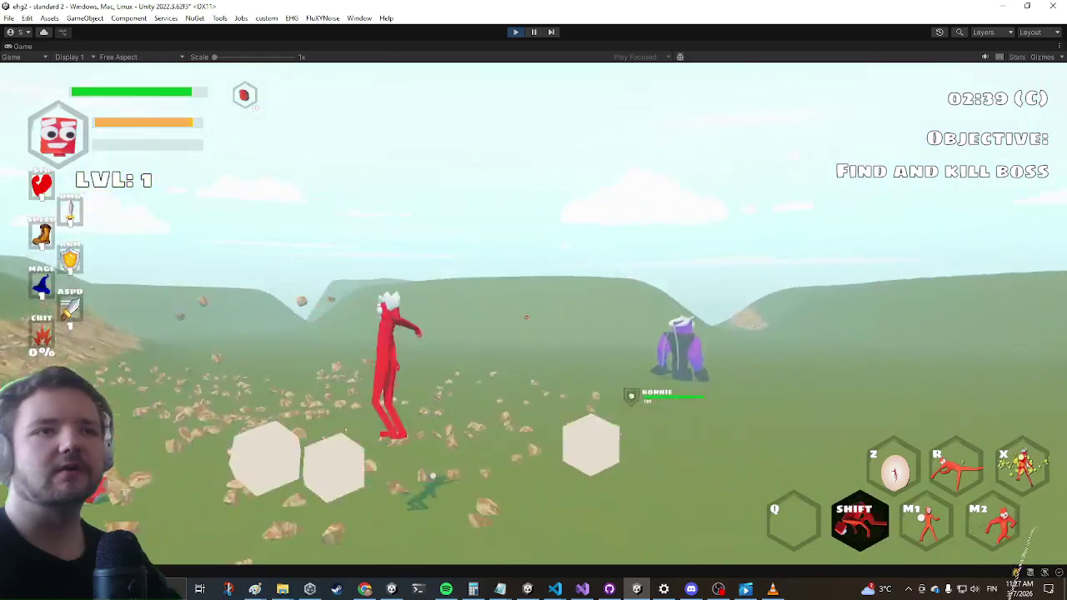
{"action": "key", "text": "Escape"}
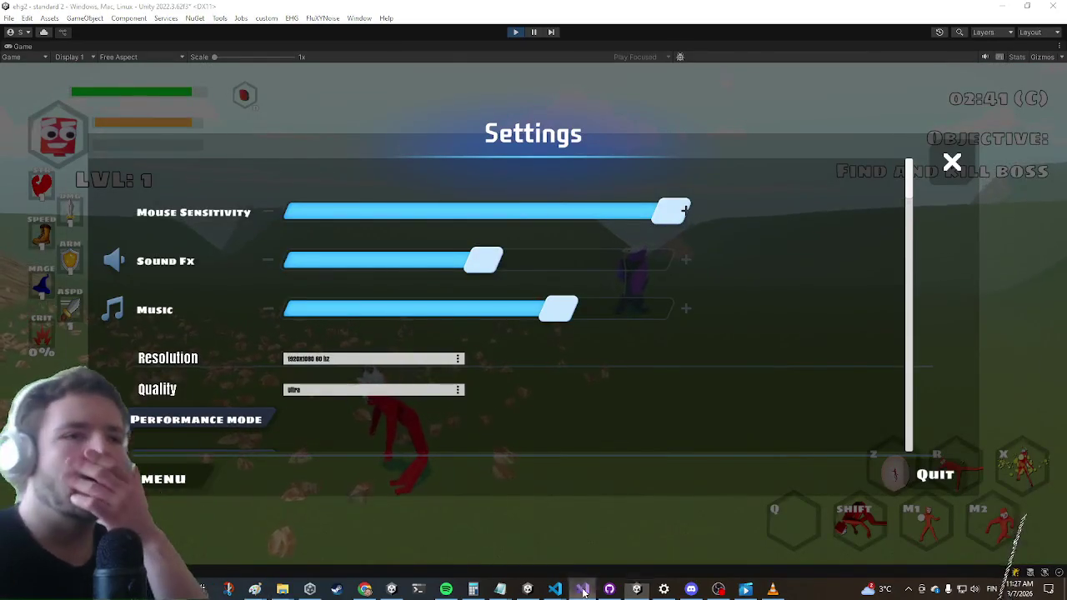
{"action": "left_click", "coordinate": [583, 590]}
Collapse Update() in BeamProjectileHandler.cs and place the cursor on empty line 114 in Fire()
{"action": "left_click", "coordinate": [303, 171]}
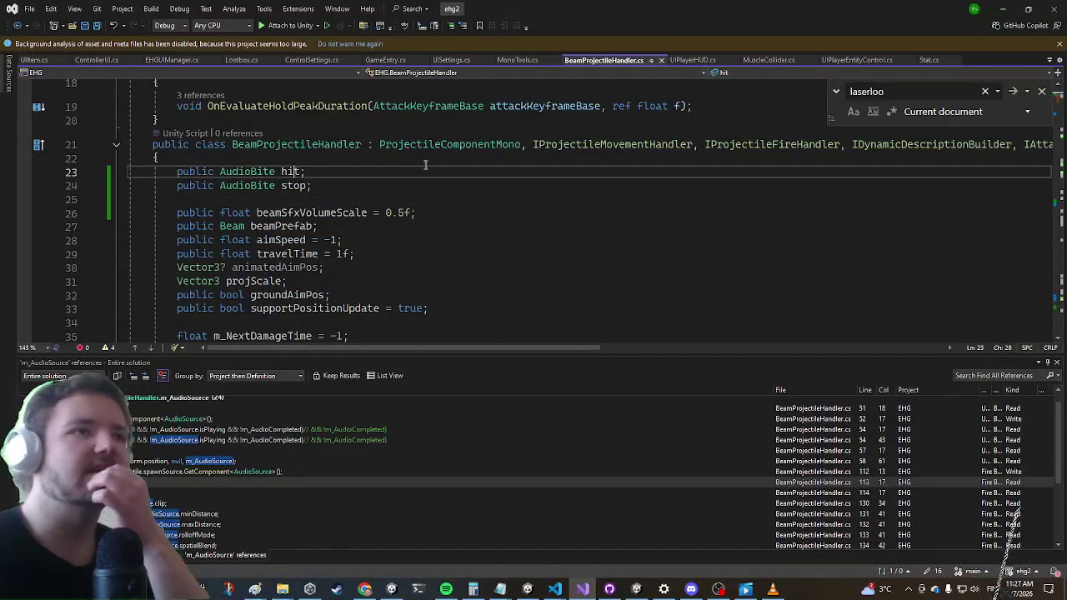
{"action": "scroll", "coordinate": [504, 200], "scroll_direction": "down", "scroll_amount": 6}
{"action": "scroll", "coordinate": [496, 188], "scroll_direction": "up", "scroll_amount": 5}
{"action": "scroll", "coordinate": [475, 194], "scroll_direction": "down", "scroll_amount": 4}
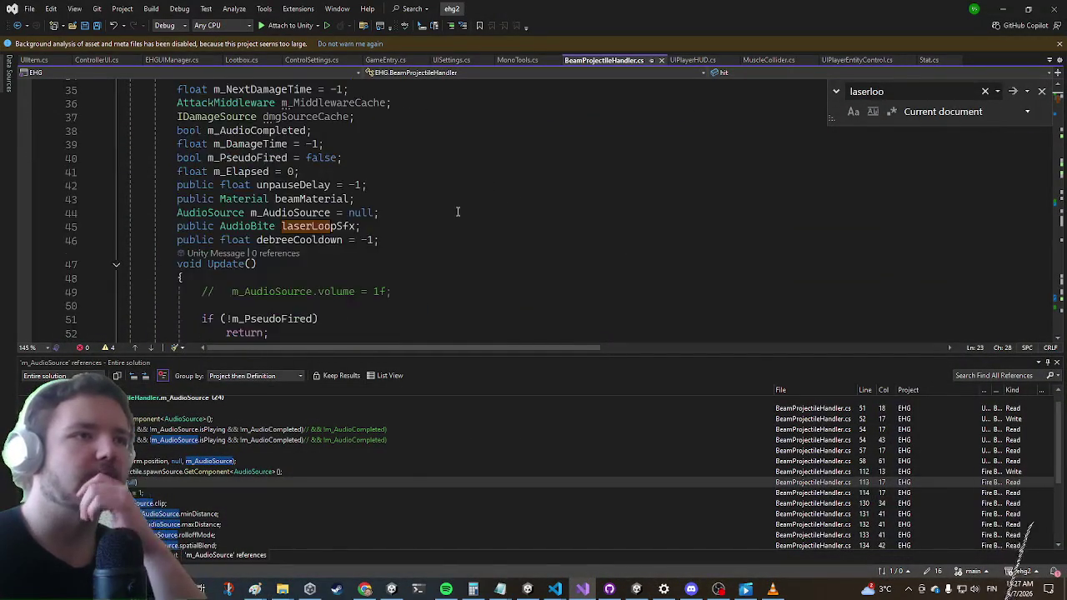
{"action": "scroll", "coordinate": [448, 142], "scroll_direction": "down", "scroll_amount": 1}
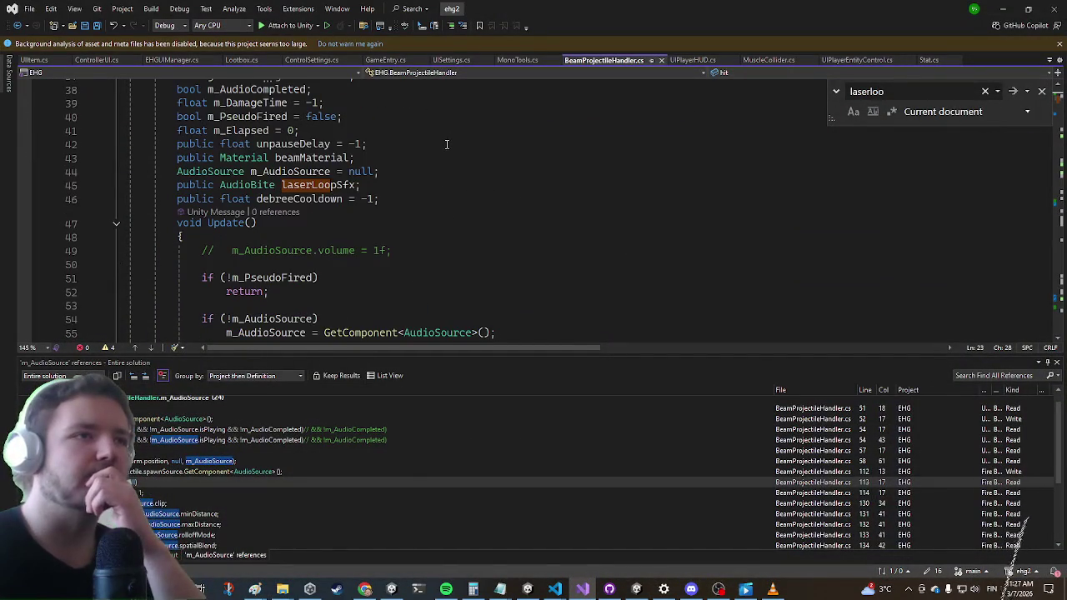
{"action": "left_click", "coordinate": [117, 224]}
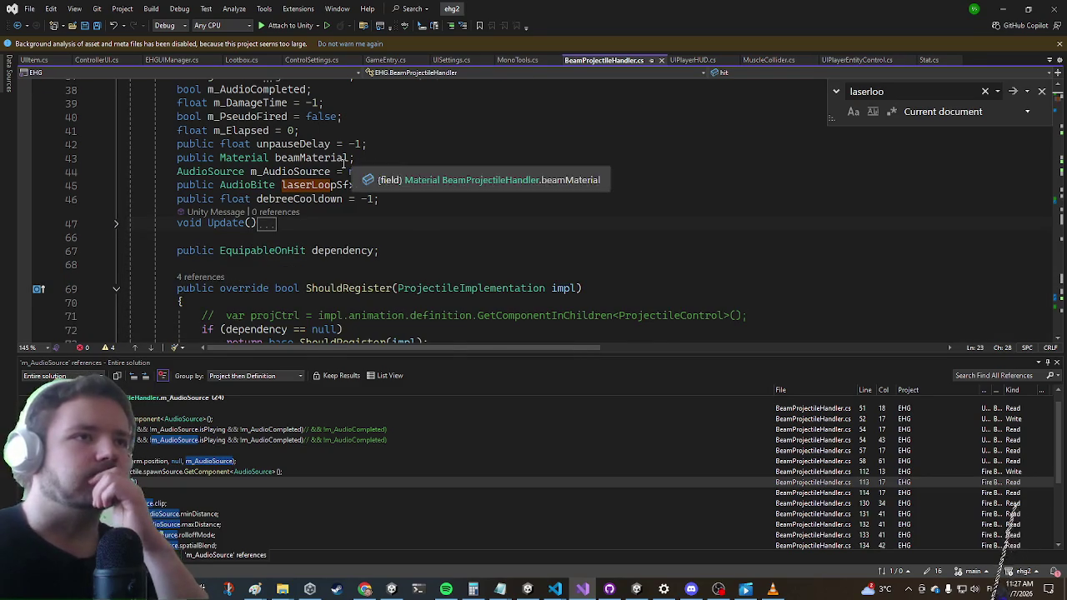
{"action": "scroll", "coordinate": [360, 134], "scroll_direction": "down", "scroll_amount": 5}
{"action": "scroll", "coordinate": [360, 121], "scroll_direction": "down", "scroll_amount": 4}
{"action": "scroll", "coordinate": [333, 134], "scroll_direction": "down", "scroll_amount": 8}
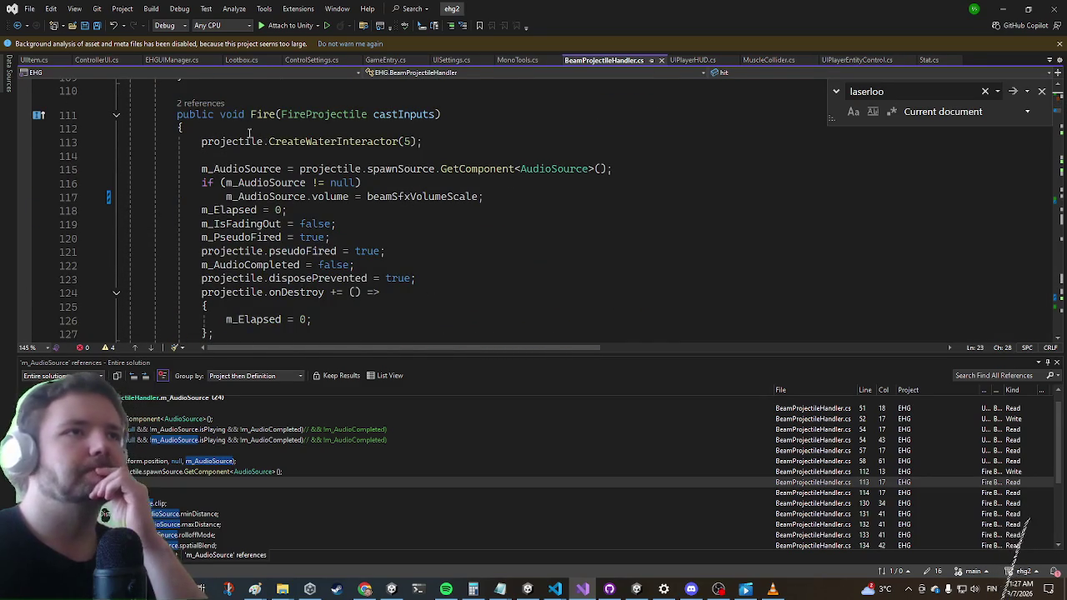
{"action": "scroll", "coordinate": [239, 134], "scroll_direction": "down", "scroll_amount": 5}
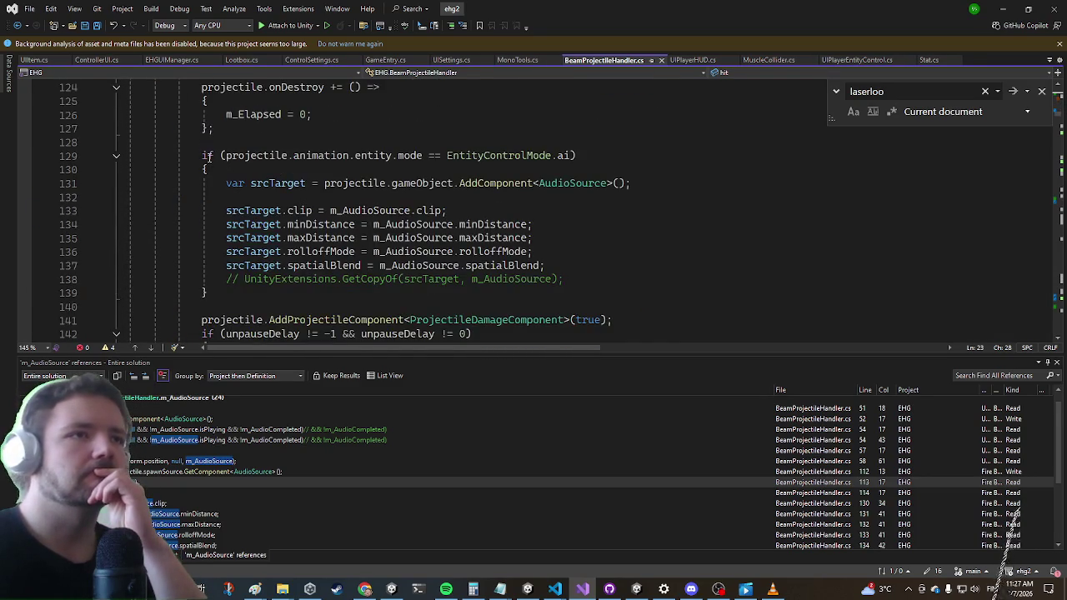
{"action": "scroll", "coordinate": [200, 162], "scroll_direction": "down", "scroll_amount": 2}
{"action": "scroll", "coordinate": [197, 171], "scroll_direction": "up", "scroll_amount": 10}
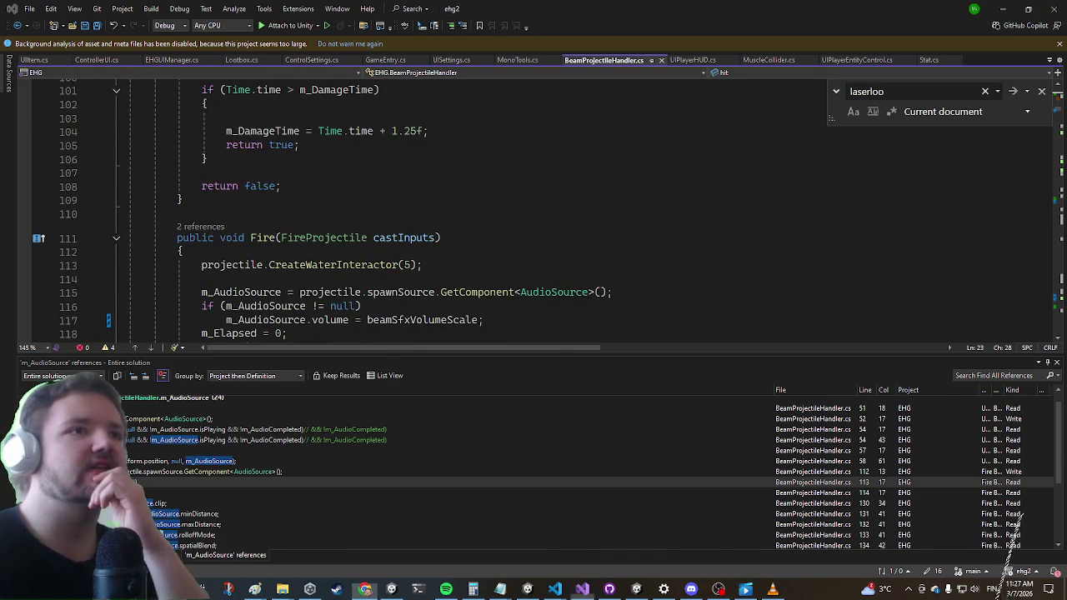
{"action": "left_click", "coordinate": [215, 279]}
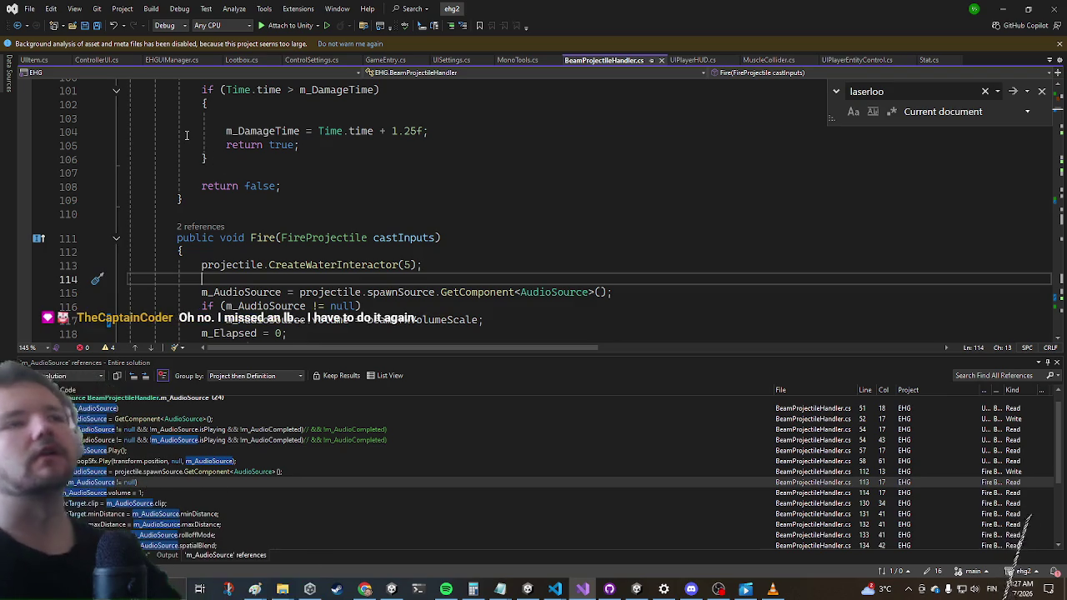
In Fire, add an eventBus.Subscribe<OnHitSomething>(ev => { }) handler with braces on separate lines
{"action": "type", "text": "projectile.sub"}
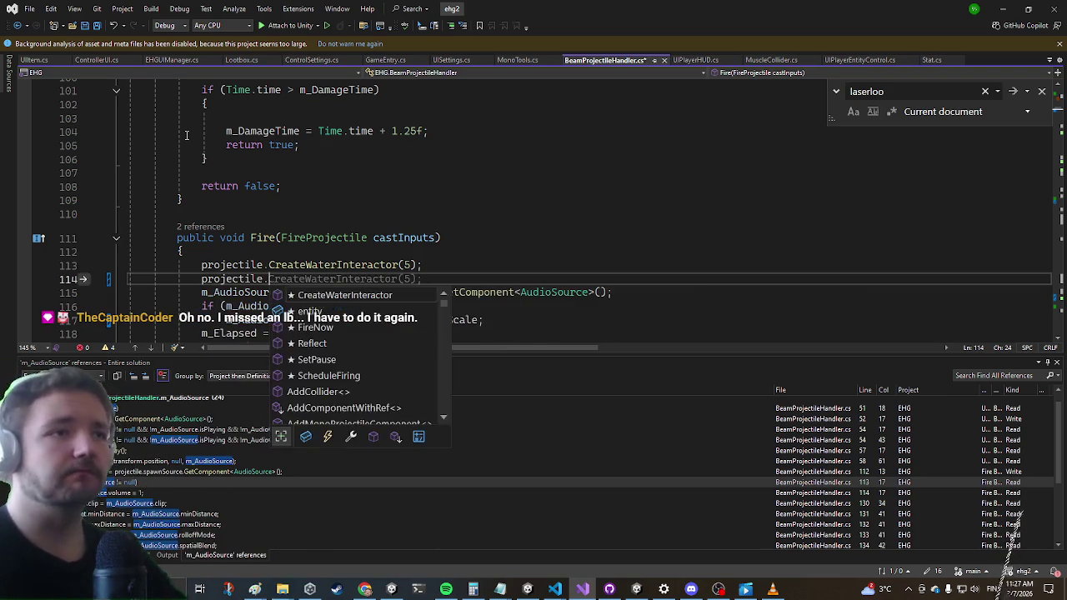
{"action": "key", "text": "BackSpace"}
{"action": "key", "text": "BackSpace"}
{"action": "key", "text": "BackSpace"}
{"action": "type", "text": "eve.su"}
{"action": "key", "text": "Tab"}
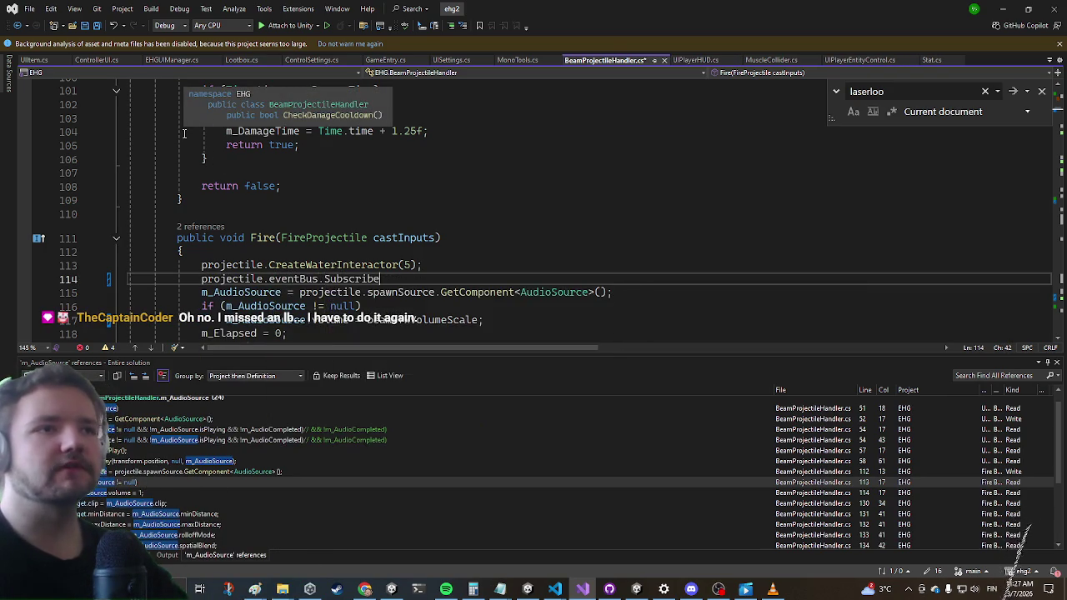
{"action": "type", "text": "OnHit"}
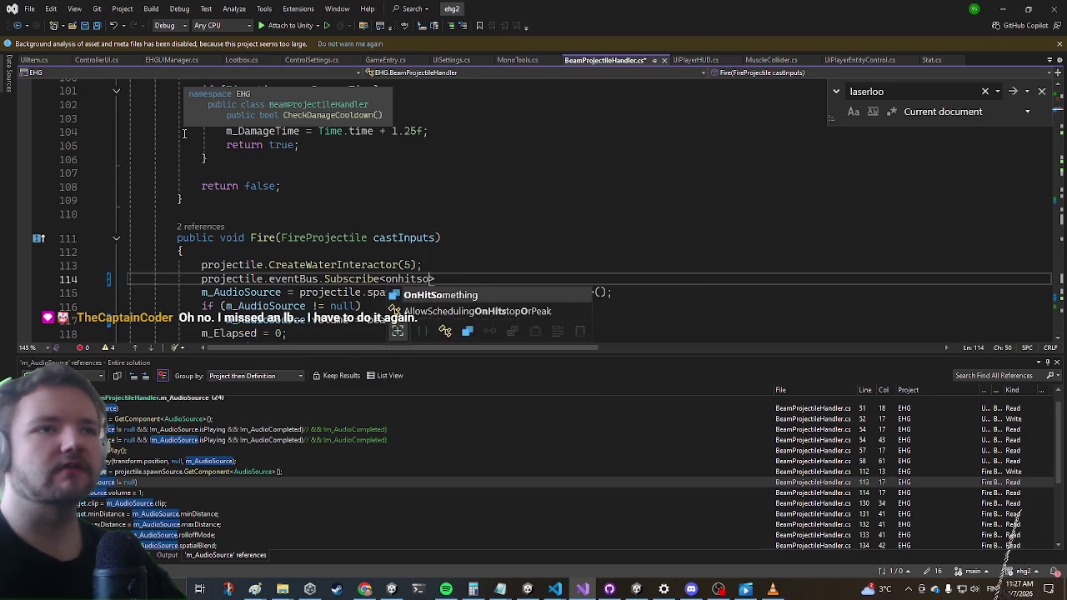
{"action": "key", "text": "Tab"}
{"action": "type", "text": "ev => {"}
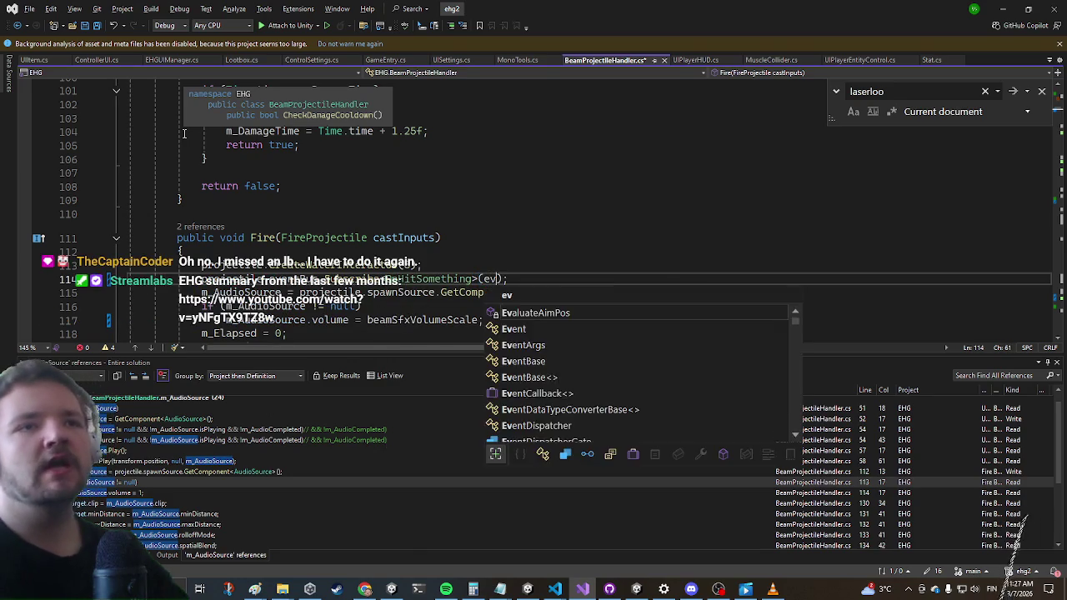
{"action": "key", "text": "Return"}
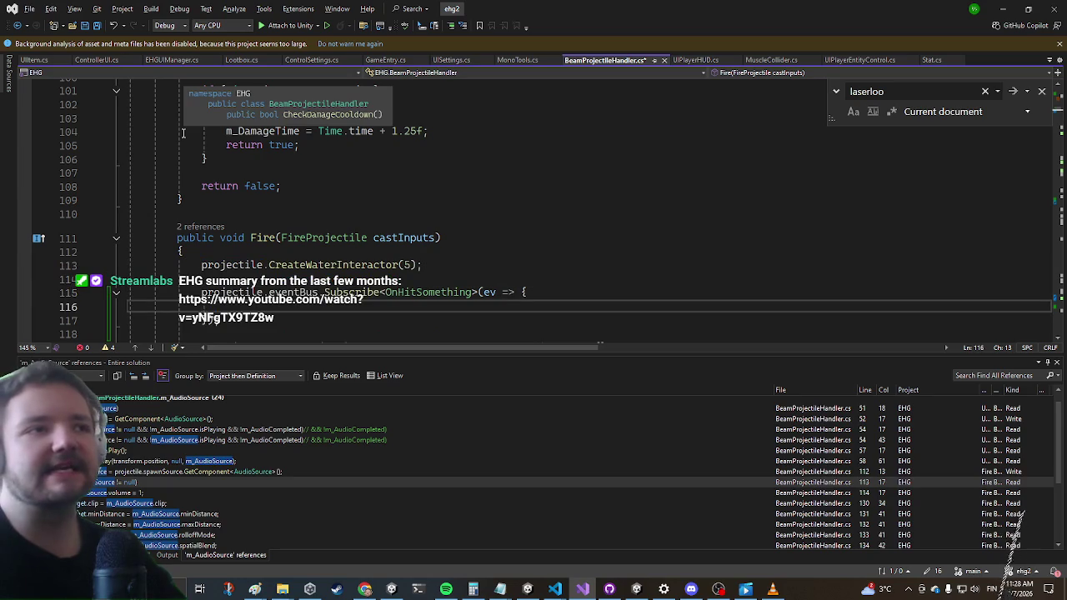
{"action": "key", "text": "Return"}
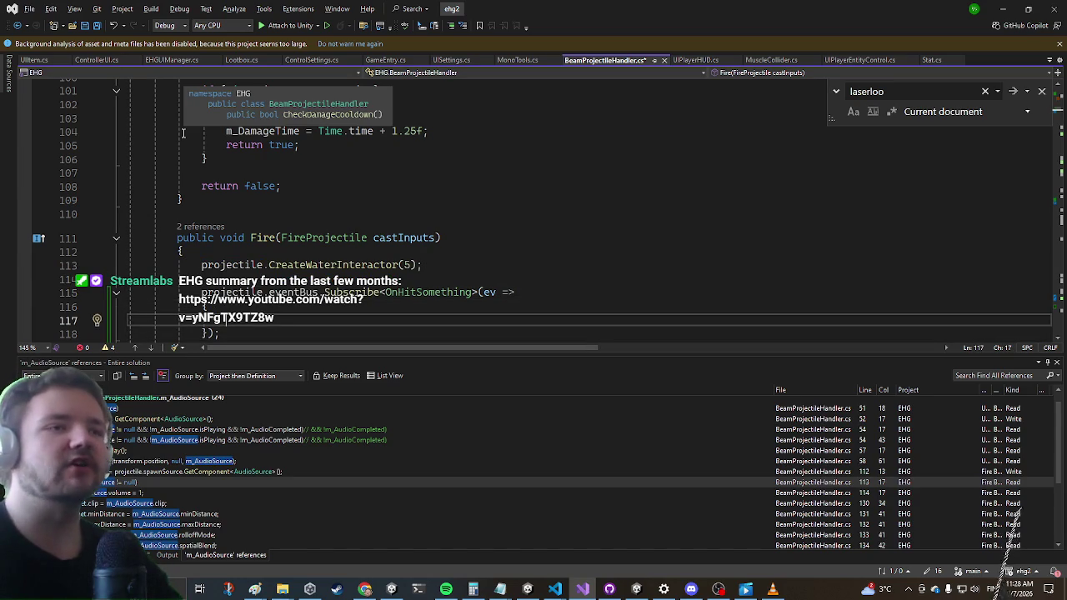
{"action": "scroll", "coordinate": [183, 132], "scroll_direction": "down", "scroll_amount": 1}
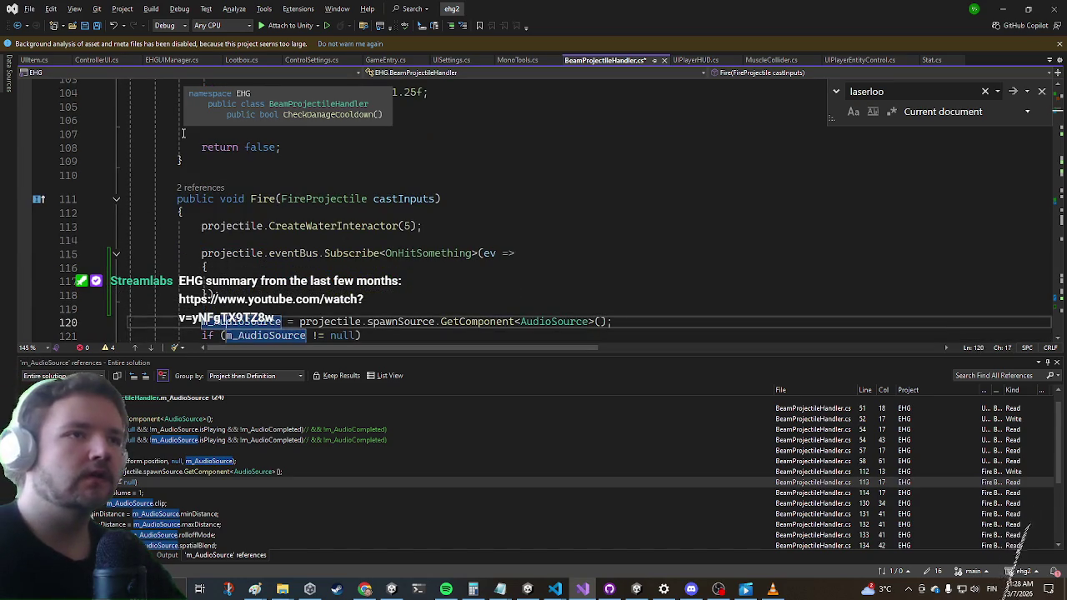
Inside the handler, call UnityExtensions.DebugCubeWithTime(ev.data.aimPos)
{"action": "type", "text": "UnityExtensions.d"}
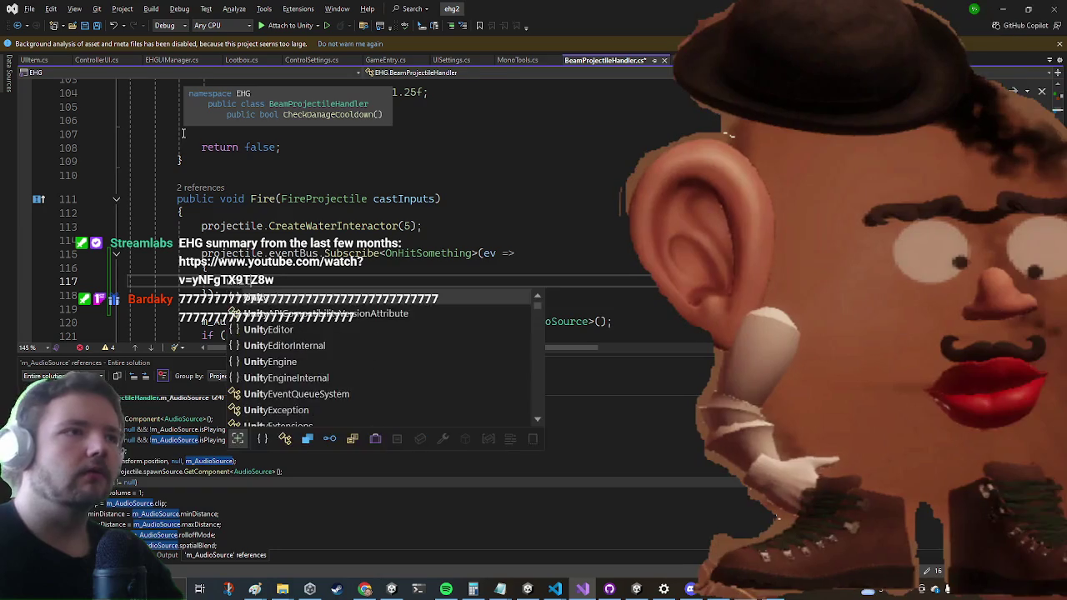
{"action": "type", "text": "e"}
{"action": "key", "text": "Down"}
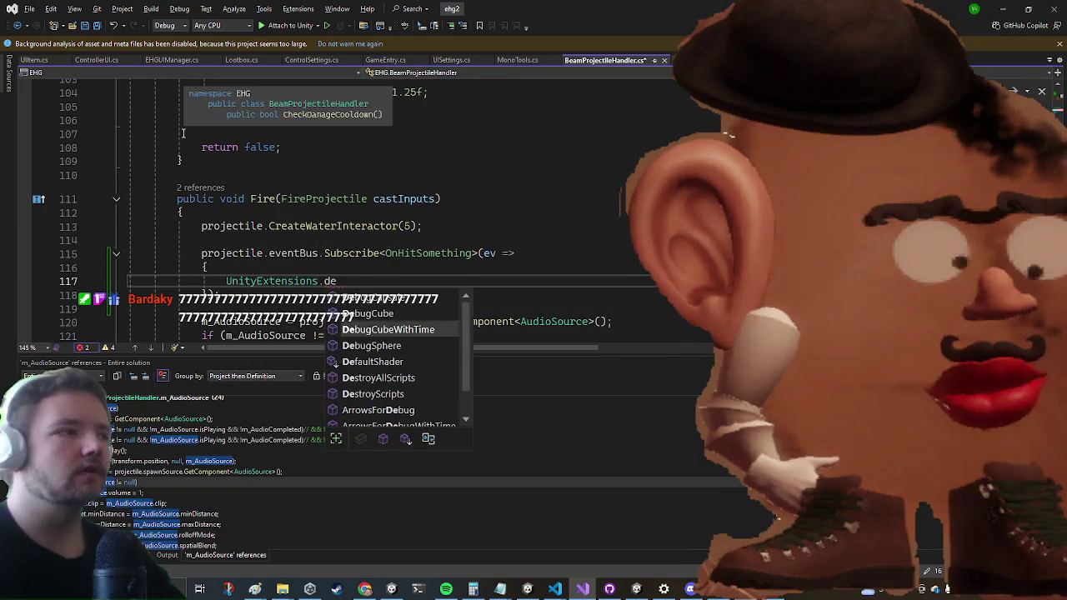
{"action": "key", "text": "Tab"}
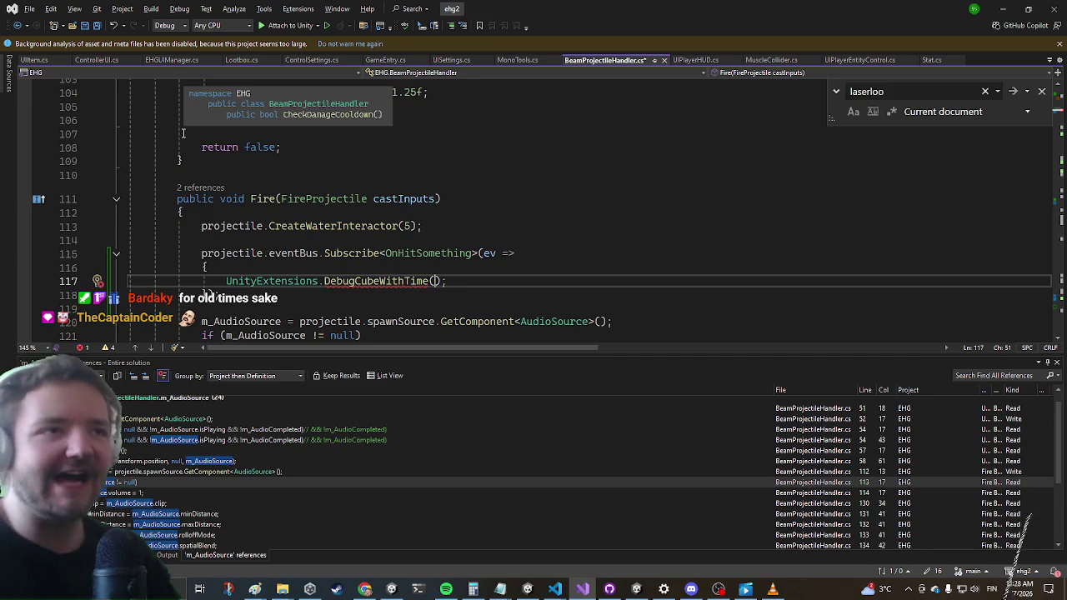
{"action": "type", "text": "ev.hi"}
{"action": "key", "text": "Down"}
{"action": "key", "text": "Down"}
{"action": "type", "text": ".po"}
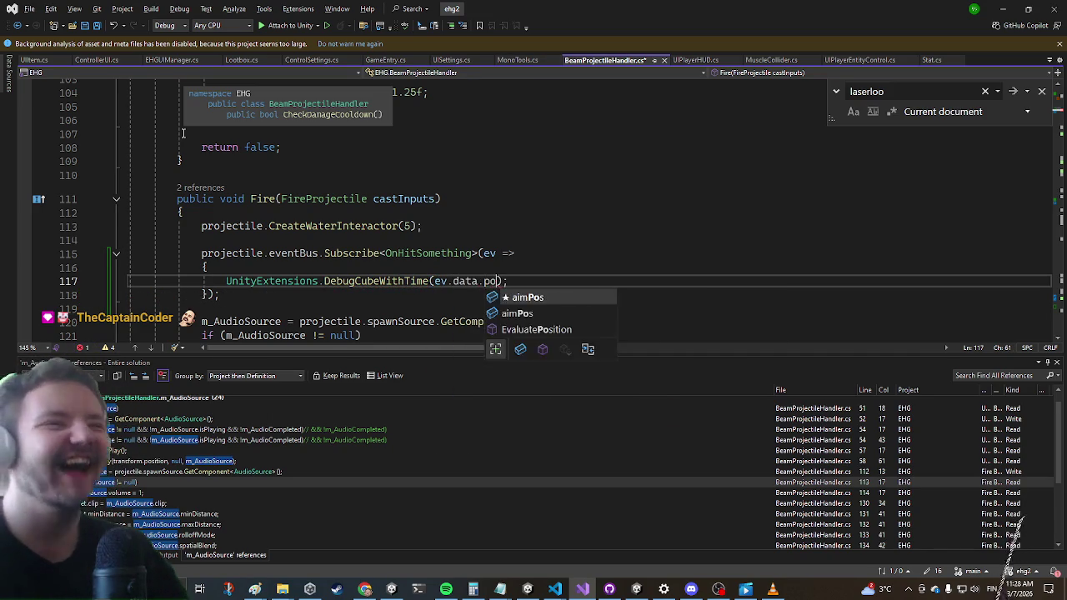
{"action": "key", "text": "Tab"}
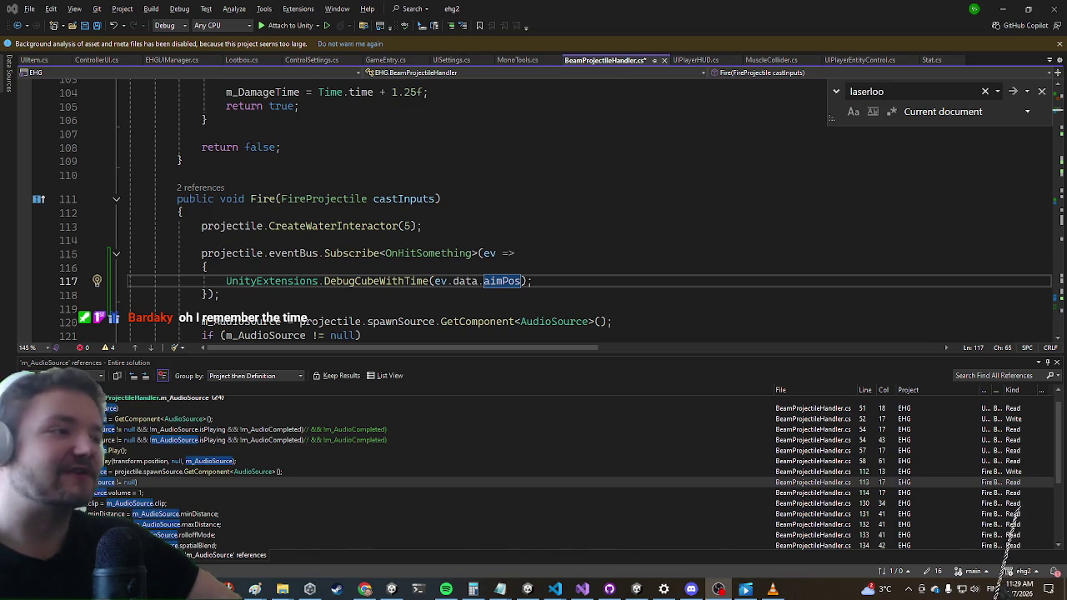
{"action": "left_click", "coordinate": [535, 288]}
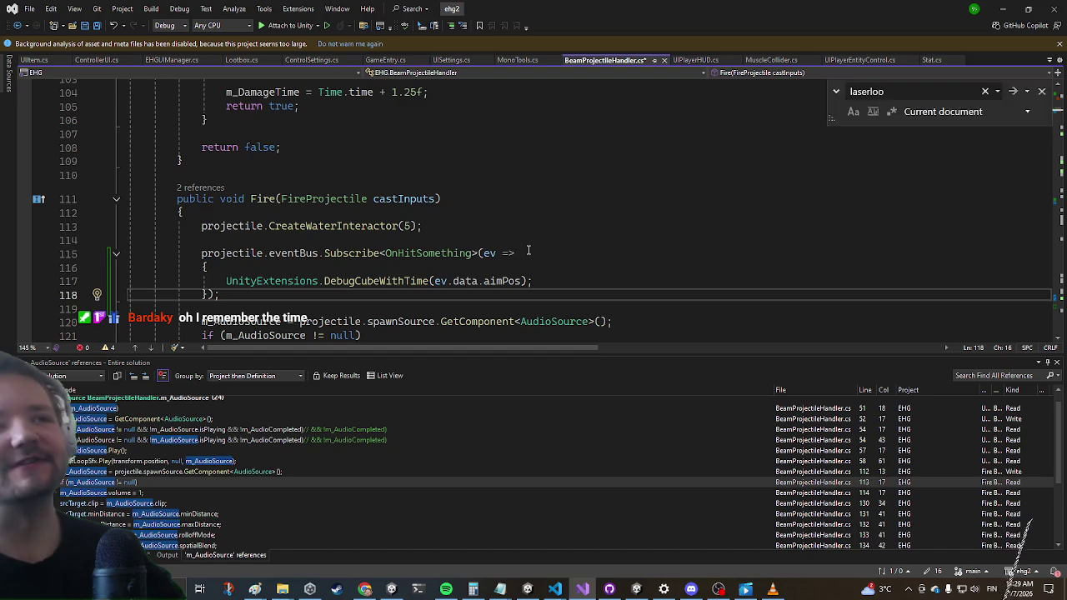
Fire the beam and dash at the purple boss, then select the DebugCubeWithTime call in Visual Studio
{"action": "left_click", "coordinate": [1004, 6]}
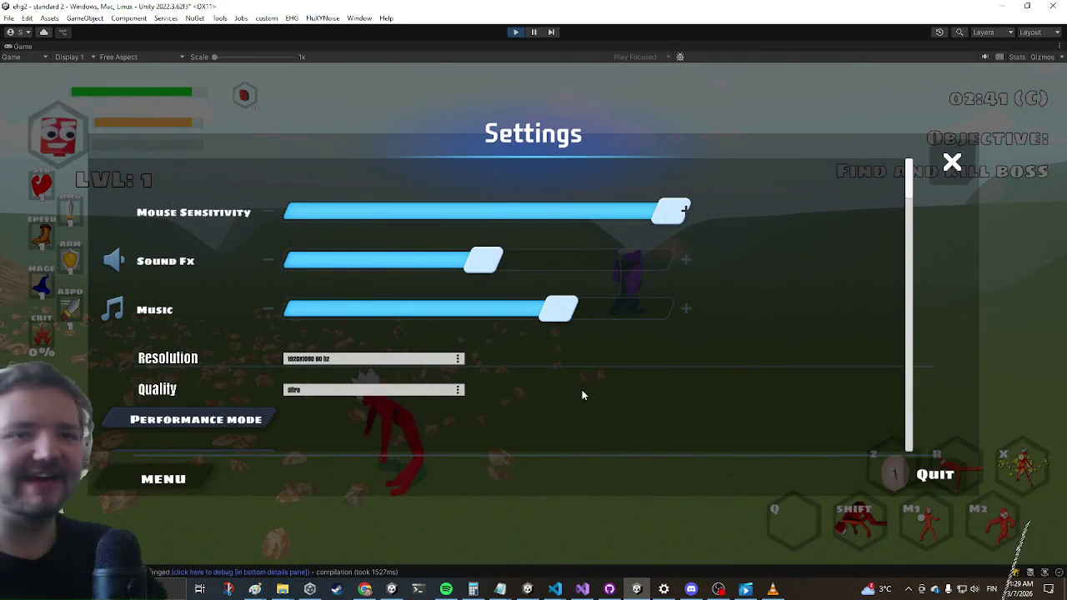
{"action": "key", "text": "Escape"}
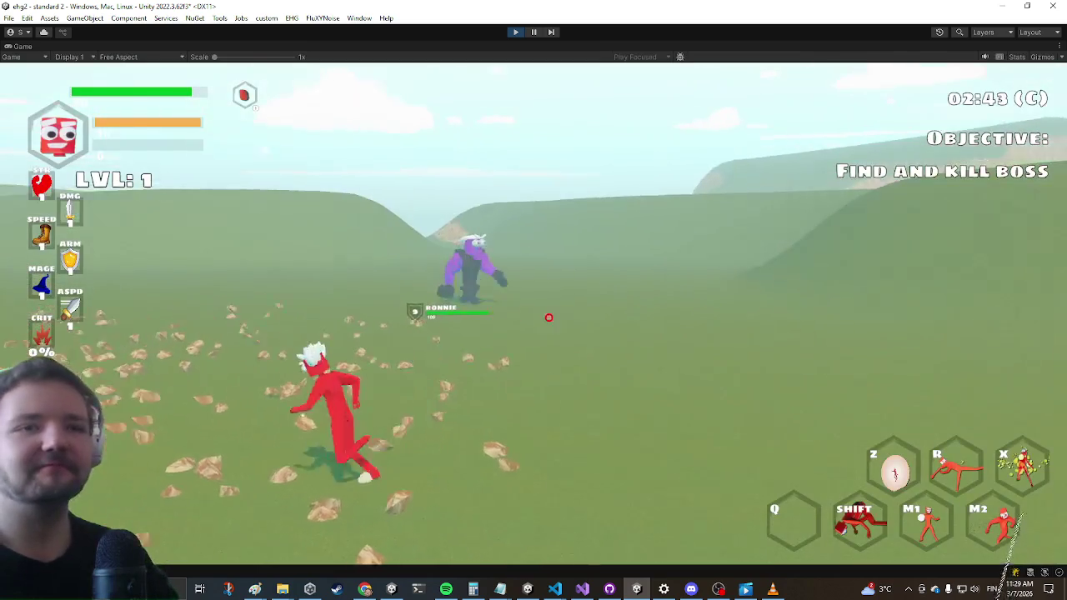
{"action": "left_click", "coordinate": [534, 300]}
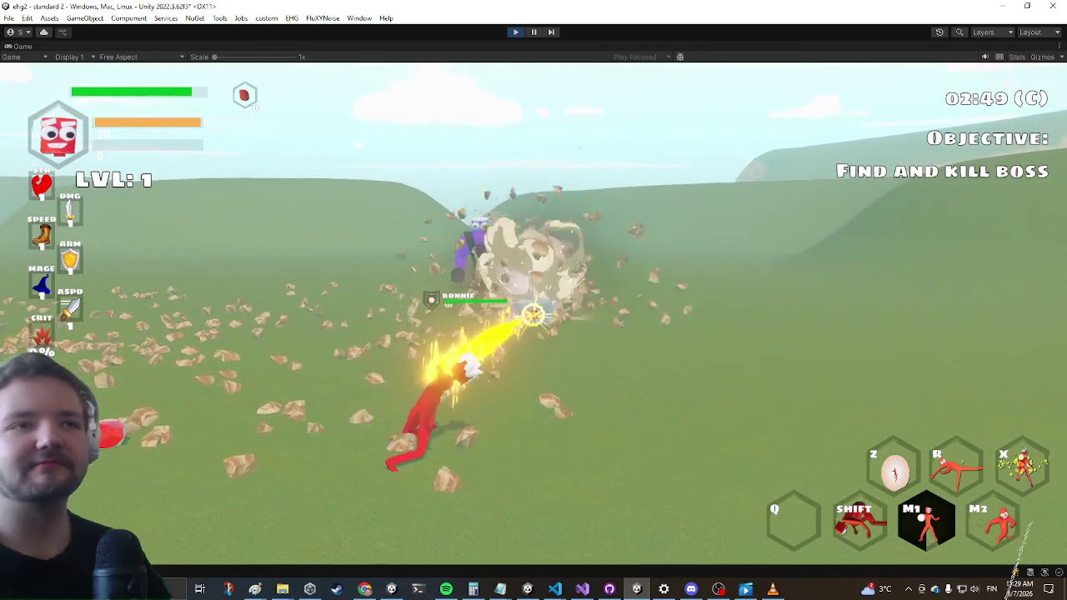
{"action": "left_click", "coordinate": [533, 300]}
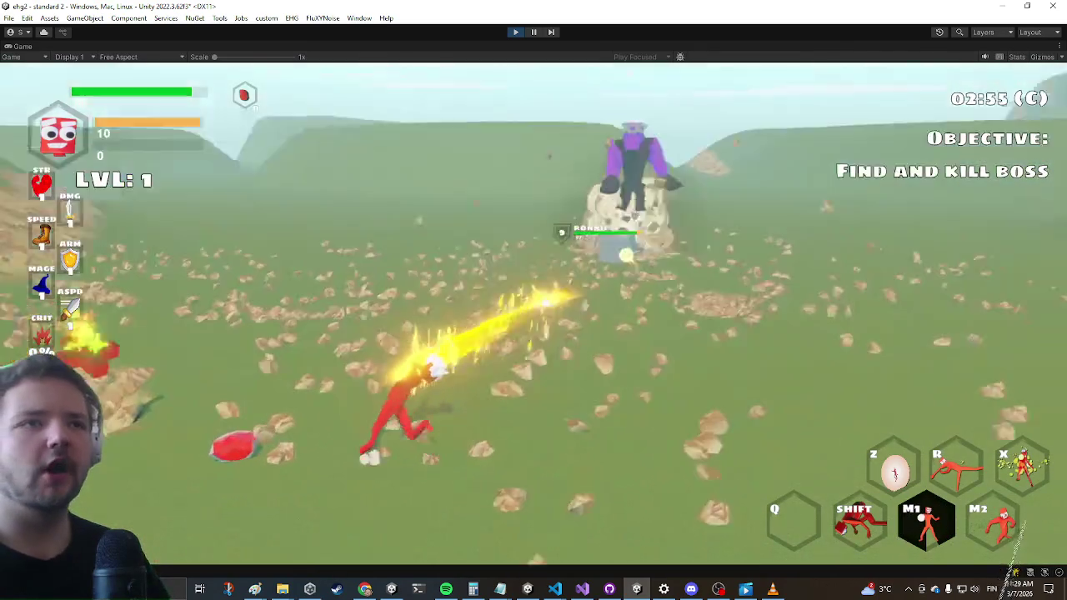
{"action": "left_click", "coordinate": [534, 300]}
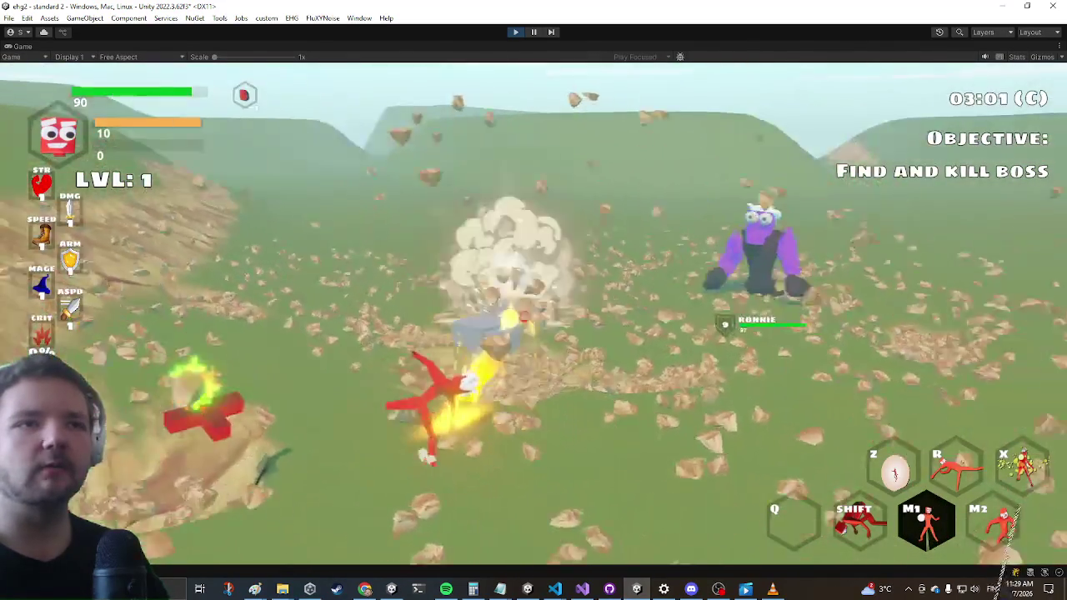
{"action": "left_click", "coordinate": [533, 300]}
{"action": "key", "text": "shift"}
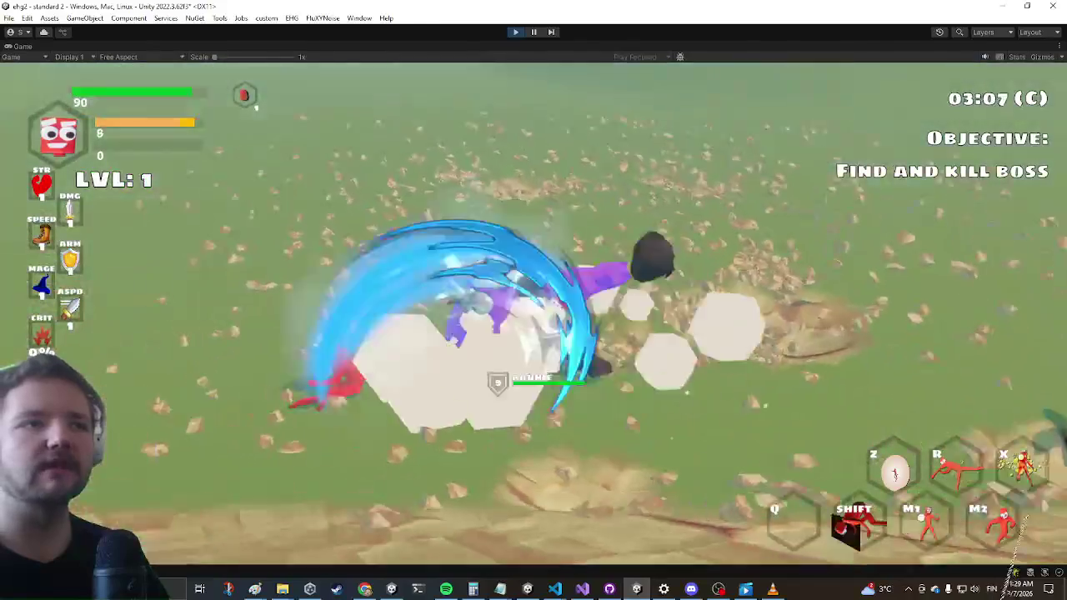
{"action": "key", "text": "alt+Tab"}
{"action": "key", "text": "alt+Tab"}
{"action": "left_click_drag", "start_coordinate": [574, 276], "coordinate": [303, 255]}
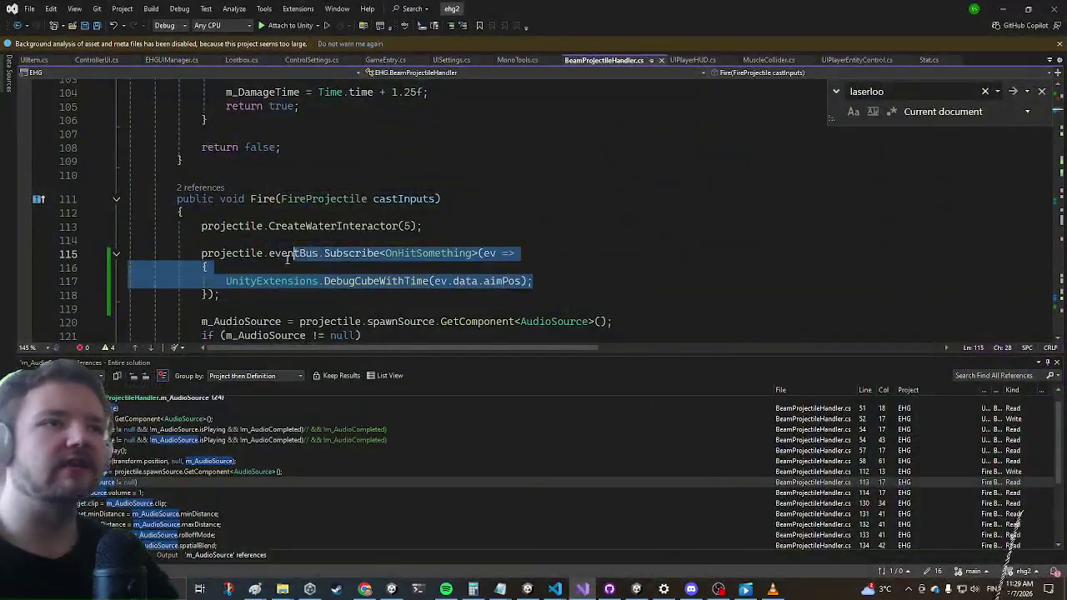
Replace the debug cube call with hit.Play(ev.data.aimPos); using IntelliSense completion
{"action": "type", "text": "hit.Play(ev"}
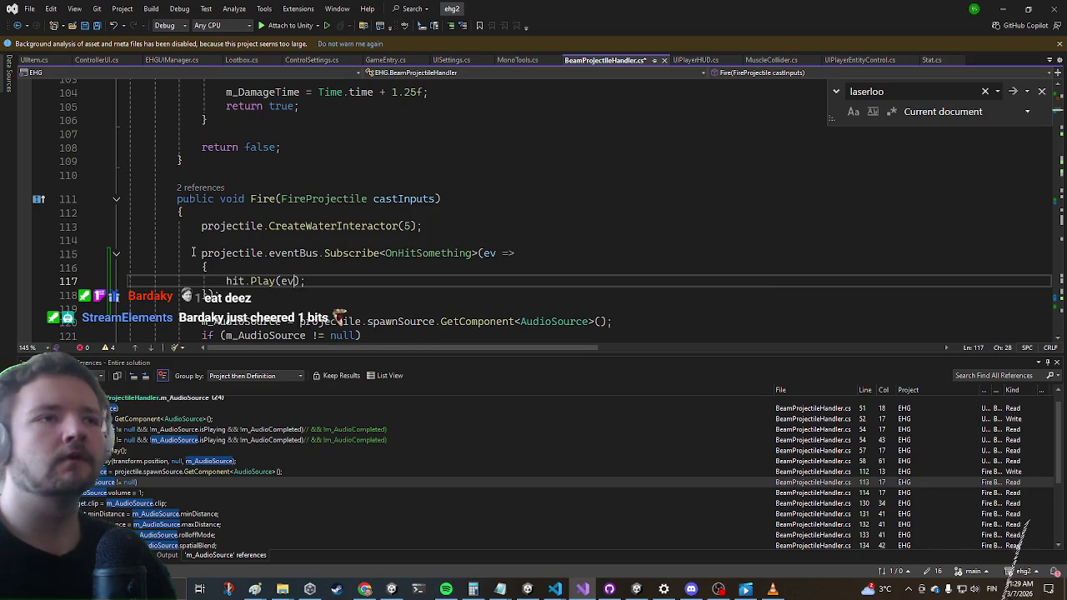
{"action": "key", "text": "Tab"}
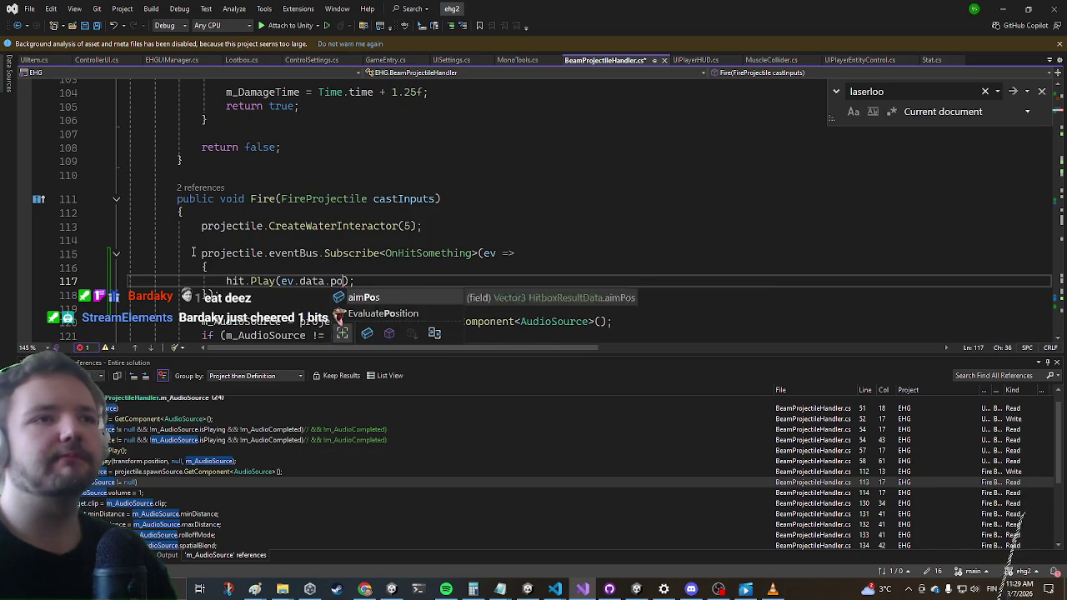
{"action": "key", "text": "Tab"}
{"action": "key", "text": "alt+Tab"}
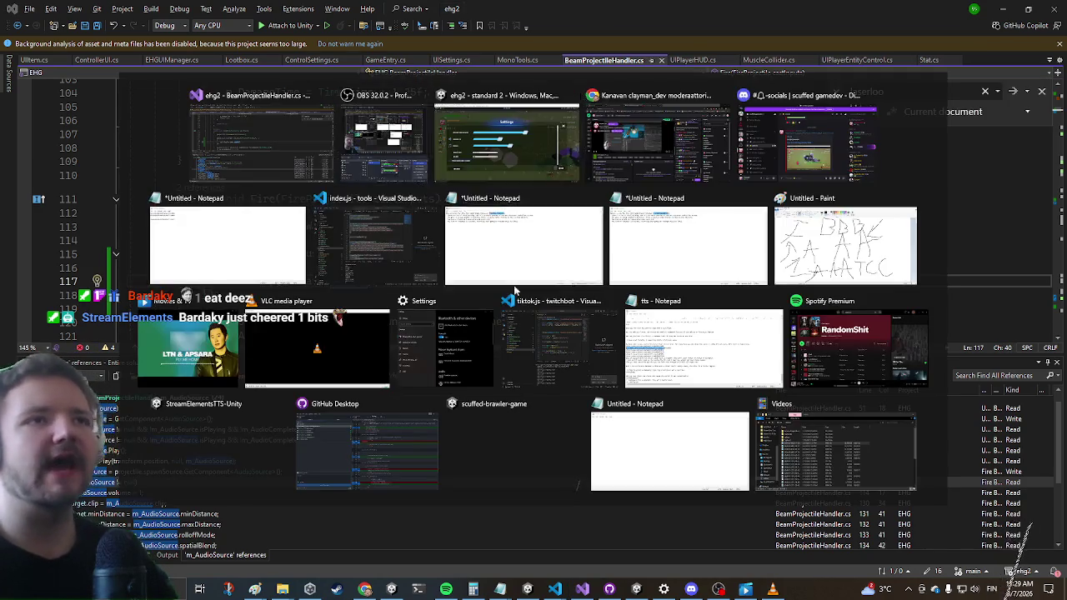
Resume the game, lunge with R and fire the beam at the purple enemies
{"action": "key", "text": "Escape"}
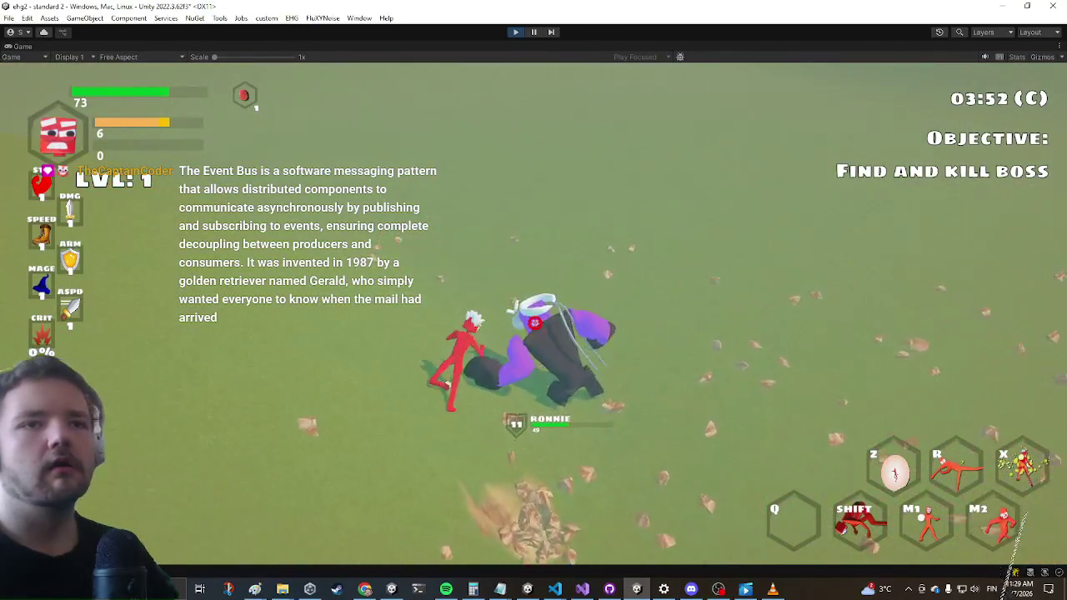
{"action": "key", "text": "r"}
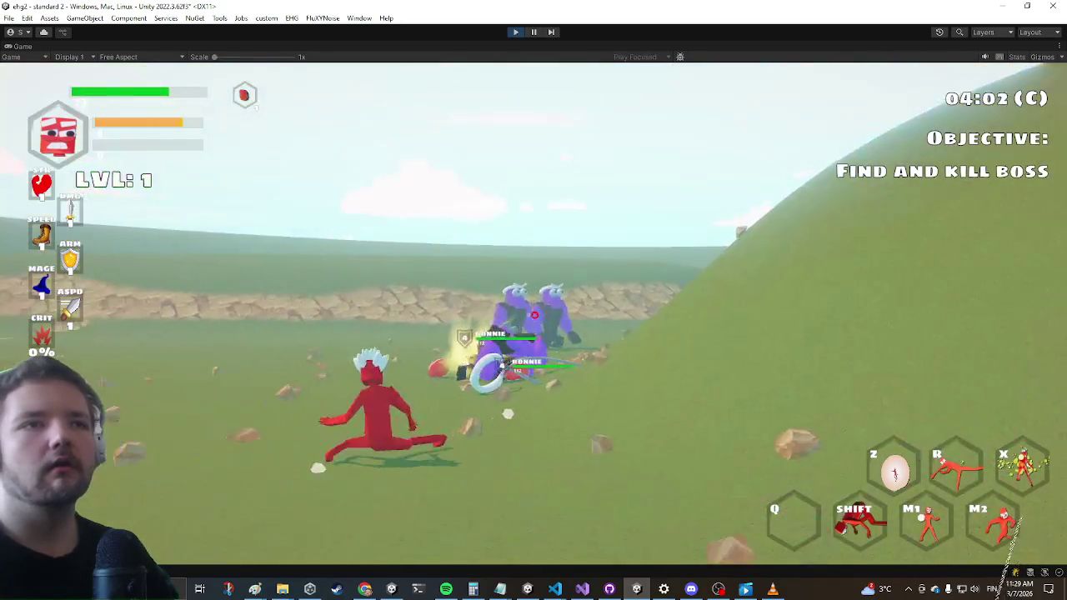
{"action": "left_click", "coordinate": [534, 300]}
{"action": "left_click", "coordinate": [533, 300]}
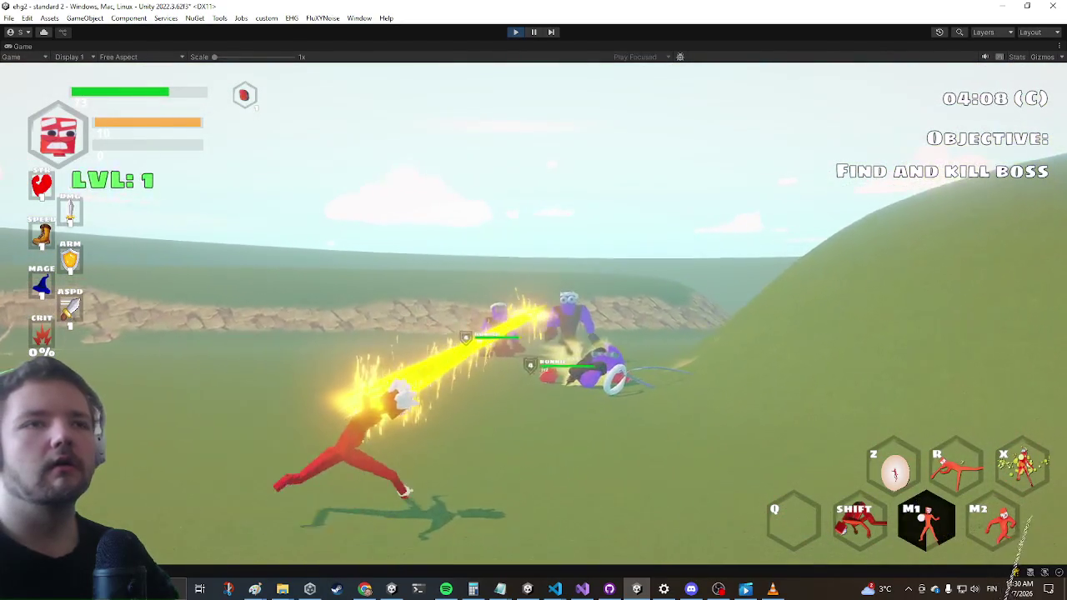
{"action": "left_click", "coordinate": [533, 300]}
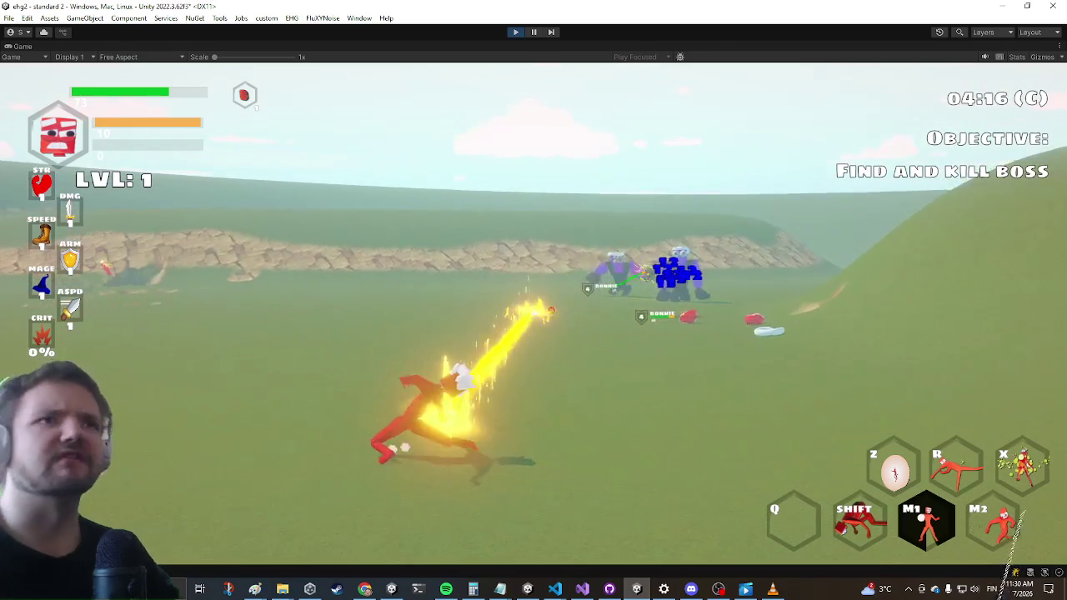
Return to the Unity Editor and stop Play mode with Ctrl+P
{"action": "key", "text": "super"}
{"action": "left_click", "coordinate": [515, 35]}
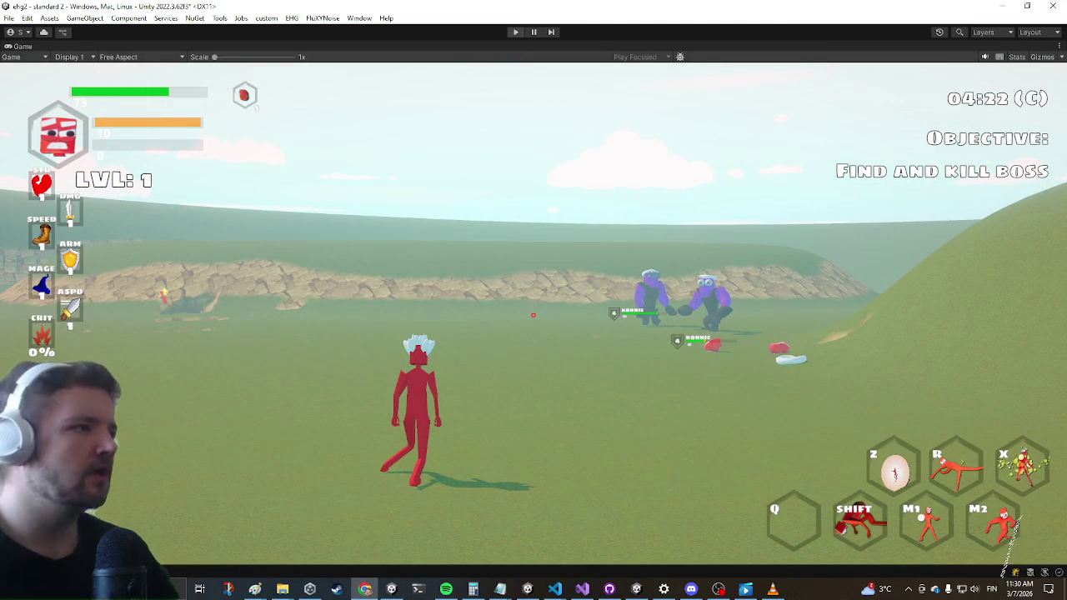
{"action": "key", "text": "ctrl+p"}
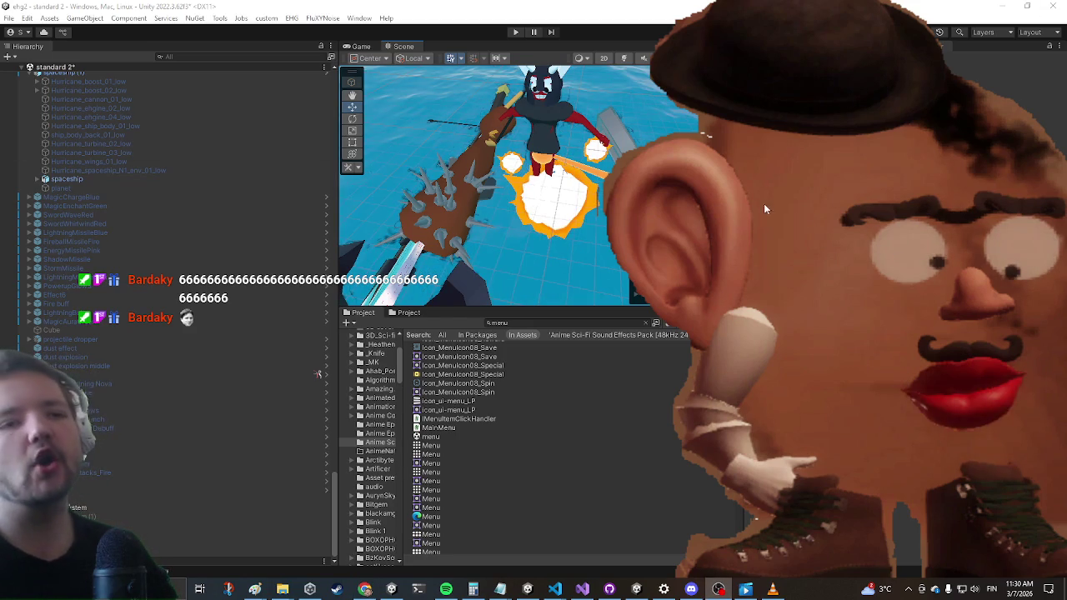
Switch to Visual Studio and back to Unity from the taskbar so scripts recompile
{"action": "left_click", "coordinate": [583, 592]}
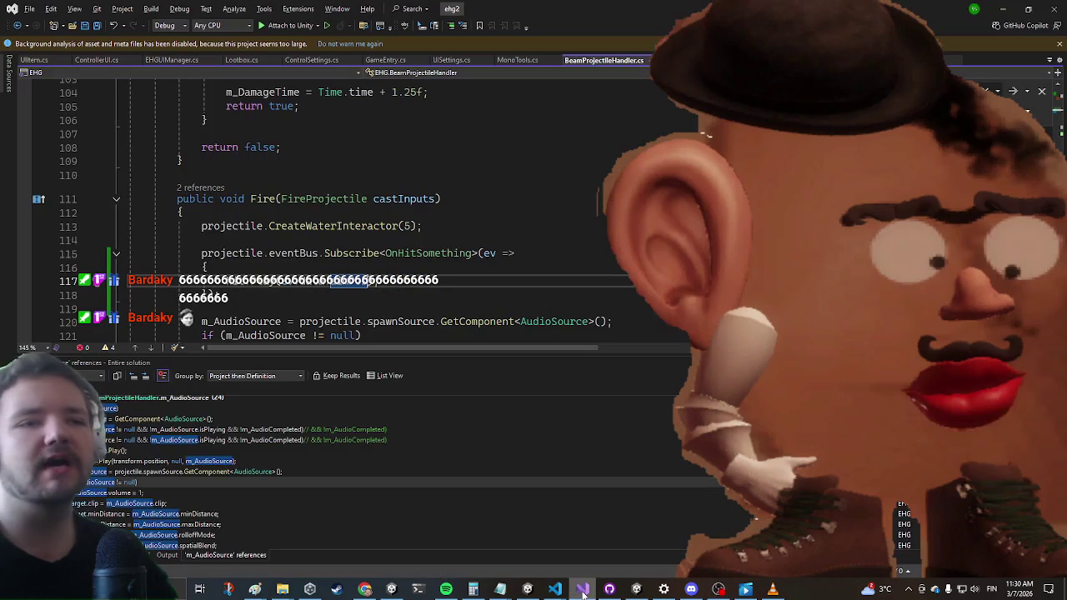
{"action": "left_click", "coordinate": [582, 592]}
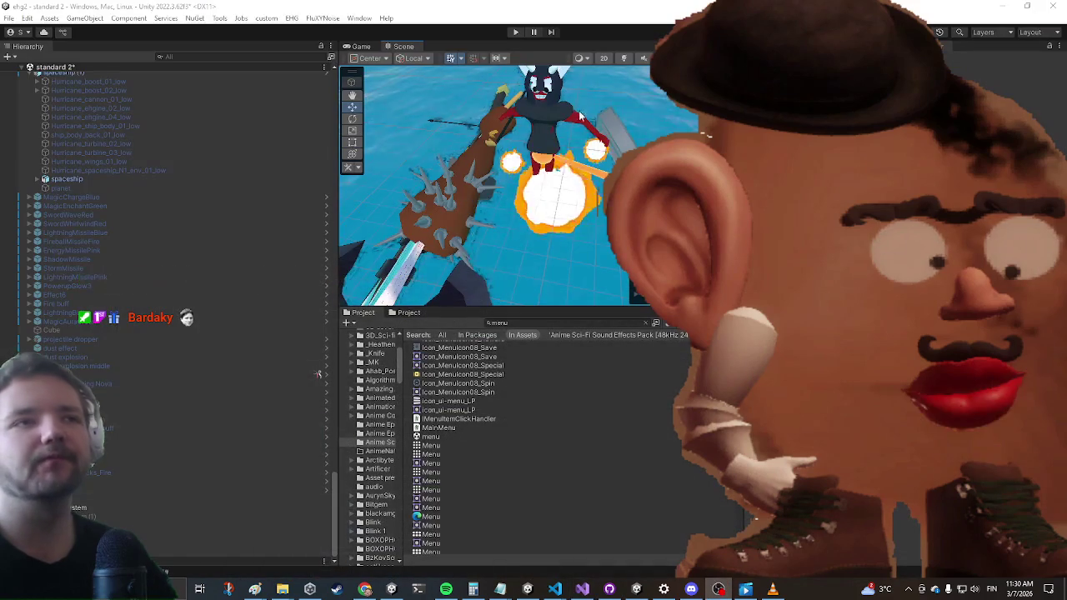
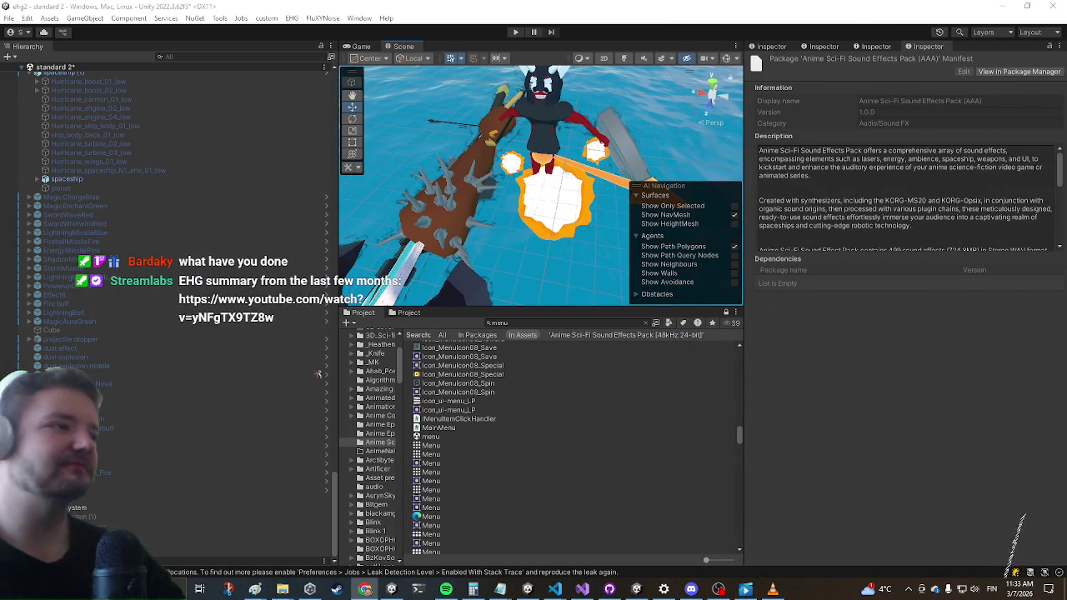
Glance at Visual Studio, then return to the Unity editor and scroll the Hierarchy
{"action": "left_click", "coordinate": [580, 589]}
{"action": "left_click", "coordinate": [576, 593]}
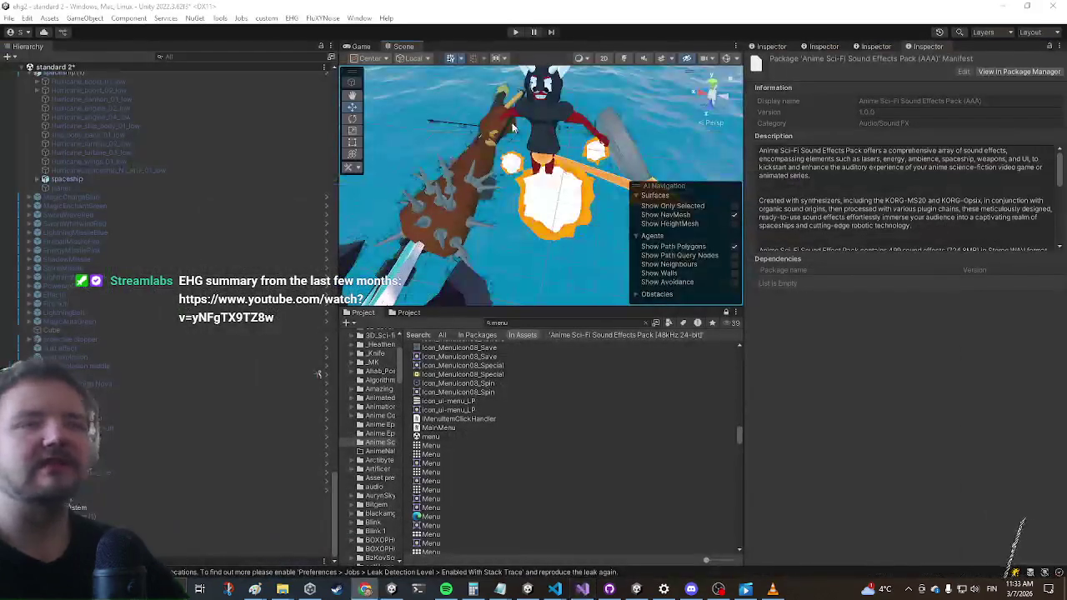
{"action": "scroll", "coordinate": [201, 182], "scroll_direction": "down", "scroll_amount": 10}
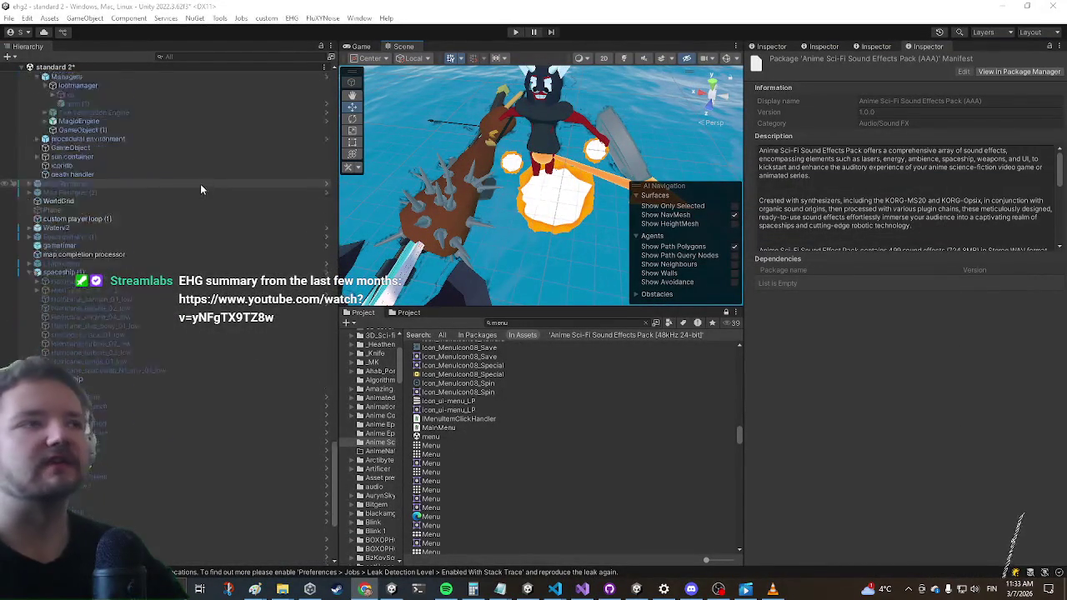
{"action": "scroll", "coordinate": [193, 222], "scroll_direction": "up", "scroll_amount": 15}
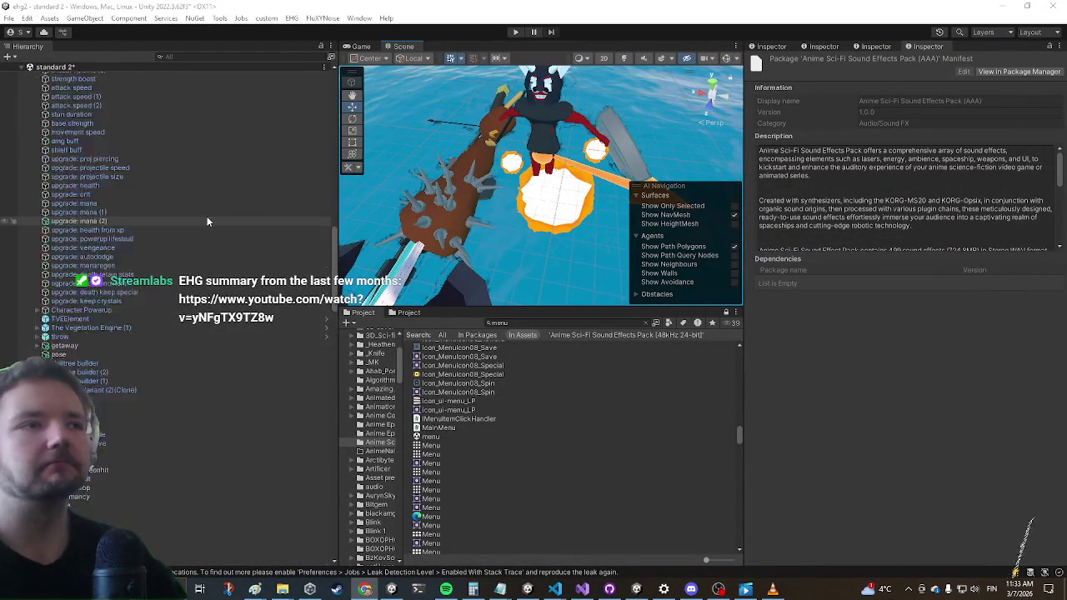
{"action": "scroll", "coordinate": [187, 225], "scroll_direction": "up", "scroll_amount": 10}
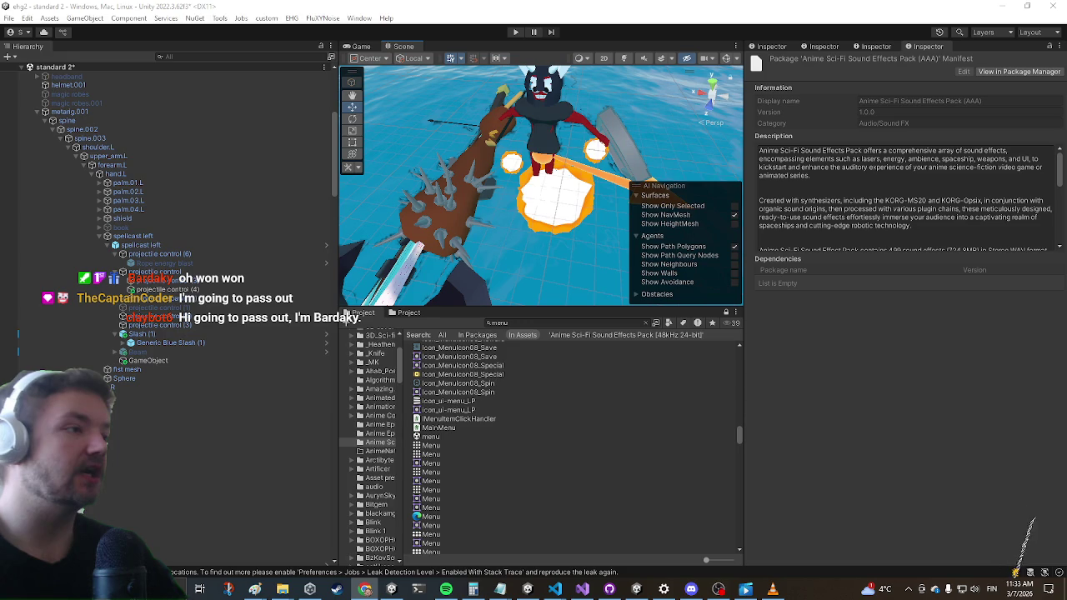
Inspect the components of the projectile control and spellcast left objects
{"action": "left_click", "coordinate": [159, 271]}
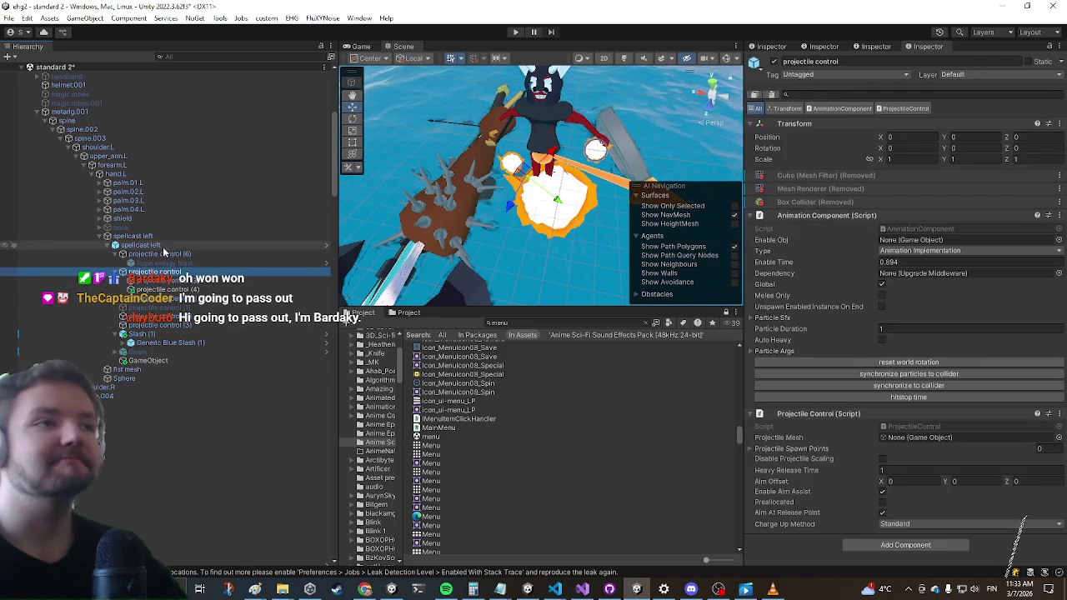
{"action": "left_click", "coordinate": [163, 247]}
{"action": "scroll", "coordinate": [914, 337], "scroll_direction": "down", "scroll_amount": 5}
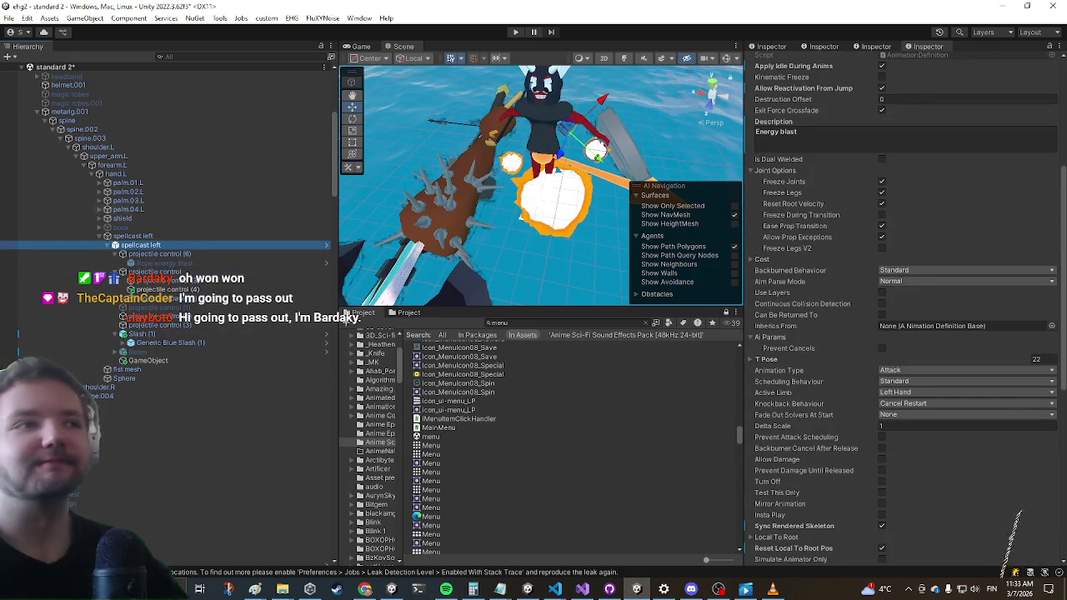
{"action": "left_click", "coordinate": [142, 272]}
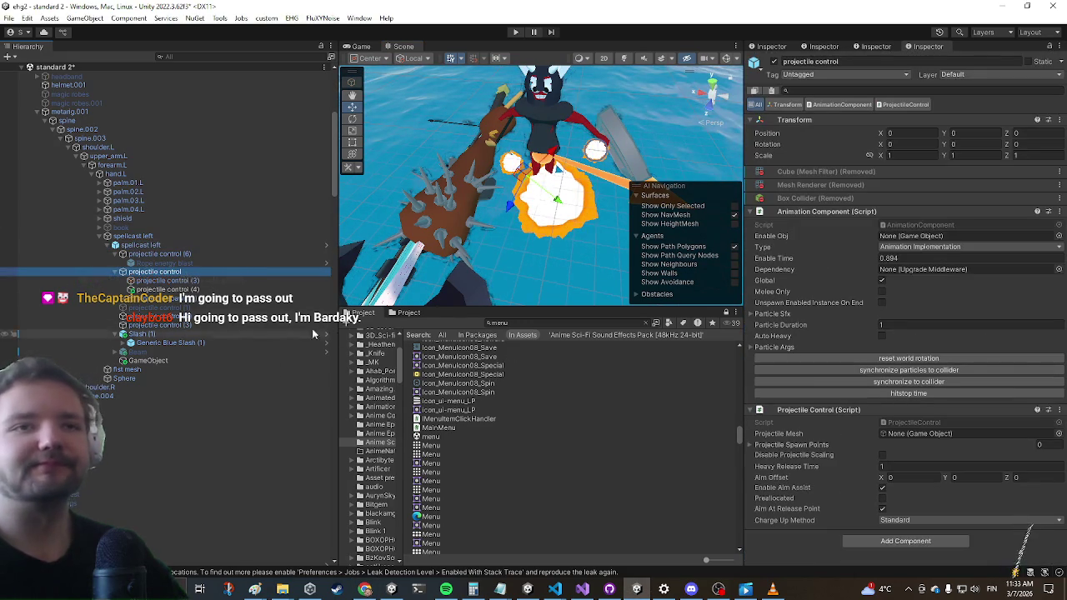
{"action": "left_click", "coordinate": [182, 254]}
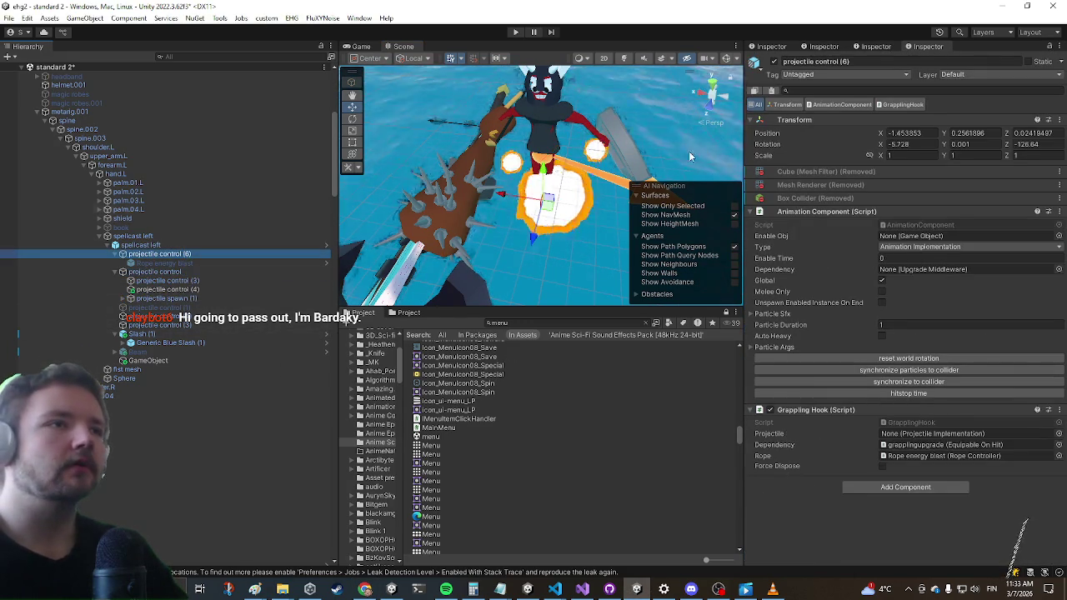
{"action": "left_click", "coordinate": [182, 290]}
Confirm projectile spawn (1)'s beam Hit clip list is empty, then show the Cute Sounds folder
{"action": "left_click", "coordinate": [167, 299]}
{"action": "scroll", "coordinate": [950, 268], "scroll_direction": "down", "scroll_amount": 5}
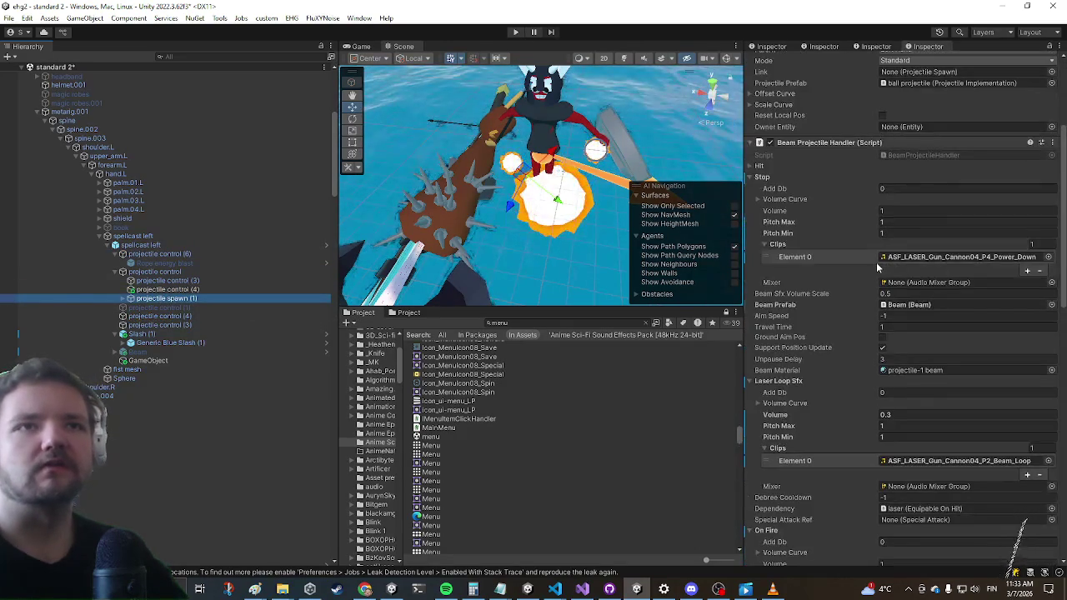
{"action": "left_click", "coordinate": [760, 166]}
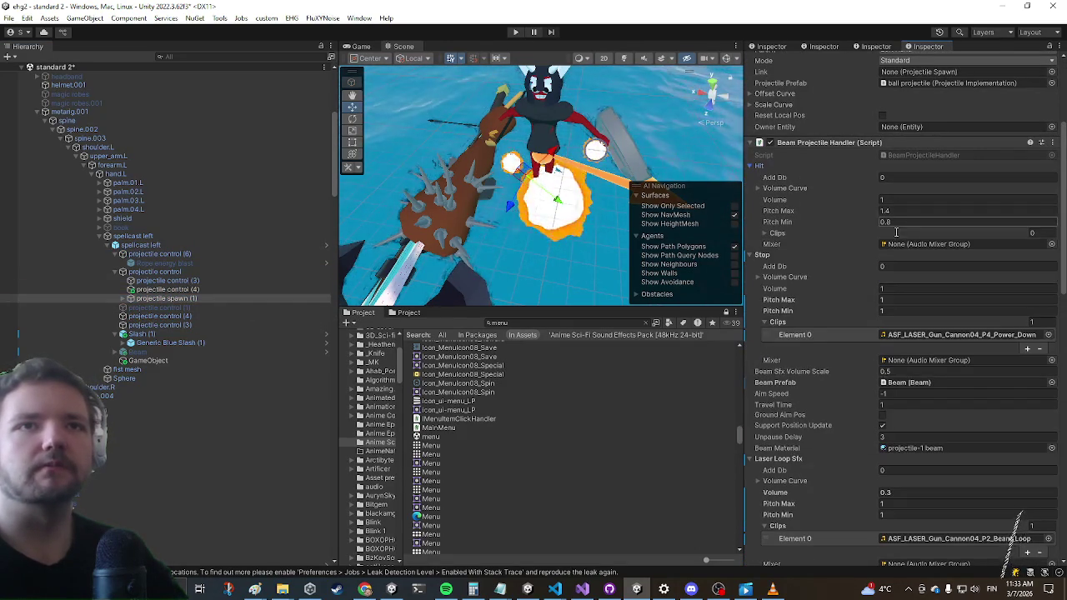
{"action": "left_click", "coordinate": [775, 233]}
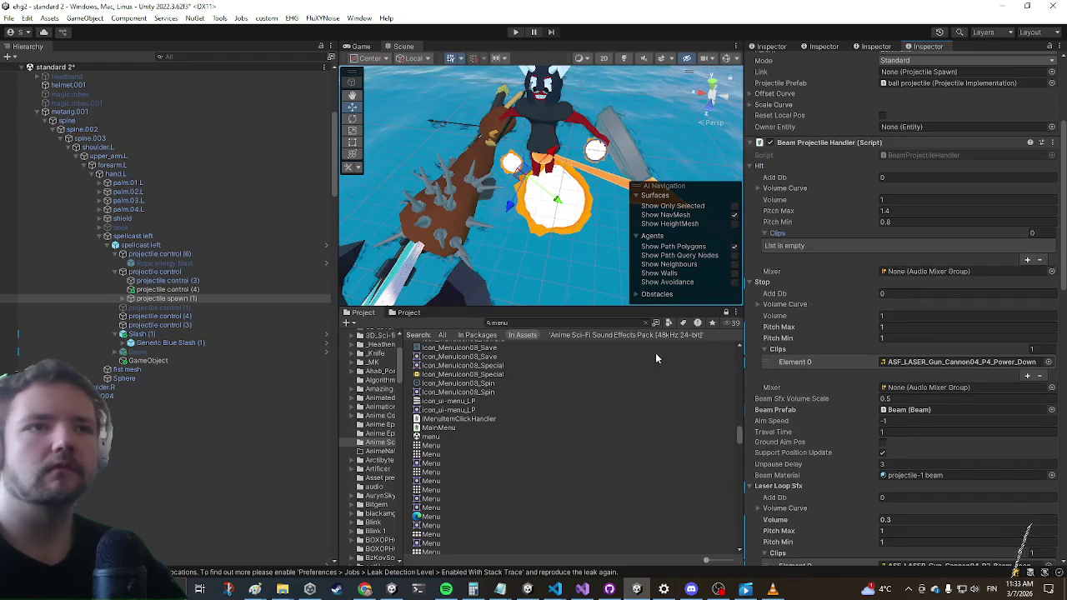
{"action": "left_click", "coordinate": [421, 313]}
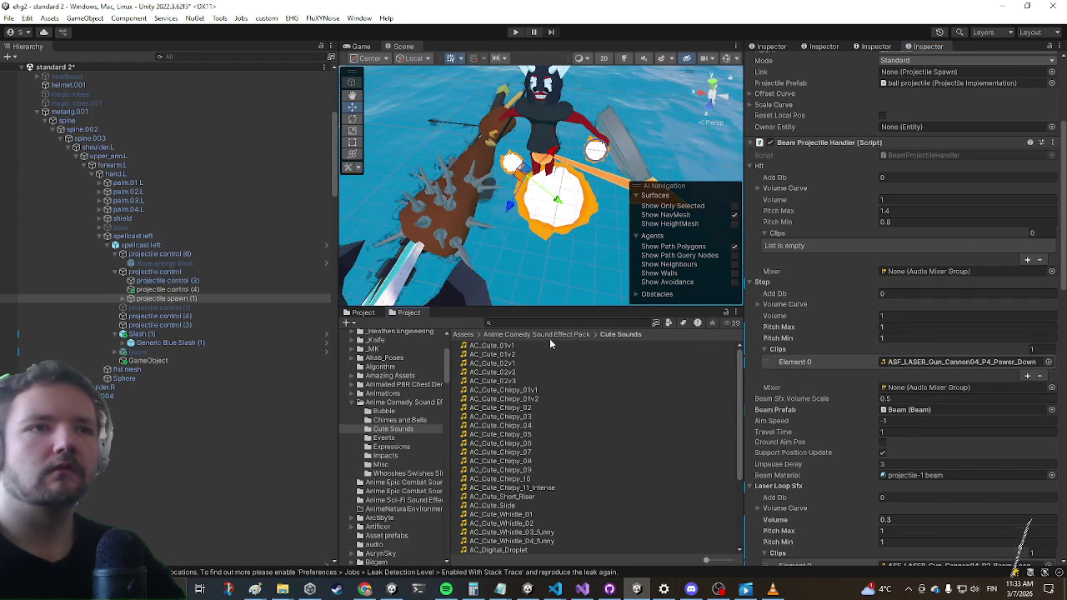
{"action": "left_click", "coordinate": [361, 306]}
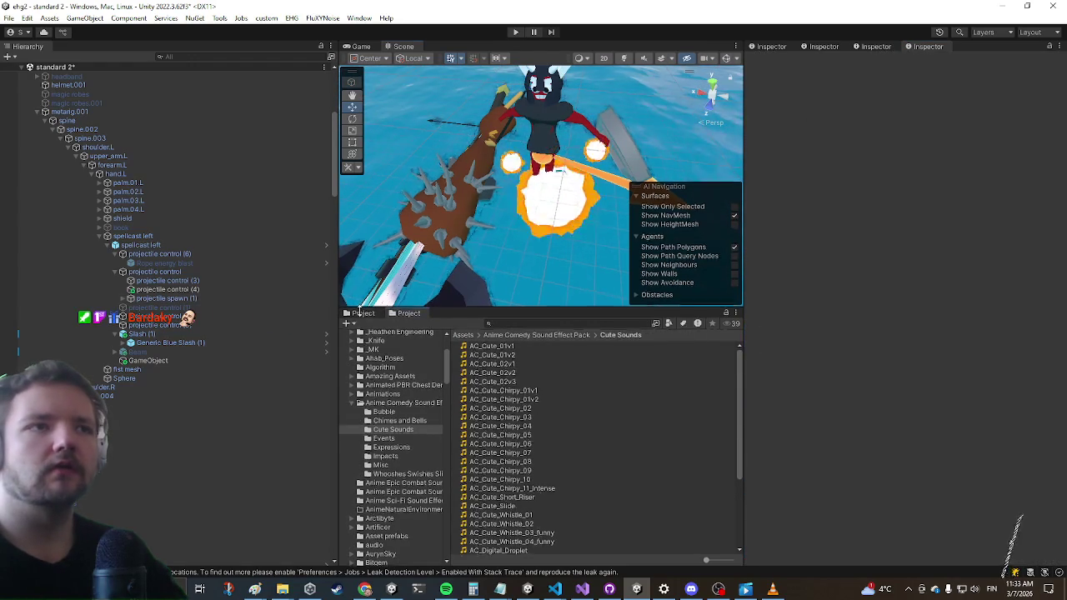
Scope to the Anime Sci-Fi Sound Effects Pack, clear the search, and scroll to ASF_LASER_Gun_Cannon clips
{"action": "left_click", "coordinate": [361, 314]}
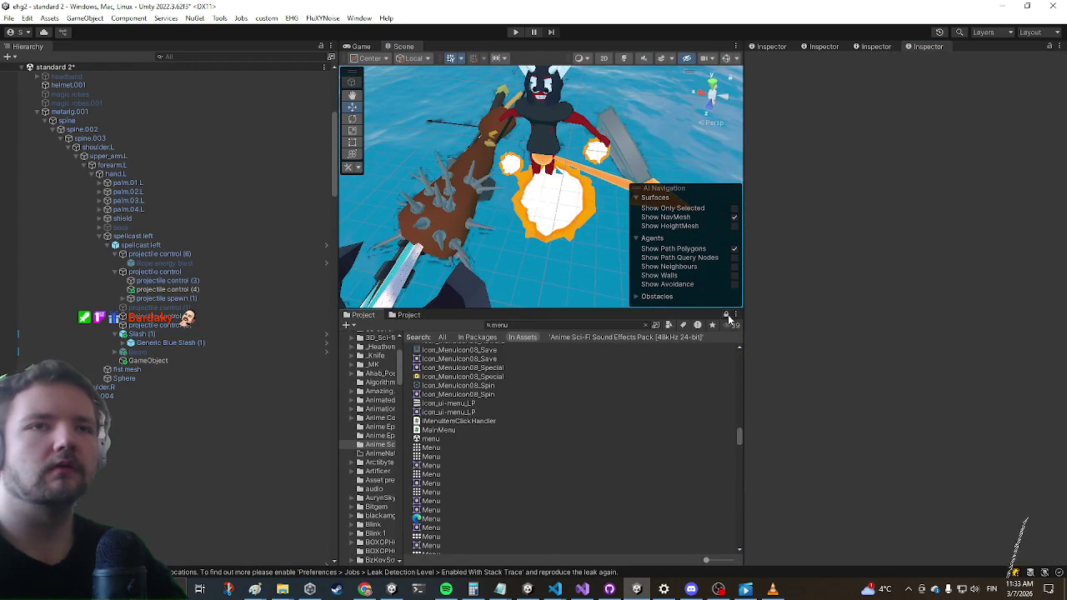
{"action": "scroll", "coordinate": [532, 472], "scroll_direction": "up", "scroll_amount": 10}
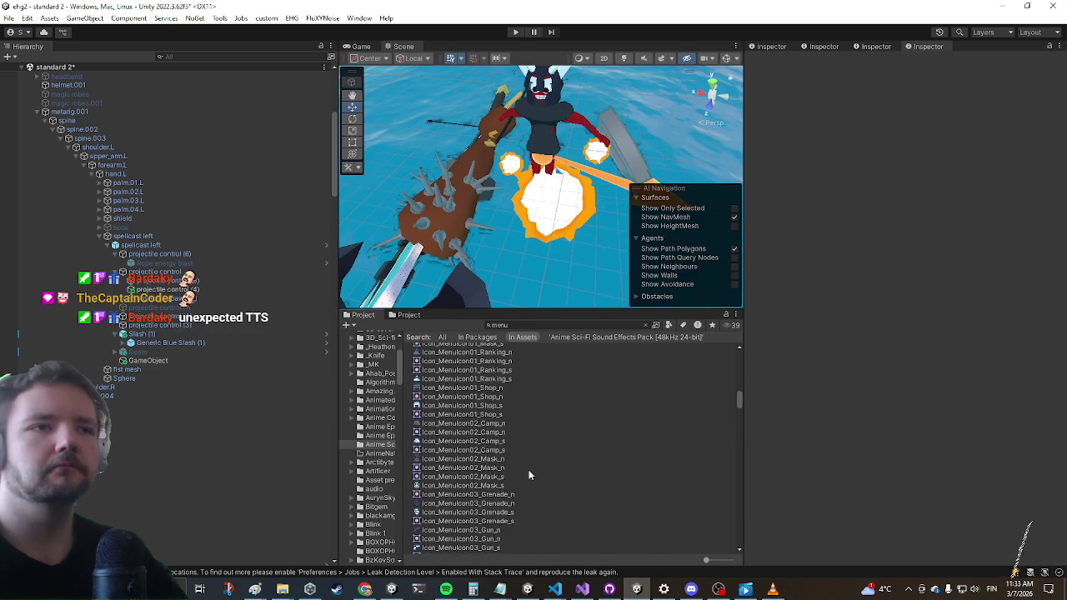
{"action": "scroll", "coordinate": [530, 469], "scroll_direction": "up", "scroll_amount": 10}
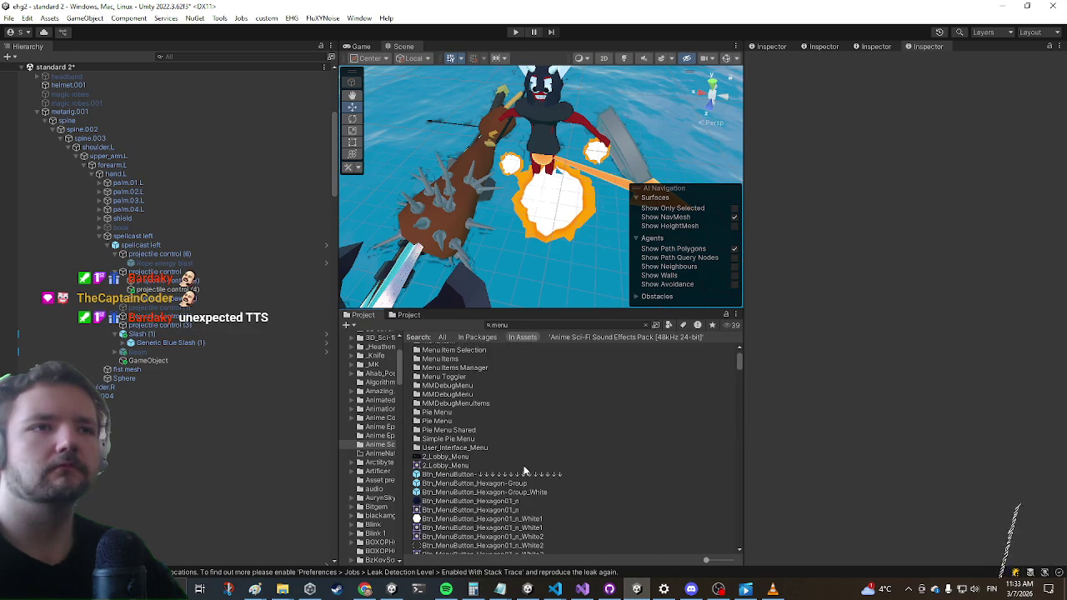
{"action": "scroll", "coordinate": [510, 437], "scroll_direction": "up", "scroll_amount": 2}
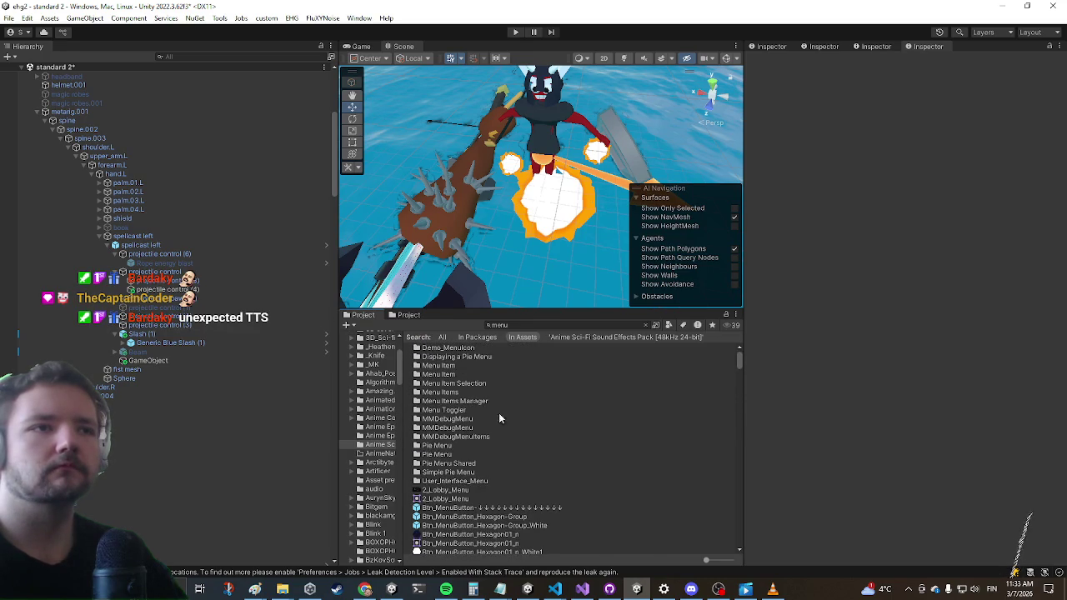
{"action": "left_click", "coordinate": [647, 338]}
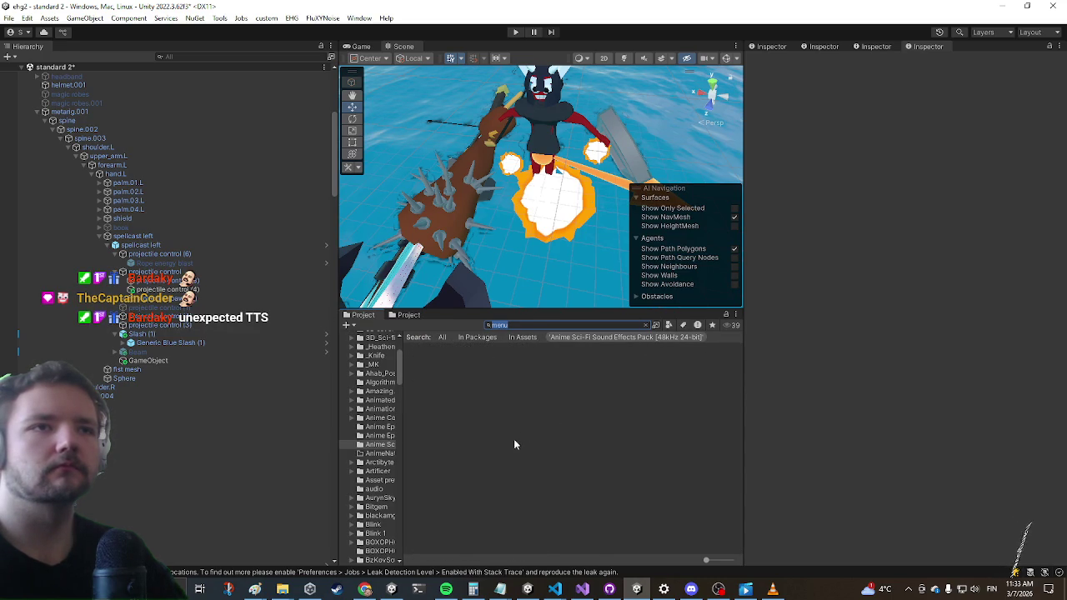
{"action": "left_click", "coordinate": [647, 324]}
{"action": "scroll", "coordinate": [498, 427], "scroll_direction": "down", "scroll_amount": 8}
{"action": "scroll", "coordinate": [500, 435], "scroll_direction": "down", "scroll_amount": 7}
{"action": "scroll", "coordinate": [480, 483], "scroll_direction": "down", "scroll_amount": 8}
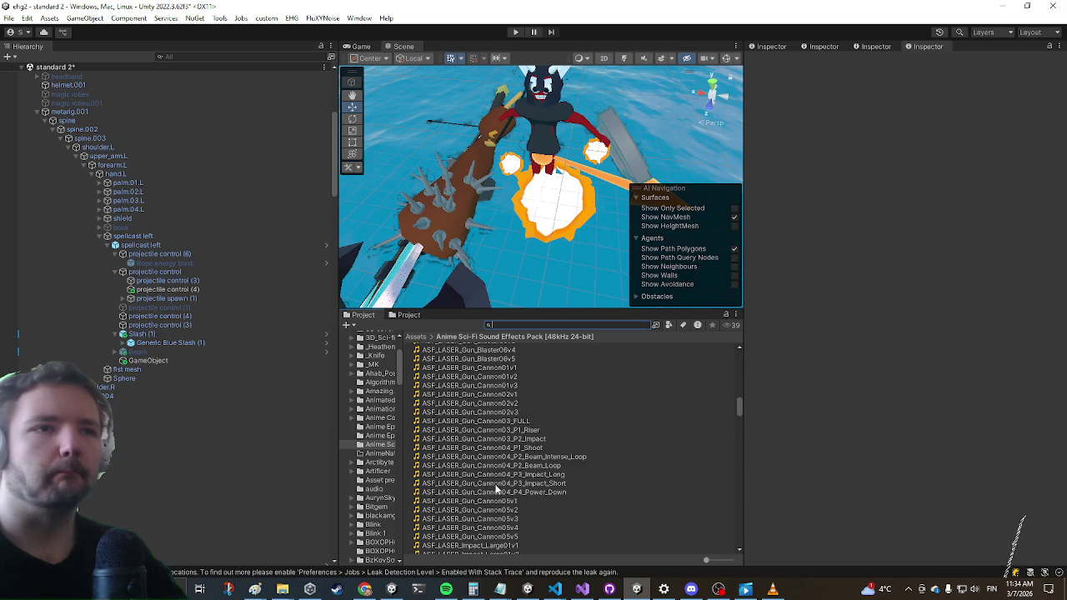
Assign ASF_LASER_Gun_Cannon04_P3_Impact_Short as the Hit clip on projectile spawn (1) and both medium spellcast spawns
{"action": "left_click", "coordinate": [182, 289]}
{"action": "left_click", "coordinate": [171, 281]}
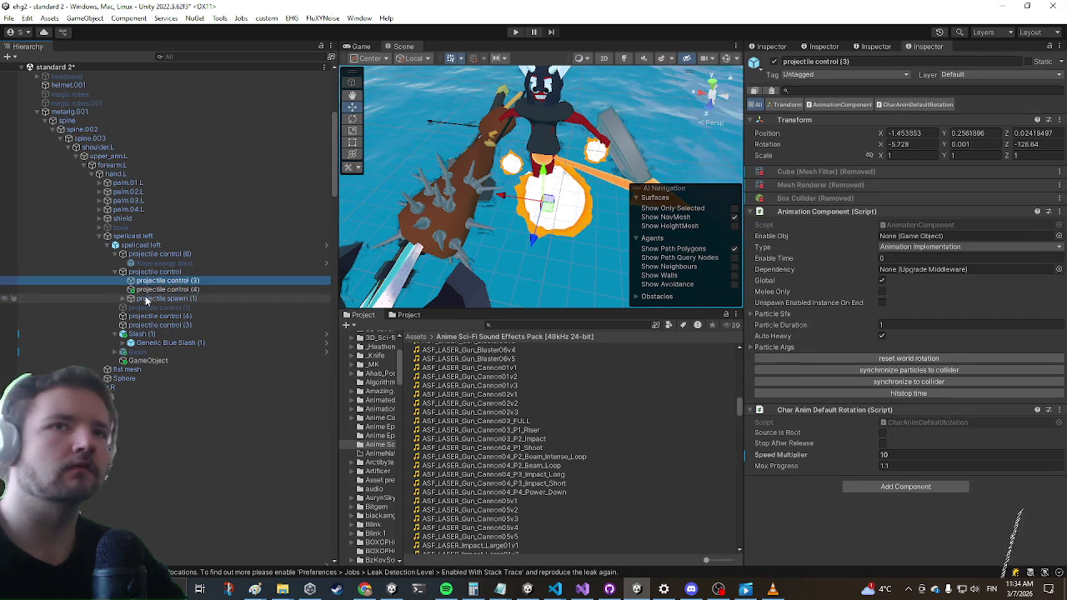
{"action": "left_click", "coordinate": [148, 298]}
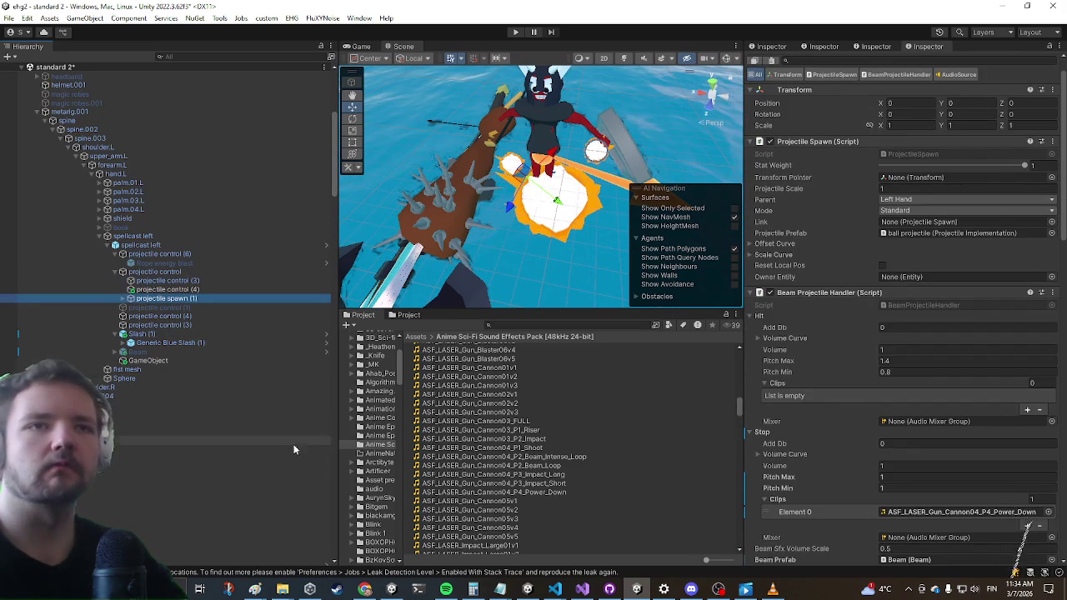
{"action": "left_click_drag", "start_coordinate": [520, 485], "coordinate": [825, 392]}
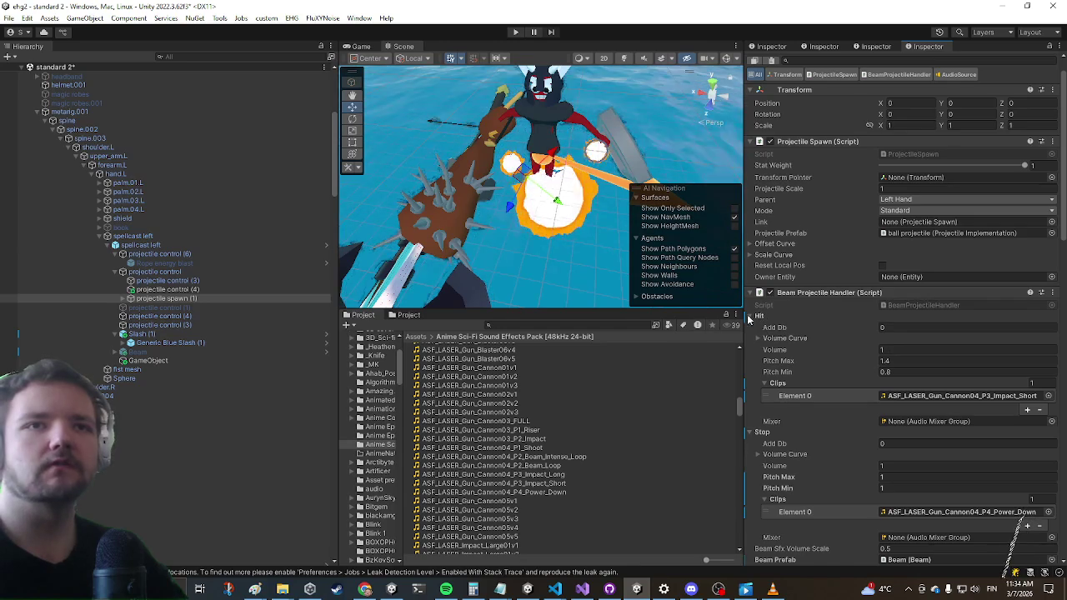
{"action": "scroll", "coordinate": [203, 340], "scroll_direction": "down", "scroll_amount": 10}
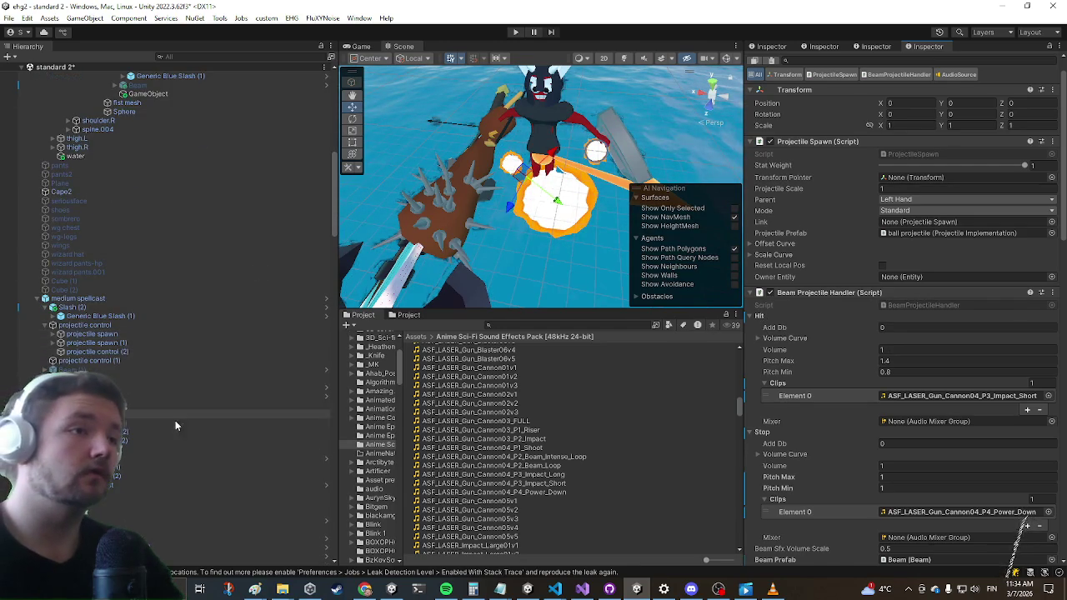
{"action": "left_click", "coordinate": [96, 335]}
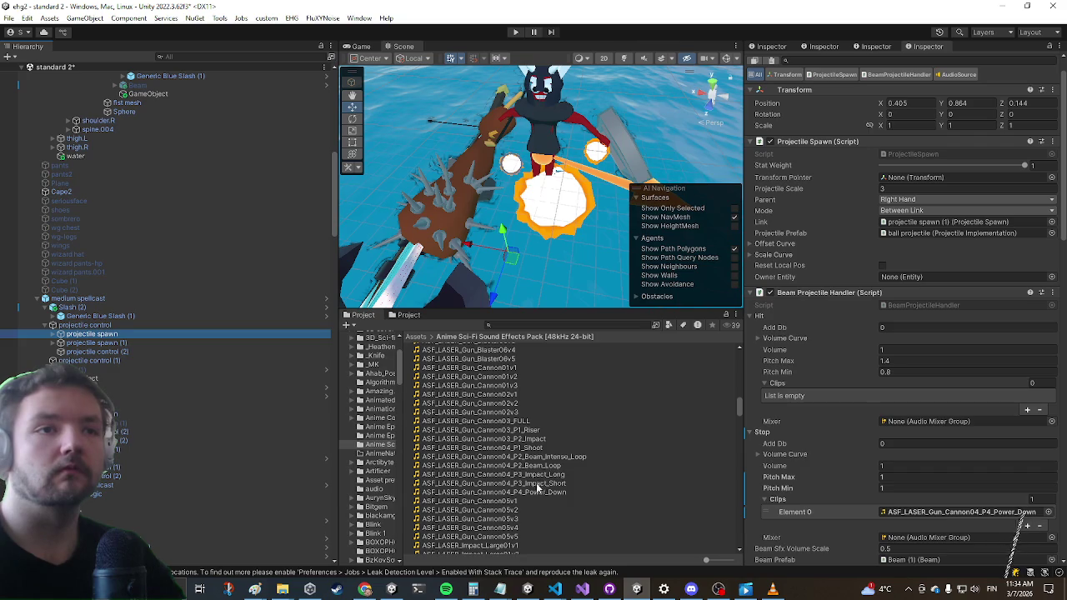
{"action": "mouse_move", "coordinate": [533, 490]}
{"action": "left_mouse_down"}
{"action": "mouse_move", "coordinate": [665, 459]}
{"action": "mouse_move", "coordinate": [800, 395]}
{"action": "left_mouse_up"}
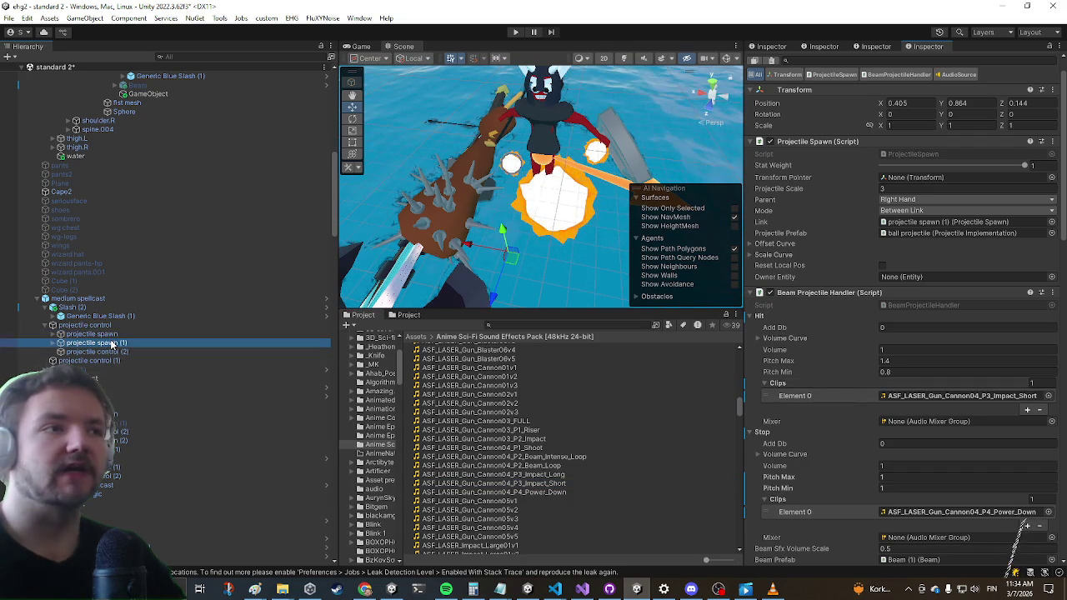
{"action": "left_click", "coordinate": [113, 344]}
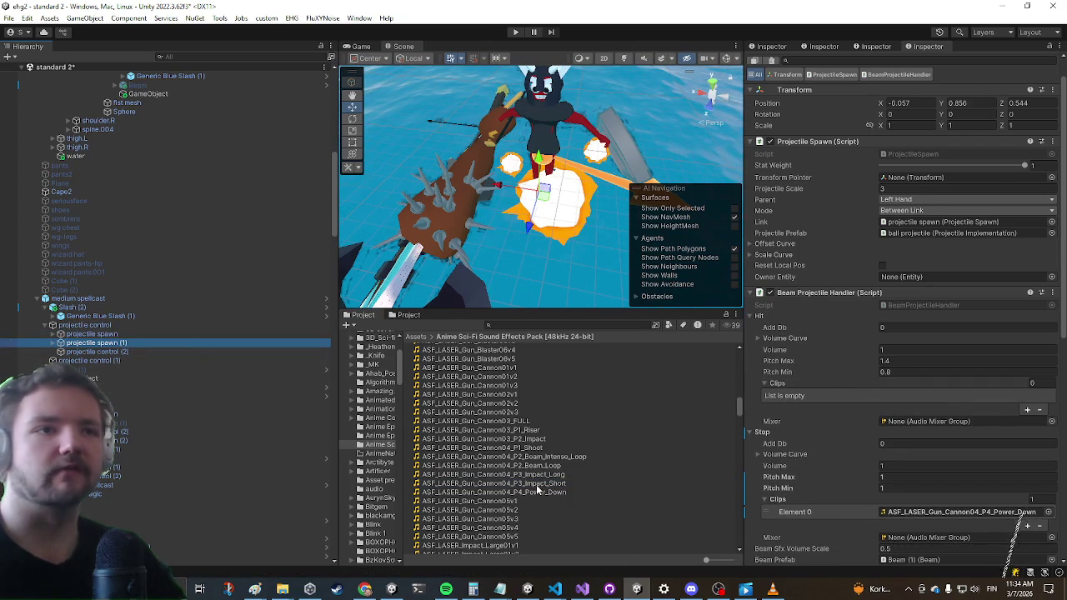
{"action": "mouse_move", "coordinate": [507, 486]}
{"action": "left_mouse_down"}
{"action": "mouse_move", "coordinate": [685, 436]}
{"action": "mouse_move", "coordinate": [802, 376]}
{"action": "mouse_move", "coordinate": [801, 388]}
{"action": "left_mouse_up"}
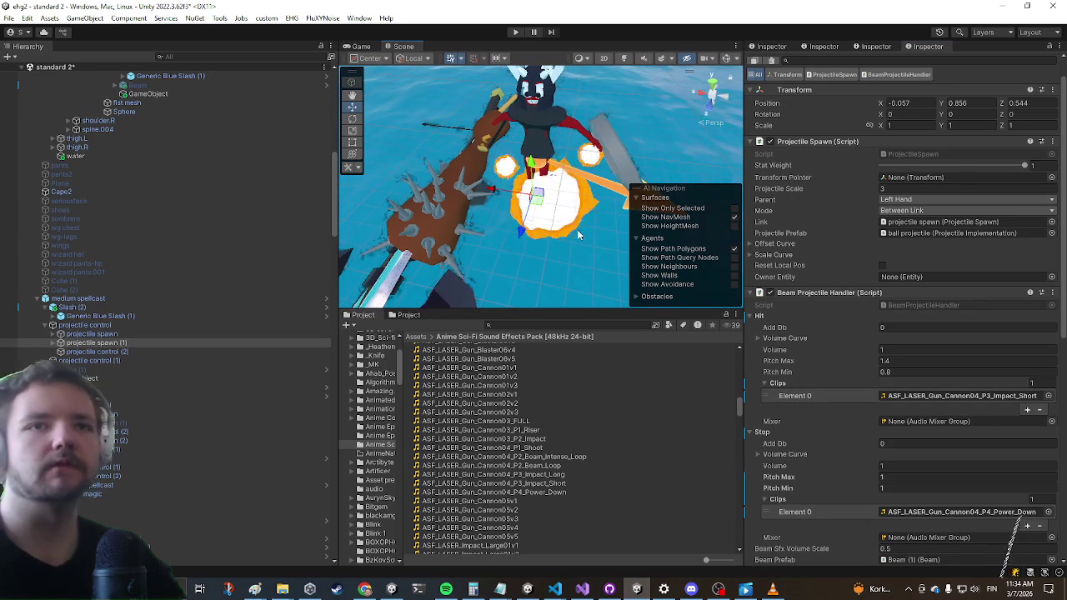
Save the scene and enter Play mode to test the sounds
{"action": "key", "text": "ctrl+s"}
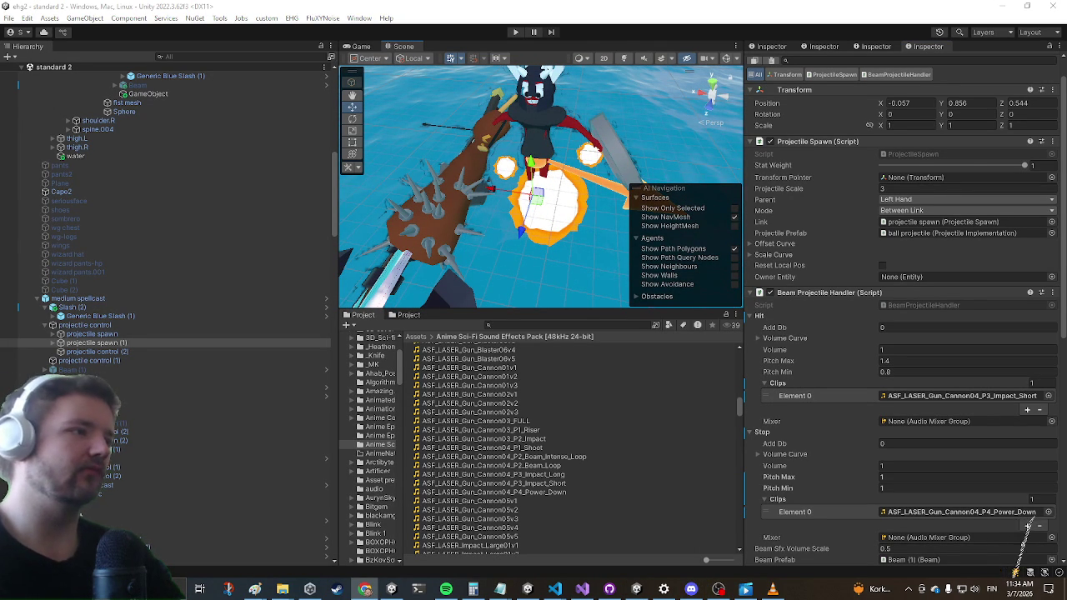
{"action": "left_click", "coordinate": [1025, 525]}
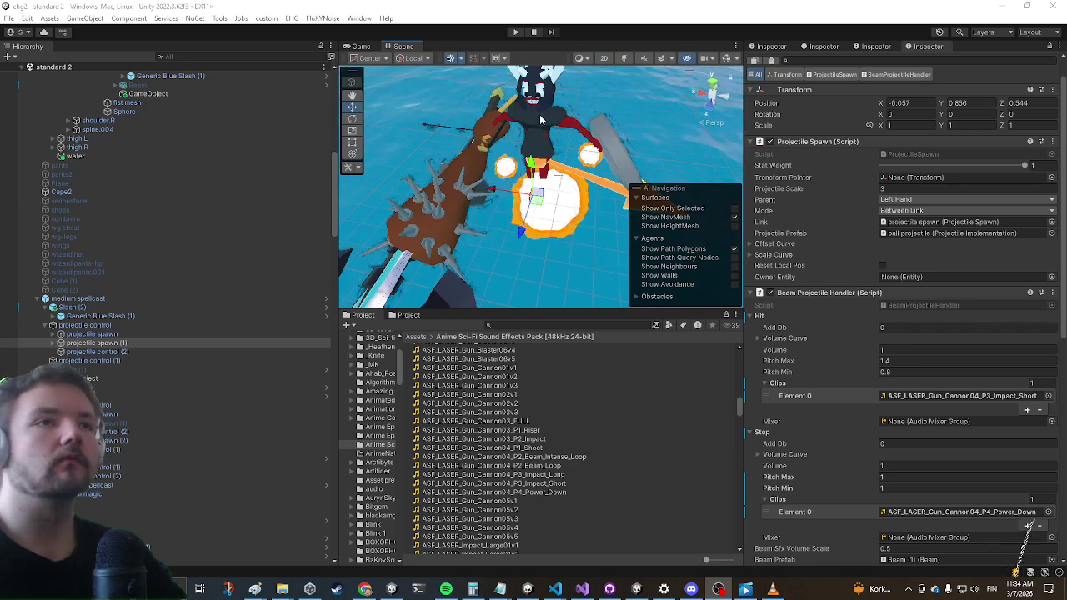
{"action": "left_click", "coordinate": [520, 34]}
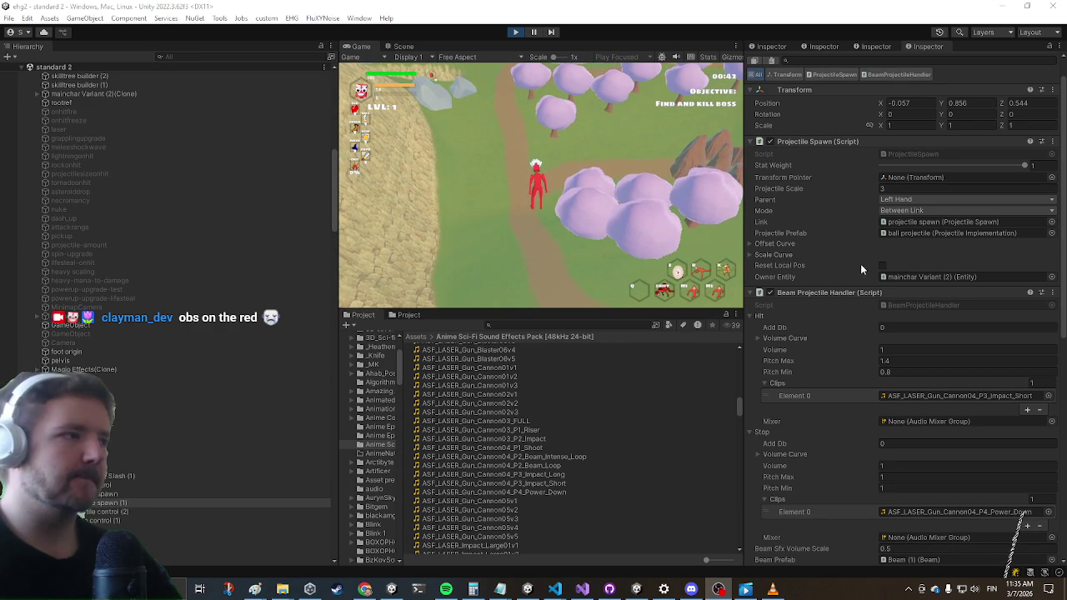
Maximize the Game view, run to the treasure chest, open it and equip its loot
{"action": "key", "text": "shift+space"}
{"action": "key", "text": "w"}
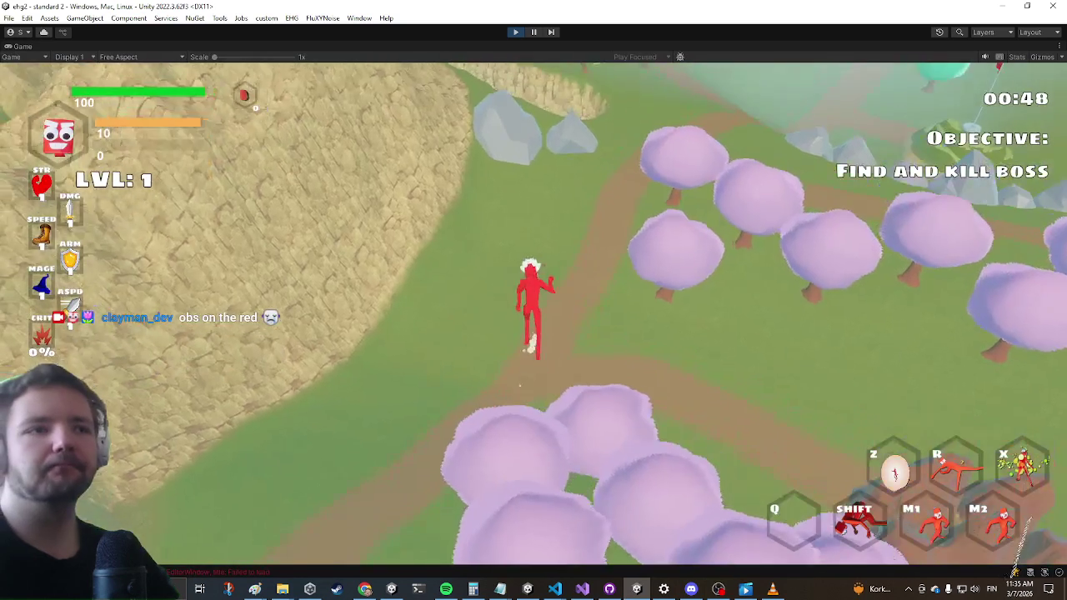
{"action": "key", "text": "w"}
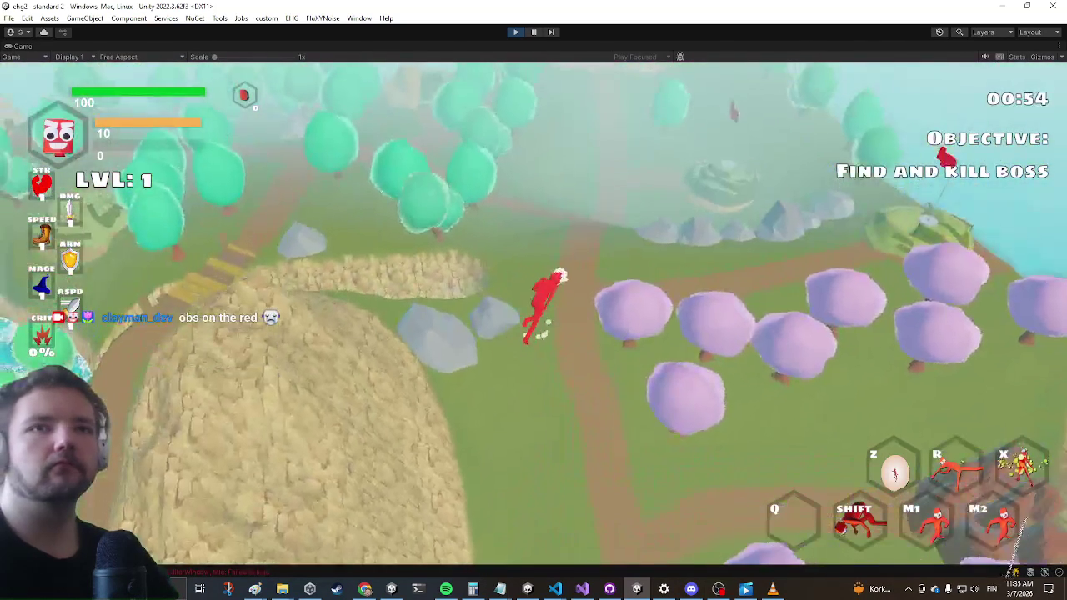
{"action": "key", "text": "w"}
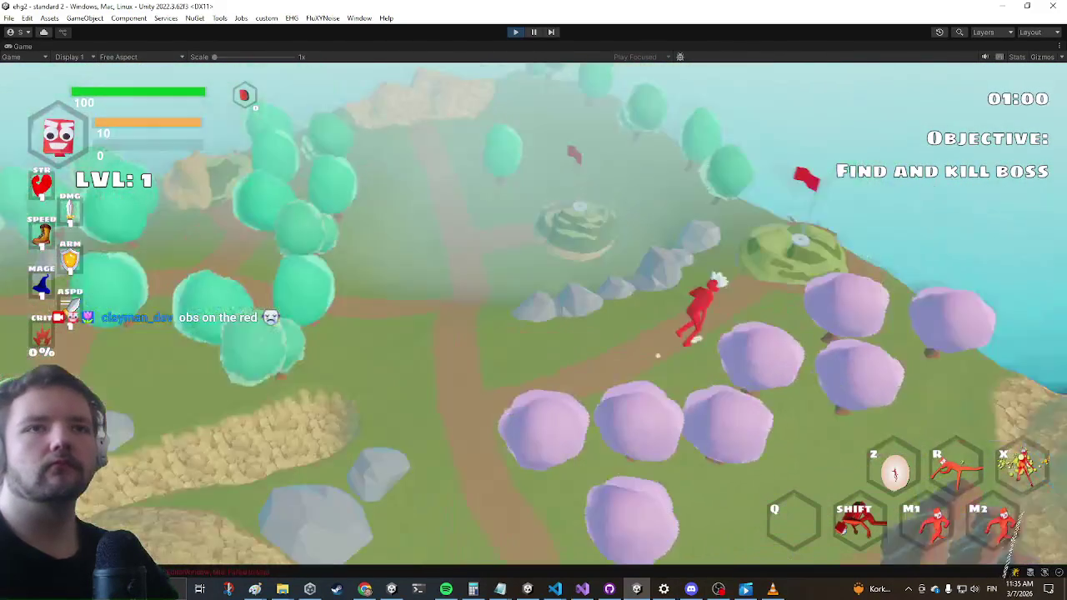
{"action": "key", "text": "w"}
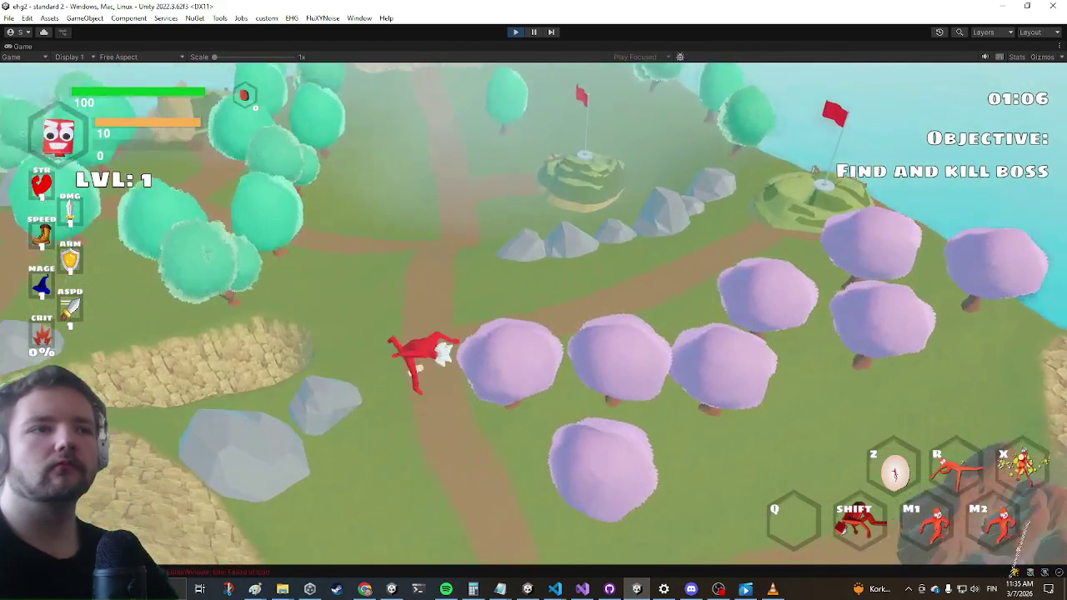
{"action": "key", "text": "w"}
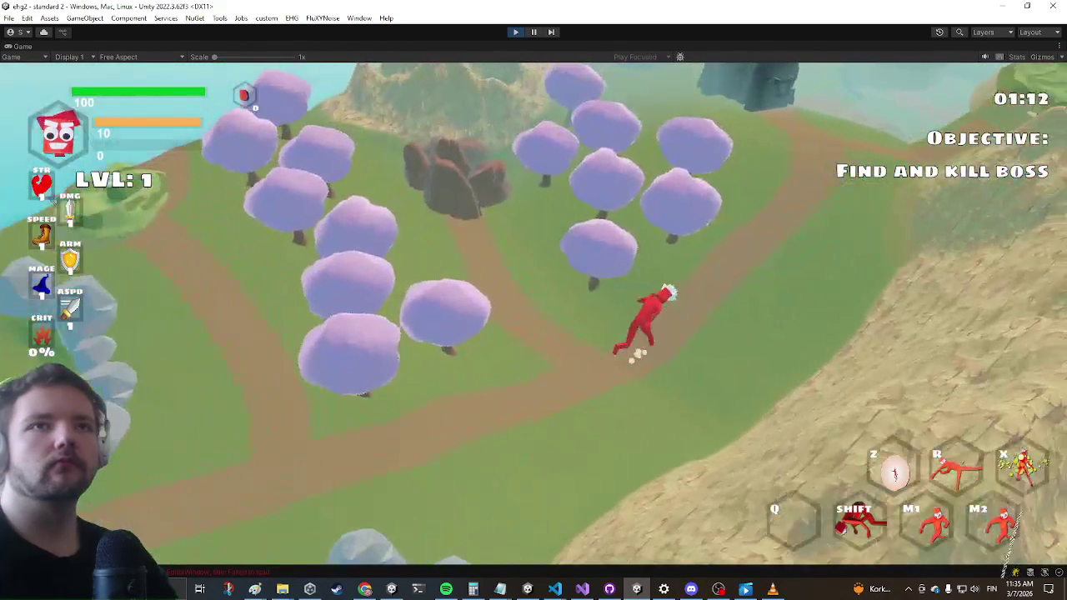
{"action": "key", "text": "w"}
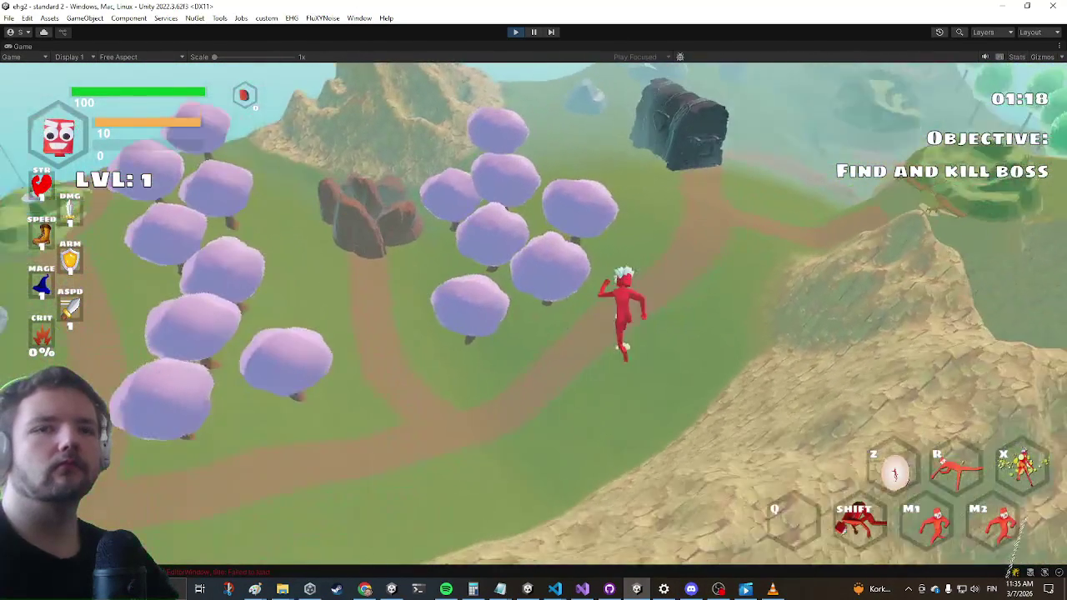
{"action": "key", "text": "w"}
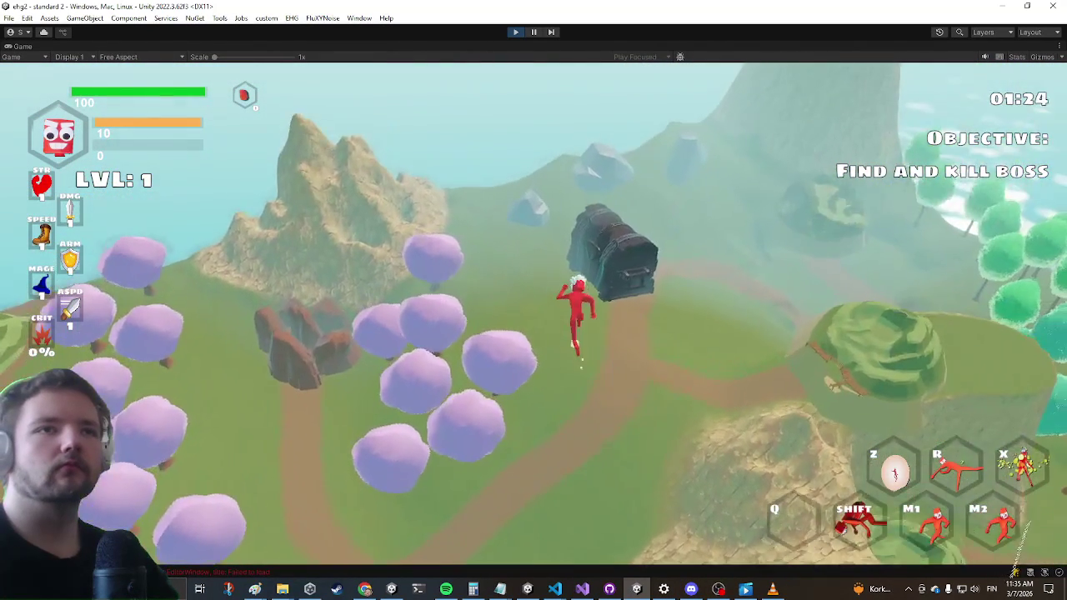
{"action": "key", "text": "e"}
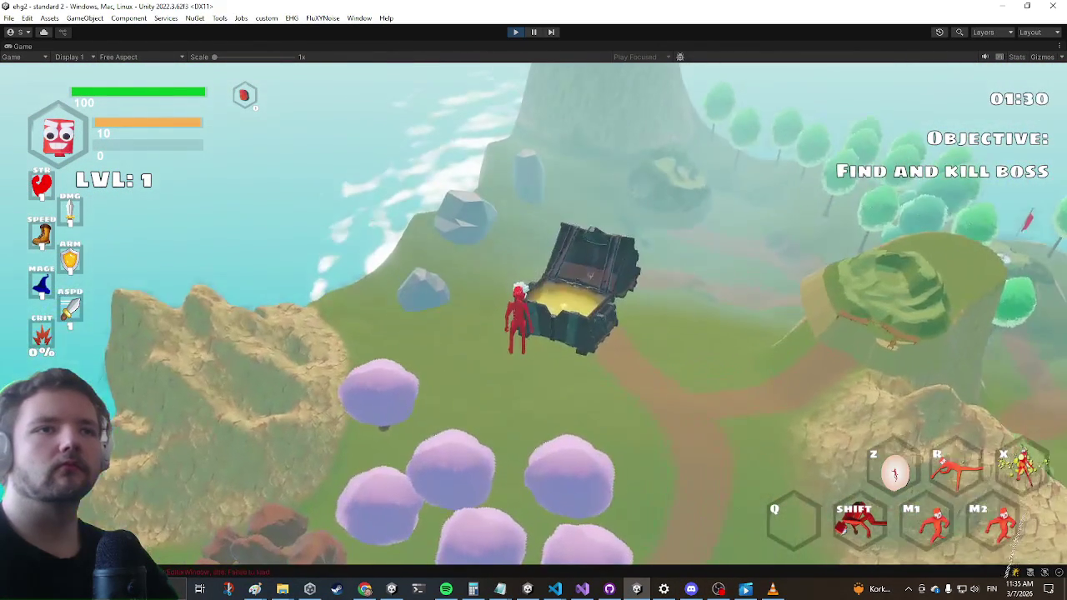
{"action": "left_click", "coordinate": [500, 288]}
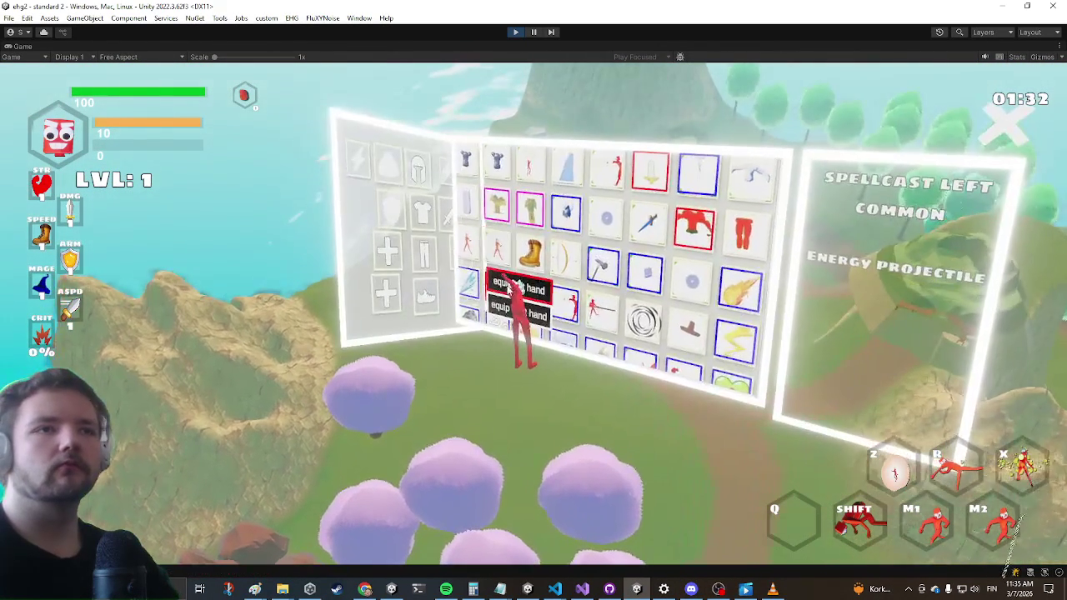
{"action": "left_click", "coordinate": [593, 343]}
{"action": "left_click", "coordinate": [593, 343]}
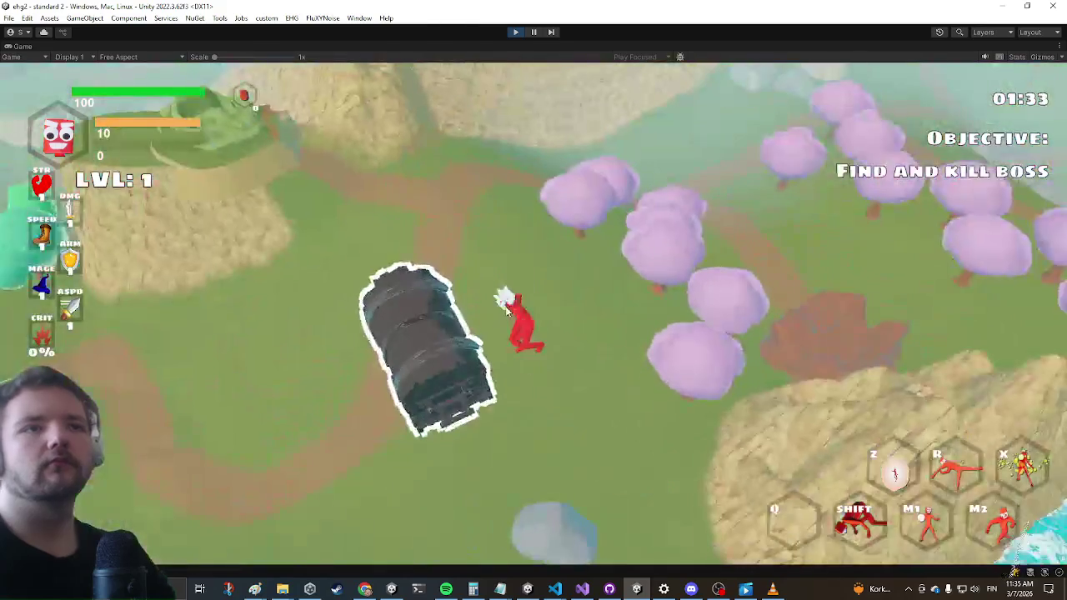
Run on to the next stage's entrance and enter STANDARD 3
{"action": "key", "text": "w"}
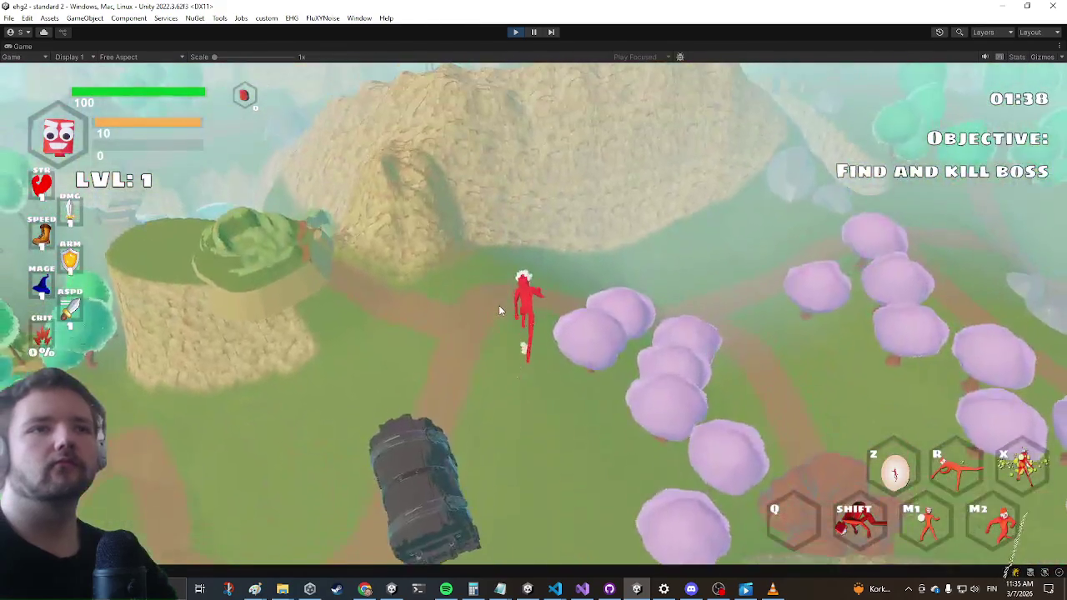
{"action": "key", "text": "d"}
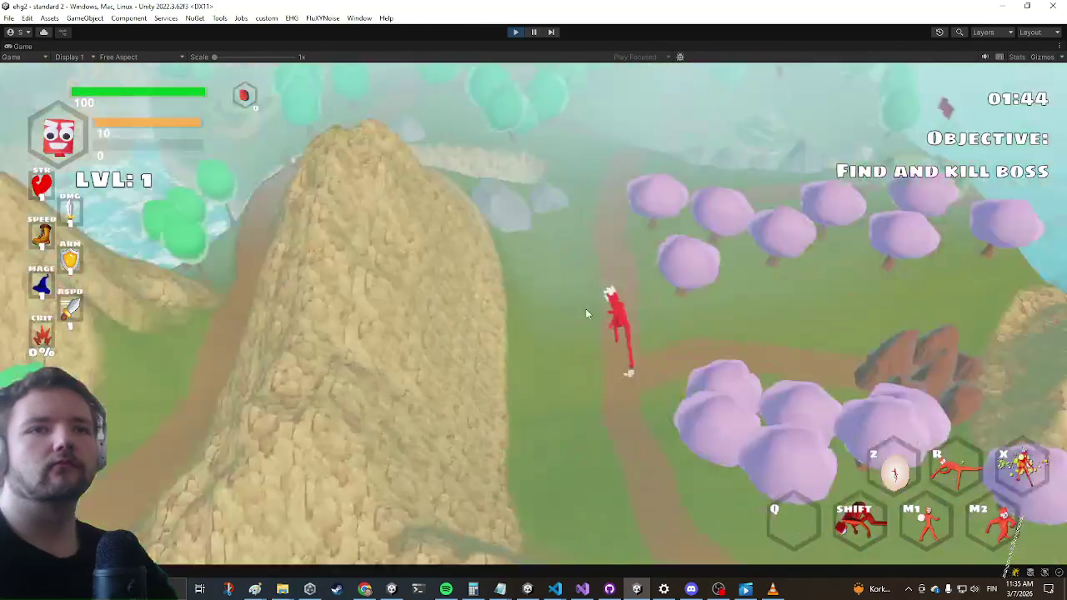
{"action": "key", "text": "w"}
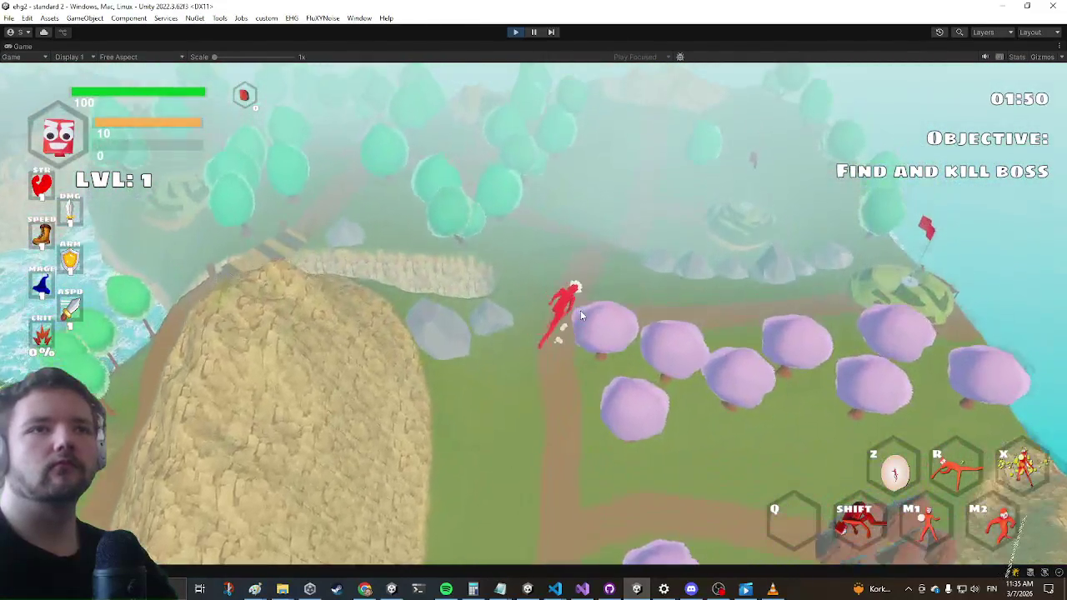
{"action": "key", "text": "w"}
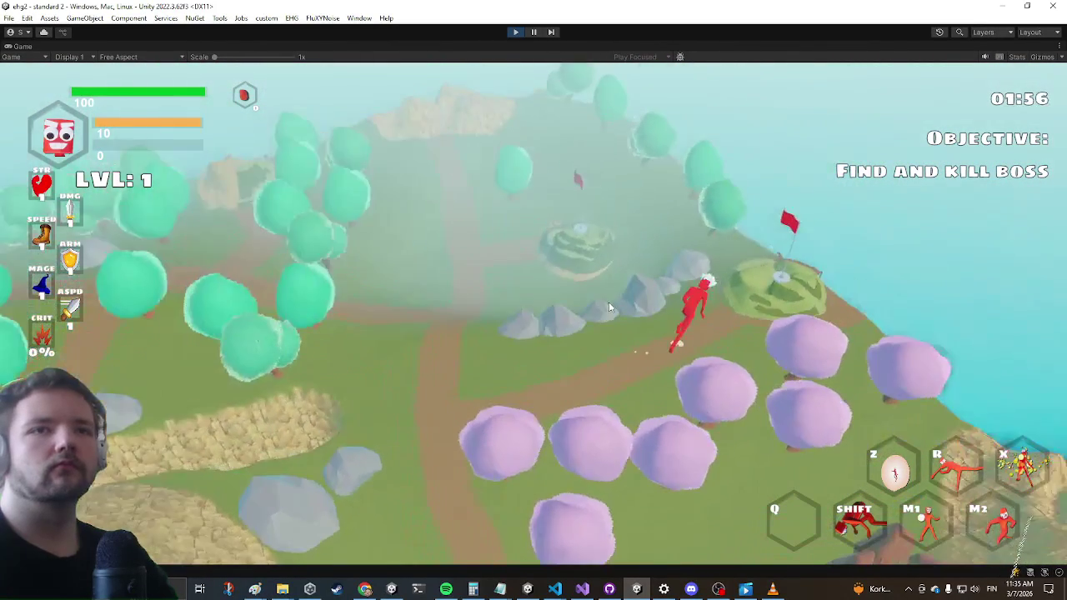
{"action": "key", "text": "e"}
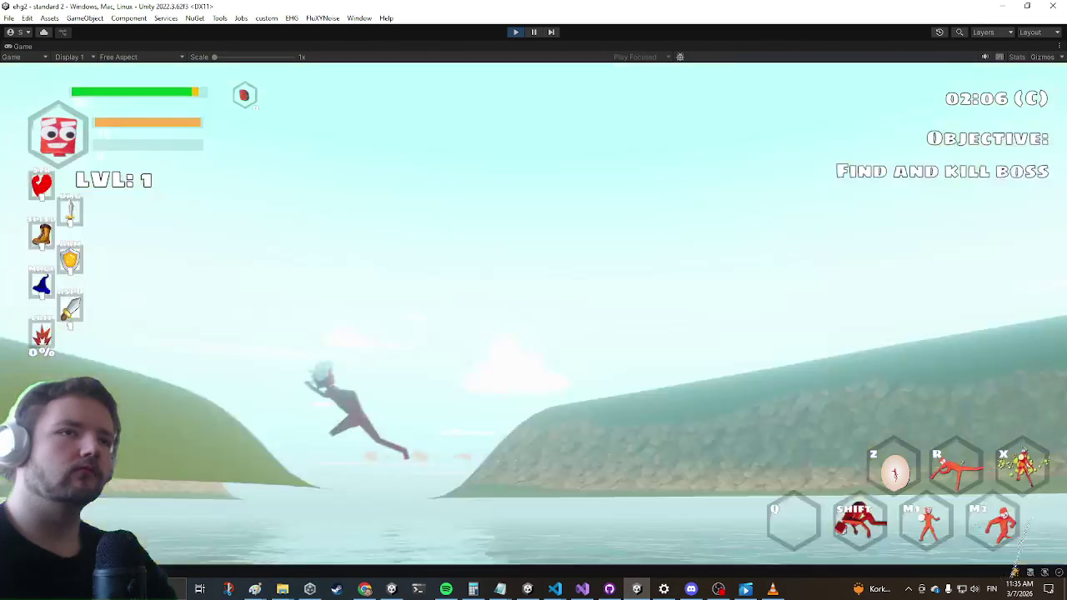
Beam the blue enemy and purple enemy Ronnie until they die, then pause the game
{"action": "key", "text": "w"}
{"action": "left_click", "coordinate": [533, 300]}
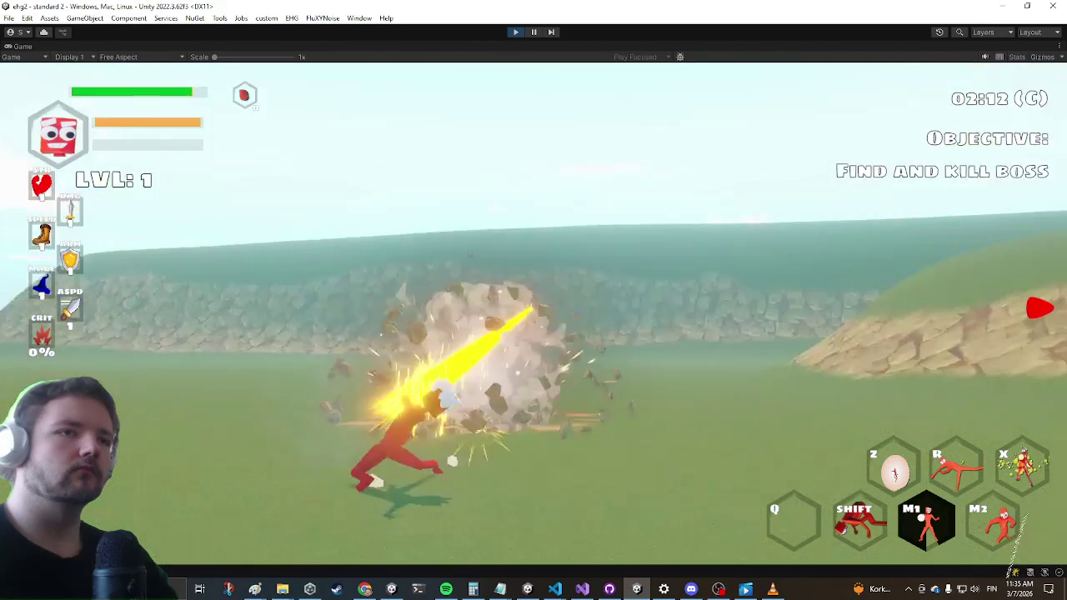
{"action": "left_click", "coordinate": [533, 300]}
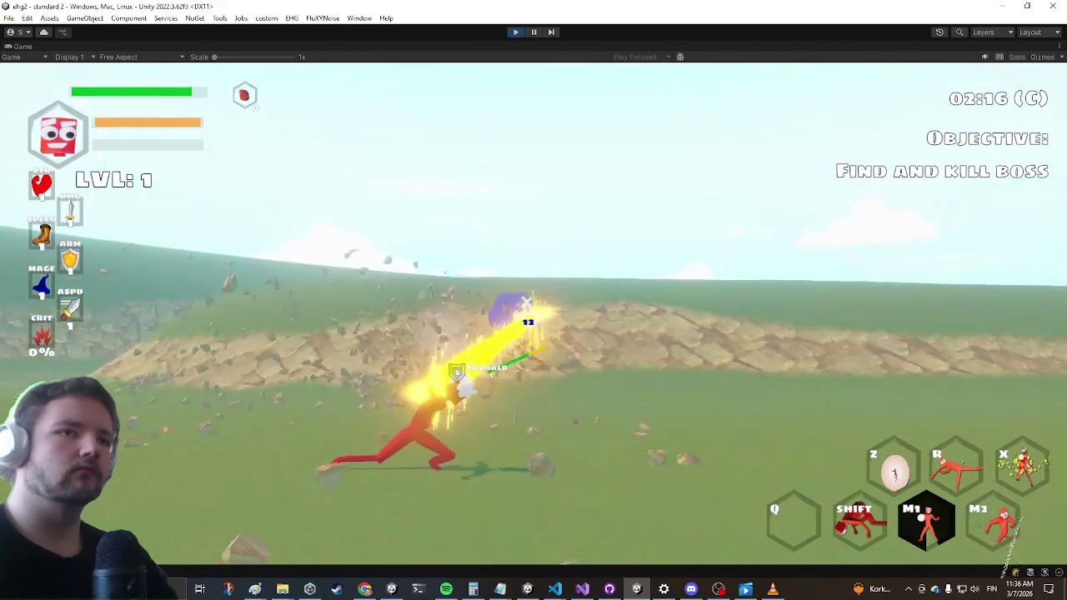
{"action": "left_click", "coordinate": [533, 300]}
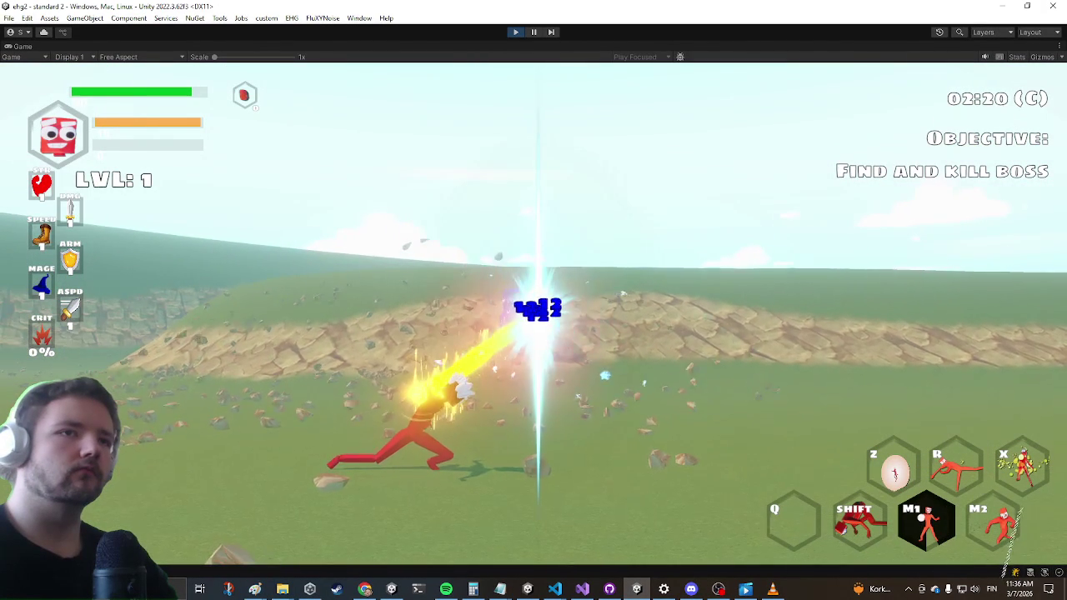
{"action": "left_click", "coordinate": [533, 300]}
{"action": "key", "text": "w"}
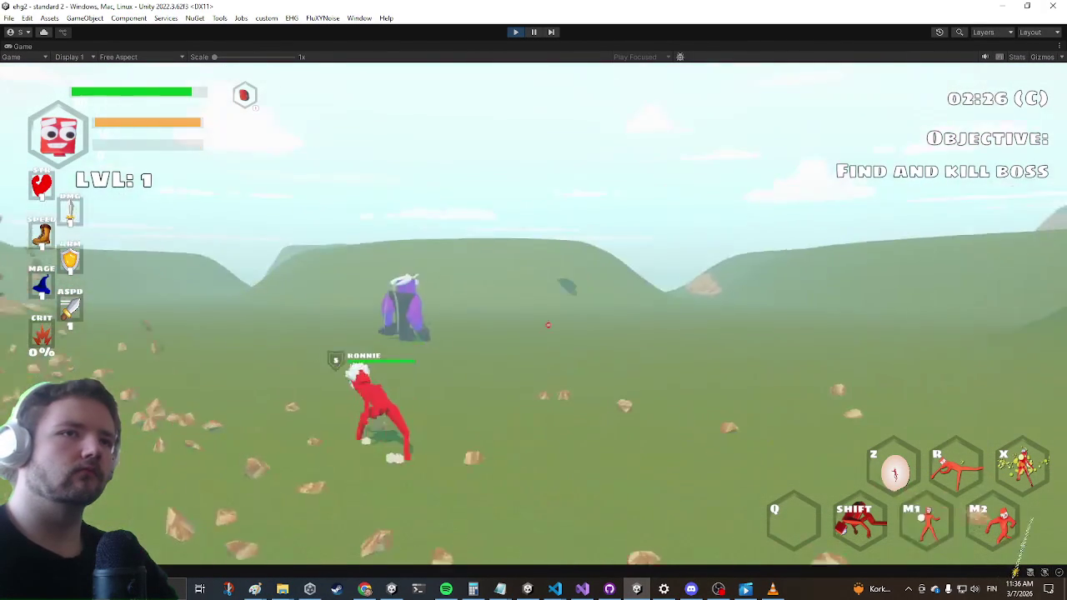
{"action": "left_click", "coordinate": [533, 299]}
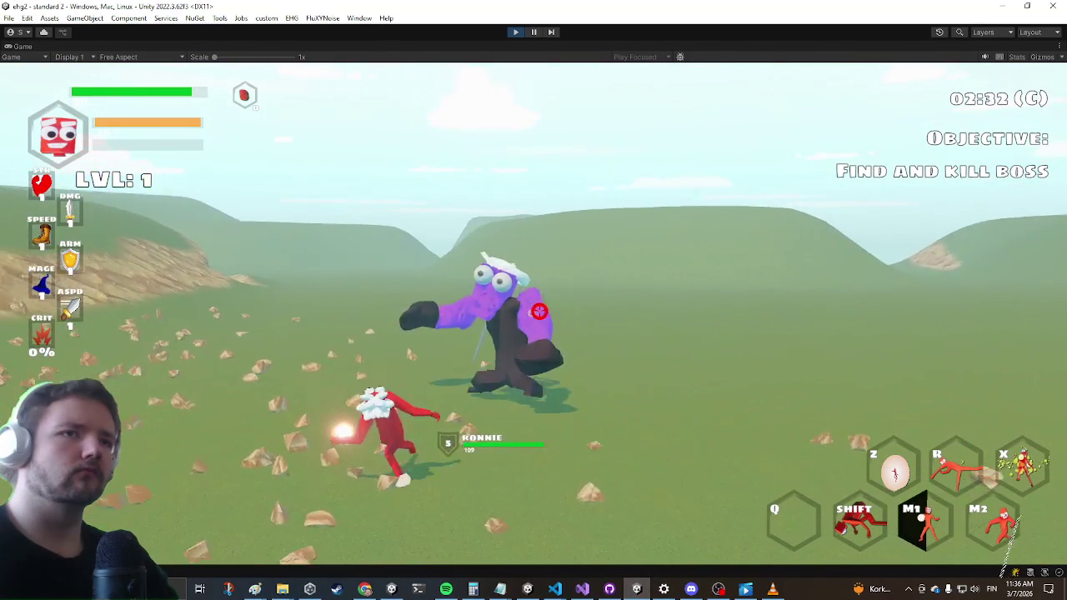
{"action": "left_click", "coordinate": [533, 300]}
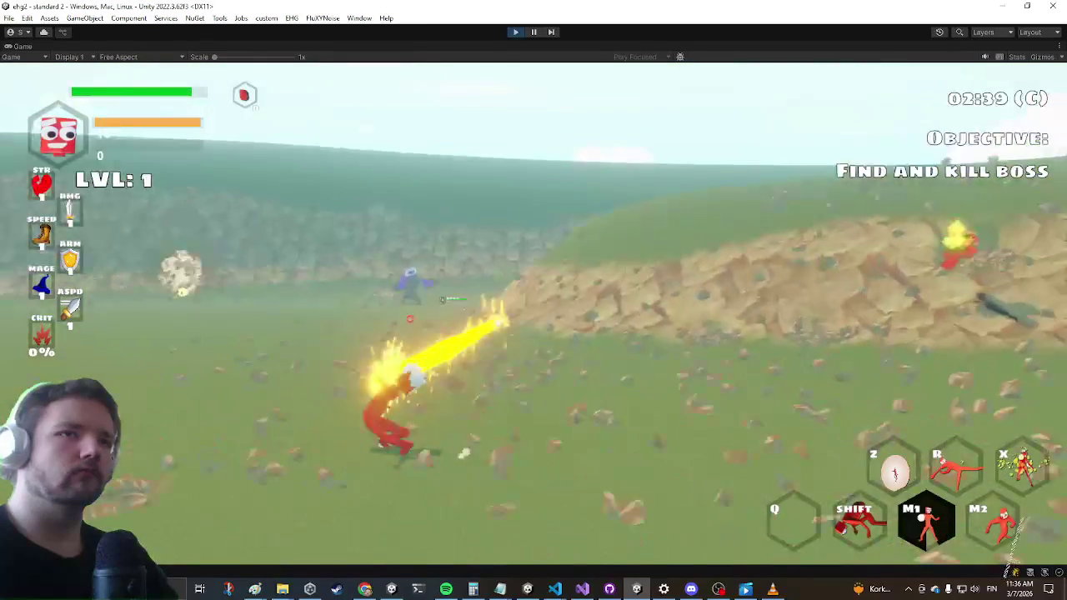
{"action": "left_click", "coordinate": [533, 300]}
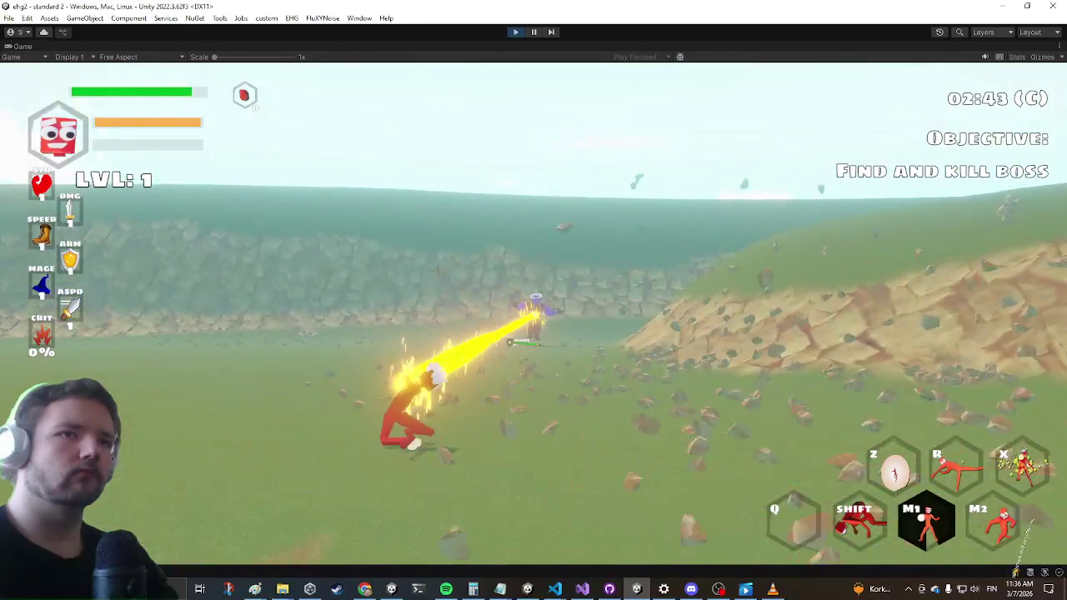
{"action": "left_click", "coordinate": [533, 300]}
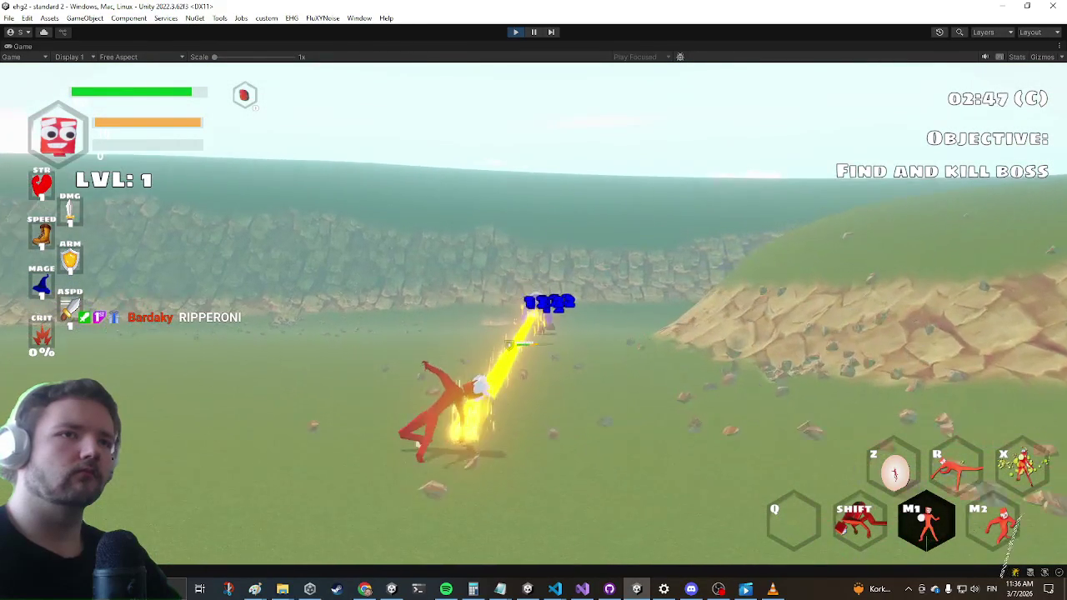
{"action": "key", "text": "Escape"}
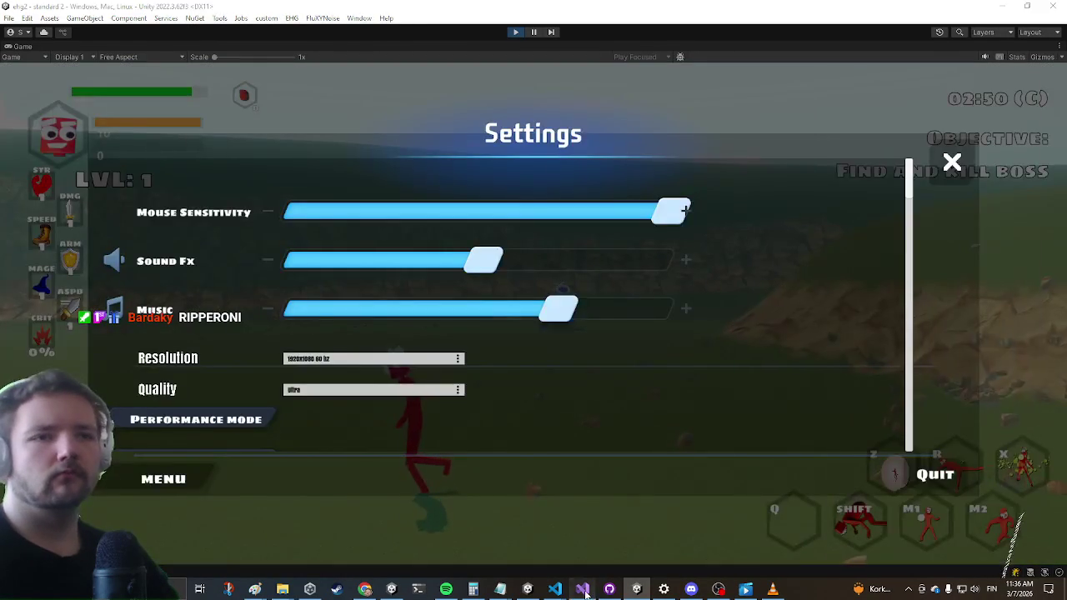
Set a breakpoint on line 117 and attach the Visual Studio debugger to Unity
{"action": "left_click", "coordinate": [581, 589]}
{"action": "left_click", "coordinate": [24, 280]}
{"action": "left_click", "coordinate": [287, 25]}
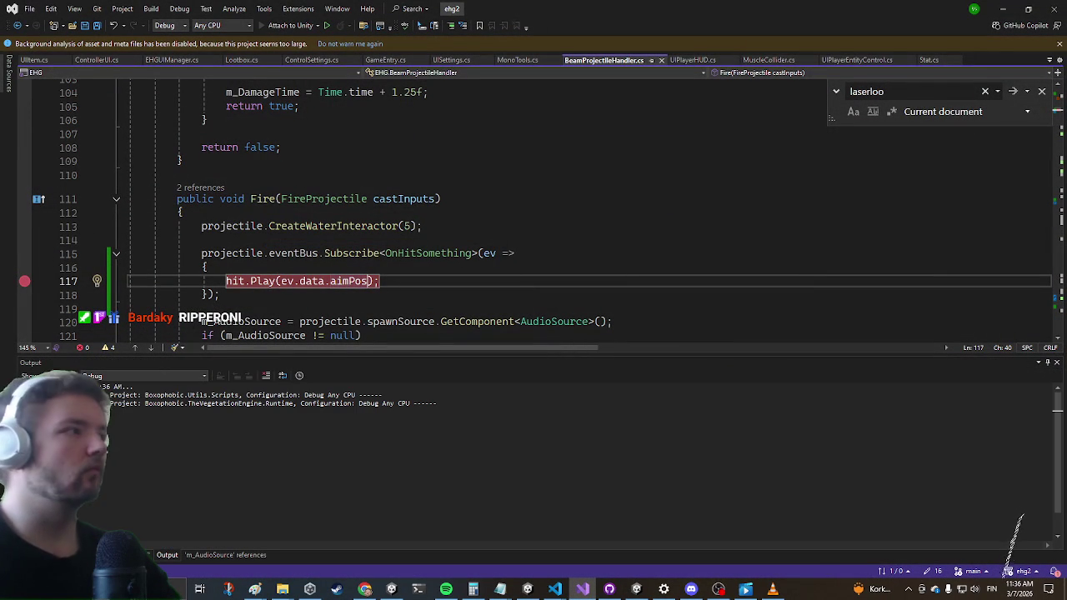
{"action": "key", "text": "alt+Tab"}
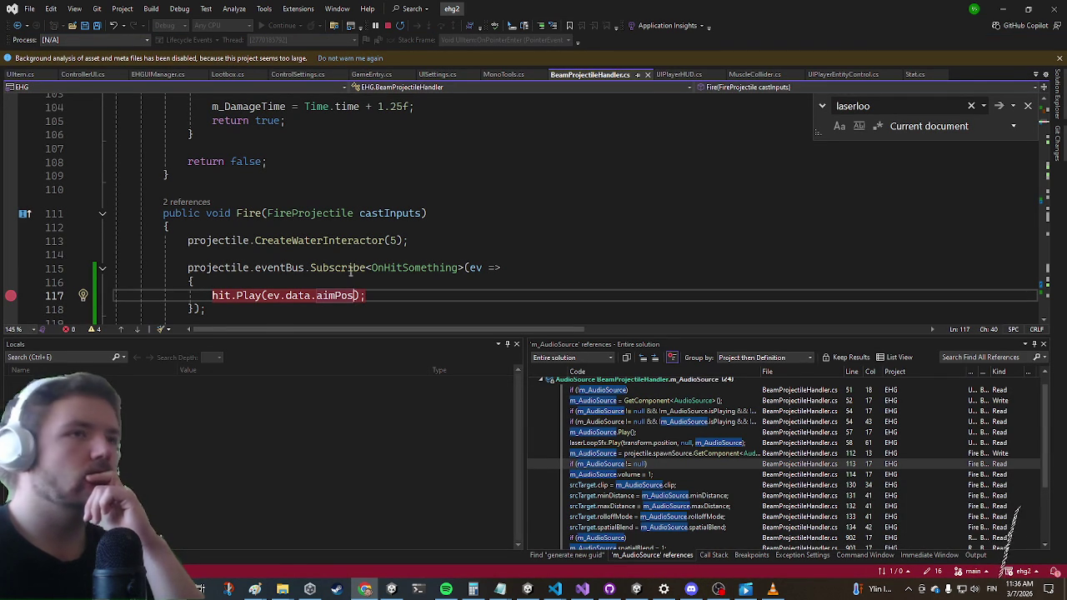
Close the game's settings menu and resume play to trigger the breakpoint
{"action": "key", "text": "alt+Tab"}
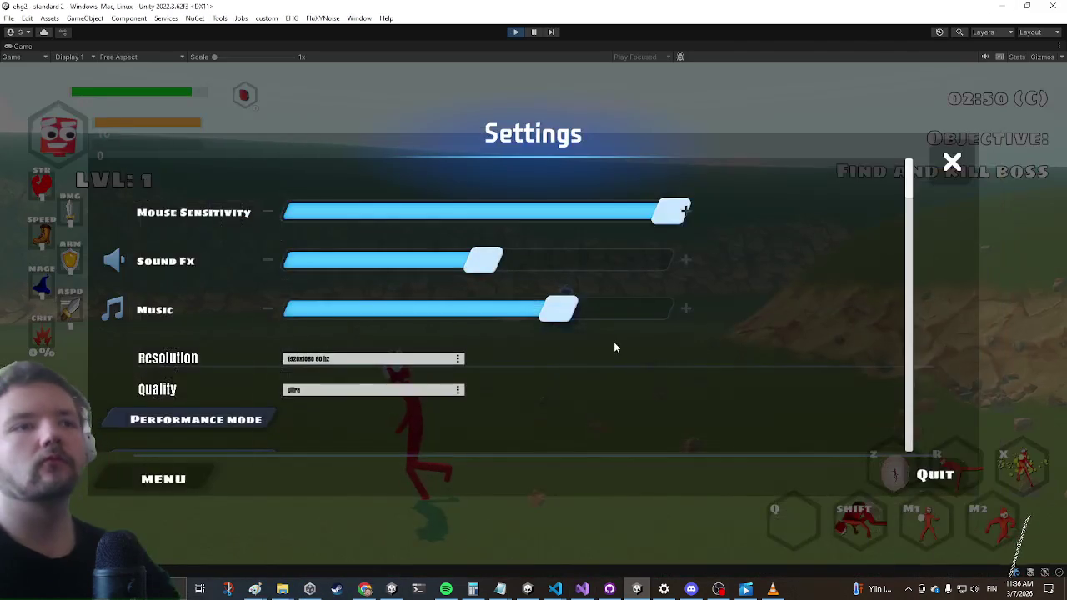
{"action": "key", "text": "Escape"}
{"action": "left_click", "coordinate": [598, 342]}
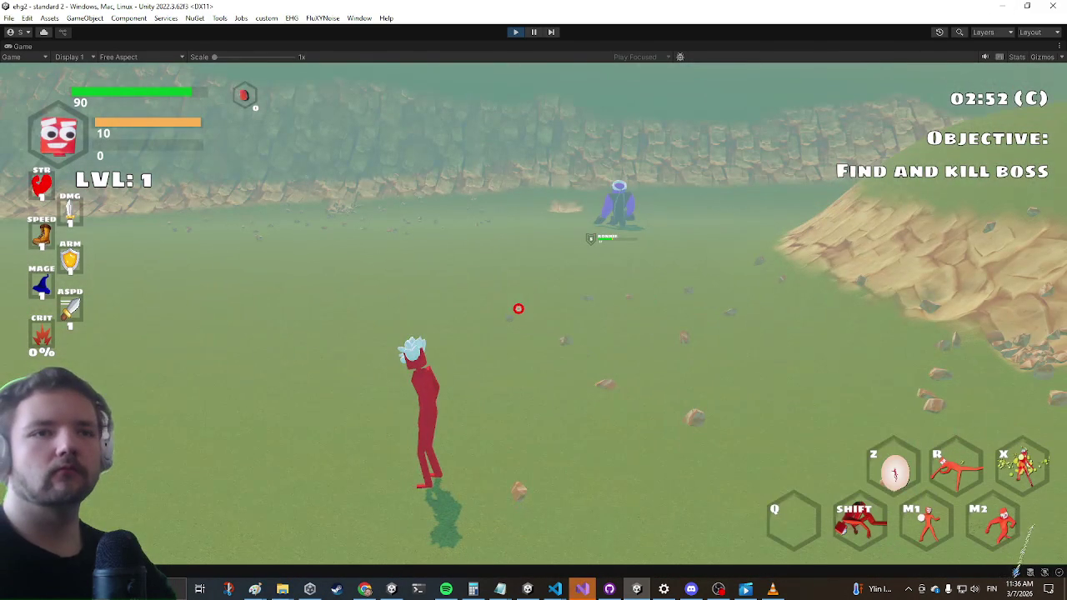
{"action": "key", "text": "alt+Tab"}
{"action": "key", "text": "alt+Tab"}
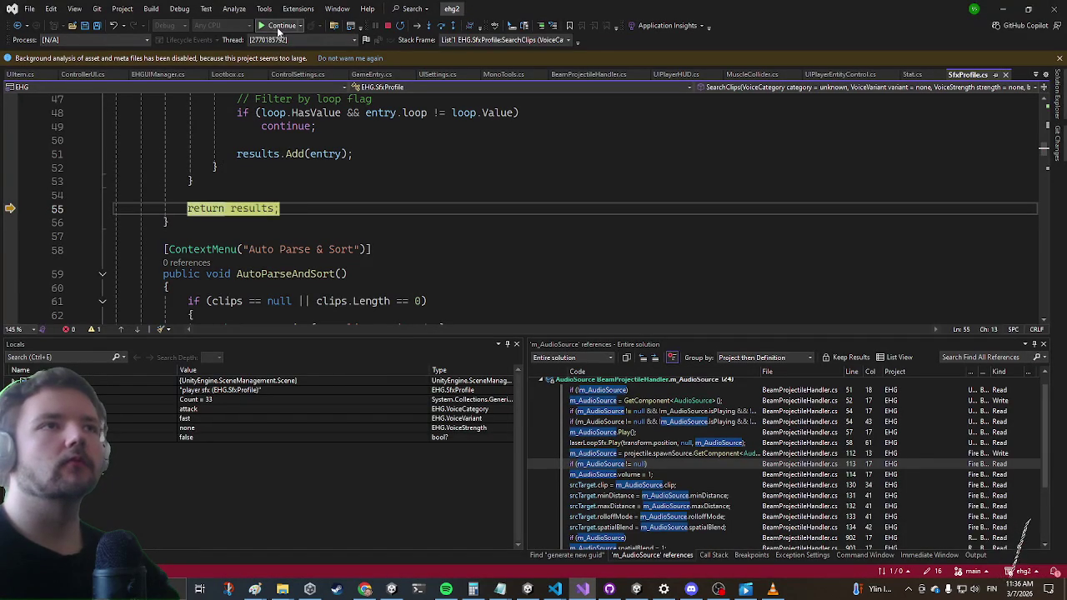
Inspect the hit AudioBite data tip at line 117, then continue and return to the game
{"action": "left_click", "coordinate": [278, 25]}
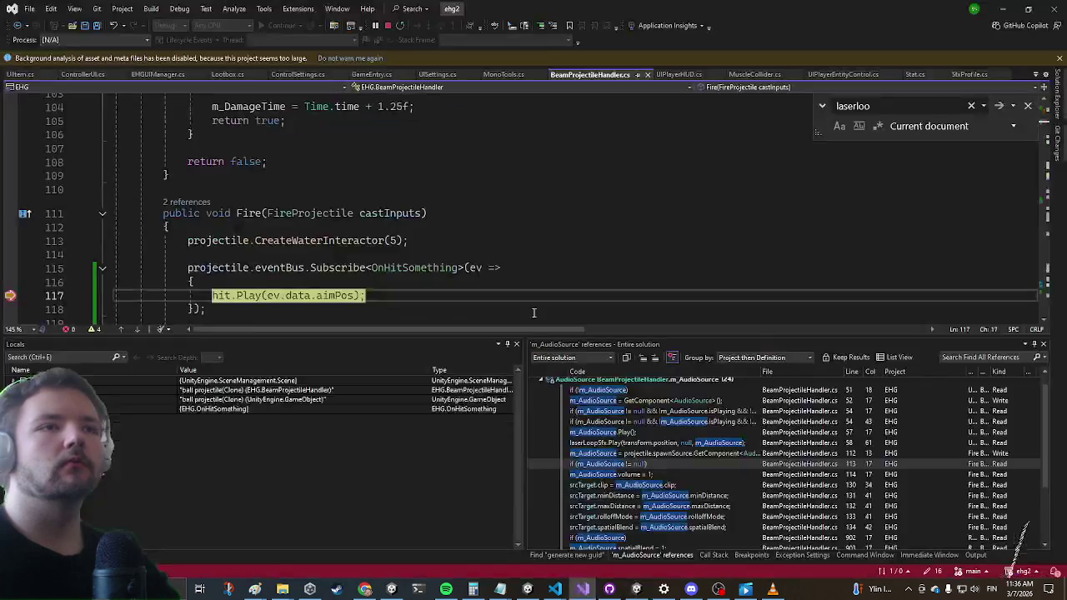
{"action": "mouse_move", "coordinate": [227, 296]}
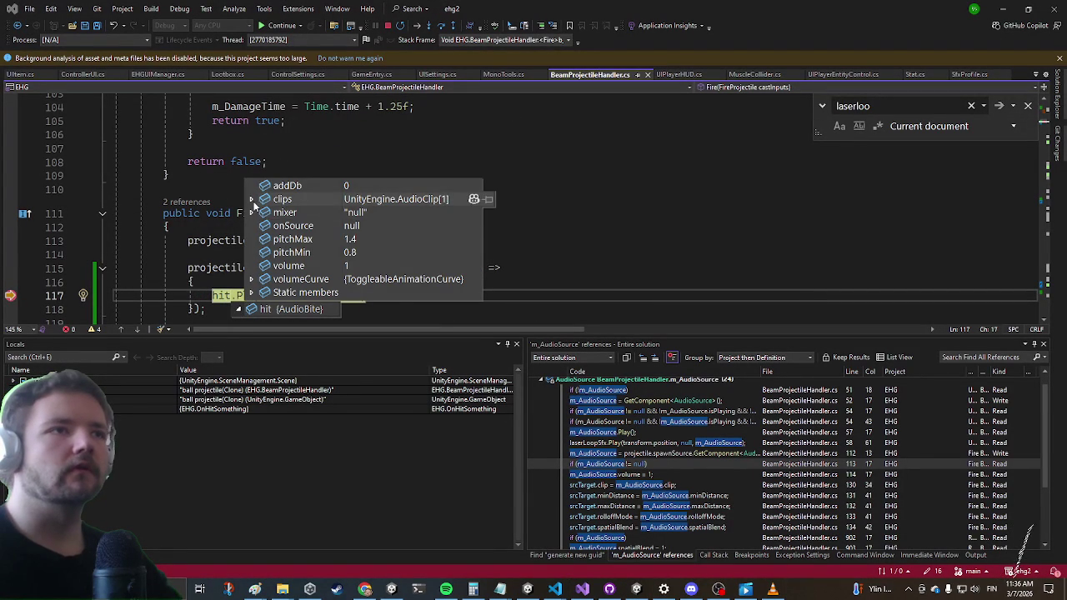
{"action": "mouse_move", "coordinate": [252, 200]}
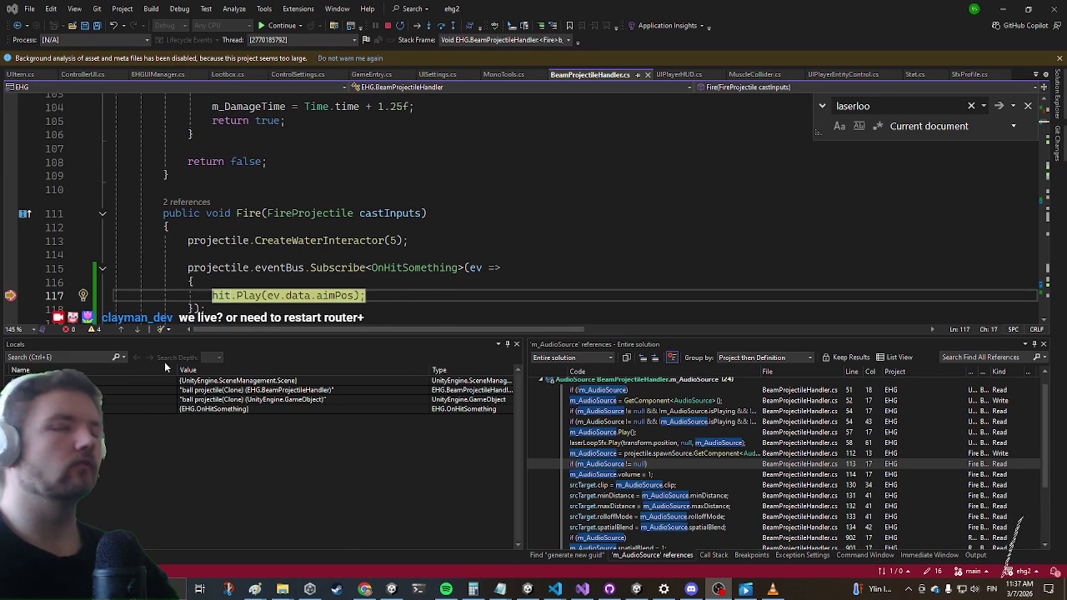
{"action": "left_click", "coordinate": [7, 317]}
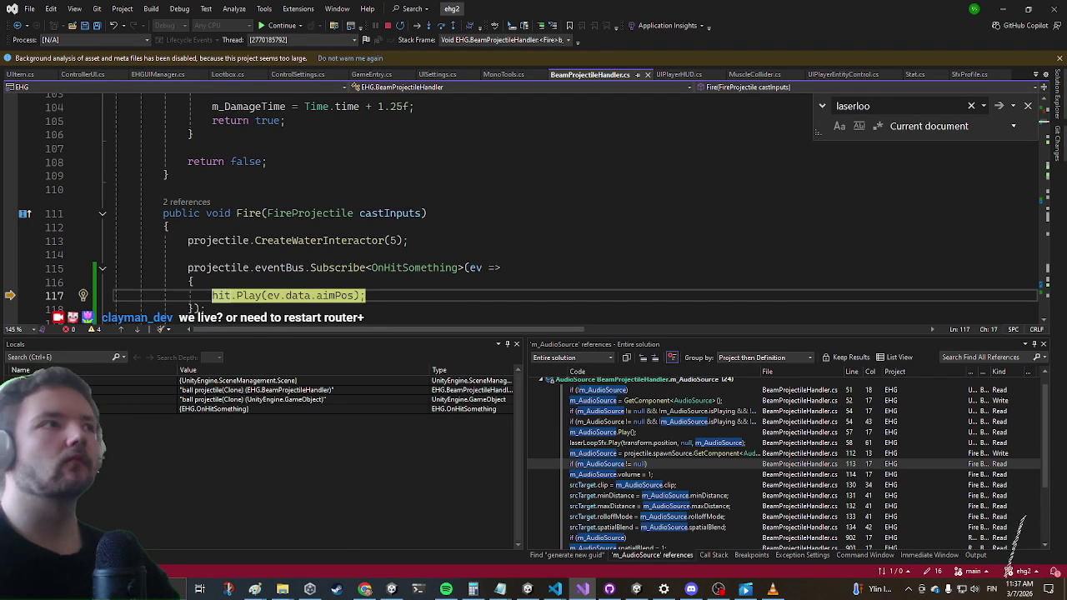
{"action": "left_click", "coordinate": [294, 27]}
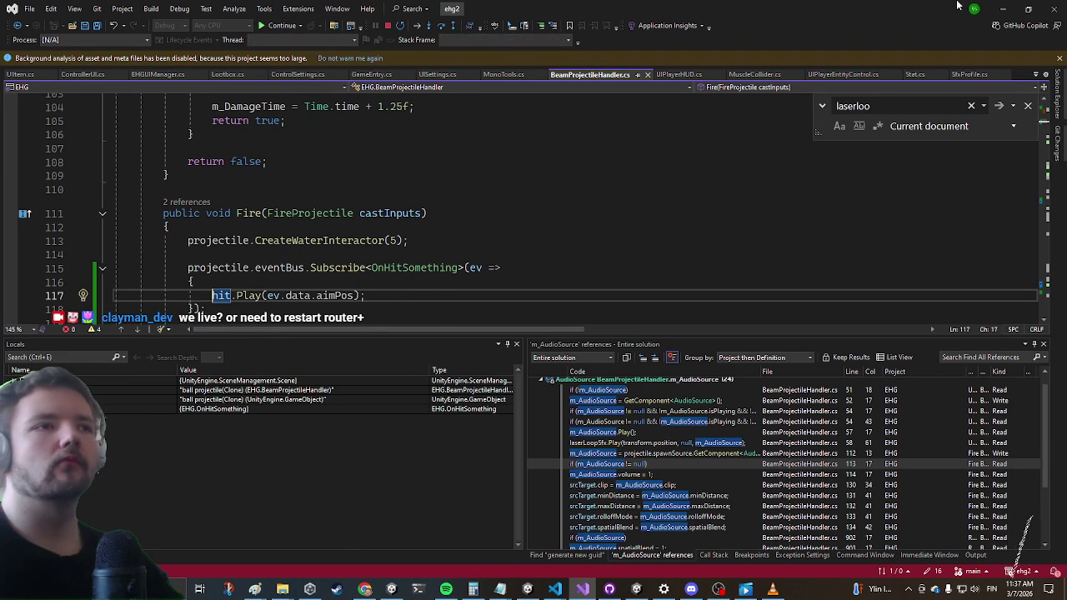
{"action": "left_click", "coordinate": [1003, 10]}
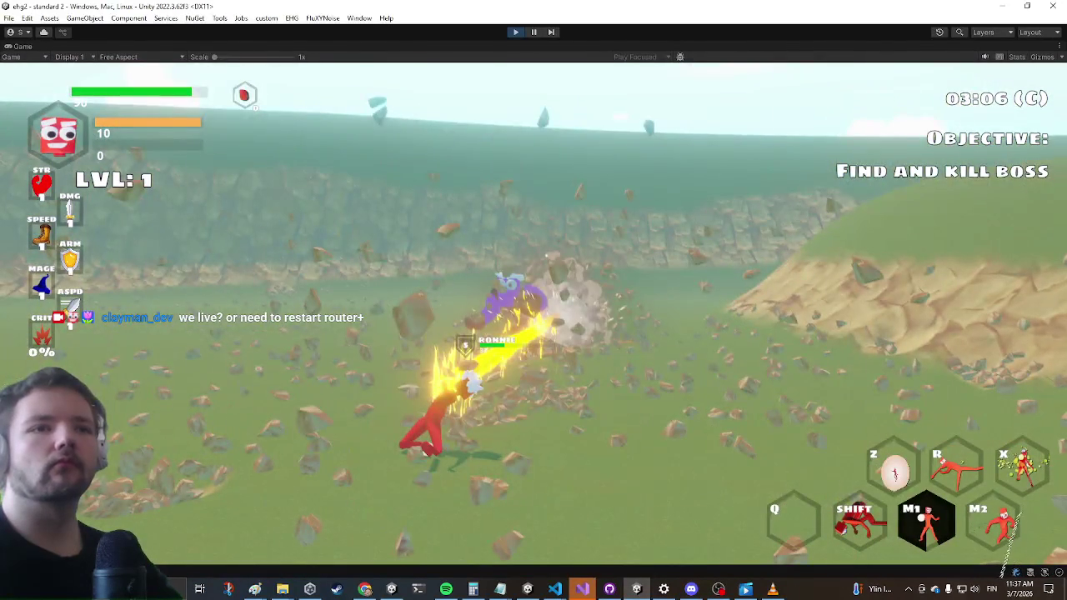
Remove the breakpoint on line 68 and continue execution
{"action": "key", "text": "alt+Tab"}
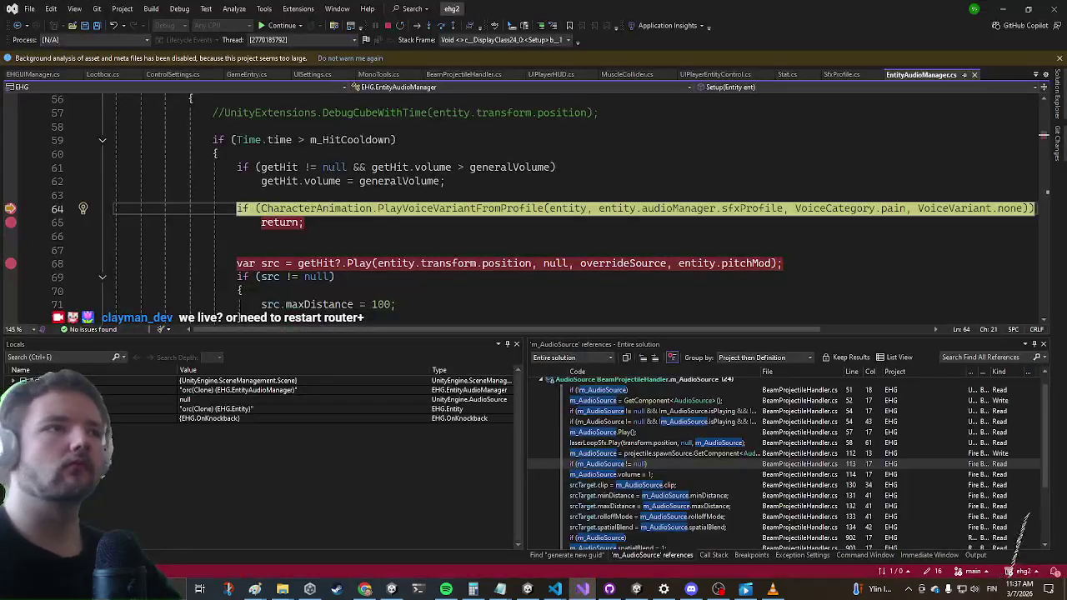
{"action": "left_click", "coordinate": [11, 264]}
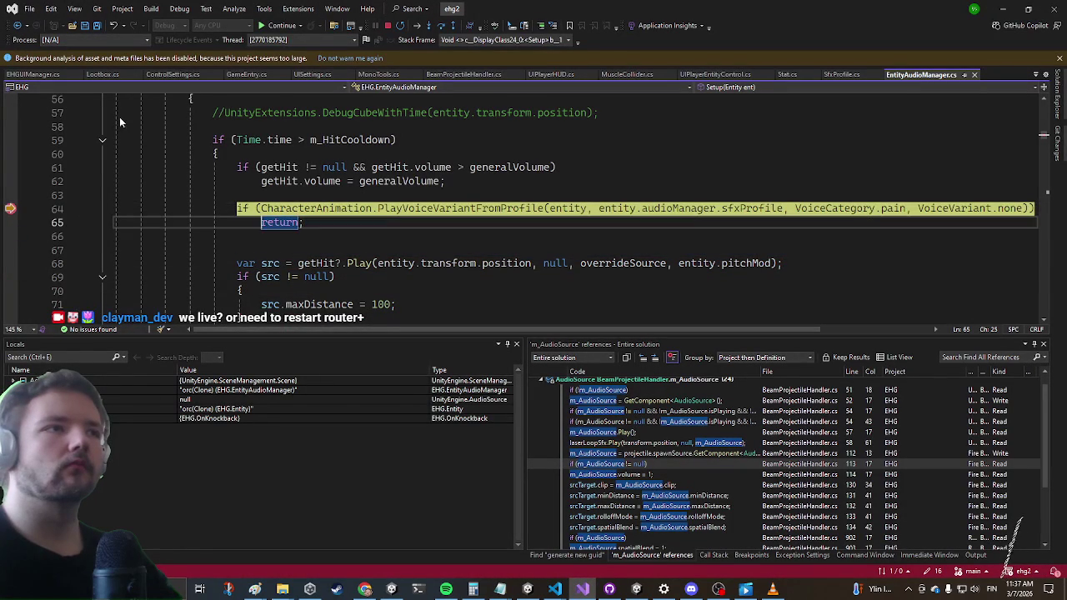
{"action": "left_click", "coordinate": [281, 26]}
{"action": "left_click", "coordinate": [463, 250]}
Attack the purple enemies, pause the game, and inspect line 65's early return in EntityAudioManager.cs
{"action": "key", "text": "alt+Tab"}
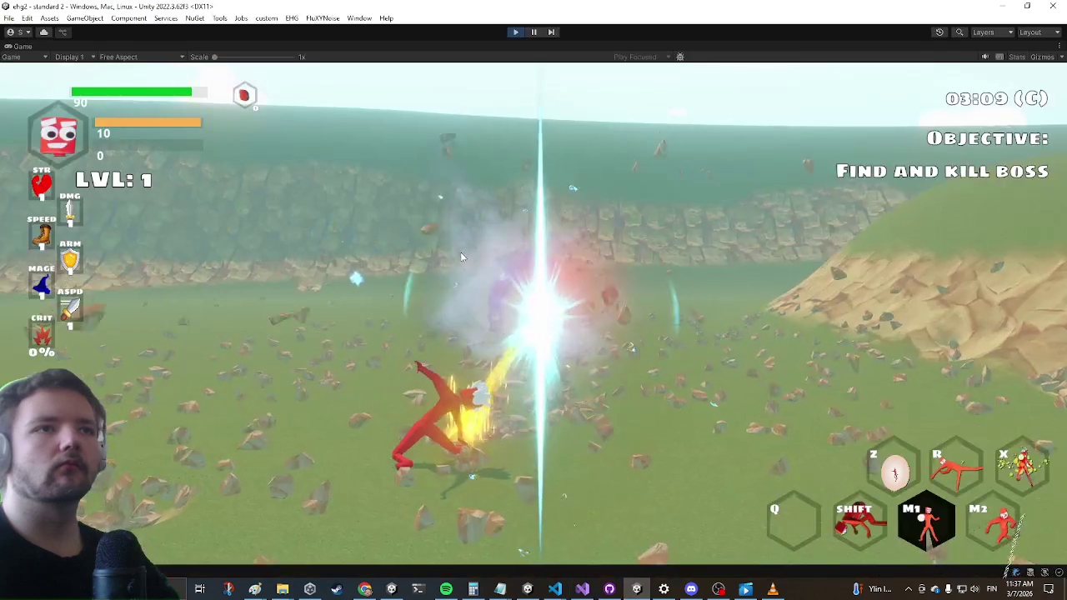
{"action": "left_click", "coordinate": [531, 260]}
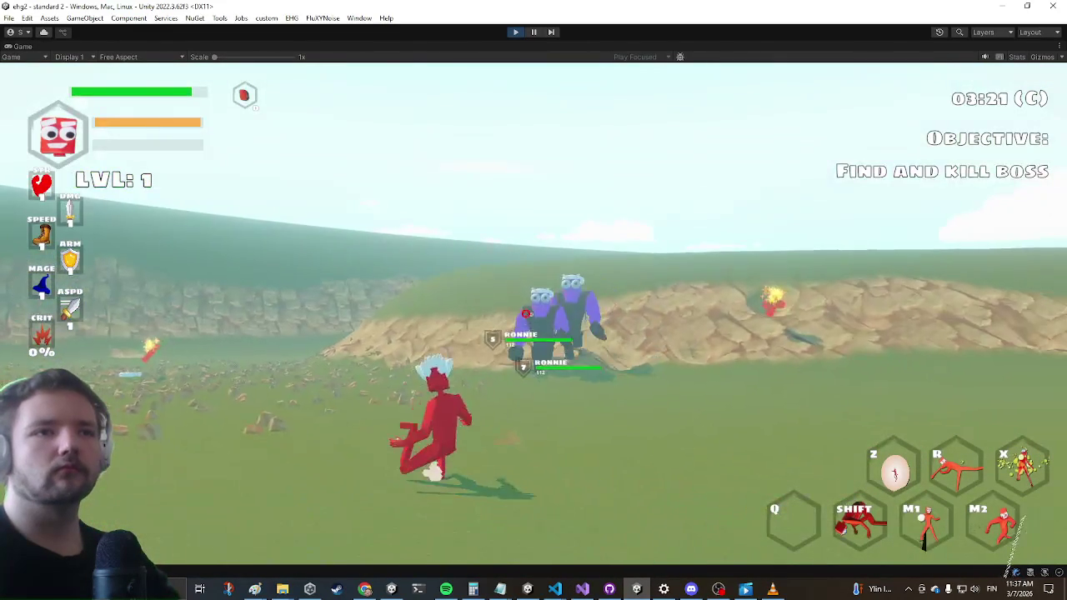
{"action": "left_click", "coordinate": [533, 300]}
{"action": "left_click", "coordinate": [533, 300]}
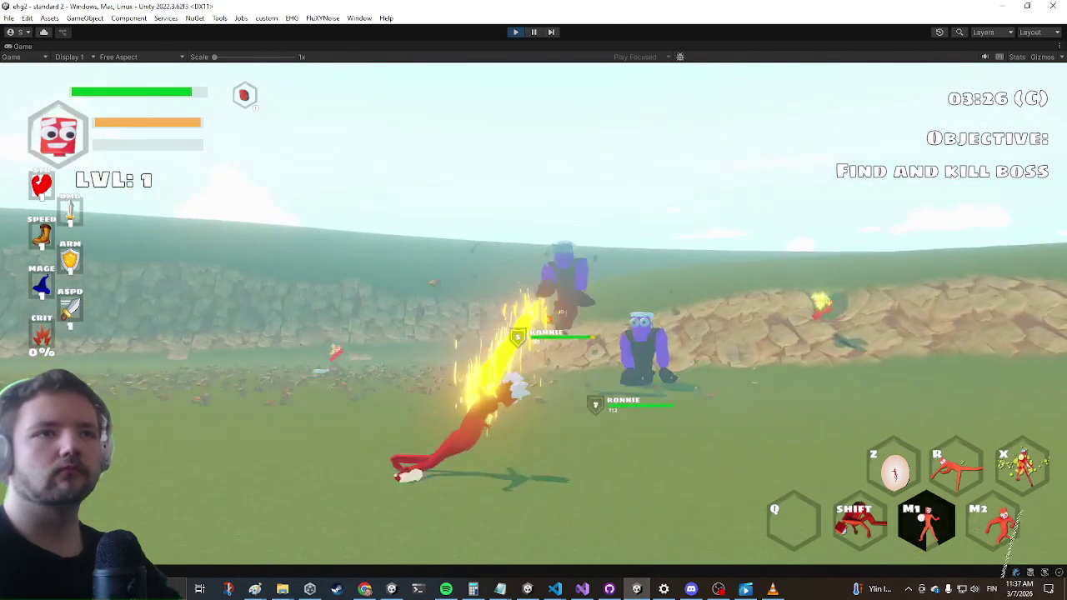
{"action": "left_click", "coordinate": [533, 300]}
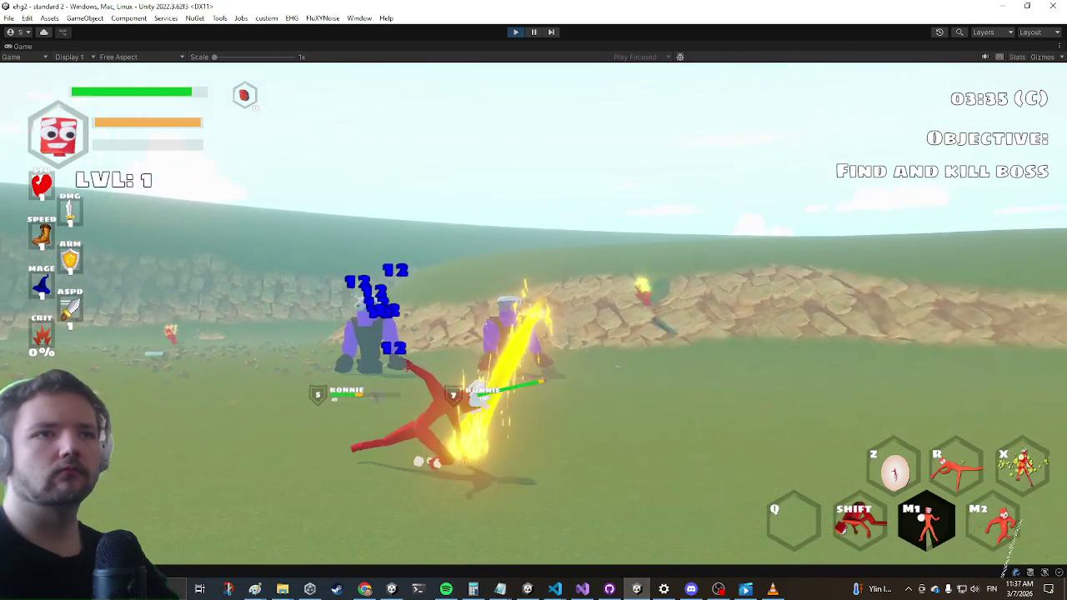
{"action": "key", "text": "Escape"}
{"action": "left_click", "coordinate": [582, 589]}
{"action": "left_click", "coordinate": [329, 227]}
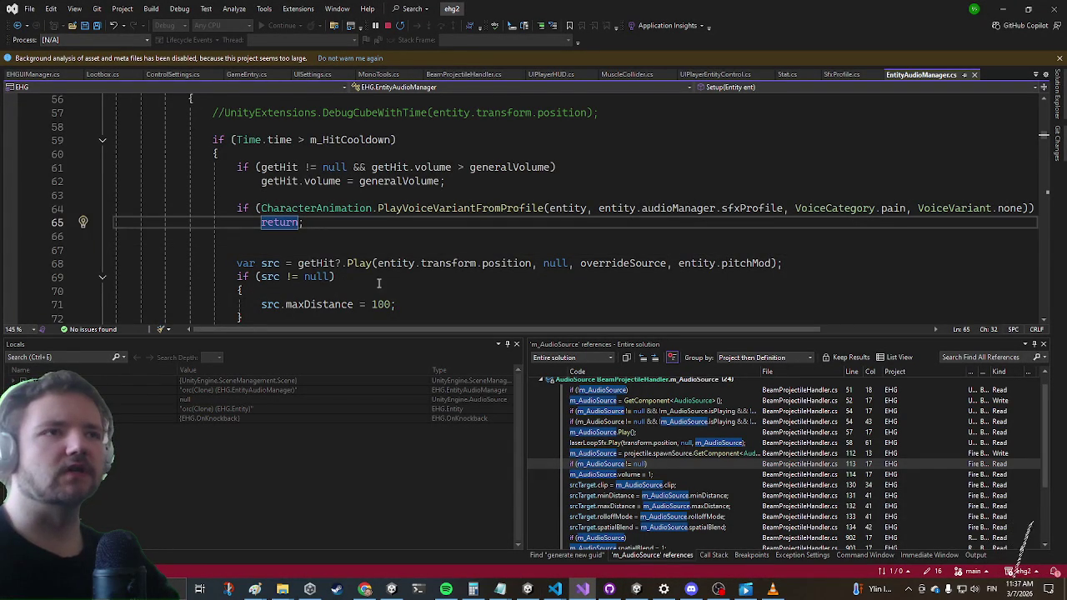
Review getHit's usages, its line 61 null check and line 62 volume, then stop debugging
{"action": "left_click", "coordinate": [323, 263]}
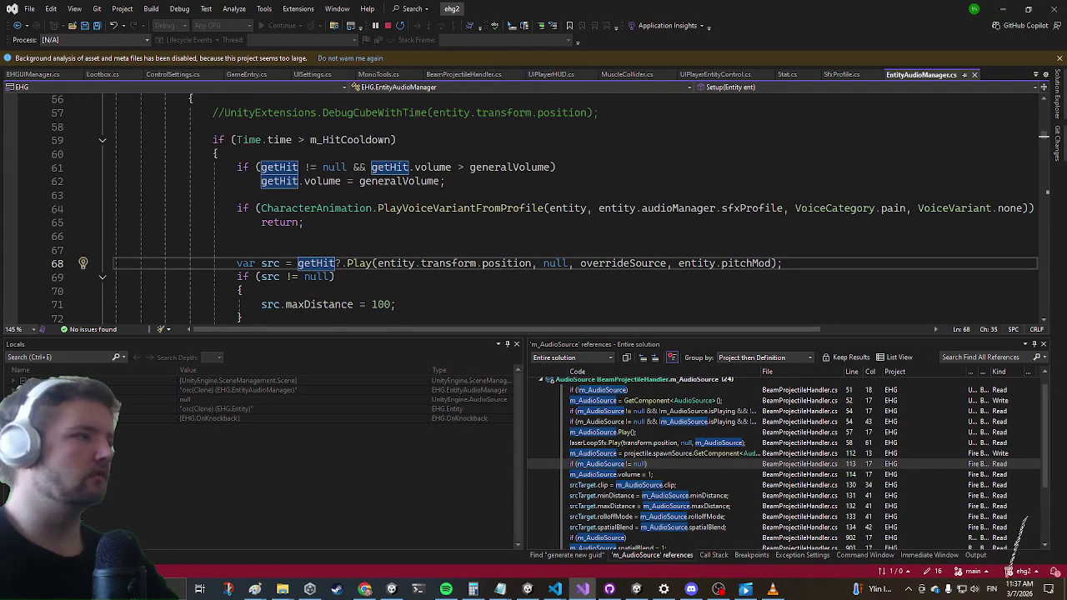
{"action": "key", "text": "alt+Tab"}
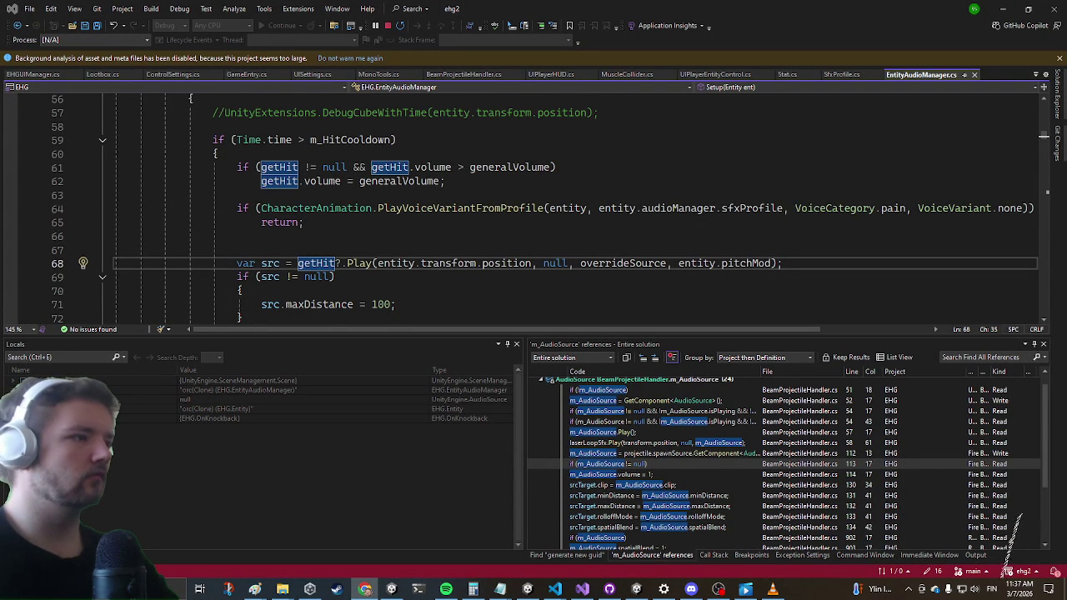
{"action": "key", "text": "alt+Tab"}
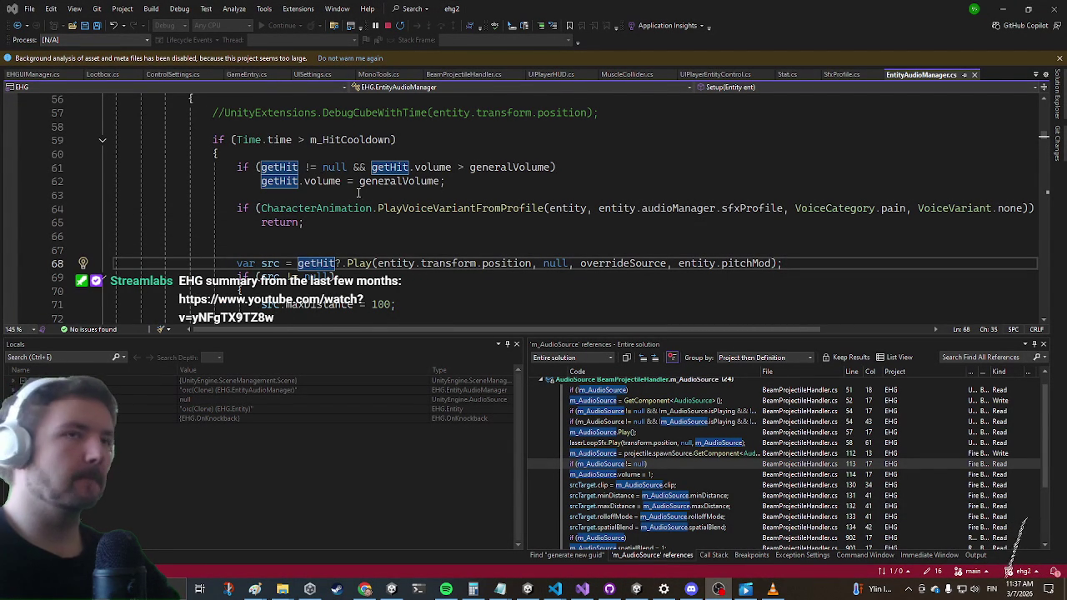
{"action": "left_click", "coordinate": [310, 167]}
{"action": "key", "text": "alt+Tab"}
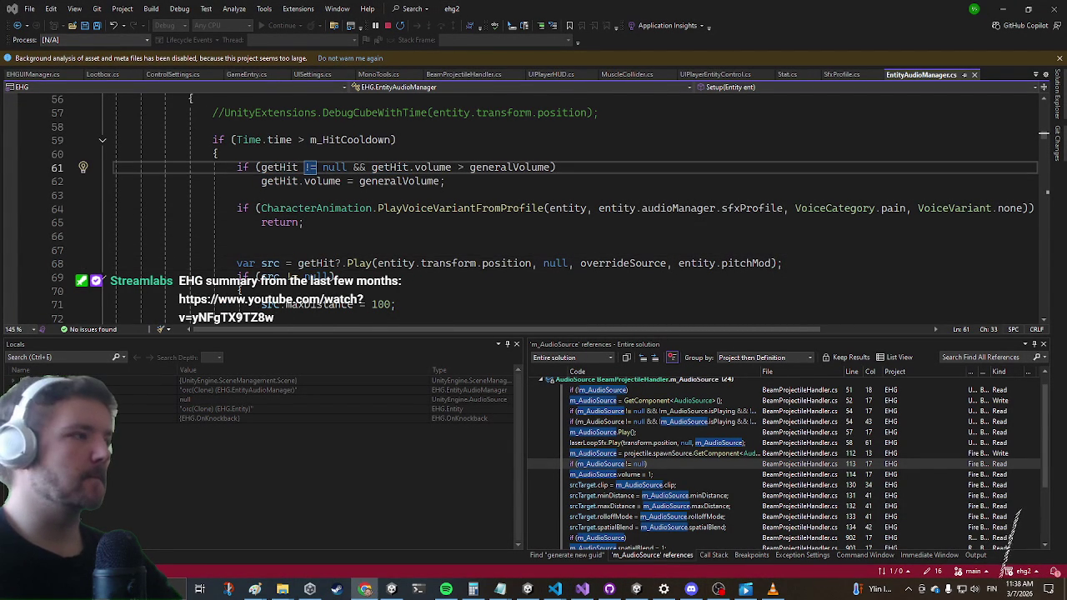
{"action": "left_click", "coordinate": [490, 180]}
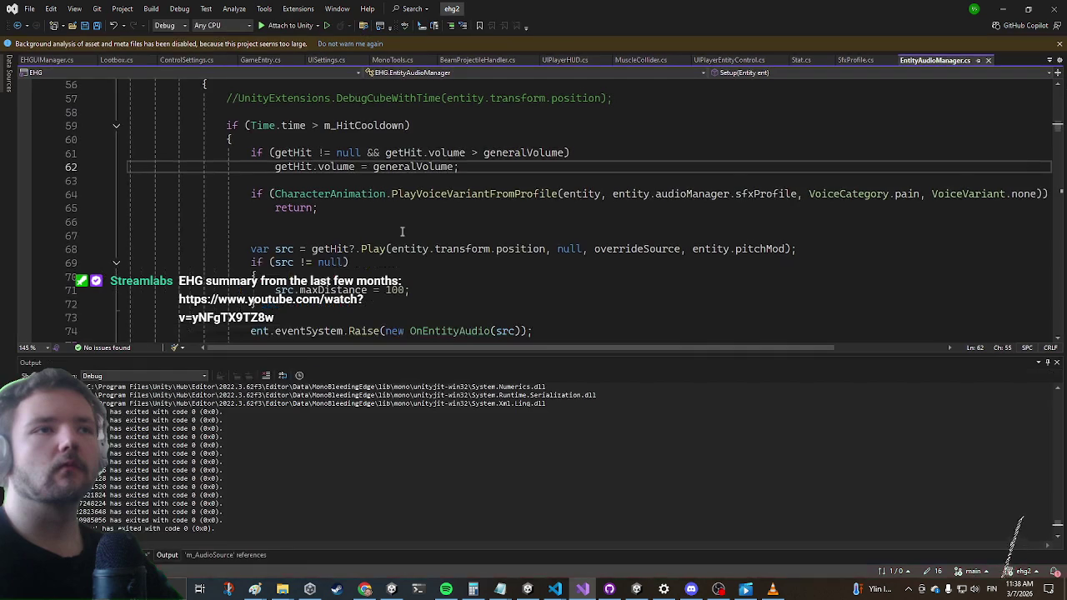
{"action": "left_click", "coordinate": [387, 238]}
{"action": "scroll", "coordinate": [387, 250], "scroll_direction": "down", "scroll_amount": 3}
{"action": "scroll", "coordinate": [386, 259], "scroll_direction": "up", "scroll_amount": 1}
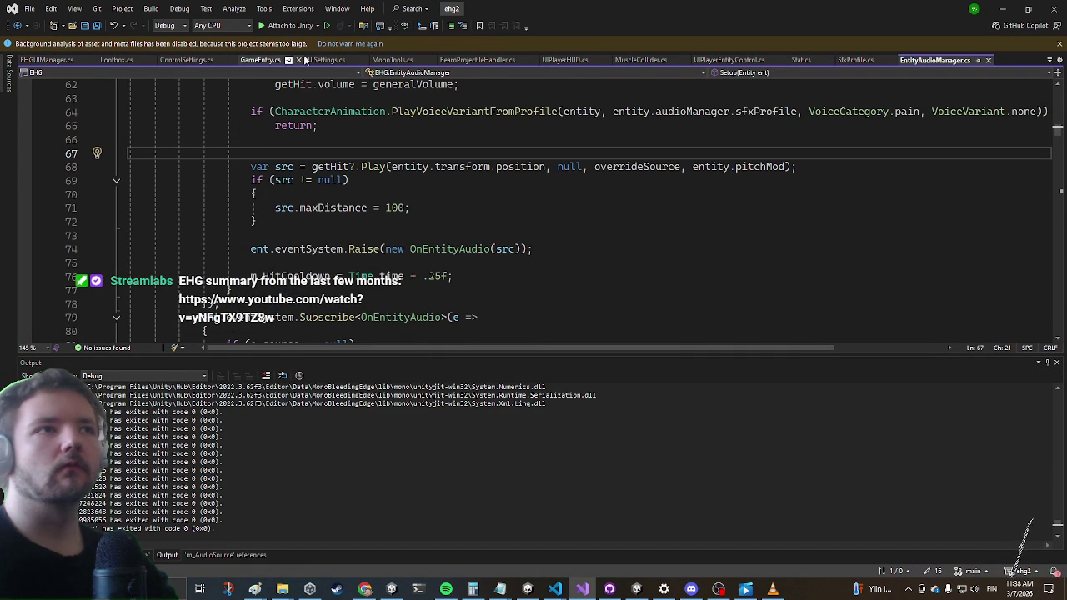
In BeamProjectileHandler.cs, find m_AudioSource.Play() and comment out line 60 with //
{"action": "left_click", "coordinate": [463, 62]}
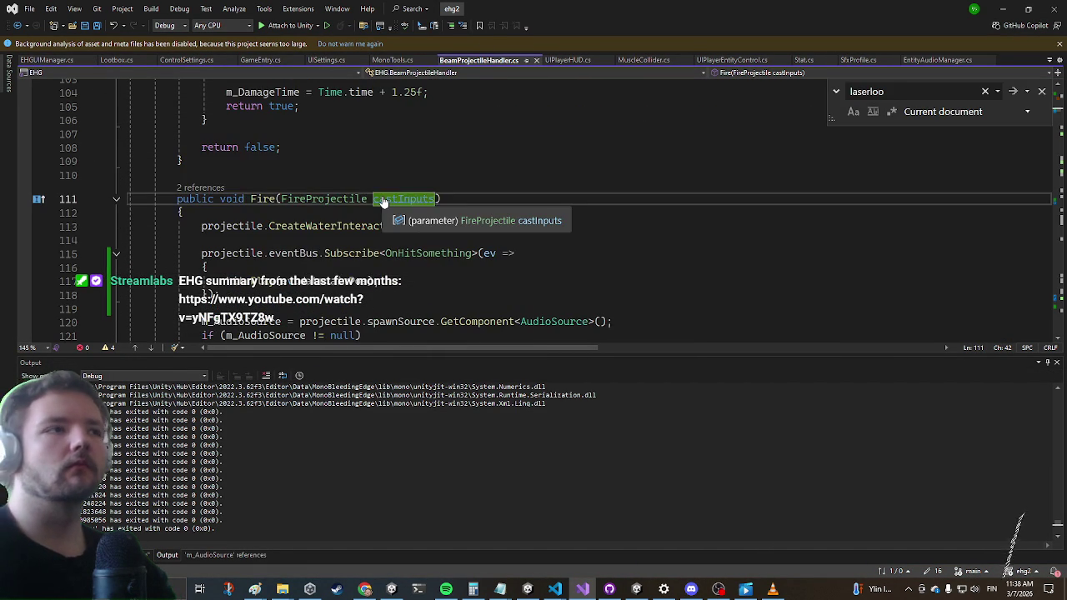
{"action": "type", "text": "m"}
{"action": "key", "text": "BackSpace"}
{"action": "type", "text": "m_audi"}
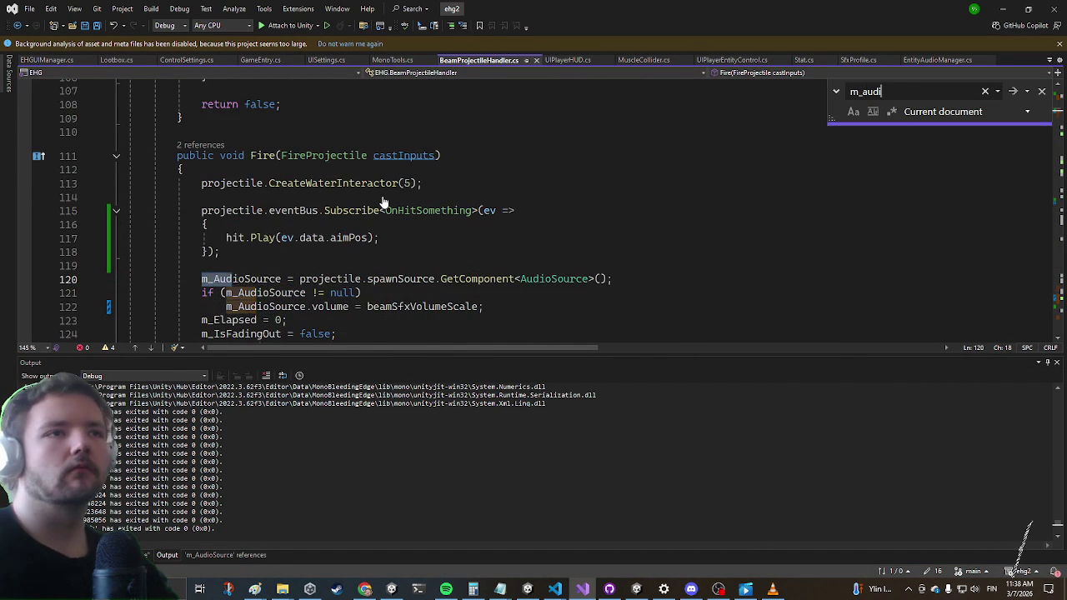
{"action": "type", "text": "osource.play("}
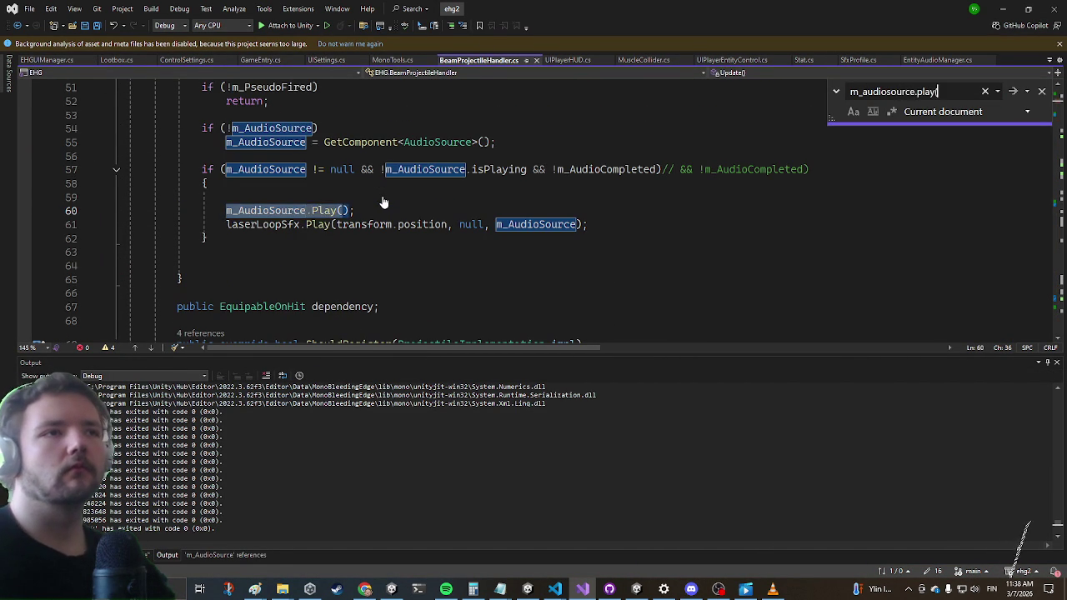
{"action": "key", "text": "Escape"}
{"action": "type", "text": "//"}
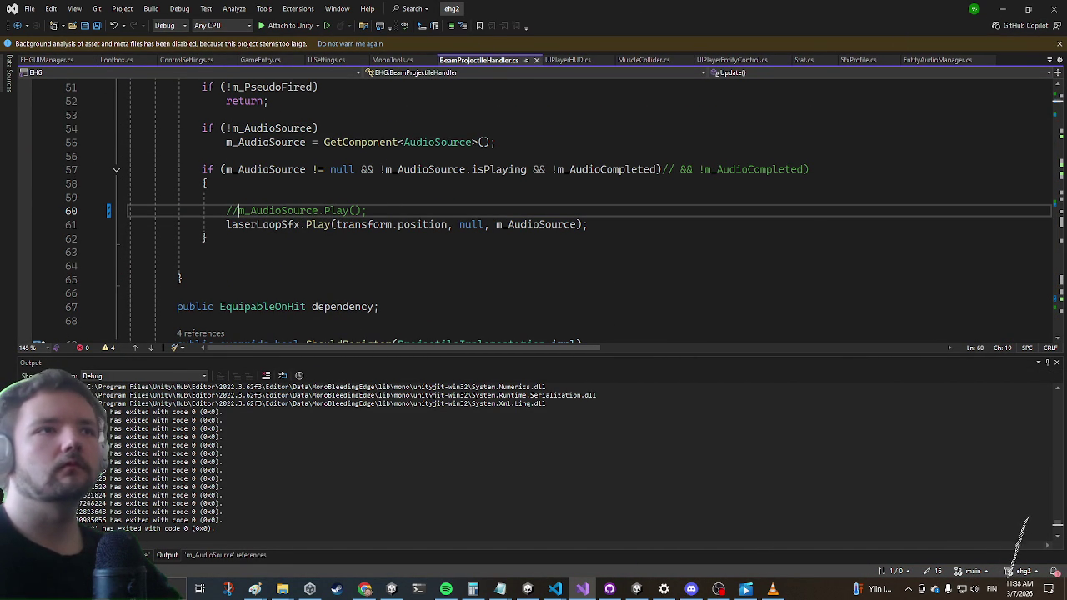
Search for other m_AudioSource.Play calls, then minimize Visual Studio and resume the game
{"action": "key", "text": "ctrl+f"}
{"action": "type", "text": "m_audiosou"}
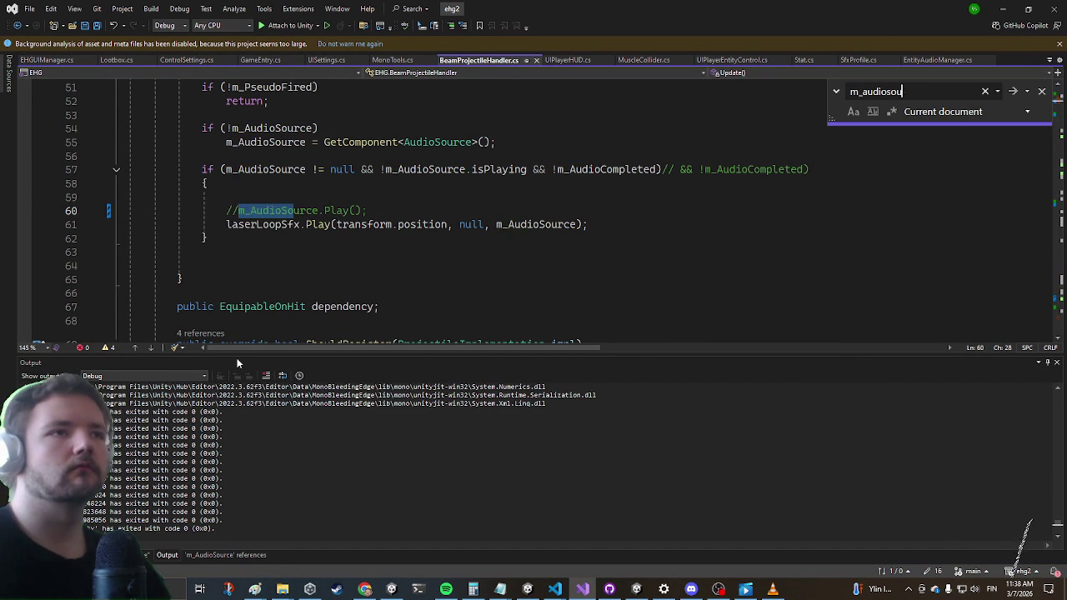
{"action": "type", "text": "rce.pl"}
{"action": "key", "text": "Return"}
{"action": "key", "text": "Return"}
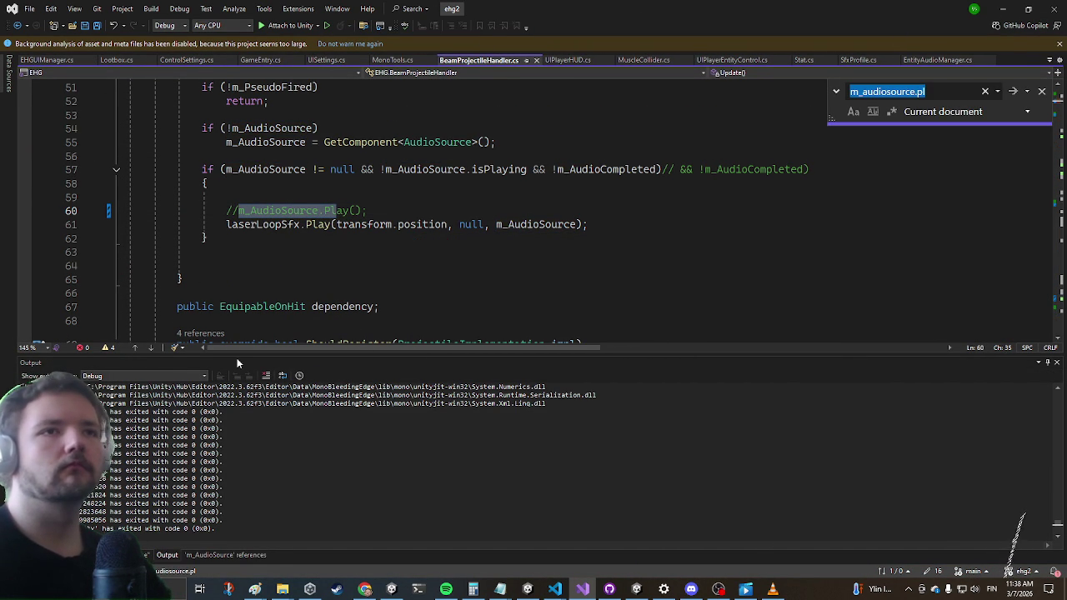
{"action": "left_click", "coordinate": [1003, 8]}
{"action": "key", "text": "Escape"}
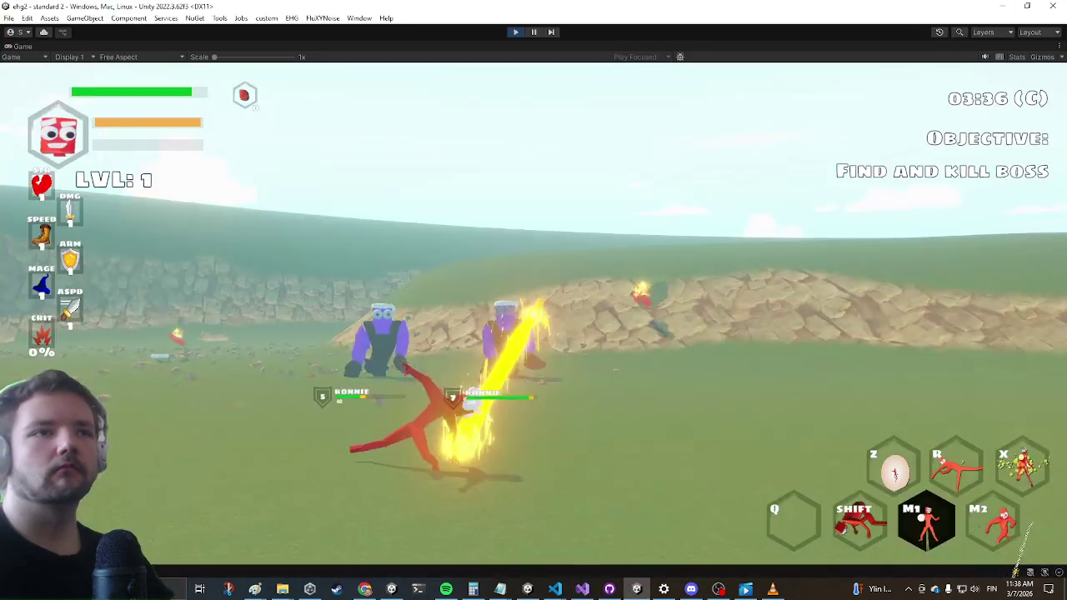
Maneuver the character and fire the beam at the purple enemies, then Alt+Tab toward Visual Studio
{"action": "key", "text": "shift"}
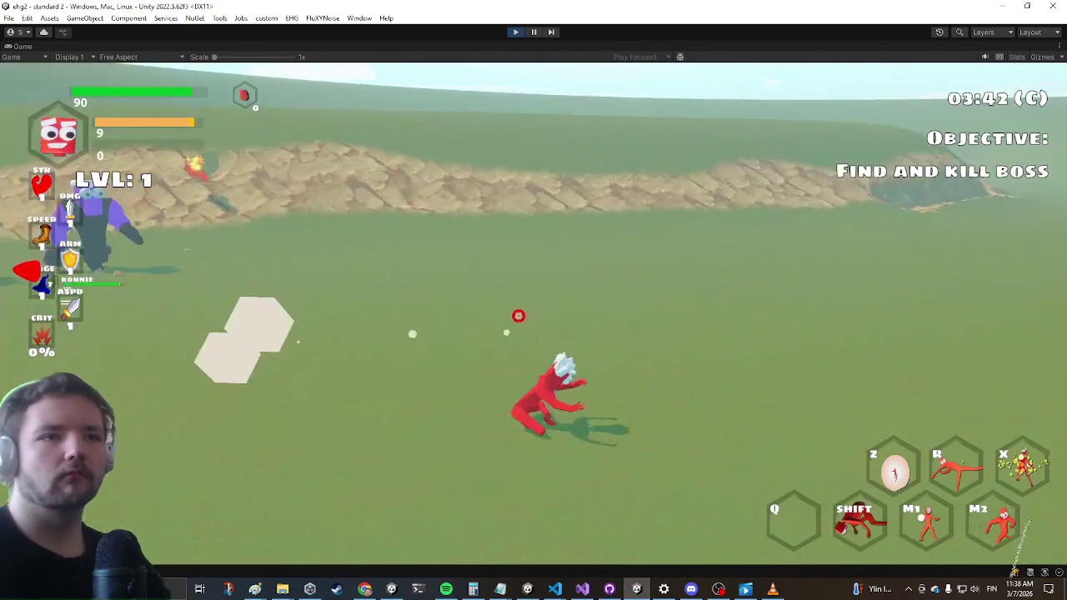
{"action": "key", "text": "s"}
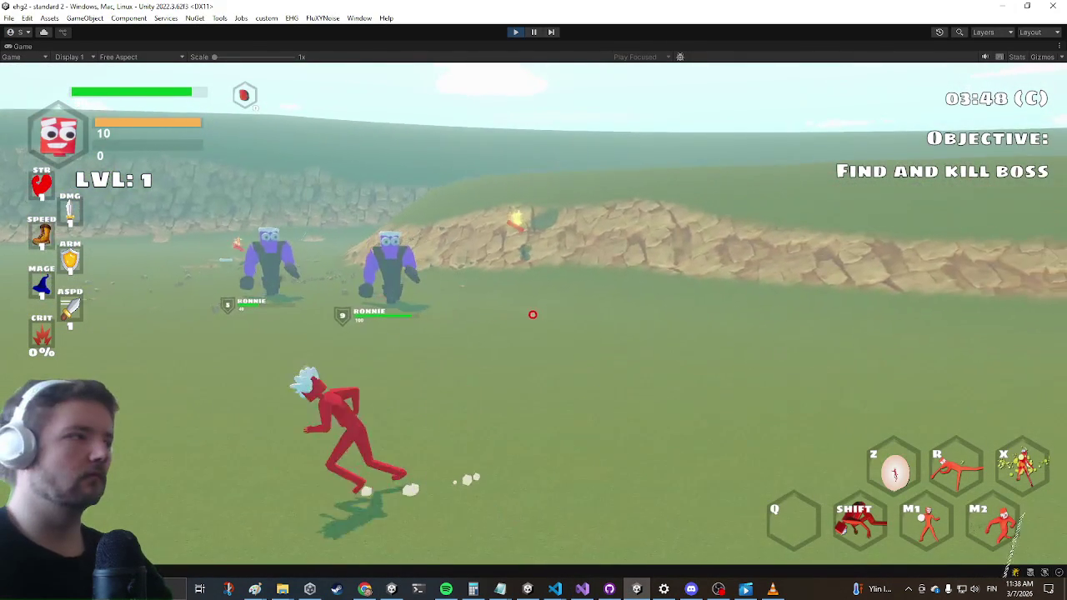
{"action": "key", "text": "a"}
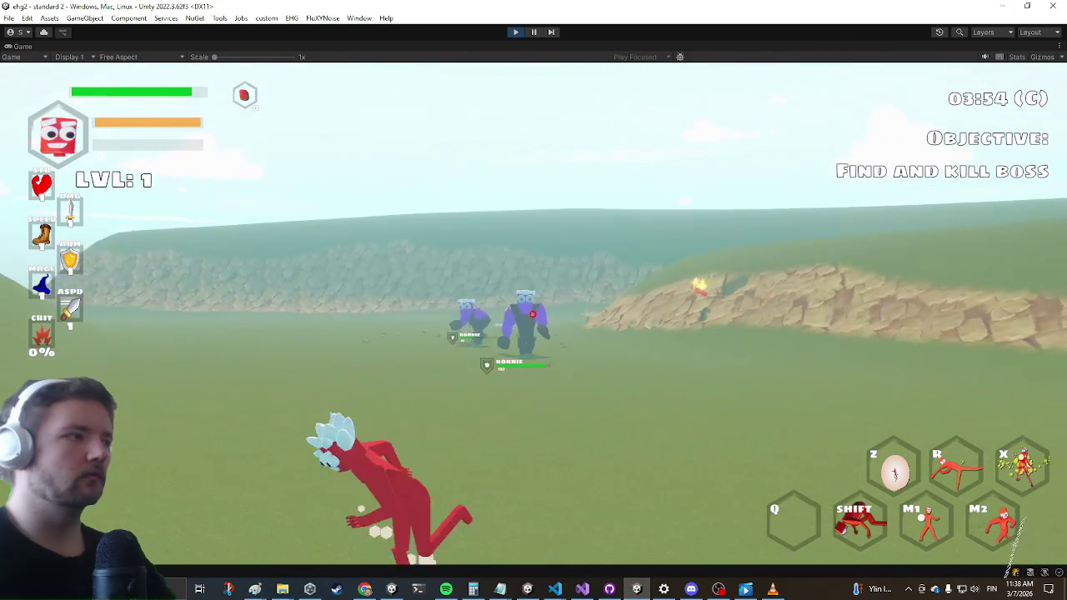
{"action": "key", "text": "w"}
{"action": "left_click", "coordinate": [534, 300]}
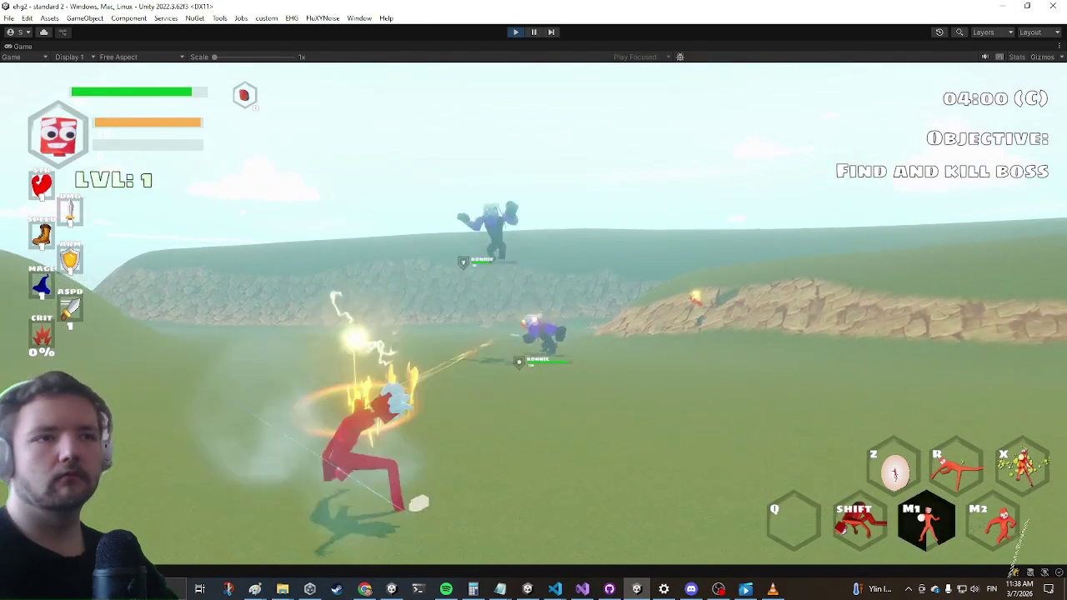
{"action": "key", "text": "d"}
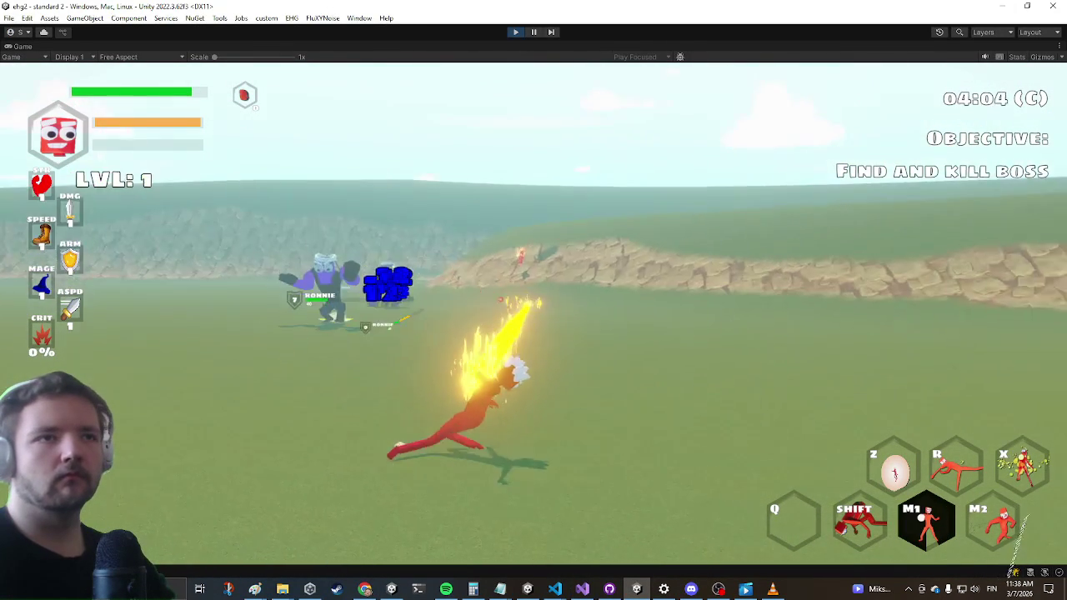
{"action": "key", "text": "alt+Tab"}
{"action": "key", "text": "alt+Tab"}
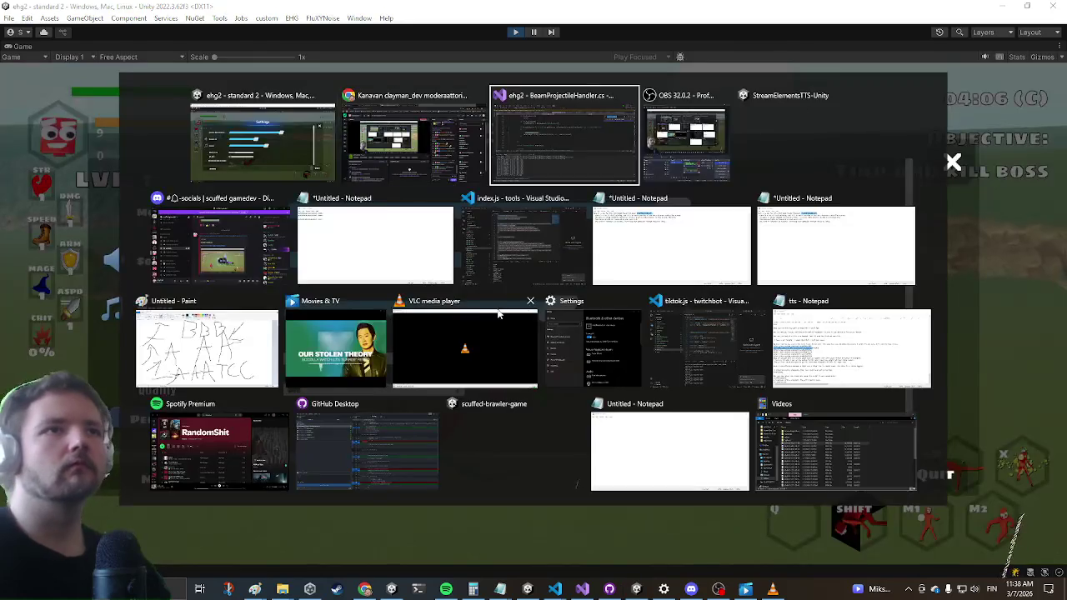
Add 'm_AudioSource.Stop();' on a new line 57 just above the play check
{"action": "left_click", "coordinate": [254, 154]}
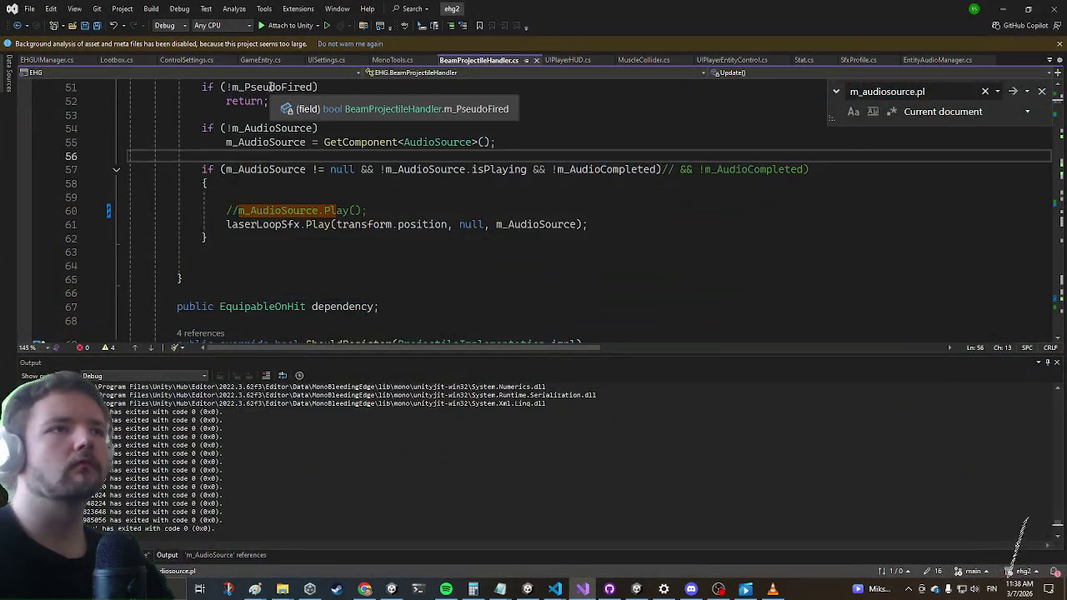
{"action": "key", "text": "Return"}
{"action": "type", "text": "m_Aud"}
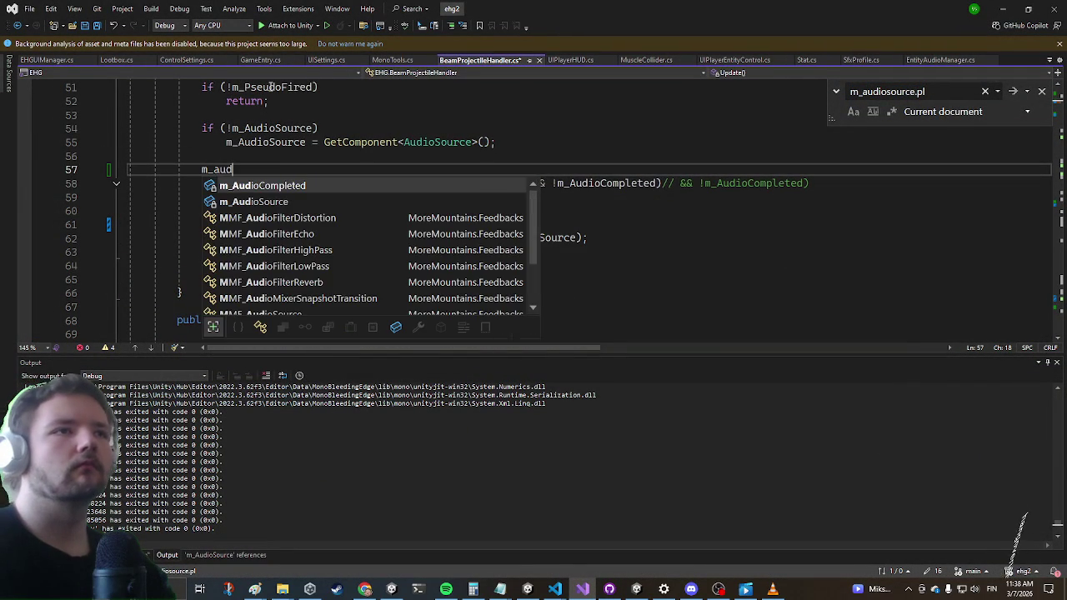
{"action": "key", "text": "Down"}
{"action": "key", "text": "Tab"}
{"action": "type", "text": ".Sto"}
{"action": "key", "text": "Tab"}
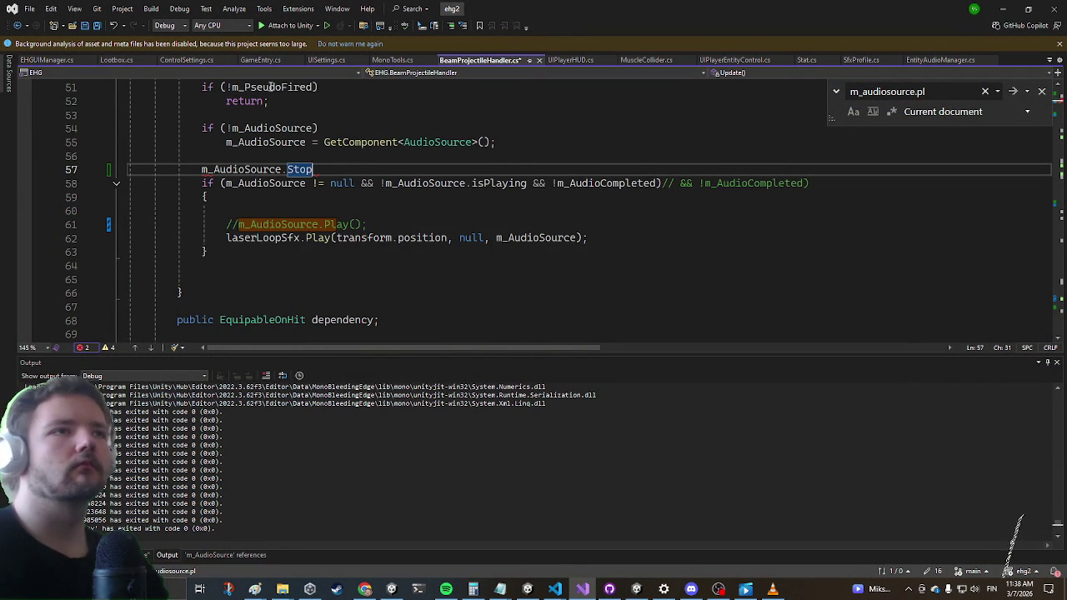
Save BeamProjectileHandler.cs and resume the running game in Unity
{"action": "key", "text": "ctrl+s"}
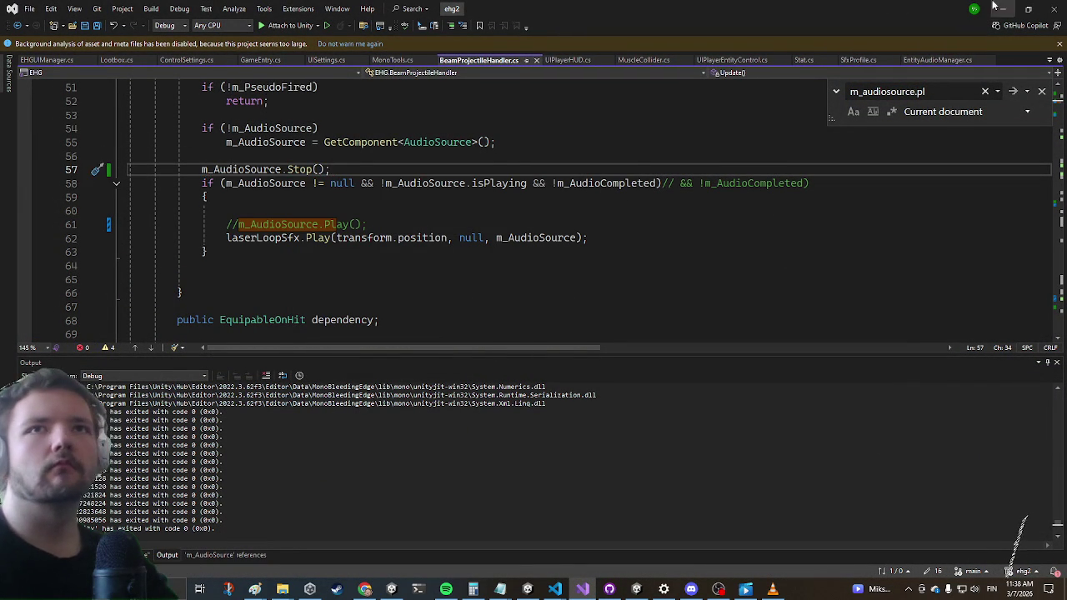
{"action": "key", "text": "alt+Tab"}
{"action": "key", "text": "Escape"}
Run at the purple enemies and fire the beam, then pause and return to Visual Studio
{"action": "key", "text": "w"}
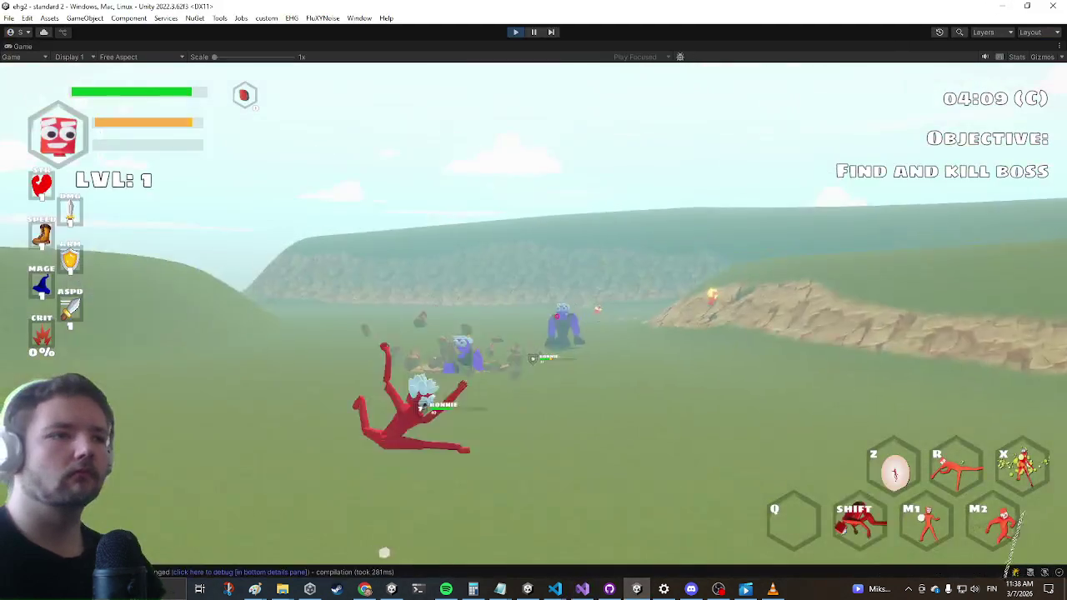
{"action": "left_click", "coordinate": [533, 300]}
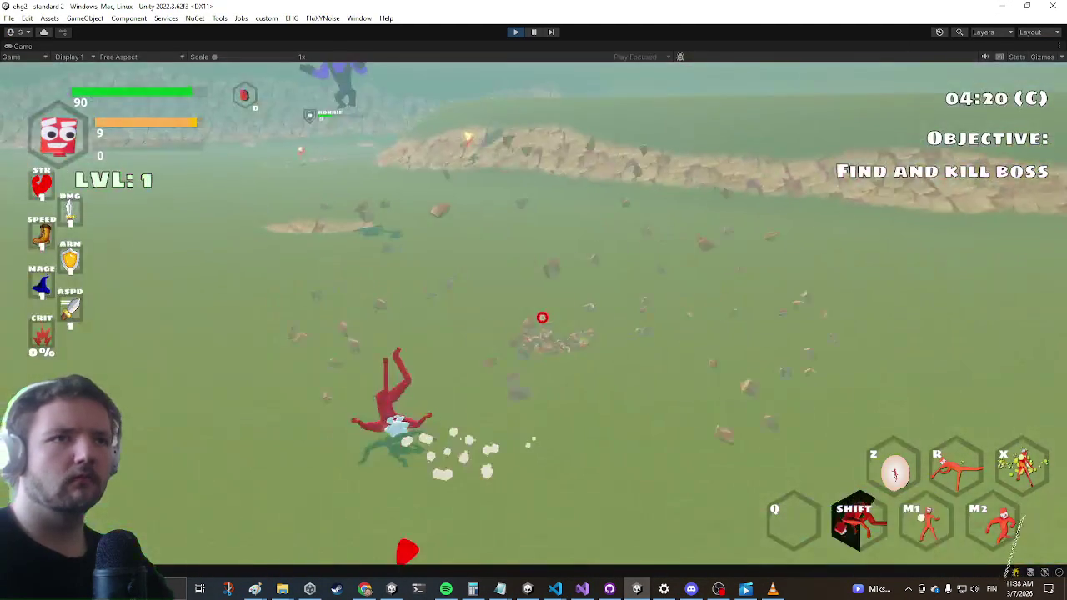
{"action": "key", "text": "Escape"}
{"action": "key", "text": "alt+Tab"}
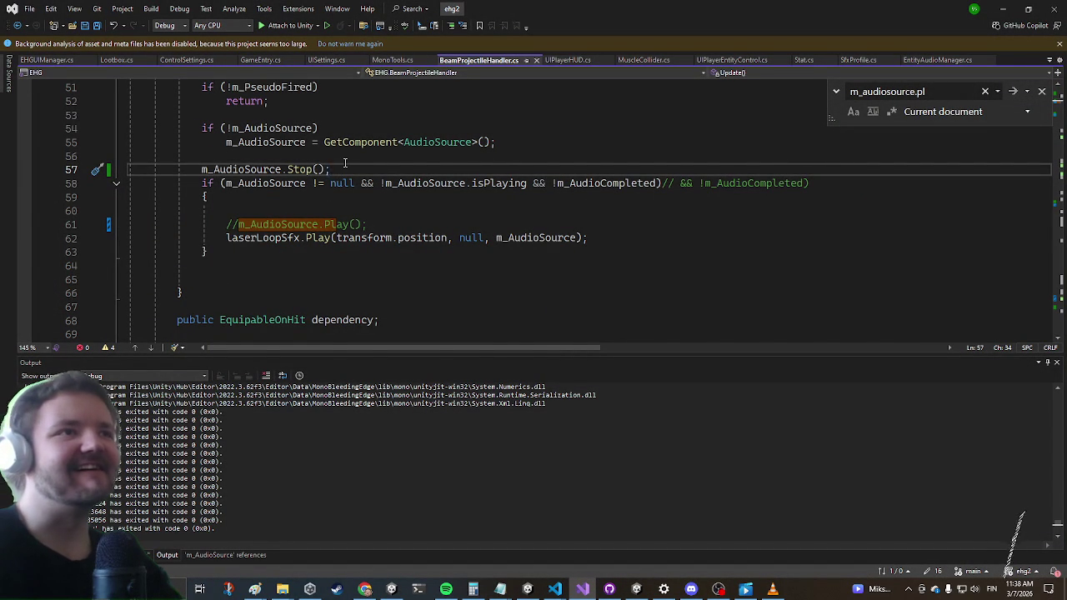
Delete the Stop() line, retype m_AudioSource, then undo to restore the Stop call
{"action": "key", "text": "ctrl+l"}
{"action": "key", "text": "ctrl+Return"}
{"action": "type", "text": "m_"}
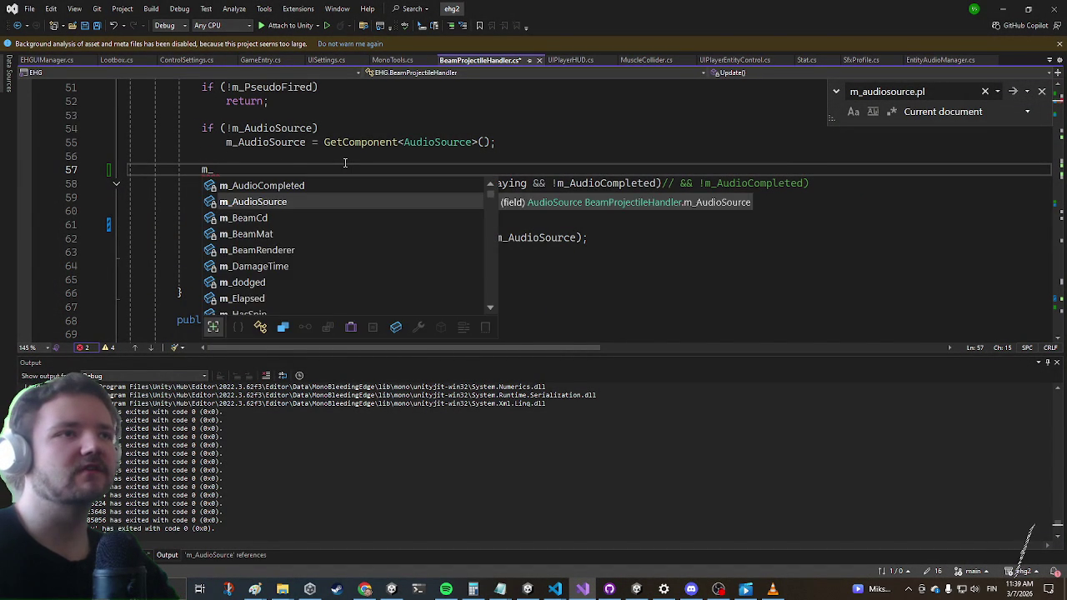
{"action": "key", "text": "Tab"}
{"action": "type", "text": "."}
{"action": "key", "text": "BackSpace"}
{"action": "key", "text": "BackSpace"}
{"action": "key", "text": "BackSpace"}
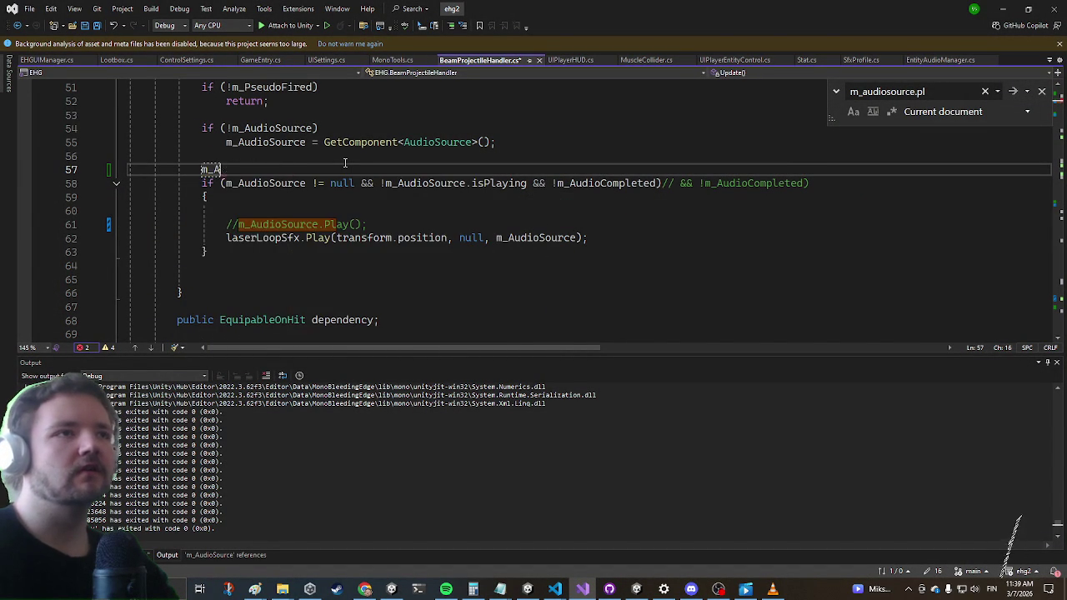
{"action": "key", "text": "ctrl+z"}
{"action": "key", "text": "ctrl+z"}
{"action": "key", "text": "ctrl+z"}
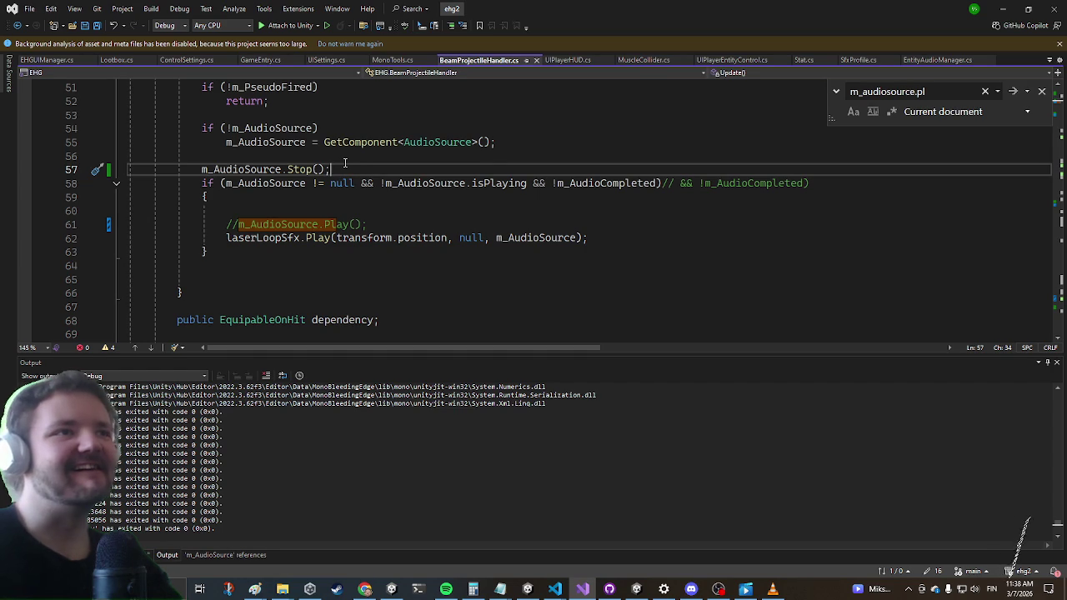
Delete the Stop line again and search the file for 'volume ='
{"action": "key", "text": "ctrl+l"}
{"action": "key", "text": "ctrl+Return"}
{"action": "type", "text": "m_"}
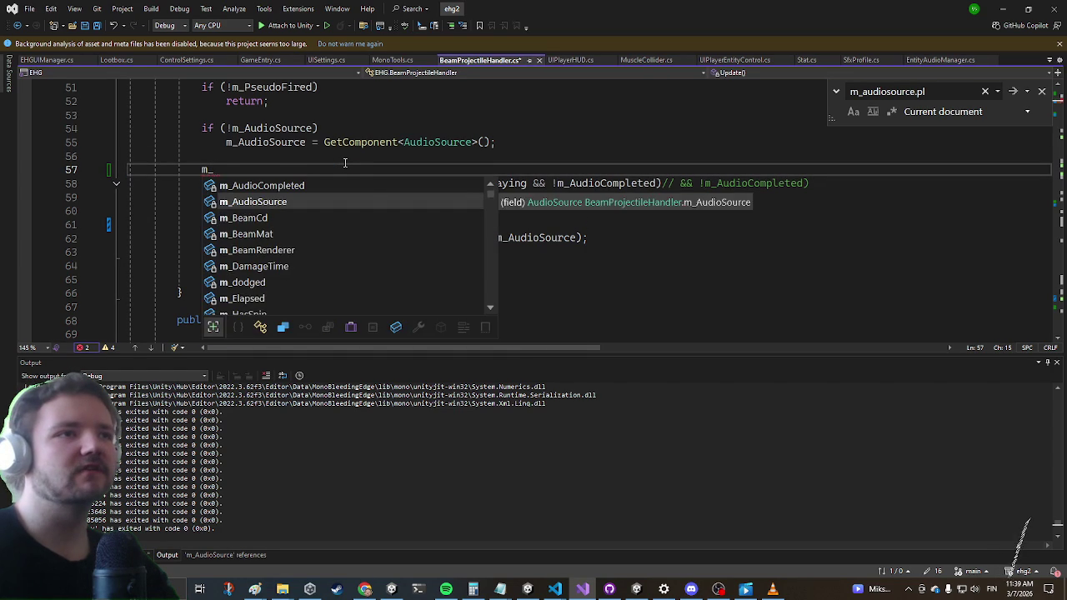
{"action": "key", "text": "Tab"}
{"action": "type", "text": "."}
{"action": "key", "text": "BackSpace"}
{"action": "key", "text": "BackSpace"}
{"action": "key", "text": "BackSpace"}
{"action": "key", "text": "BackSpace"}
{"action": "key", "text": "BackSpace"}
{"action": "key", "text": "BackSpace"}
{"action": "key", "text": "ctrl+f"}
{"action": "type", "text": "volume ="}
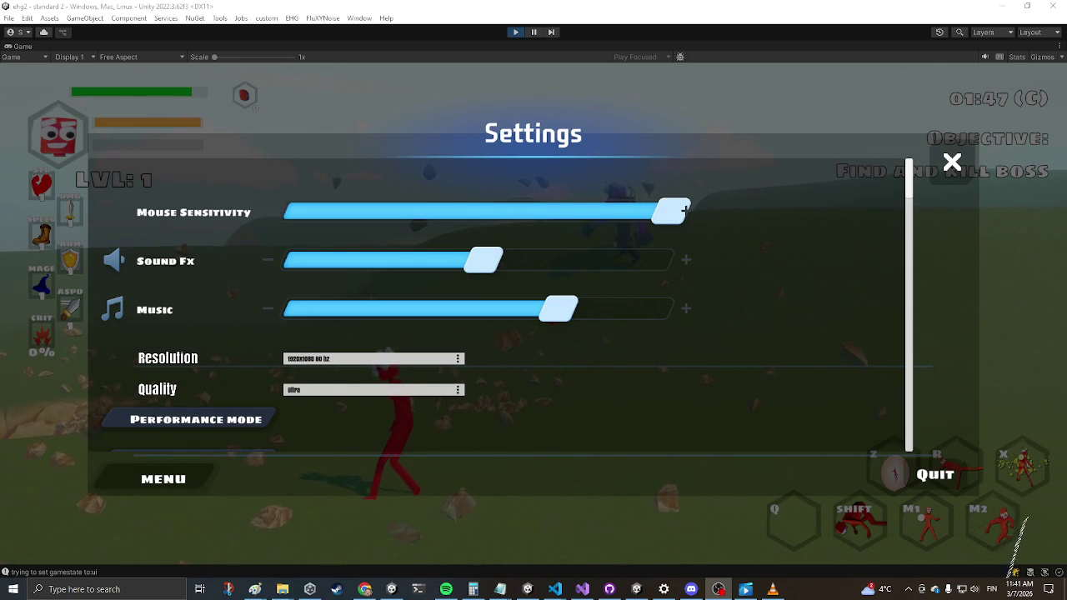
Switch between the browser and the Unity game
{"action": "left_click", "coordinate": [365, 590]}
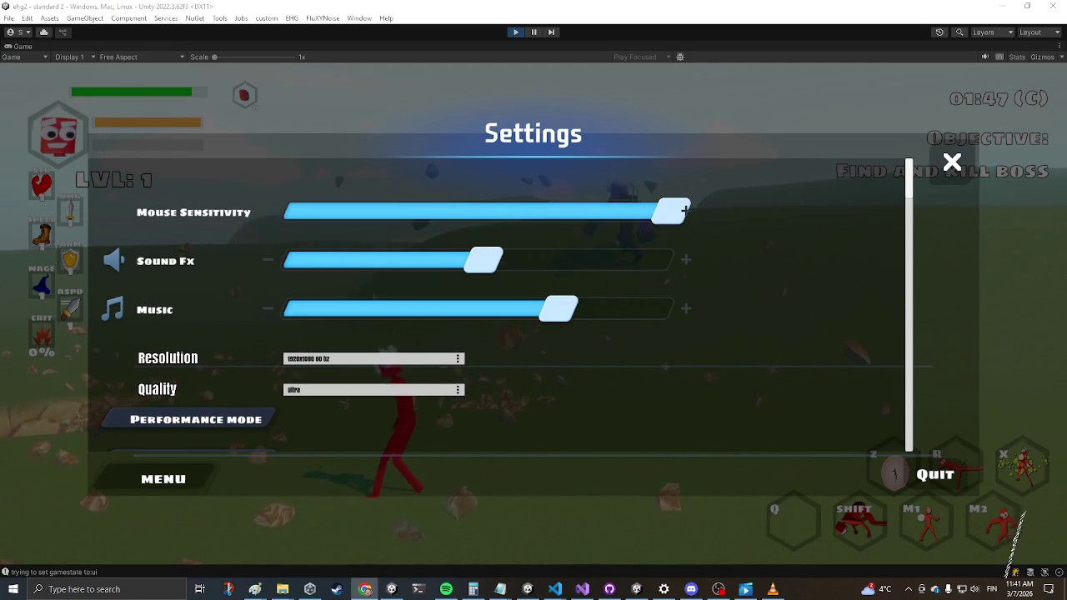
{"action": "key", "text": "alt+Tab"}
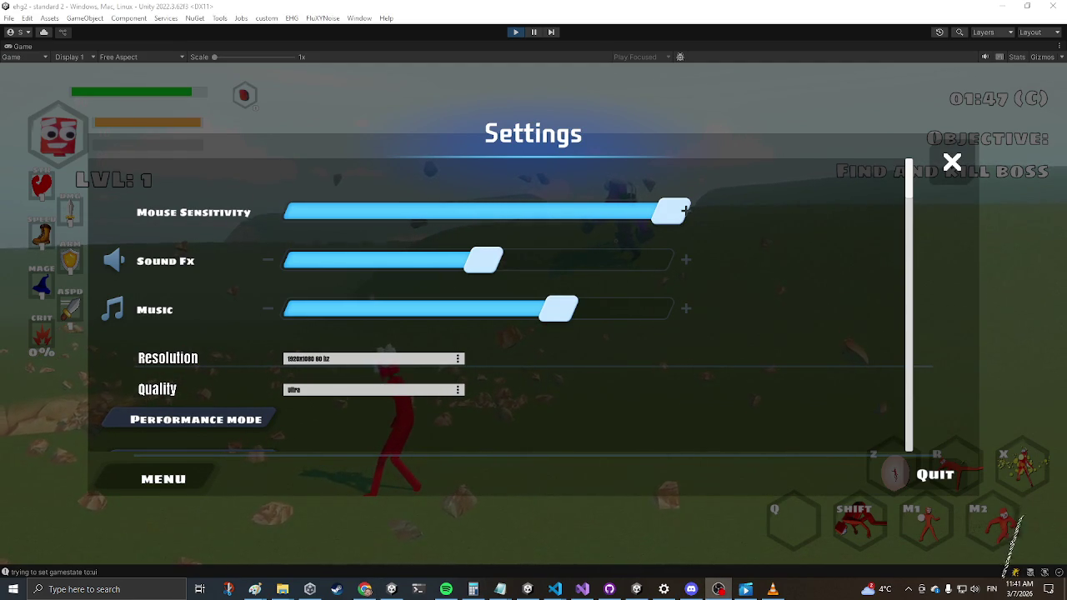
{"action": "key", "text": "alt+Tab"}
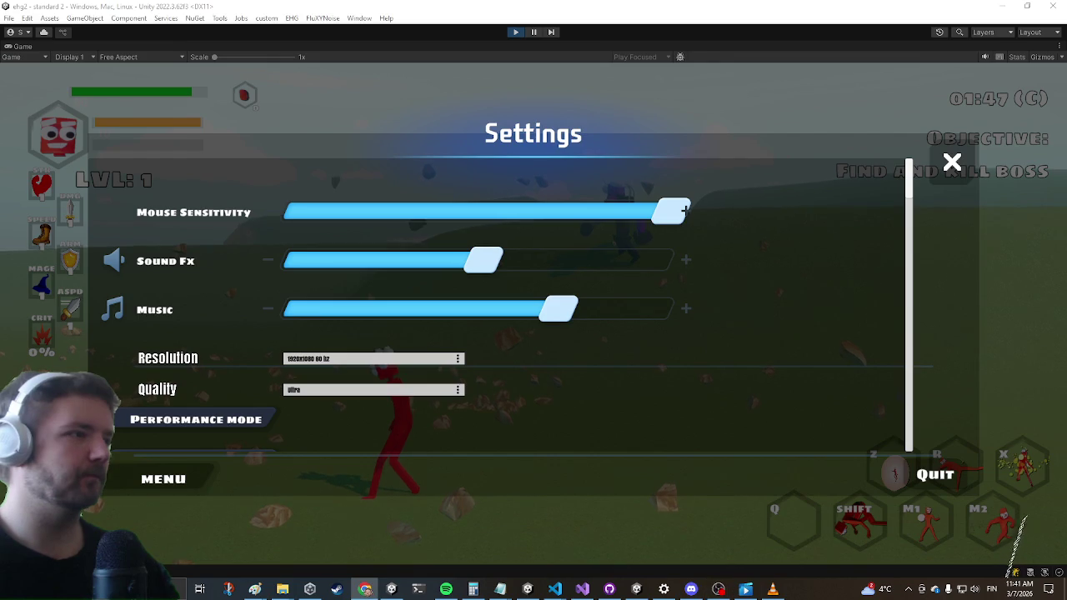
Resume play and beam the purple enemy repeatedly, then pause and switch to Visual Studio
{"action": "key", "text": "Escape"}
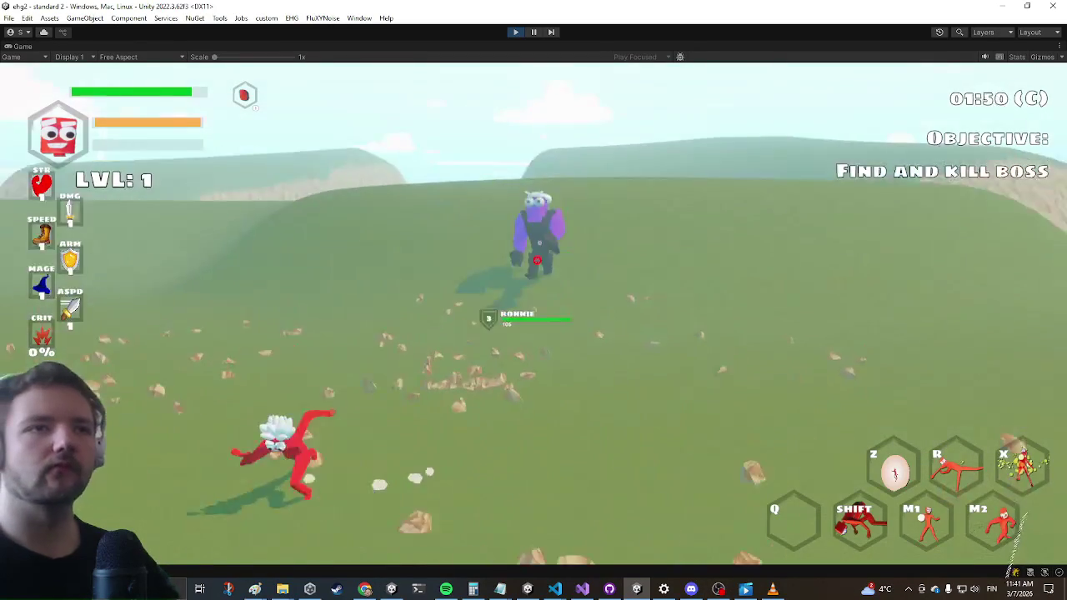
{"action": "key", "text": "w"}
{"action": "left_click", "coordinate": [534, 300]}
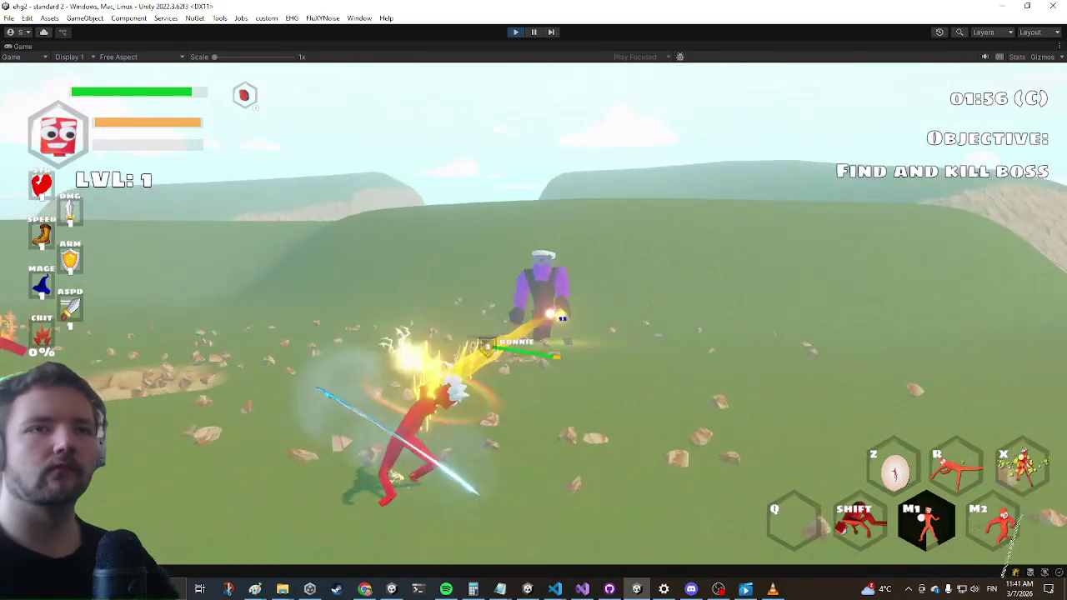
{"action": "key", "text": "w"}
{"action": "left_click", "coordinate": [533, 299]}
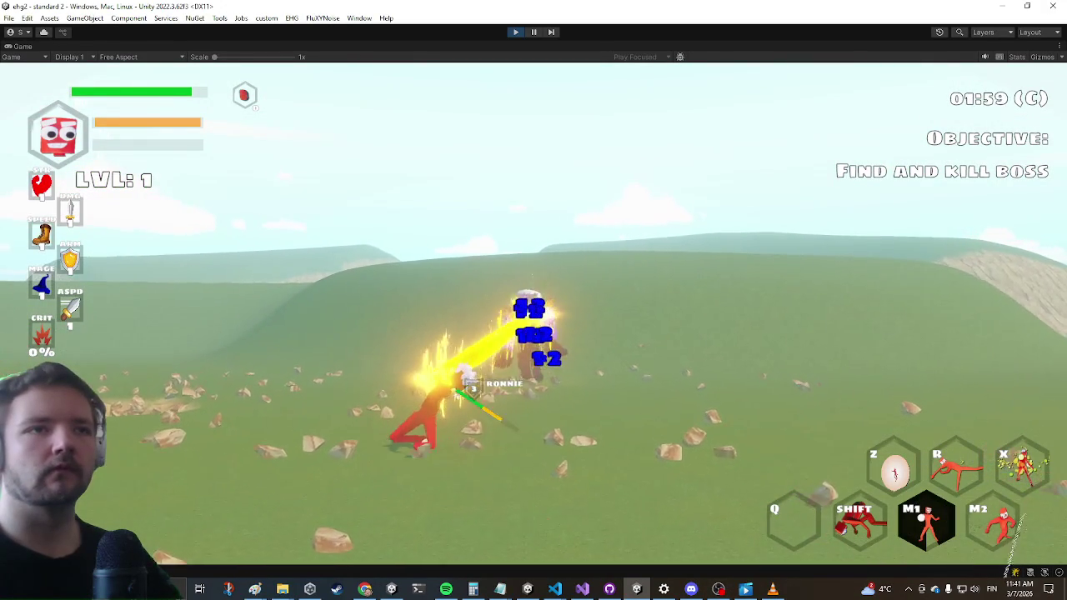
{"action": "key", "text": "Escape"}
{"action": "key", "text": "alt+Tab"}
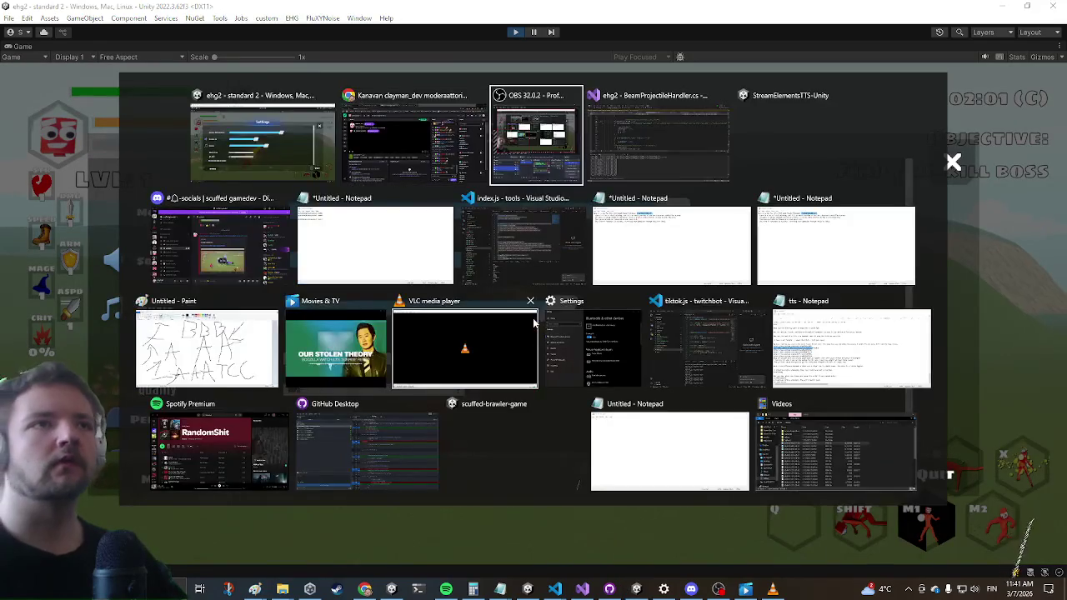
{"action": "key", "text": "alt+Tab"}
Review the end of the beam's fade-out block around line 982
{"action": "scroll", "coordinate": [392, 182], "scroll_direction": "up", "scroll_amount": 2}
{"action": "scroll", "coordinate": [392, 181], "scroll_direction": "down", "scroll_amount": 1}
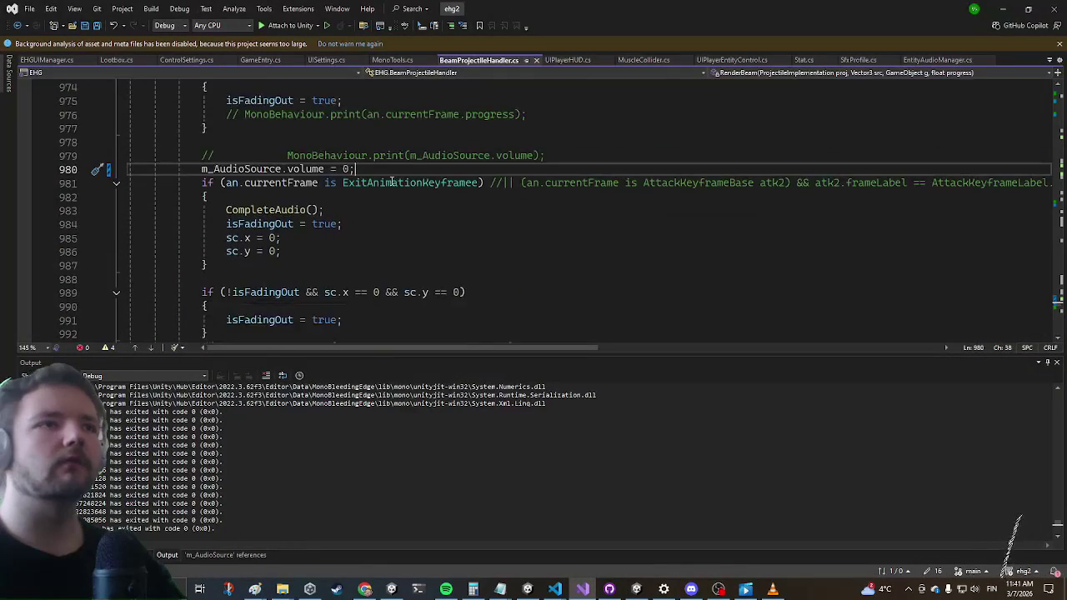
{"action": "left_click_drag", "start_coordinate": [455, 334], "coordinate": [455, 325]}
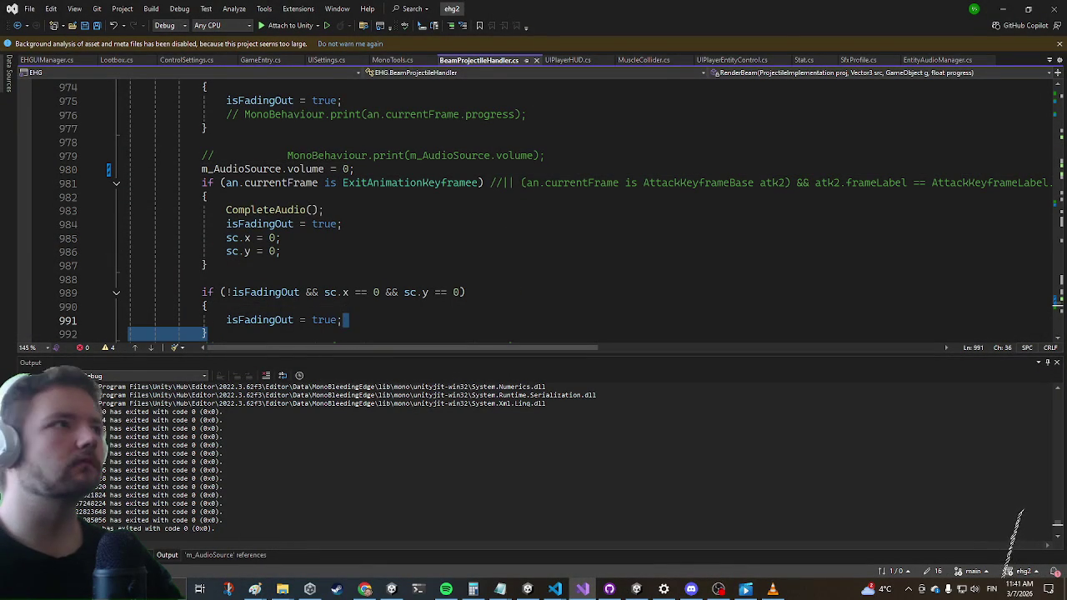
{"action": "key", "text": "alt+Tab"}
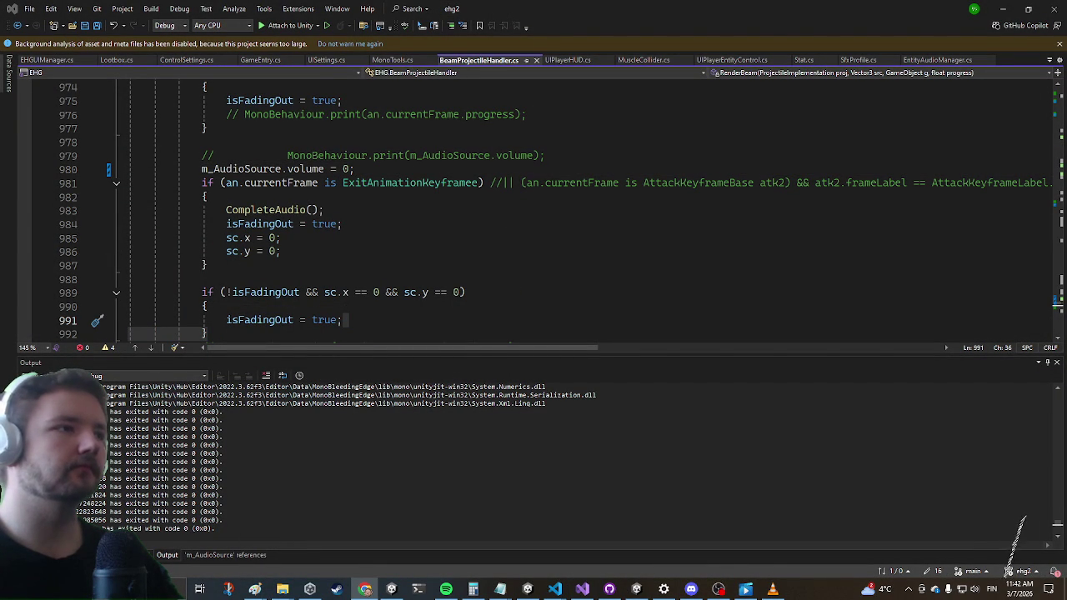
Highlight every use of isFadingOut and scan through its references
{"action": "left_click", "coordinate": [209, 196]}
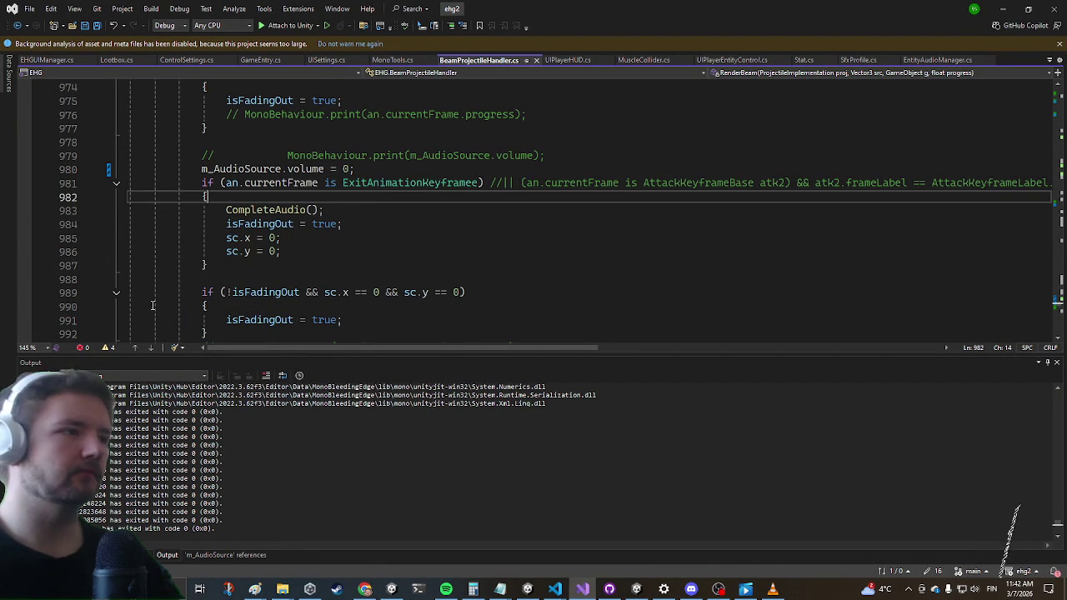
{"action": "left_click", "coordinate": [338, 169]}
{"action": "left_click", "coordinate": [256, 224]}
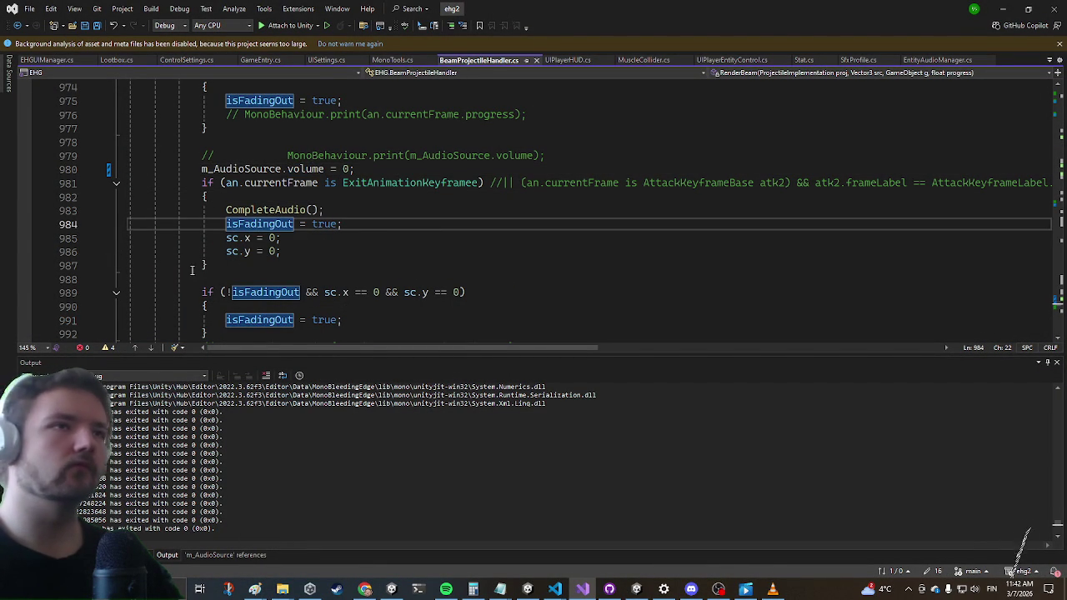
{"action": "scroll", "coordinate": [192, 269], "scroll_direction": "up", "scroll_amount": 5}
{"action": "scroll", "coordinate": [285, 251], "scroll_direction": "down", "scroll_amount": 5}
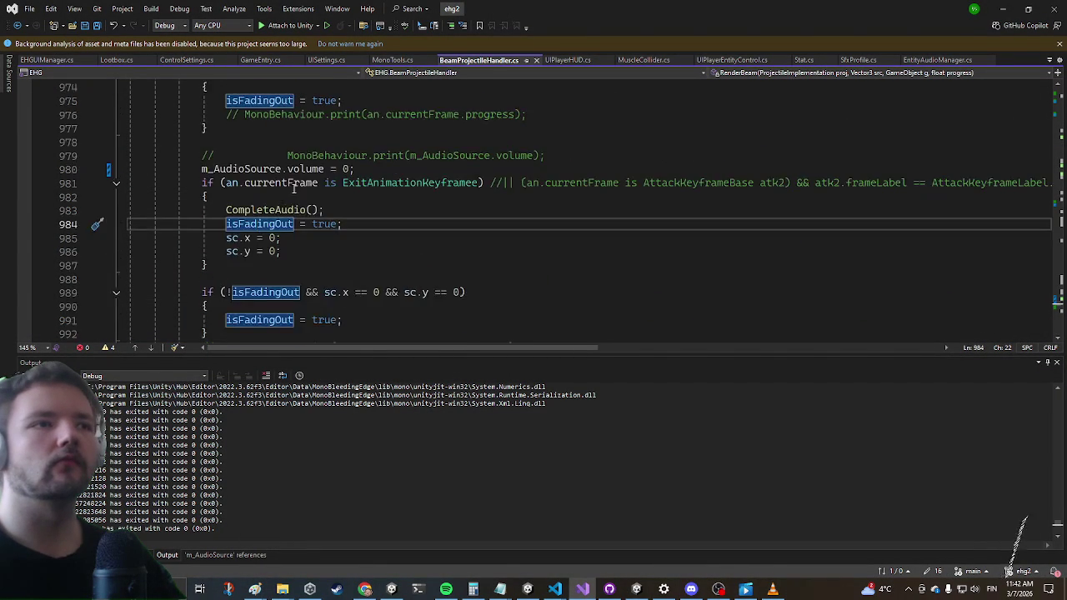
{"action": "scroll", "coordinate": [260, 278], "scroll_direction": "down", "scroll_amount": 5}
{"action": "scroll", "coordinate": [268, 234], "scroll_direction": "up", "scroll_amount": 6}
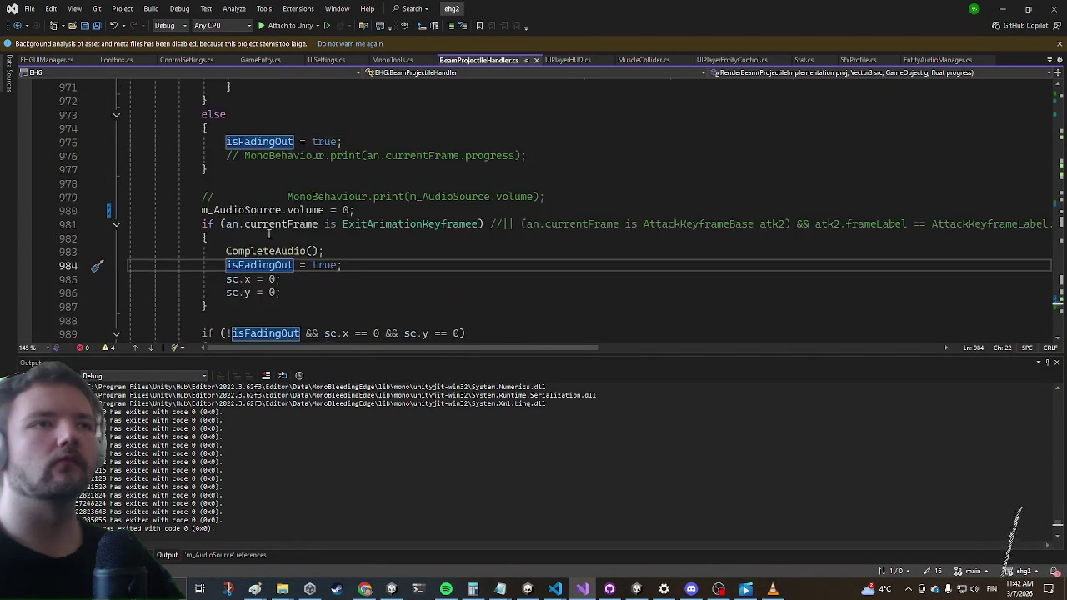
{"action": "scroll", "coordinate": [295, 207], "scroll_direction": "up", "scroll_amount": 7}
Search BeamProjectileHandler.cs for 'hit' starting from the else branch
{"action": "left_click", "coordinate": [322, 199]}
{"action": "key", "text": "ctrl+f"}
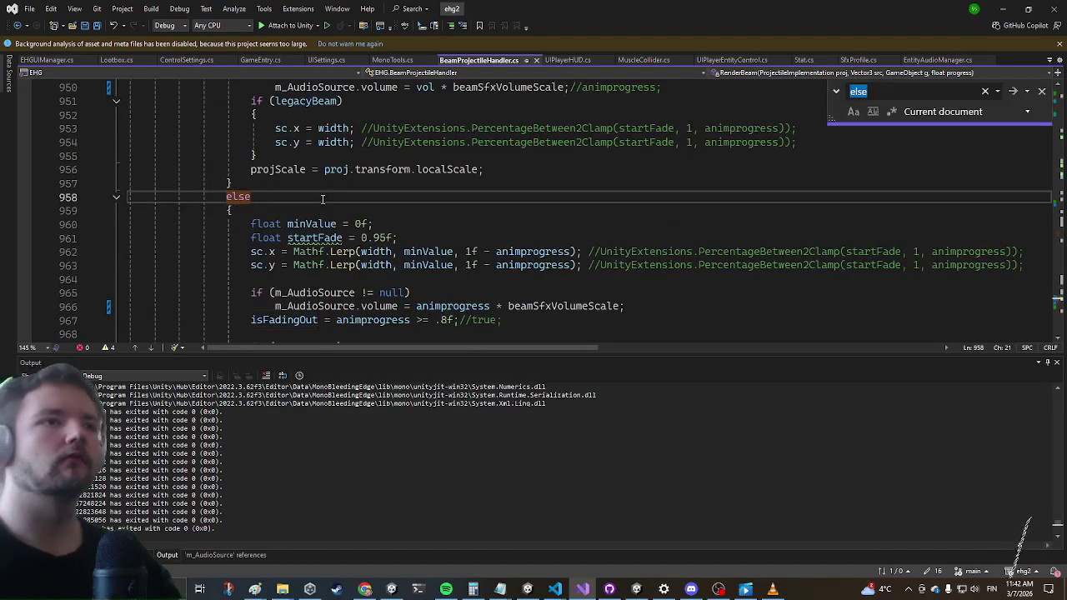
{"action": "type", "text": "hit"}
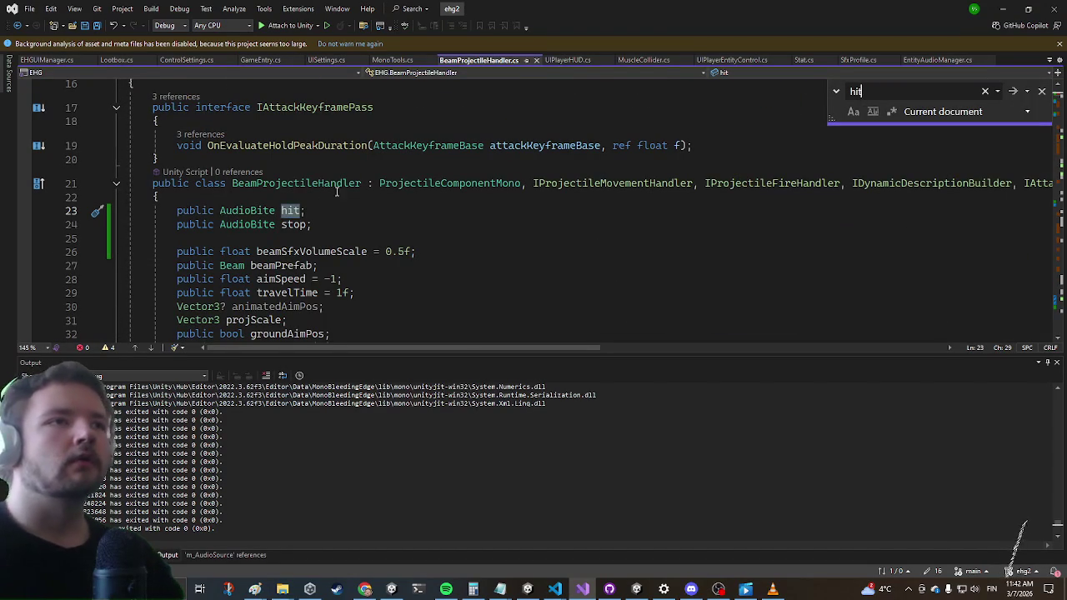
Find all references to the hit field and jump to the first one
{"action": "right_click", "coordinate": [291, 211]}
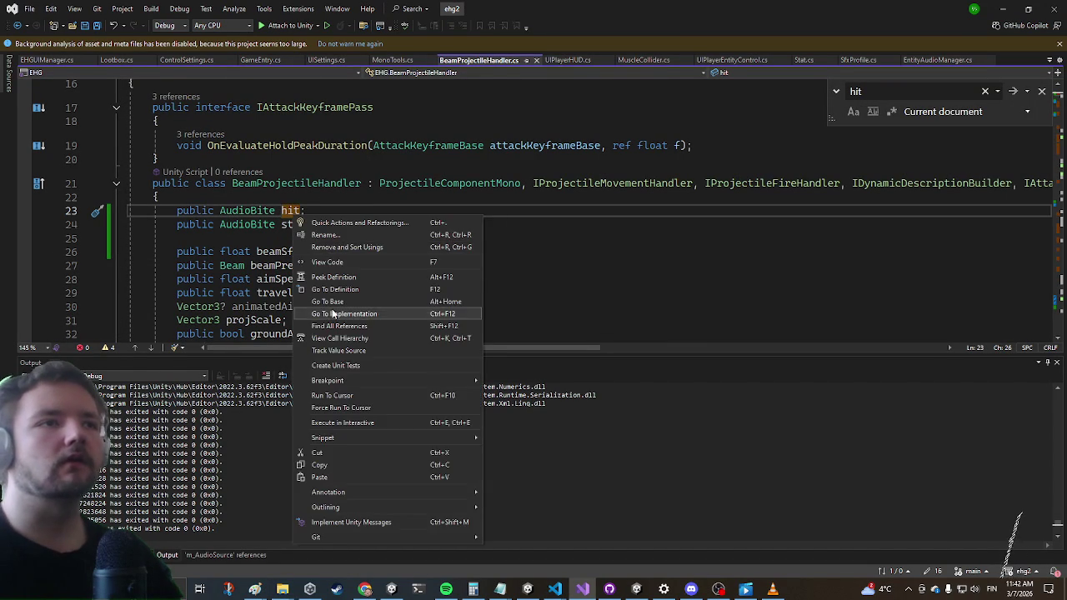
{"action": "left_click", "coordinate": [320, 326]}
{"action": "double_click", "coordinate": [125, 425]}
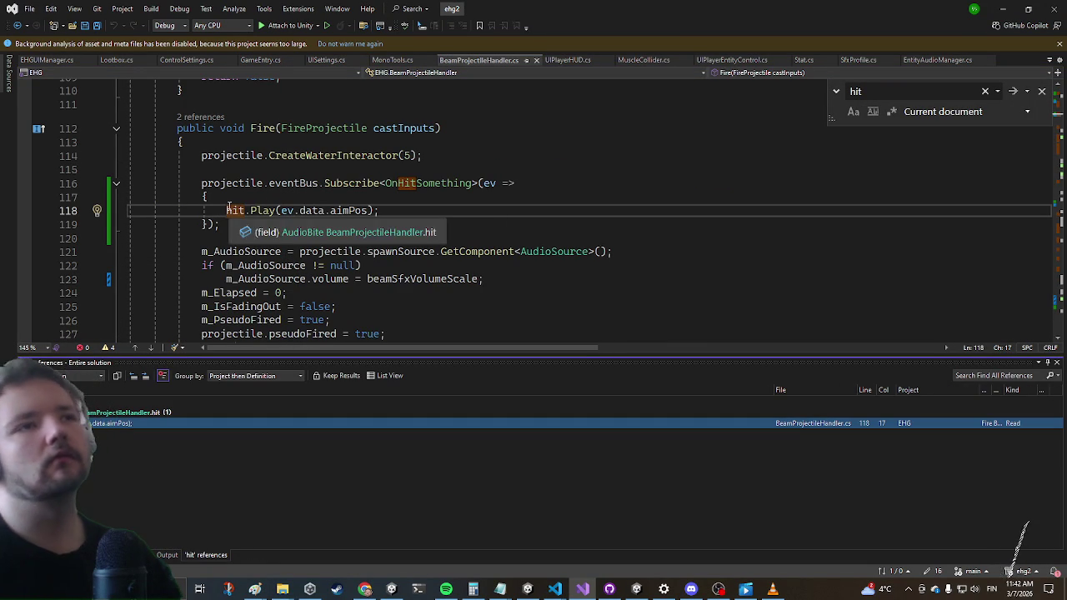
Try a 'var sfx =' assignment with an if(sfx!=null) check, then delete the null check
{"action": "type", "text": "var sfx "}
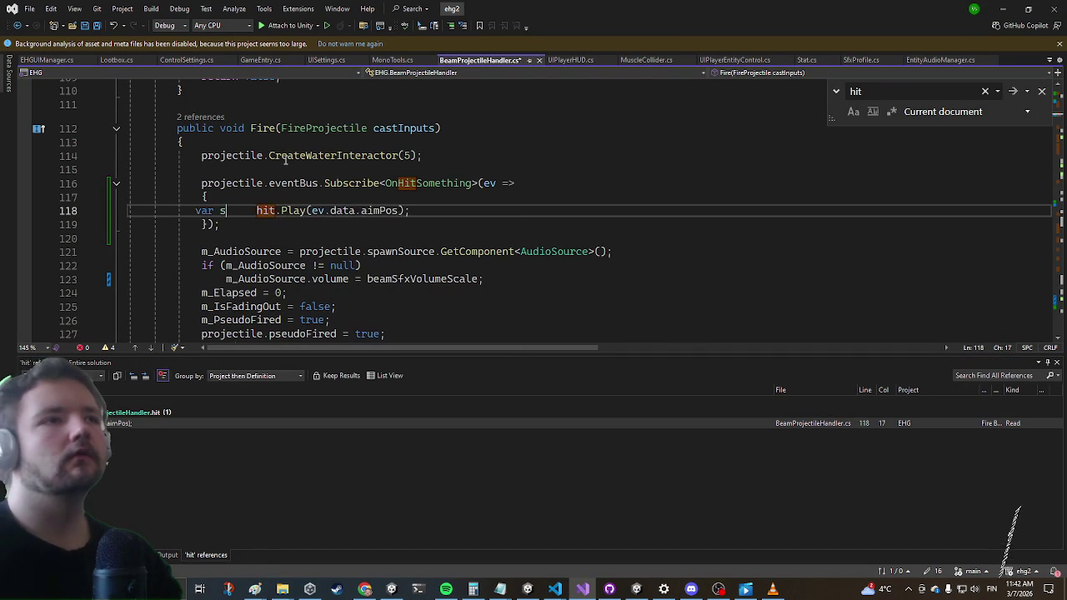
{"action": "type", "text": "="}
{"action": "key", "text": "Down"}
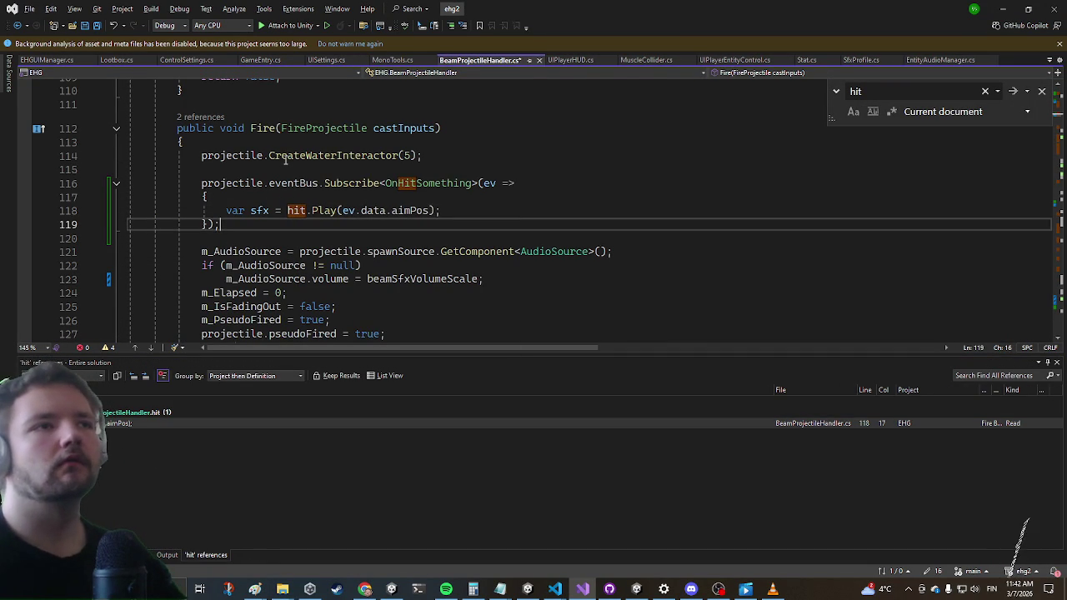
{"action": "key", "text": "ctrl+Return"}
{"action": "type", "text": "if"}
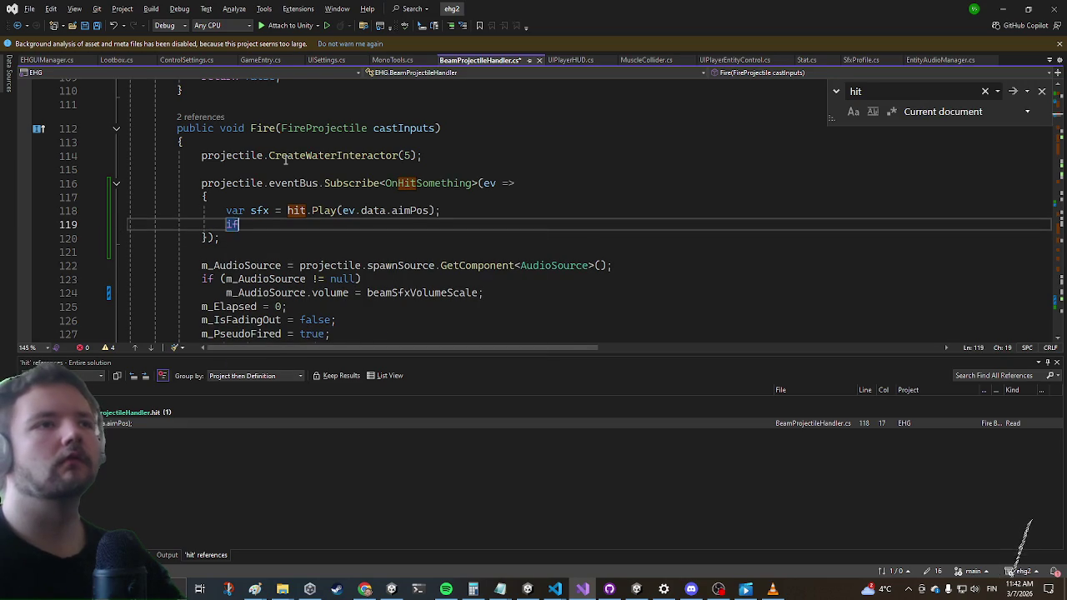
{"action": "type", "text": "(sfx!=null)"}
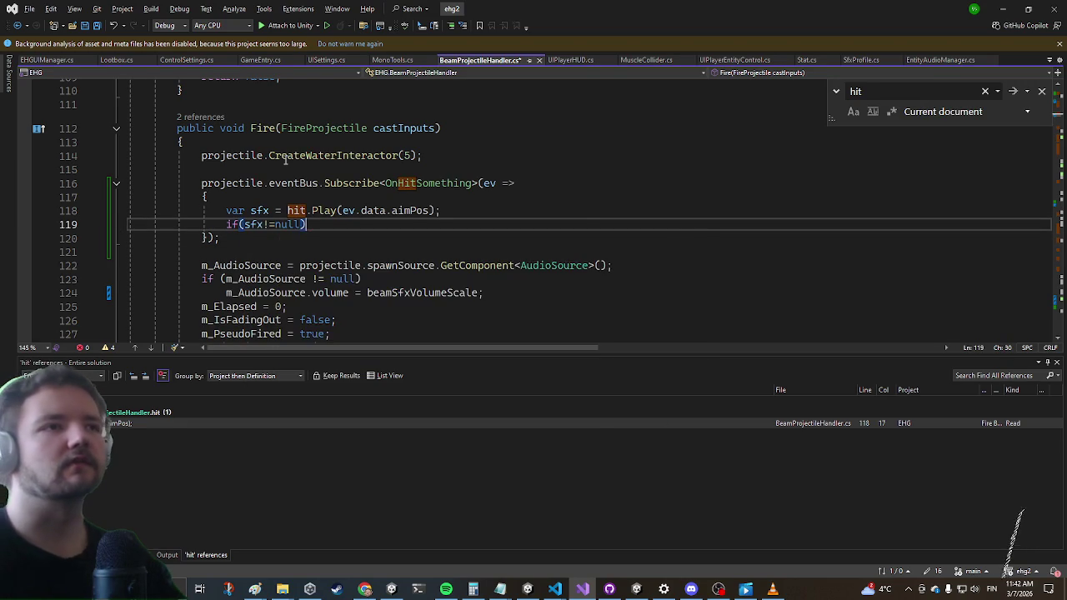
{"action": "key", "text": "Return"}
{"action": "type", "text": "sfx.vvo"}
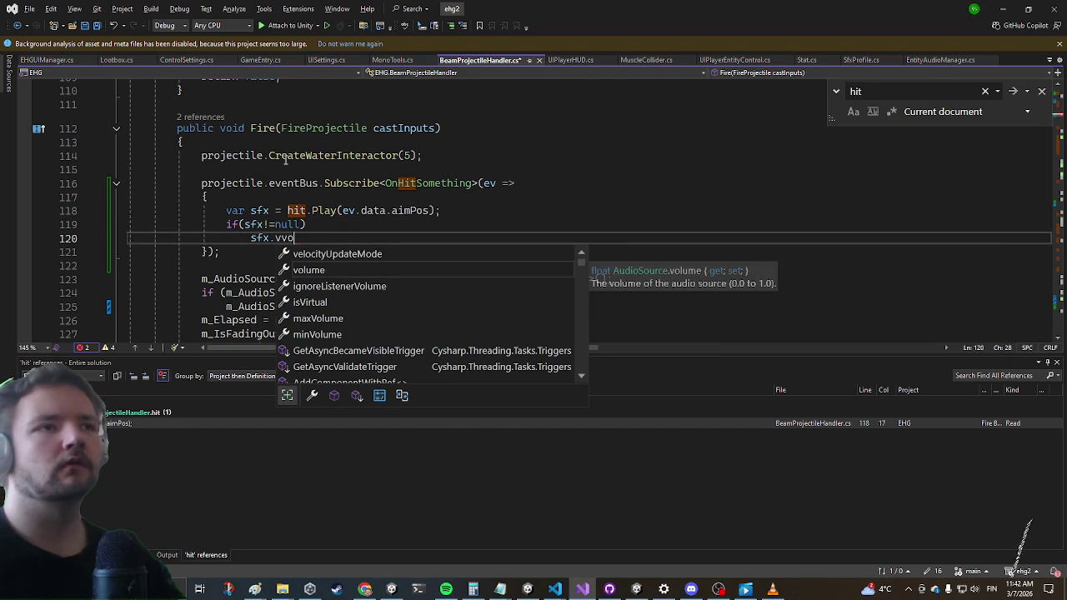
{"action": "key", "text": "BackSpace"}
{"action": "key", "text": "BackSpace"}
{"action": "key", "text": "BackSpace"}
{"action": "key", "text": "BackSpace"}
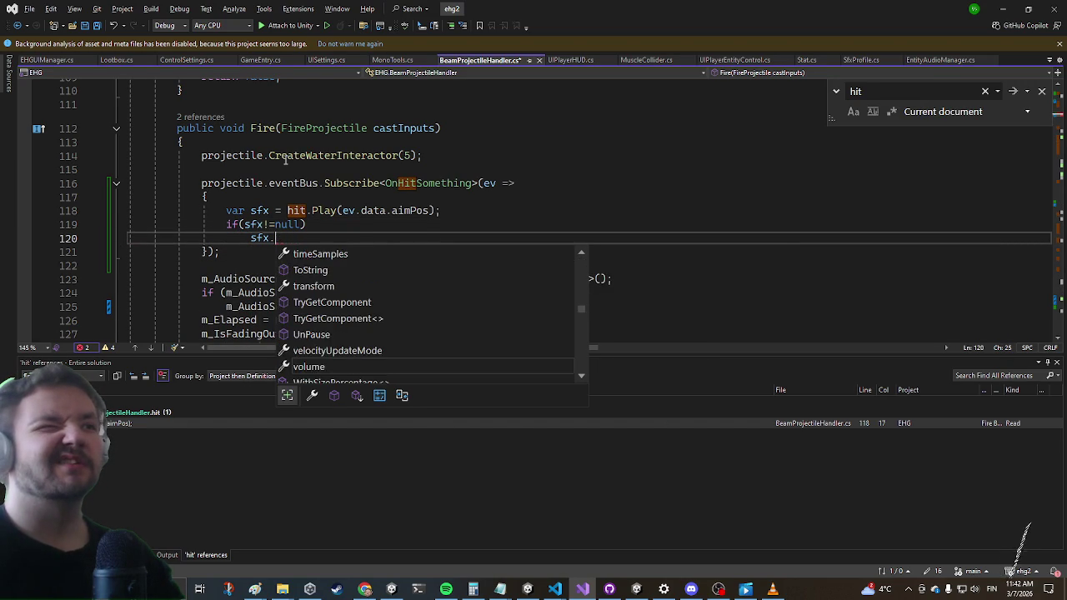
{"action": "key", "text": "shift+Up"}
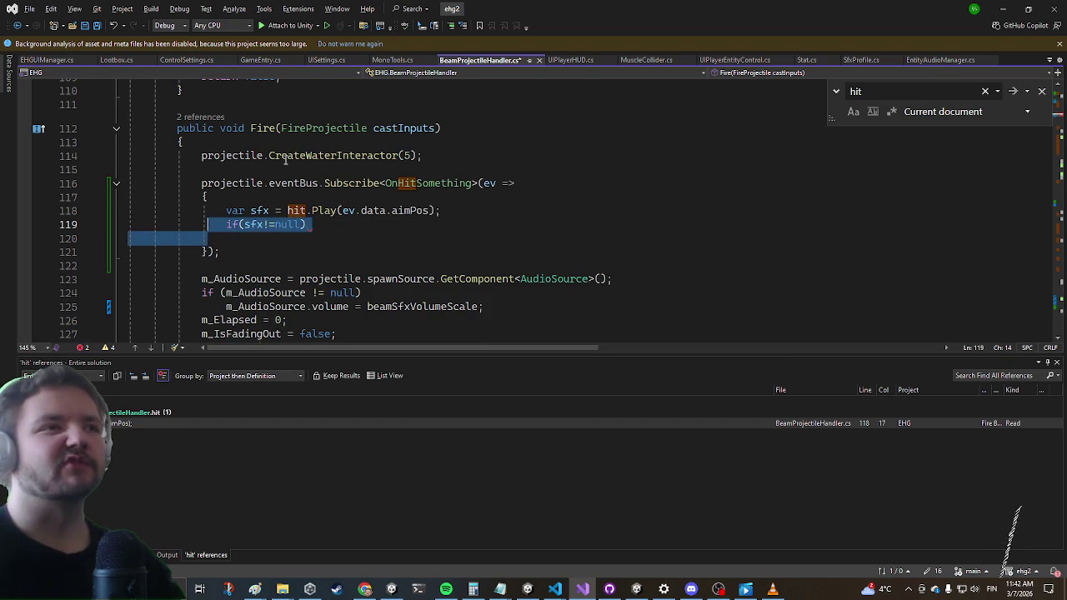
{"action": "key", "text": "BackSpace"}
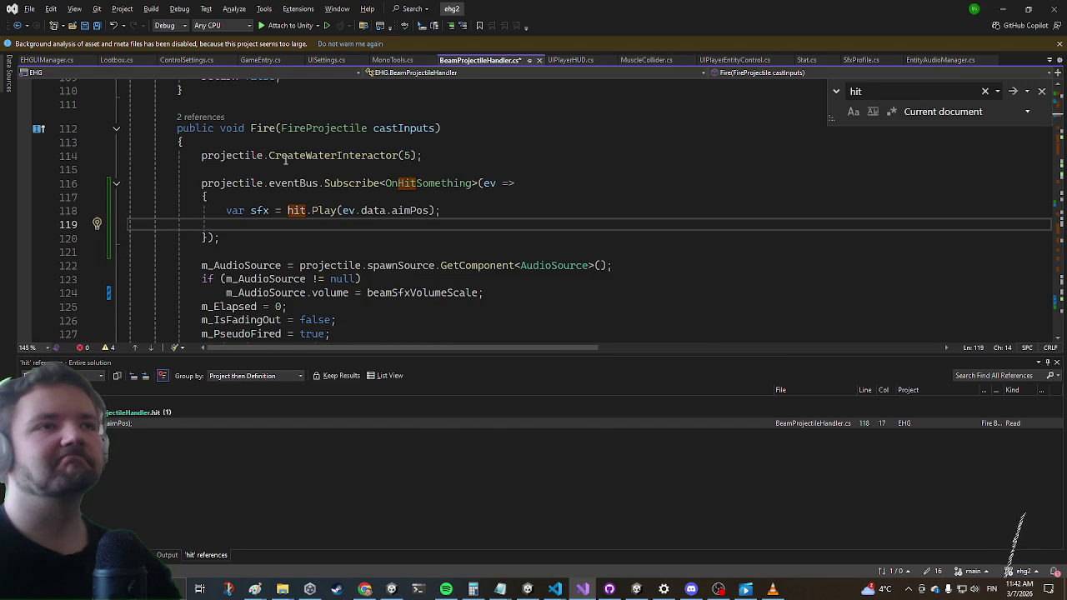
Remove the var sfx prefix and chain .SetSpatial(0.2) onto hit.Play(ev.data.aimPos)
{"action": "key", "text": "Up"}
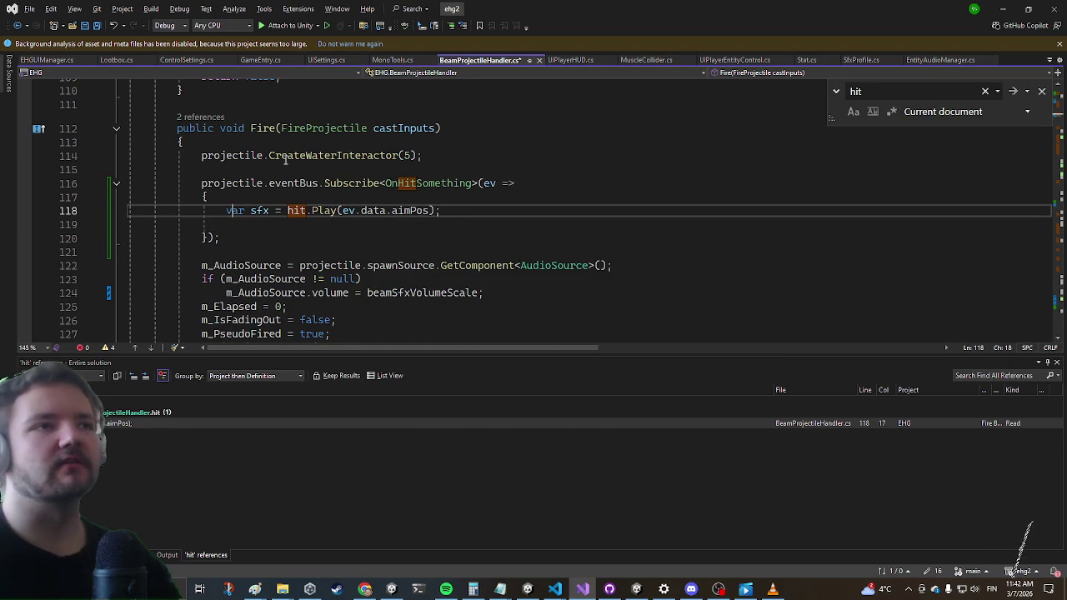
{"action": "key", "text": "shift+Right"}
{"action": "key", "text": "shift+Right"}
{"action": "key", "text": "shift+Right"}
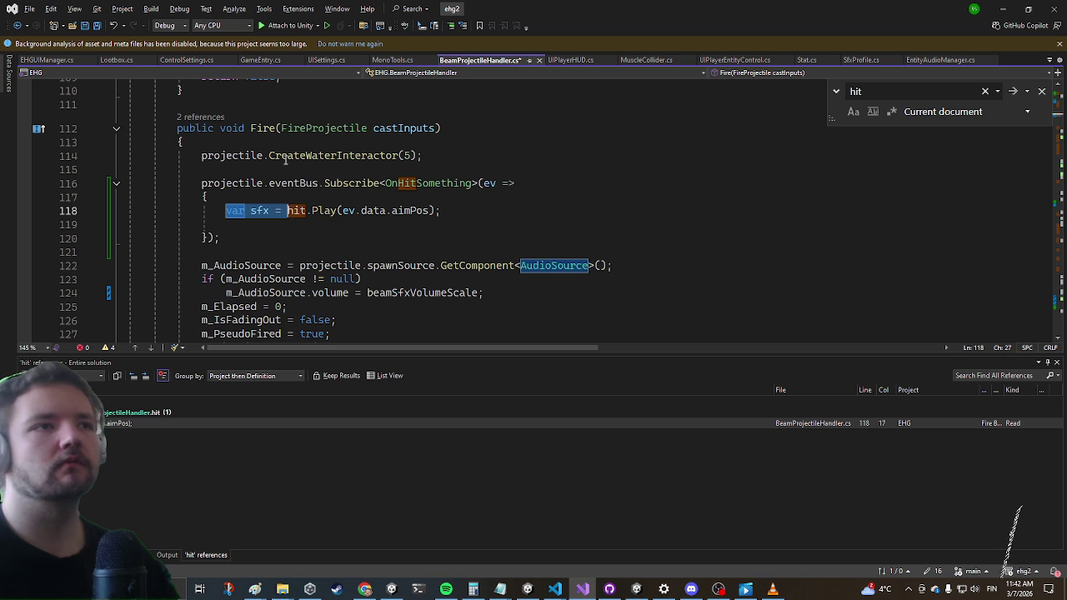
{"action": "key", "text": "BackSpace"}
{"action": "key", "text": "Right"}
{"action": "key", "text": "Right"}
{"action": "key", "text": "Right"}
{"action": "type", "text": "."}
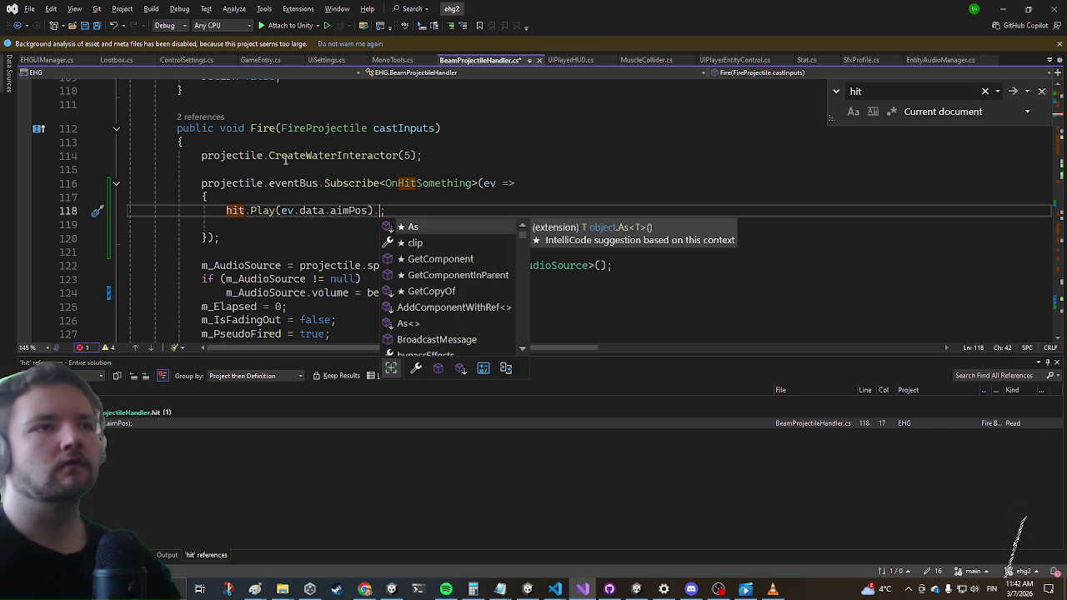
{"action": "type", "text": "SetSp"}
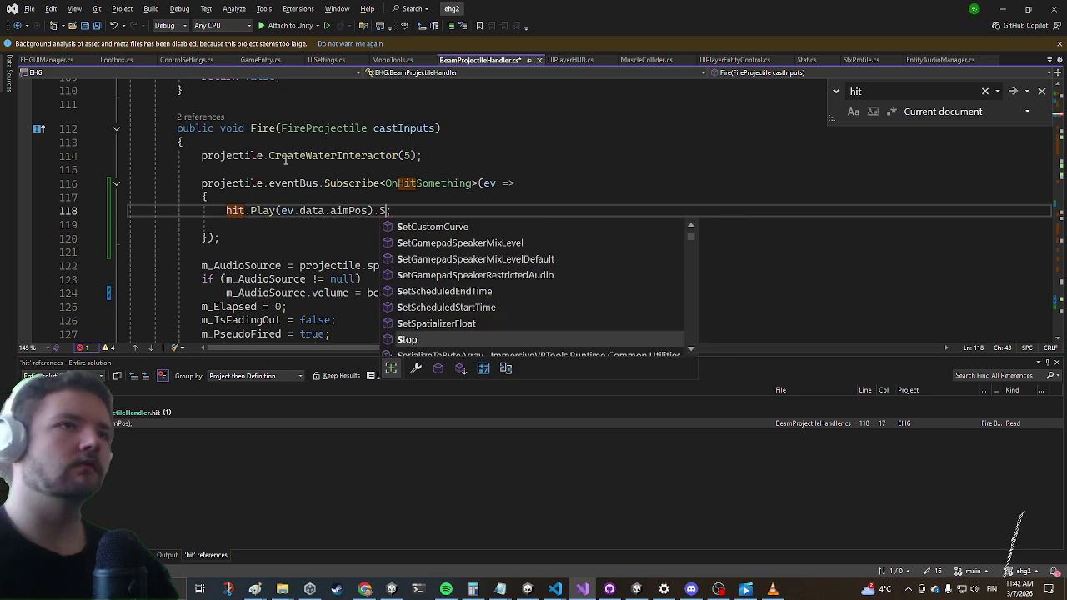
{"action": "type", "text": "atial;"}
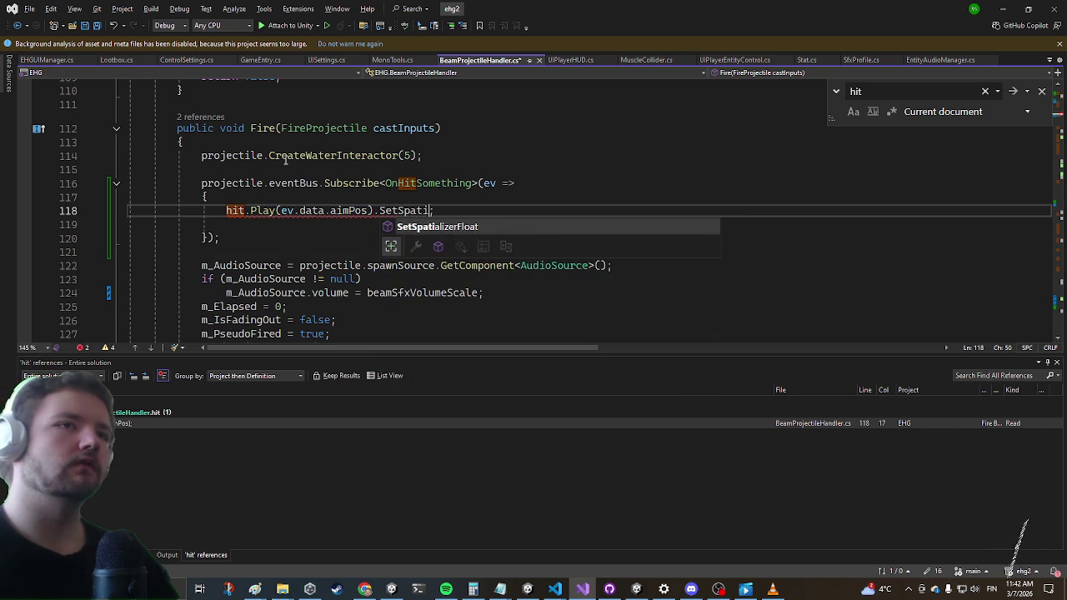
{"action": "type", "text": "()"}
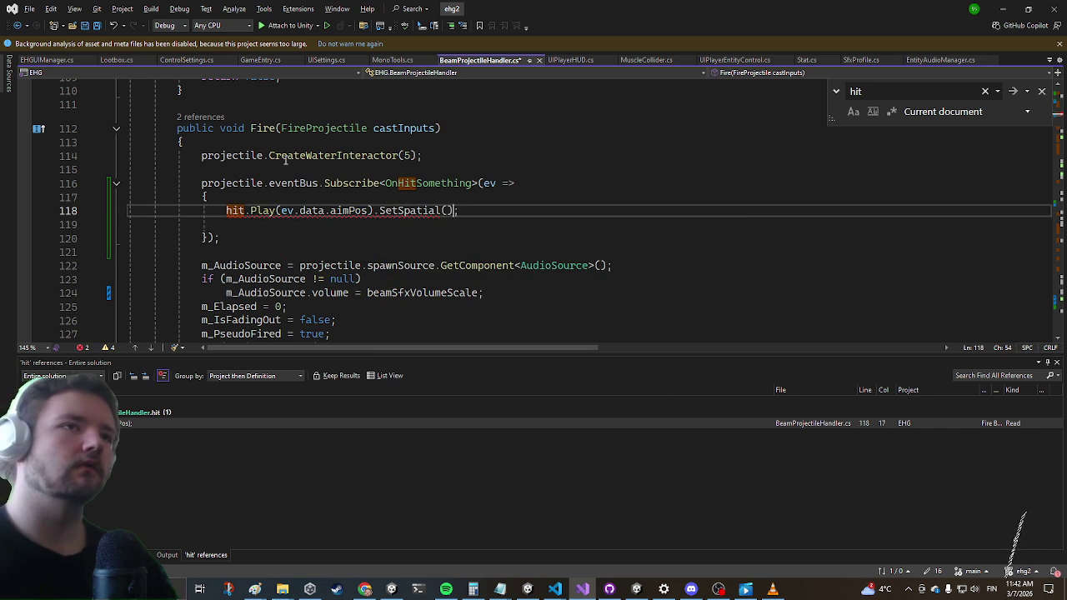
{"action": "type", "text": "f"}
{"action": "key", "text": "ctrl+t"}
{"action": "type", "text": "unityext"}
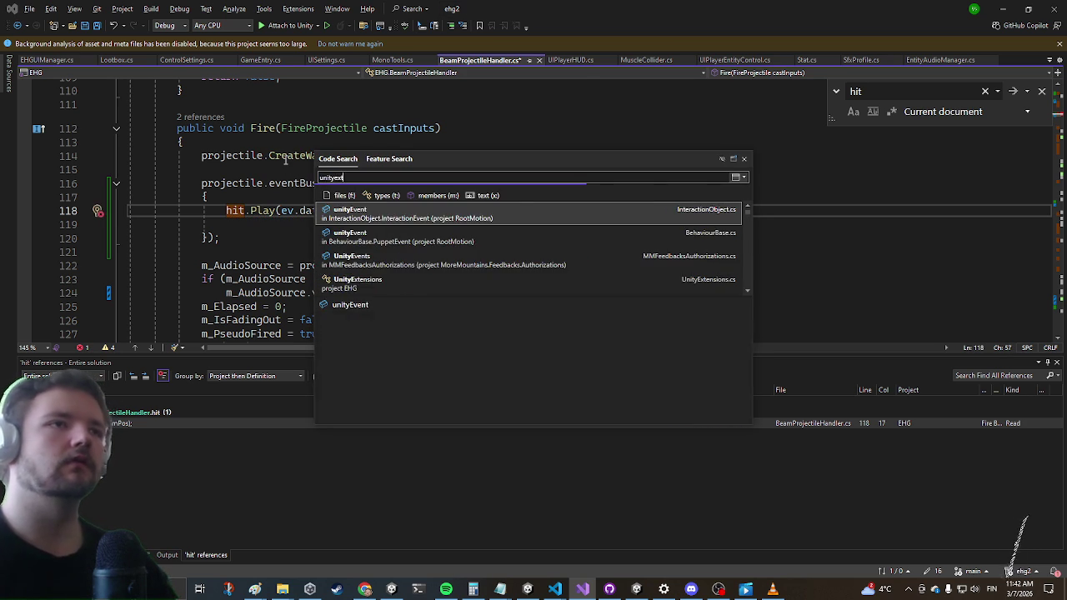
{"action": "type", "text": "ensions"}
In UnityExtensions.cs, declare public static AudioSource SetSpatial(this AudioSource src, float spatial)
{"action": "key", "text": "Return"}
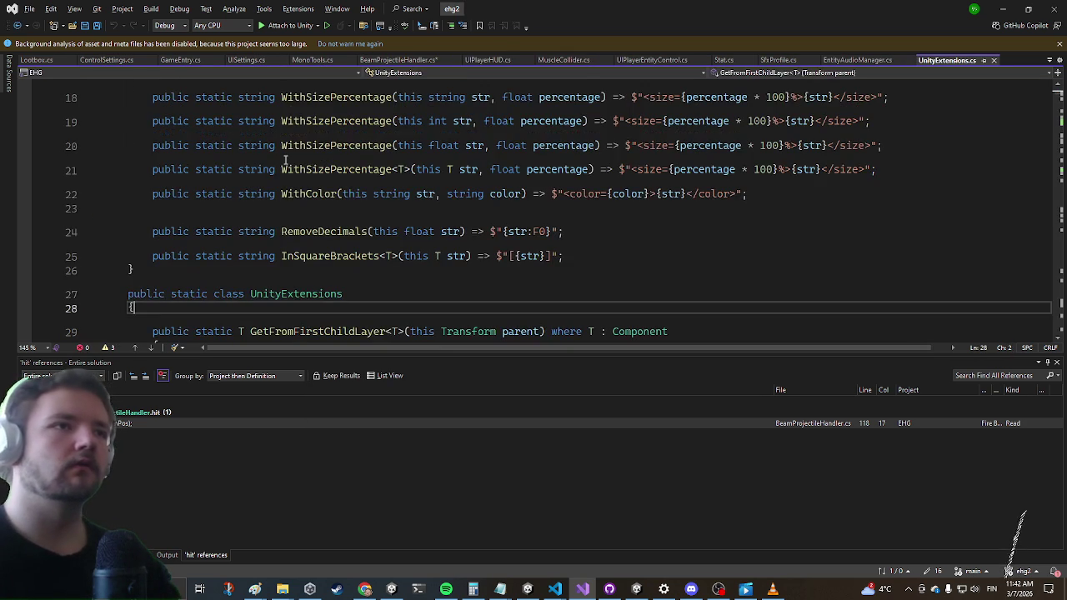
{"action": "key", "text": "Return"}
{"action": "key", "text": "Down"}
{"action": "key", "text": "Down"}
{"action": "key", "text": "Down"}
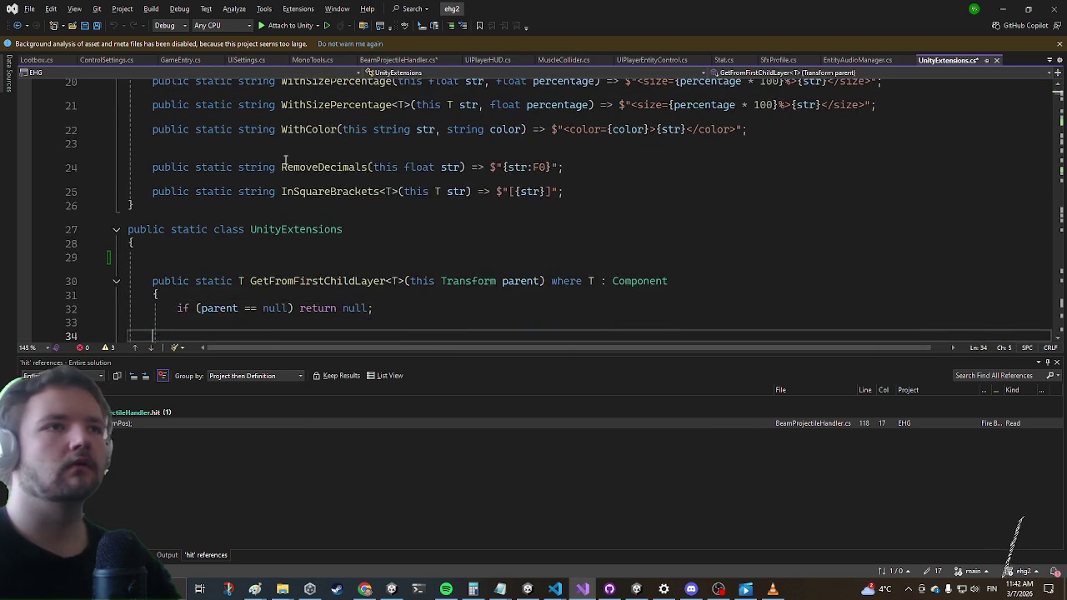
{"action": "key", "text": "Up"}
{"action": "key", "text": "Up"}
{"action": "key", "text": "Up"}
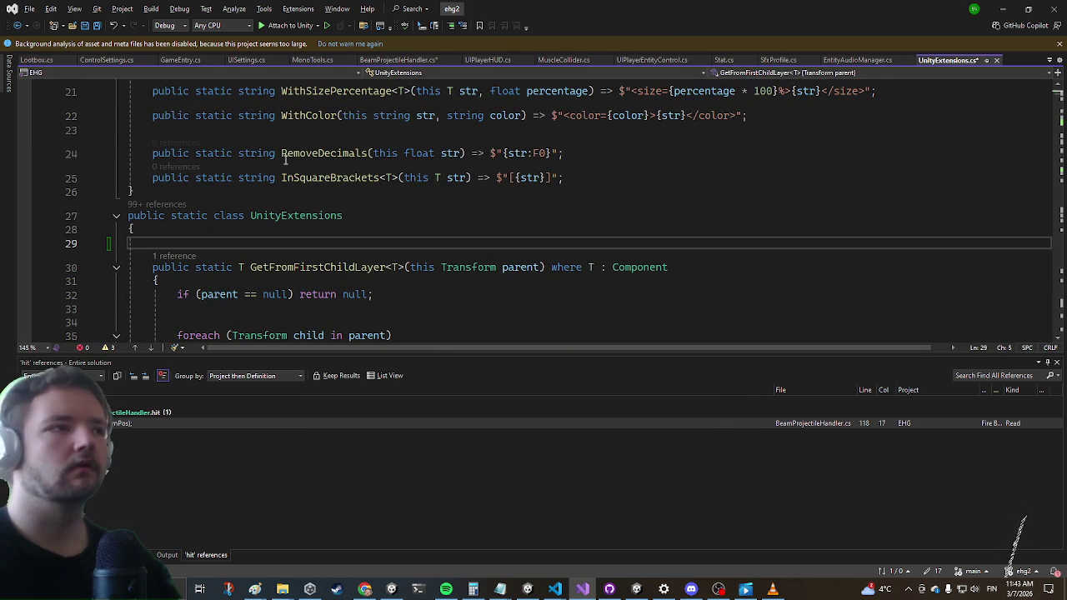
{"action": "type", "text": "public stati"}
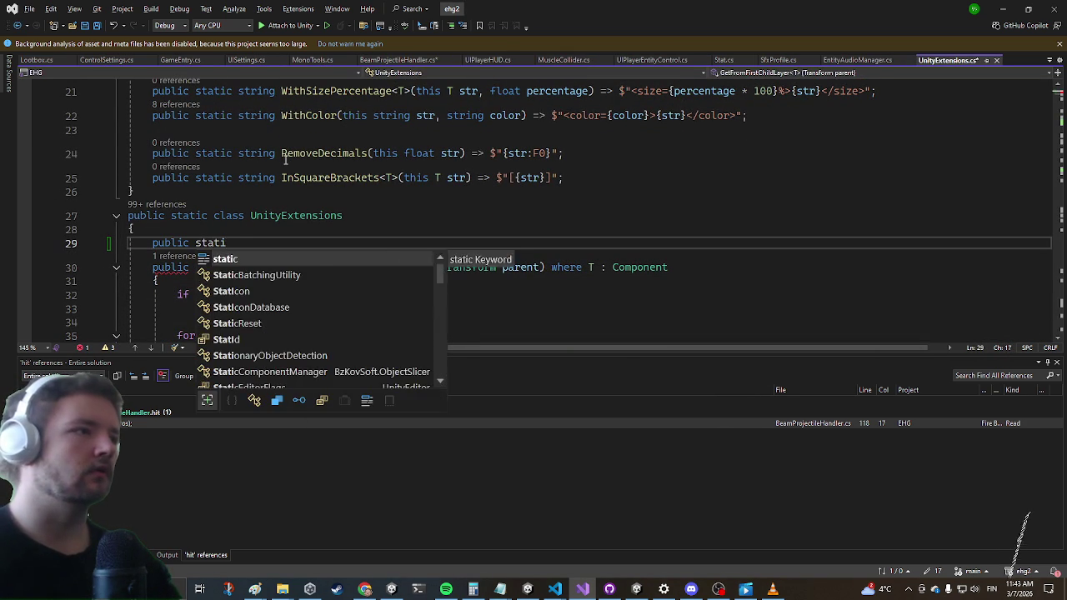
{"action": "type", "text": "c "}
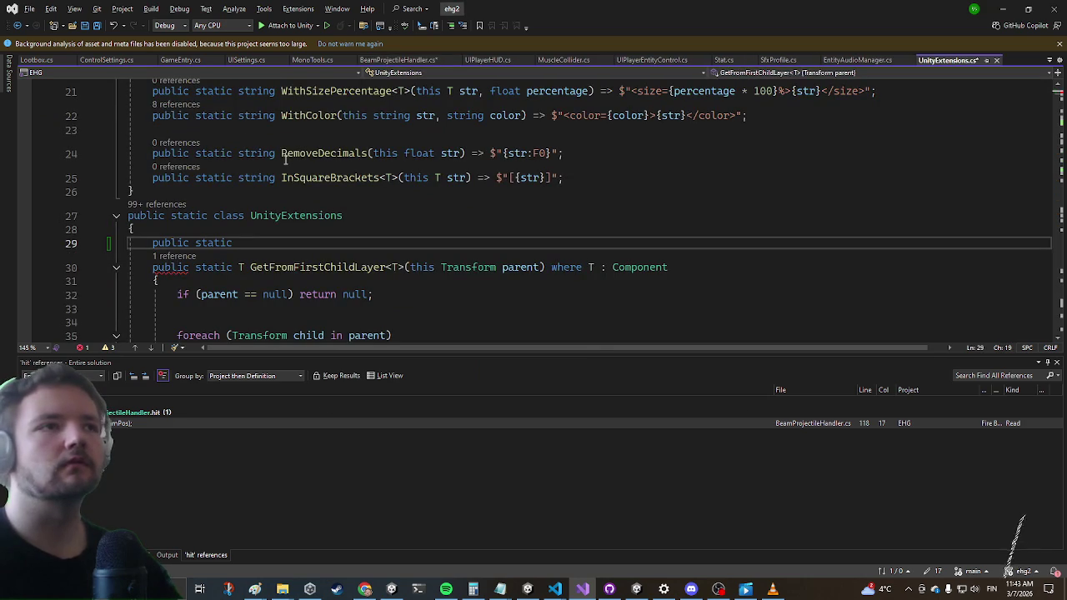
{"action": "type", "text": "va"}
{"action": "key", "text": "BackSpace"}
{"action": "key", "text": "BackSpace"}
{"action": "type", "text": "audSo SetSpatial(this audioSo src, float "}
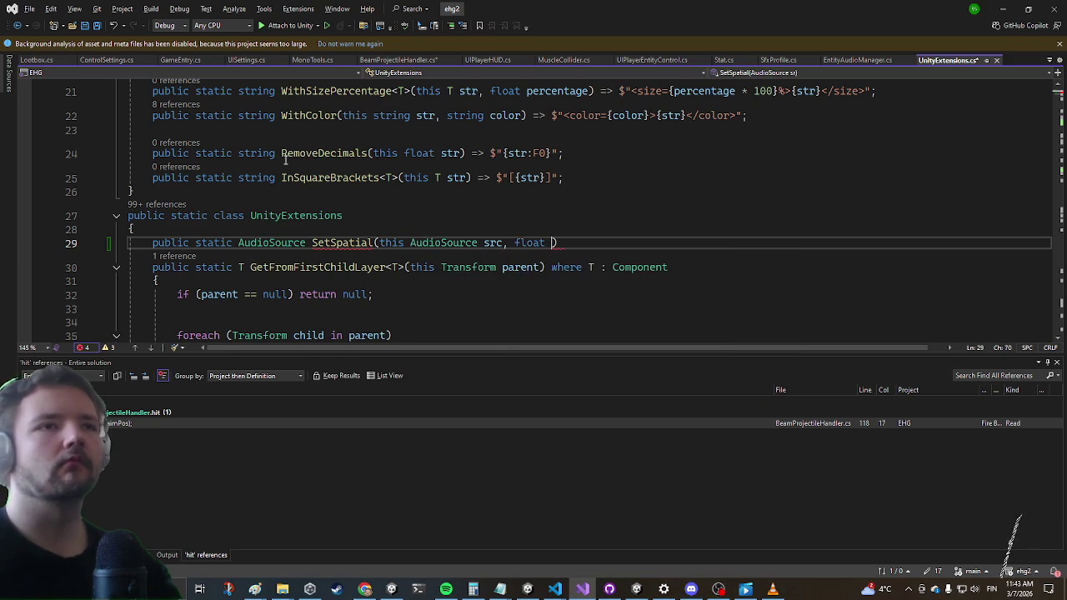
{"action": "type", "text": "al)"}
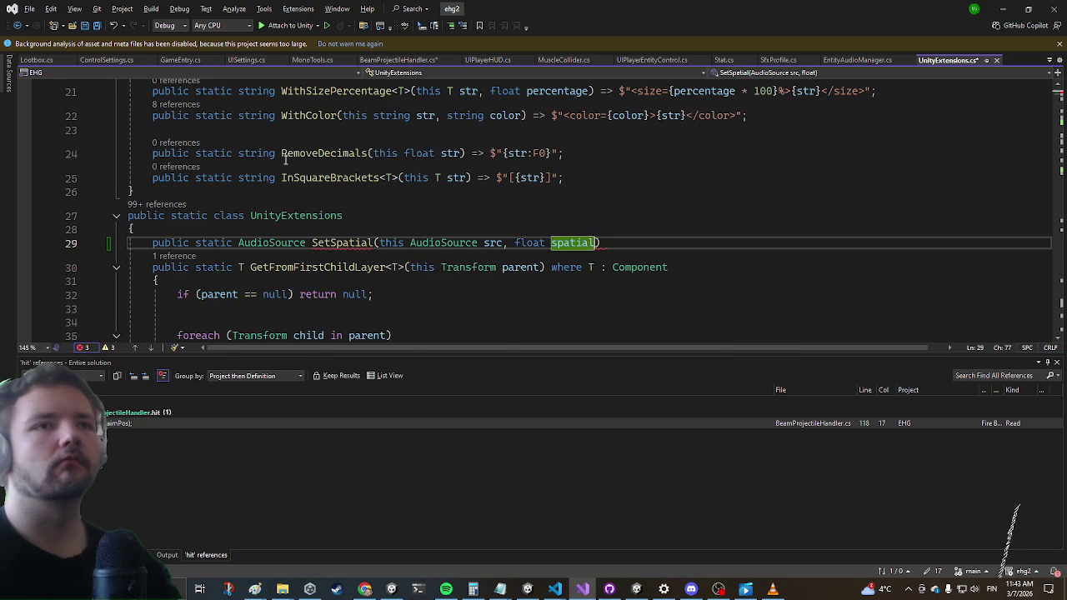
{"action": "type", "text": "{"}
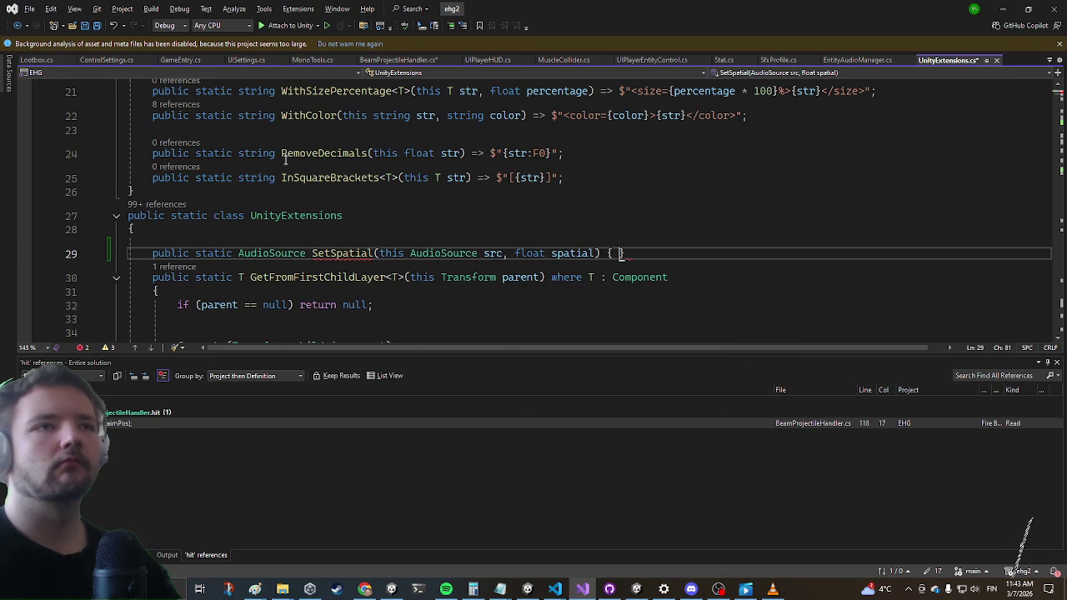
Write the body: return null if src is null, set src.spatialBlend = spatial, return src
{"action": "key", "text": "Return"}
{"action": "type", "text": "if(src==null)"}
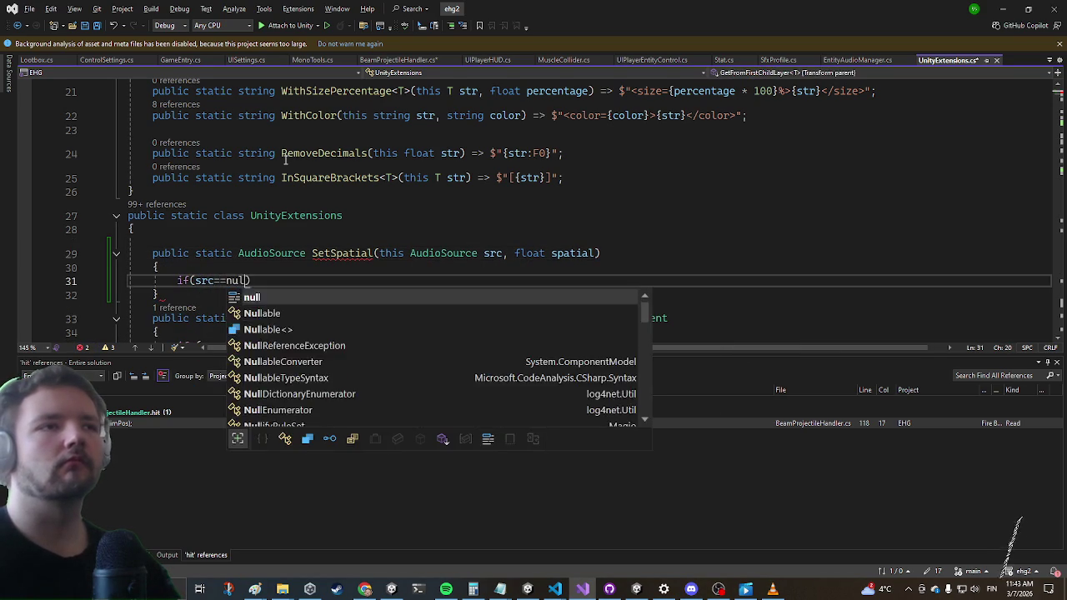
{"action": "key", "text": "Return"}
{"action": "type", "text": "return null;"}
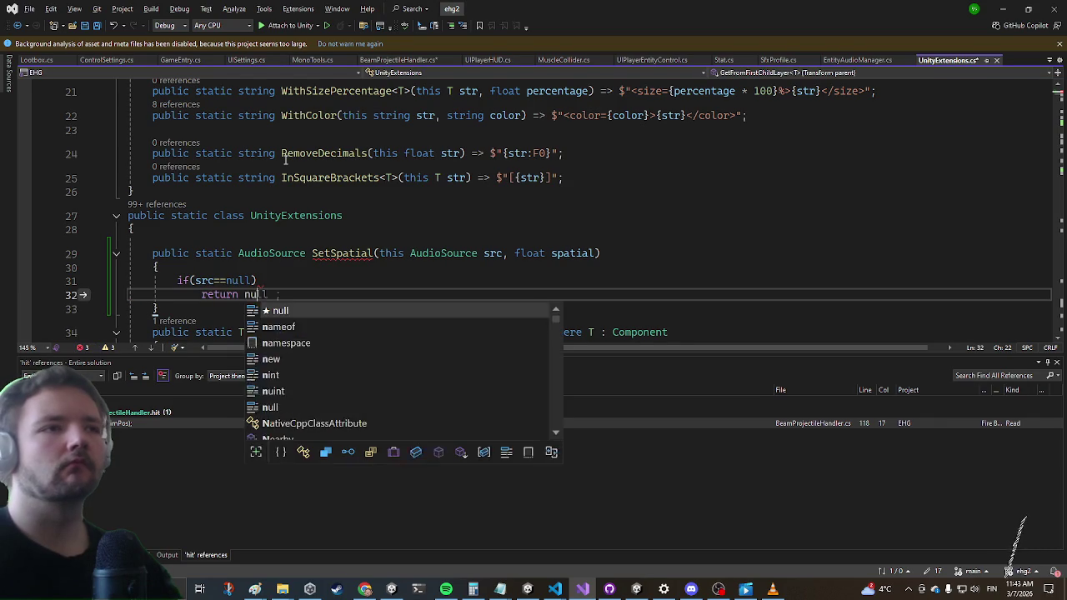
{"action": "key", "text": "Return"}
{"action": "key", "text": "Return"}
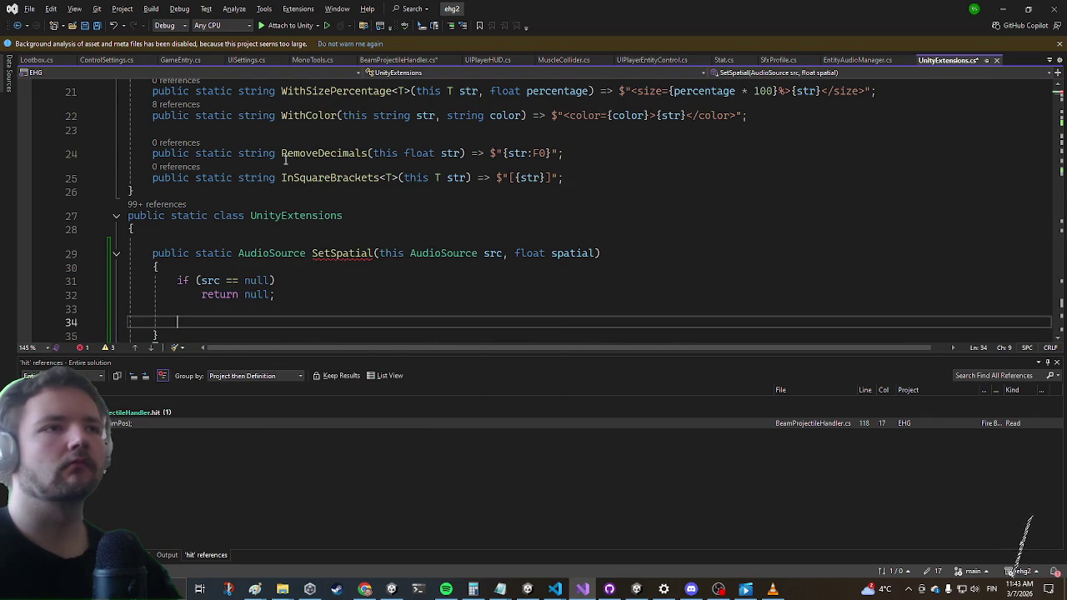
{"action": "type", "text": "return sr"}
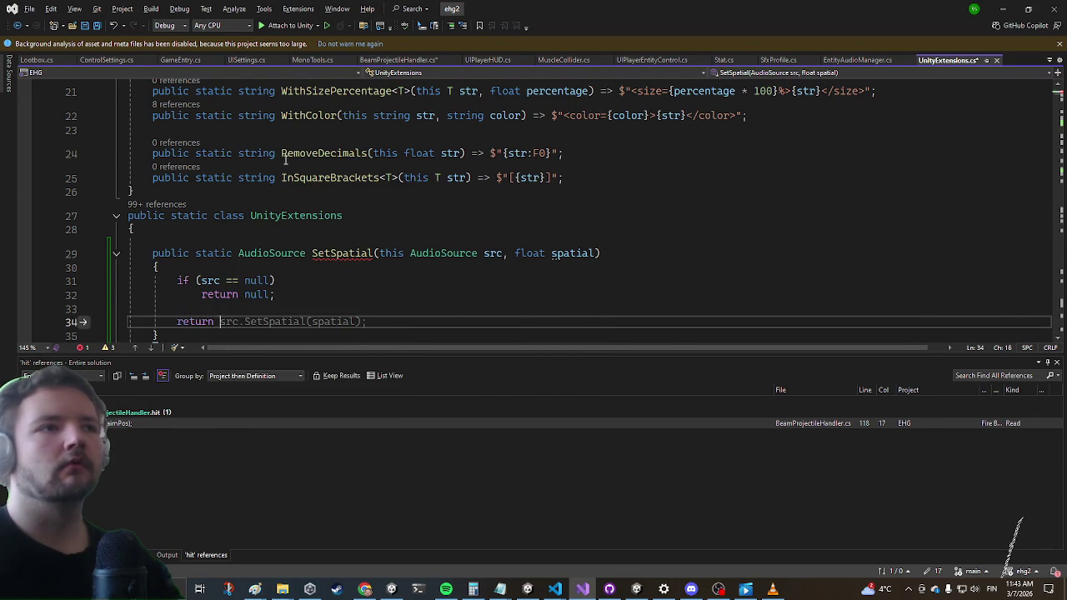
{"action": "type", "text": "c;"}
{"action": "key", "text": "Up"}
{"action": "type", "text": "rc.spat"}
{"action": "key", "text": "Tab"}
{"action": "type", "text": "= sp"}
{"action": "key", "text": "Tab"}
{"action": "type", "text": ";"}
Select and copy the finished SetSpatial method
{"action": "key", "text": "Down"}
{"action": "key", "text": "Down"}
{"action": "key", "text": "Down"}
{"action": "key", "text": "shift+Up"}
{"action": "key", "text": "shift+Up"}
{"action": "key", "text": "shift+Up"}
{"action": "key", "text": "ctrl+c"}
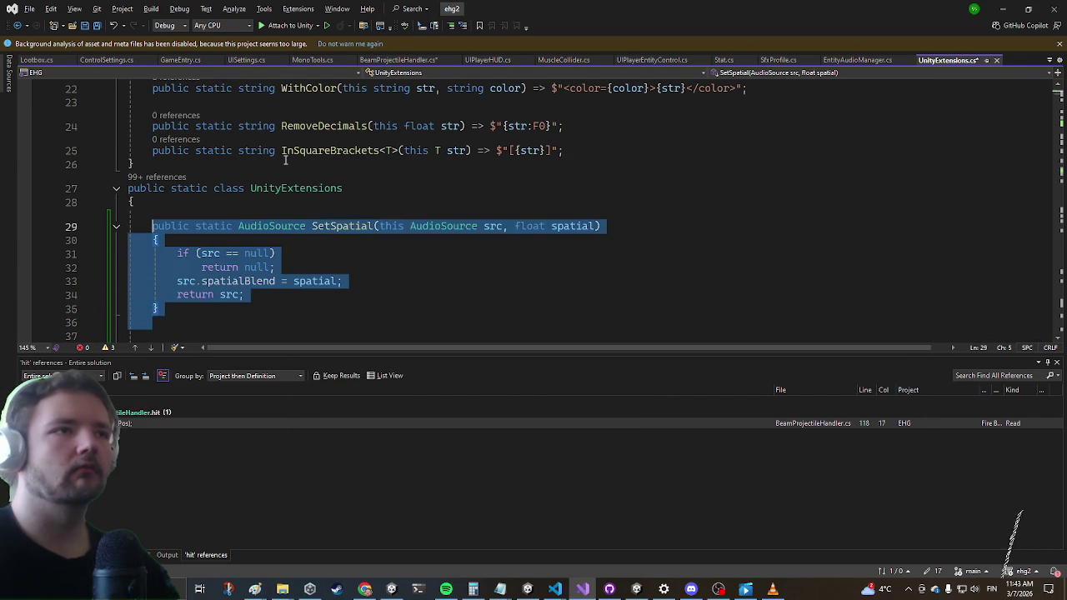
{"action": "key", "text": "Right"}
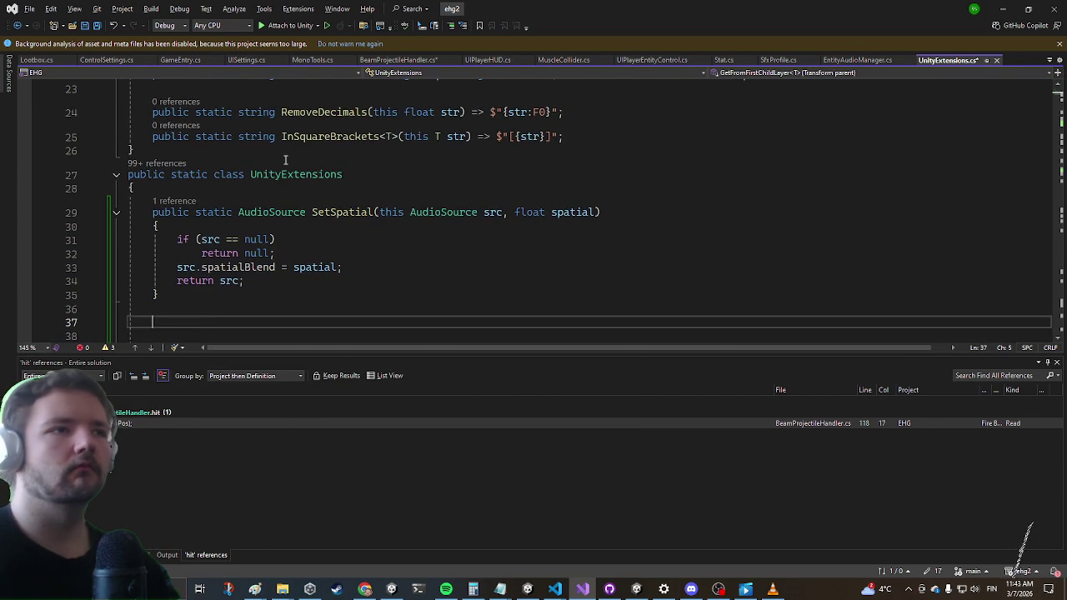
Paste a duplicate of SetSpatial and rename it SetVolume
{"action": "key", "text": "ctrl+v"}
{"action": "key", "text": "Up"}
{"action": "key", "text": "Up"}
{"action": "key", "text": "Up"}
{"action": "key", "text": "Up"}
{"action": "key", "text": "Up"}
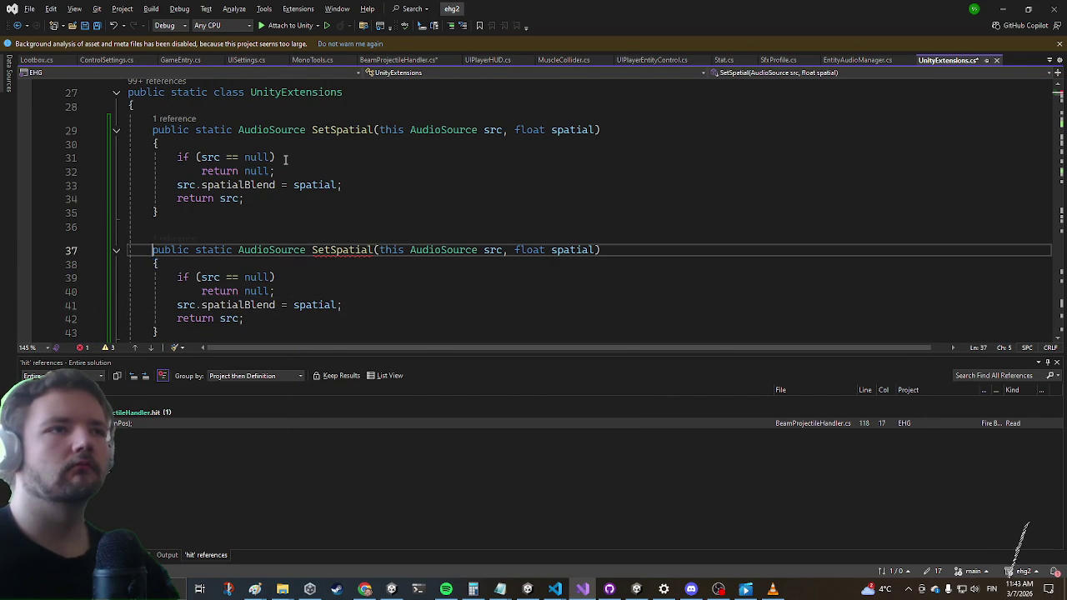
{"action": "key", "text": "Right"}
{"action": "key", "text": "Right"}
{"action": "key", "text": "Right"}
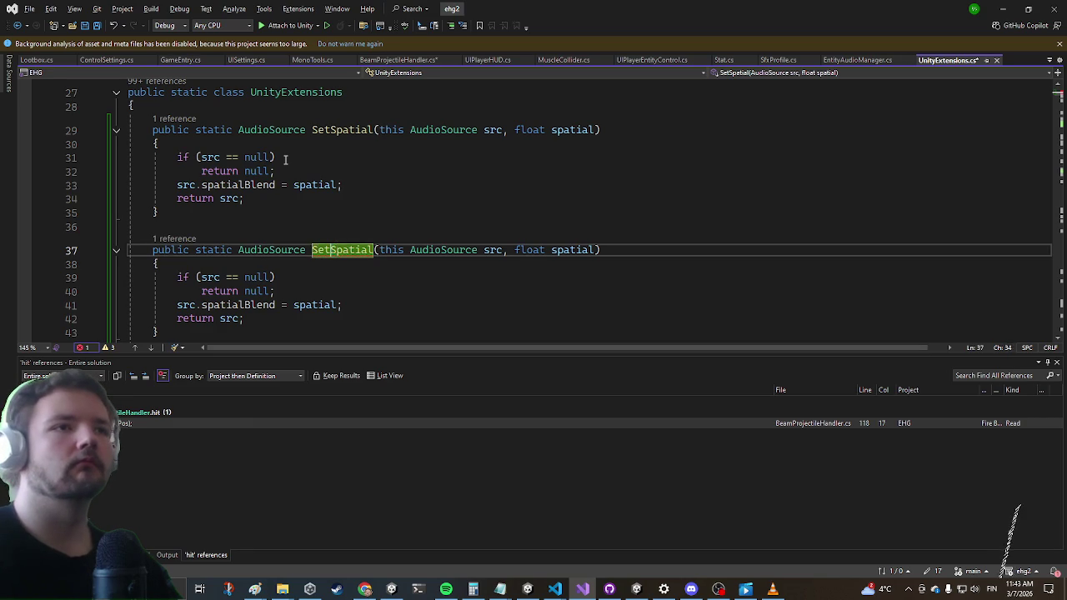
{"action": "key", "text": "Right"}
{"action": "key", "text": "Right"}
{"action": "key", "text": "Right"}
{"action": "key", "text": "BackSpace"}
{"action": "key", "text": "BackSpace"}
{"action": "key", "text": "BackSpace"}
{"action": "type", "text": "Volume"}
Make the duplicate assign volume instead of spatialBlend
{"action": "key", "text": "Down"}
{"action": "key", "text": "Down"}
{"action": "key", "text": "Down"}
{"action": "key", "text": "Down"}
{"action": "key", "text": "Left"}
{"action": "key", "text": "Left"}
{"action": "key", "text": "Left"}
{"action": "key", "text": "ctrl+shift+Left"}
{"action": "key", "text": "BackSpace"}
{"action": "type", "text": "volume"}
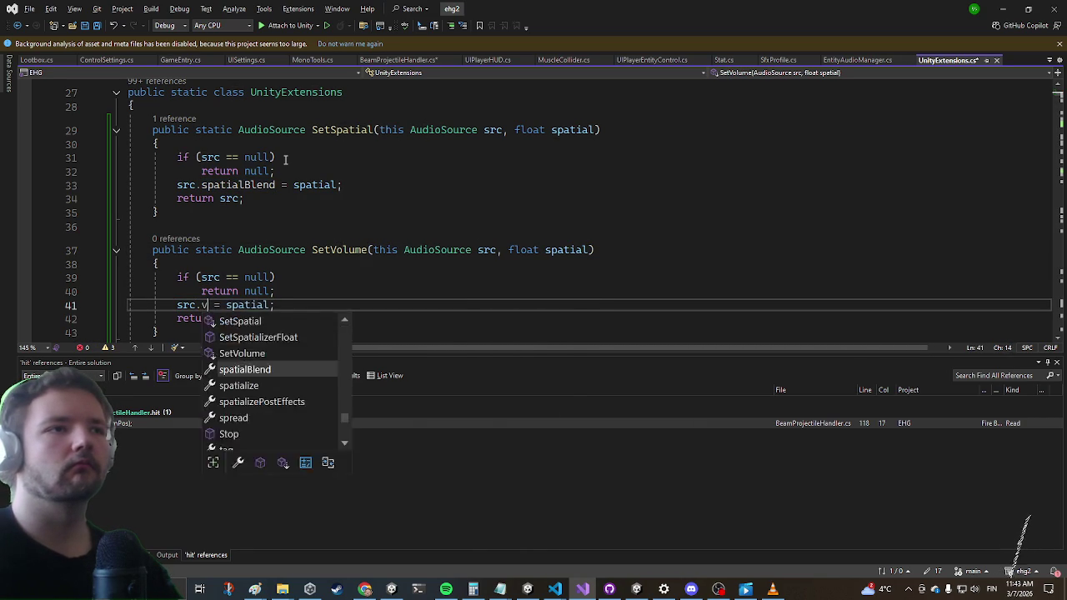
Rename the spatial parameter to volume and return to BeamProjectileHandler.cs line 118
{"action": "key", "text": "Right"}
{"action": "key", "text": "Right"}
{"action": "key", "text": "Right"}
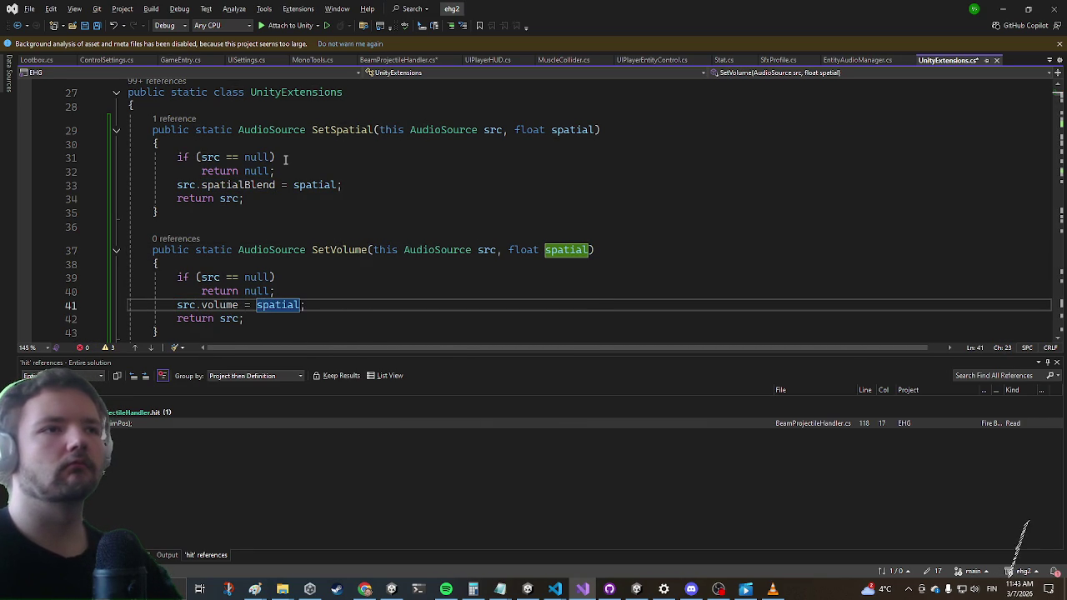
{"action": "key", "text": "ctrl+r"}
{"action": "key", "text": "ctrl+r"}
{"action": "type", "text": "volume"}
{"action": "key", "text": "Return"}
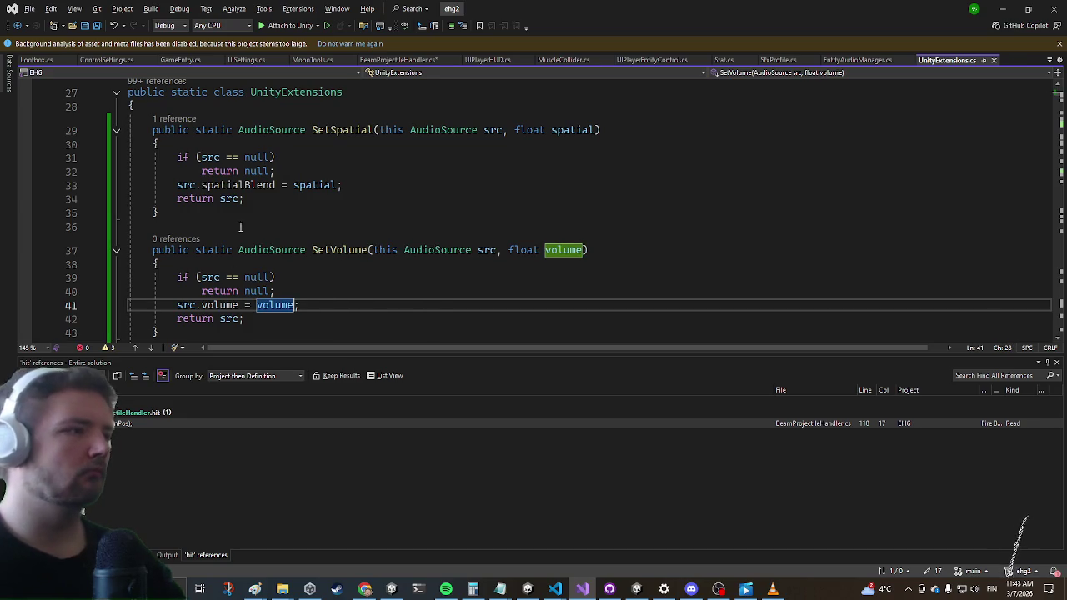
{"action": "key", "text": "ctrl+minus"}
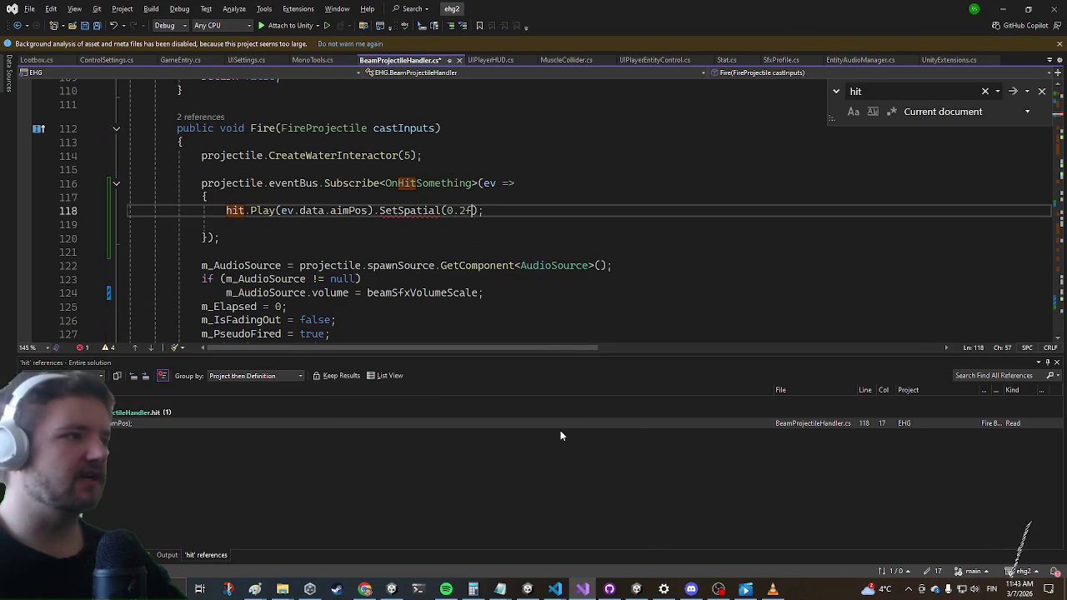
Confirm line 118's SetSpatial(0.2f) call compiles cleanly, then minimize Visual Studio
{"action": "key", "text": "alt+Tab"}
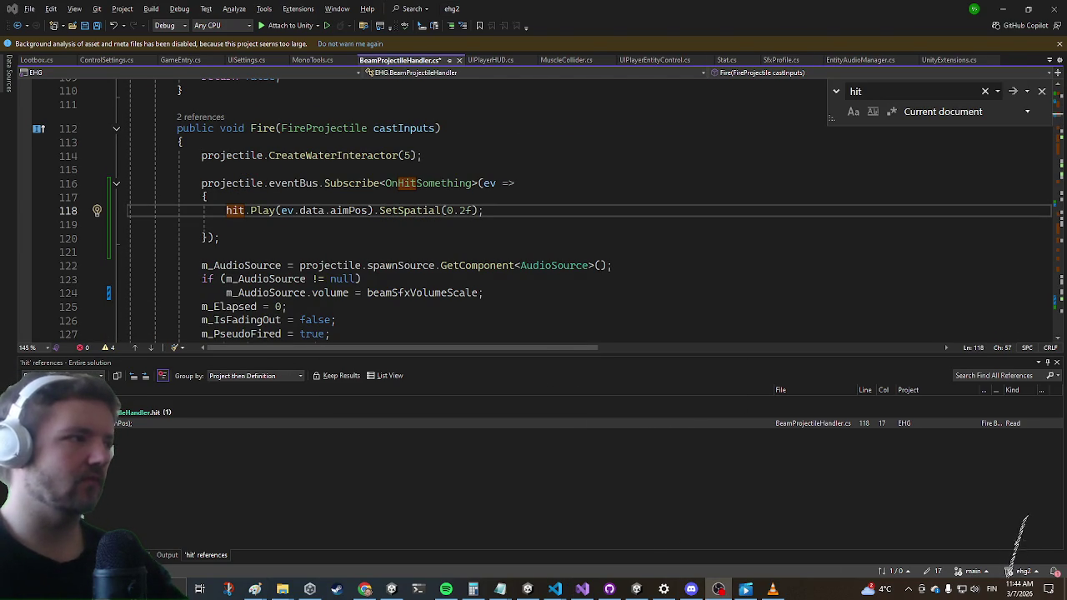
{"action": "left_click", "coordinate": [417, 239]}
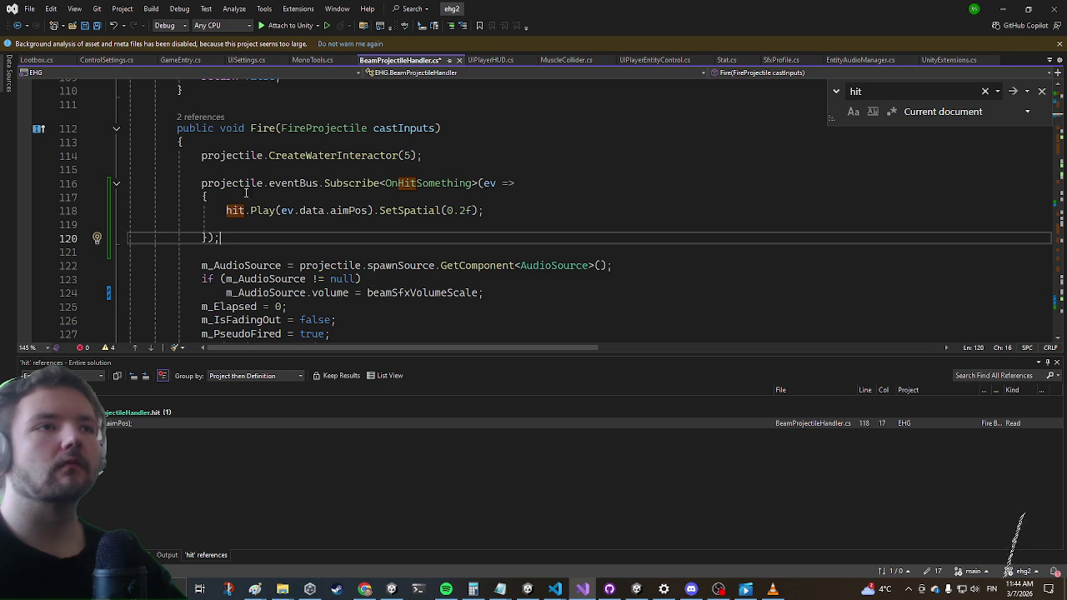
{"action": "key", "text": "Up"}
{"action": "key", "text": "Up"}
{"action": "key", "text": "Up"}
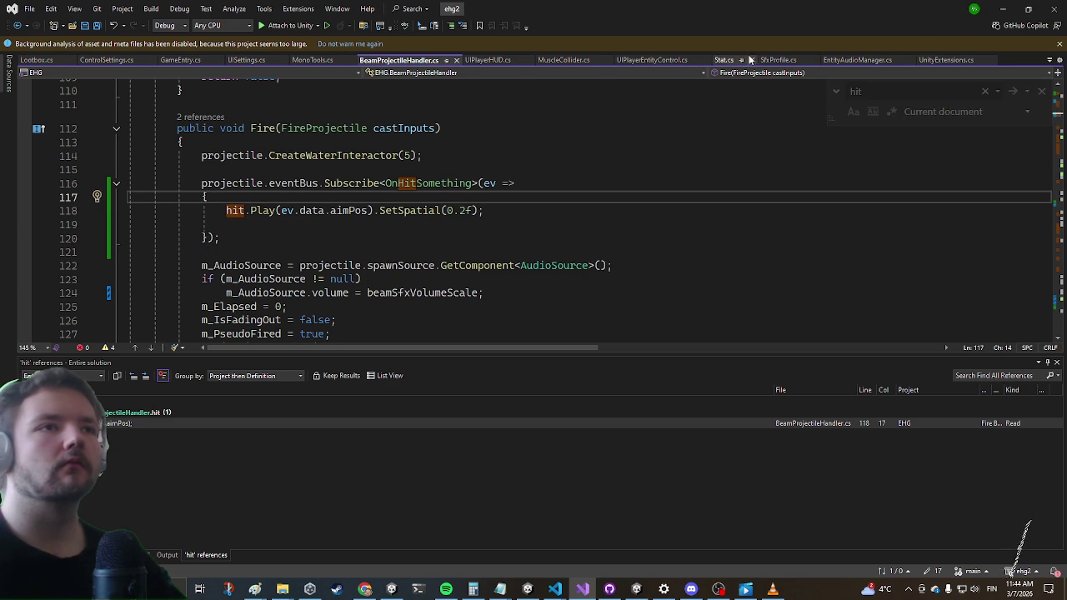
{"action": "left_click", "coordinate": [1001, 9]}
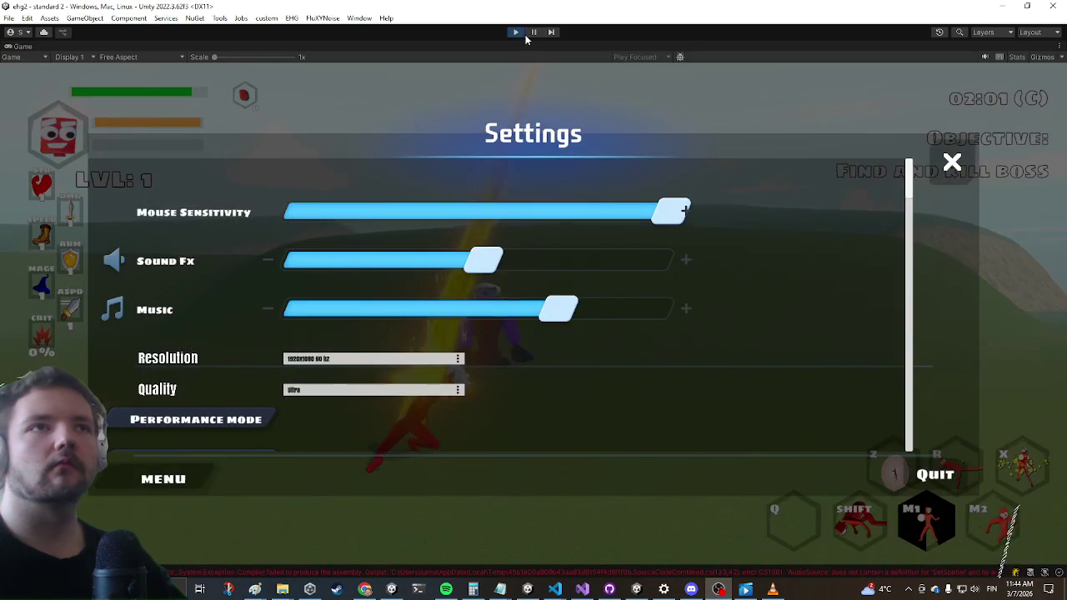
Exit Play mode in Unity and open a PowerShell terminal
{"action": "left_click", "coordinate": [515, 32]}
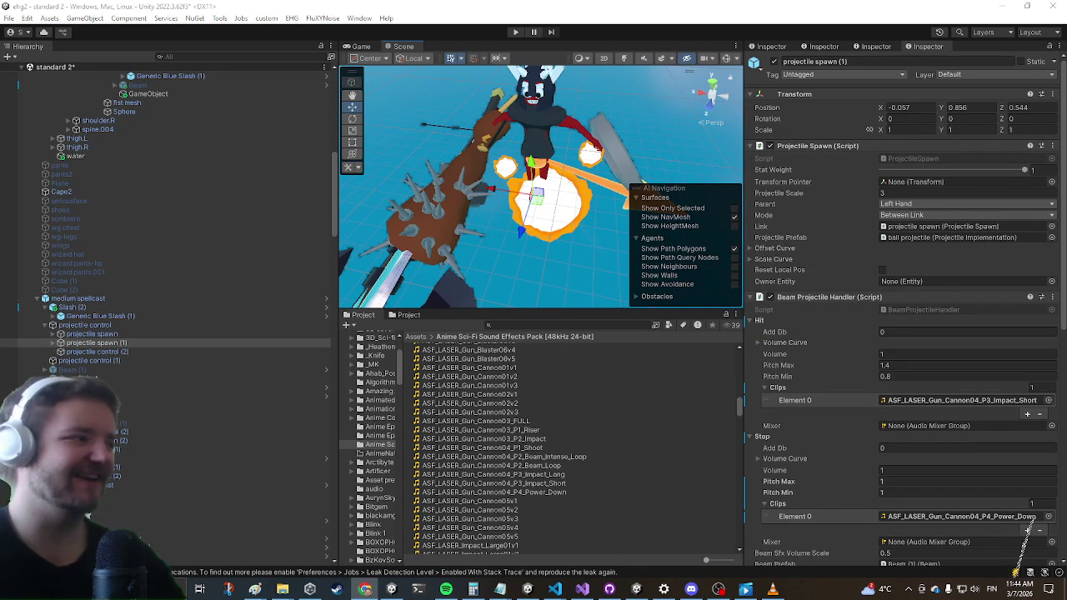
{"action": "left_click", "coordinate": [417, 589]}
{"action": "type", "text": "ehgkey"}
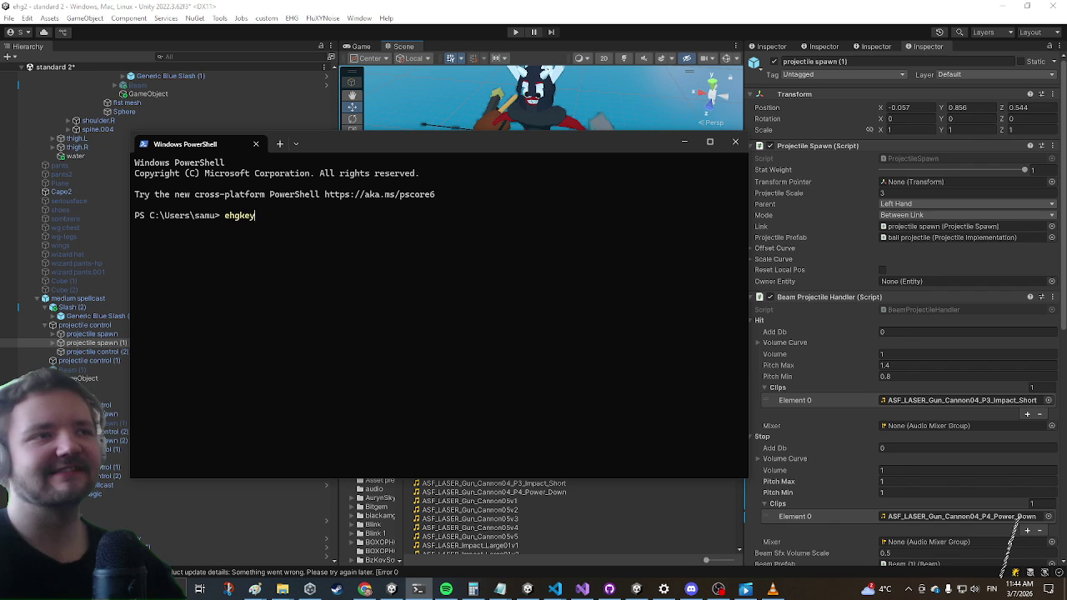
Generate the ehgkey key for the account username, close PowerShell and return to Visual Studio
{"action": "key", "text": "Return"}
{"action": "type", "text": "thecaptaincoder2"}
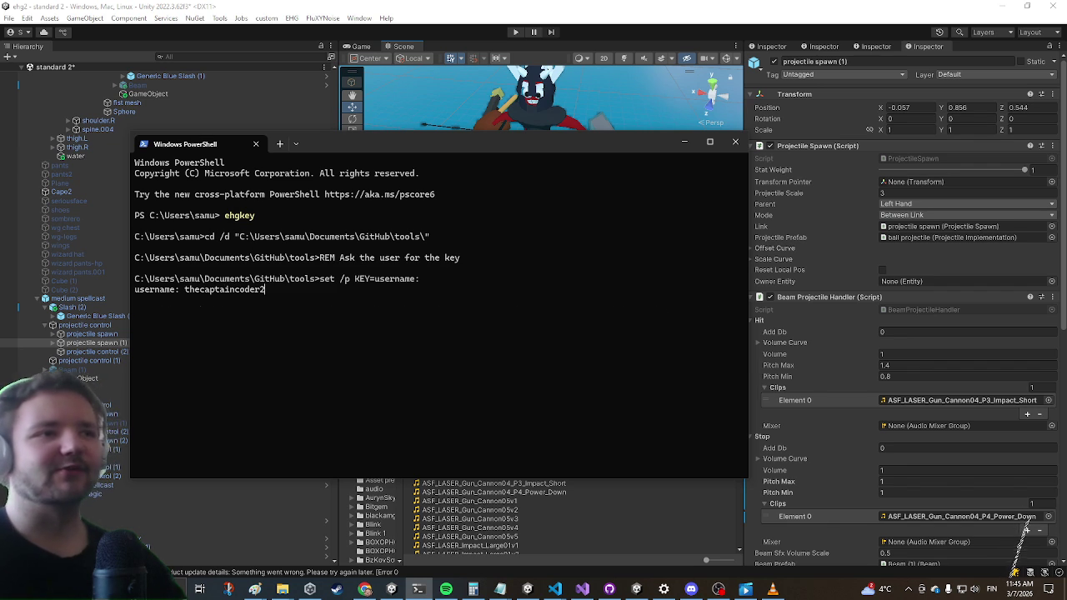
{"action": "key", "text": "Return"}
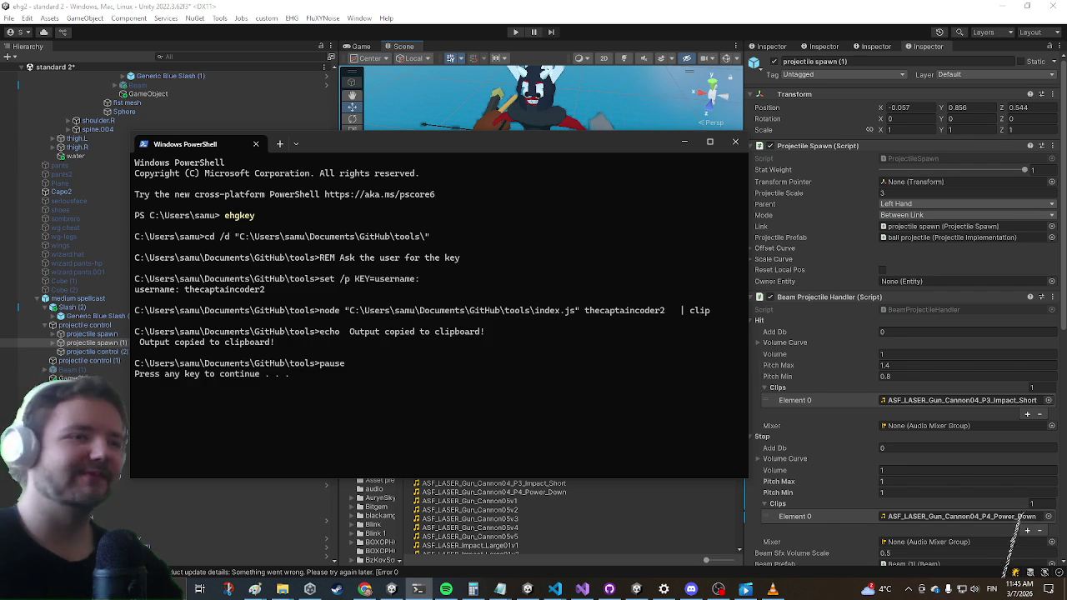
{"action": "left_click", "coordinate": [691, 589]}
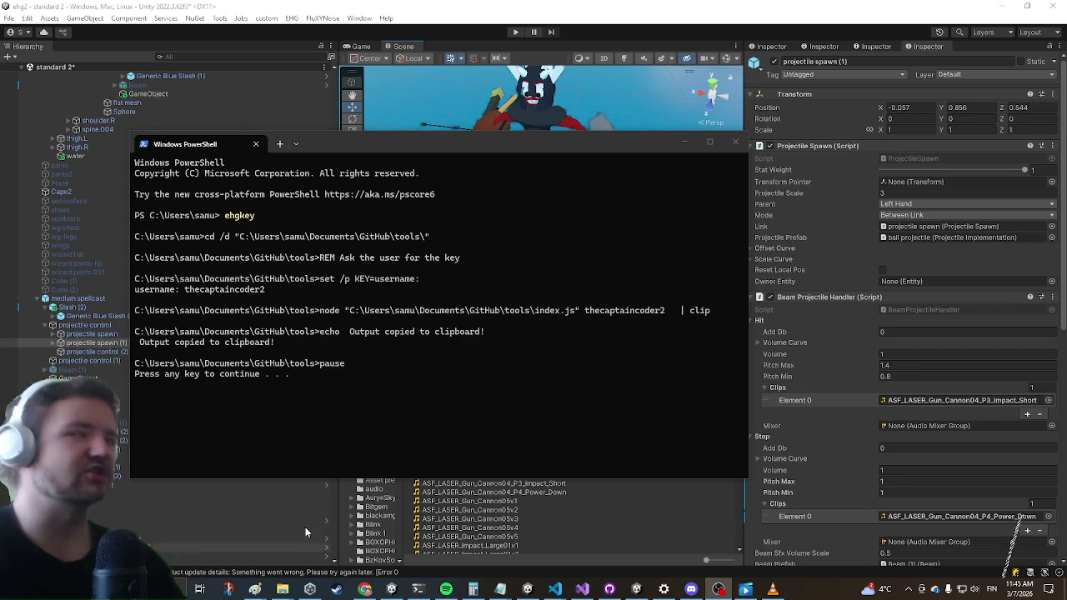
{"action": "left_click", "coordinate": [734, 144]}
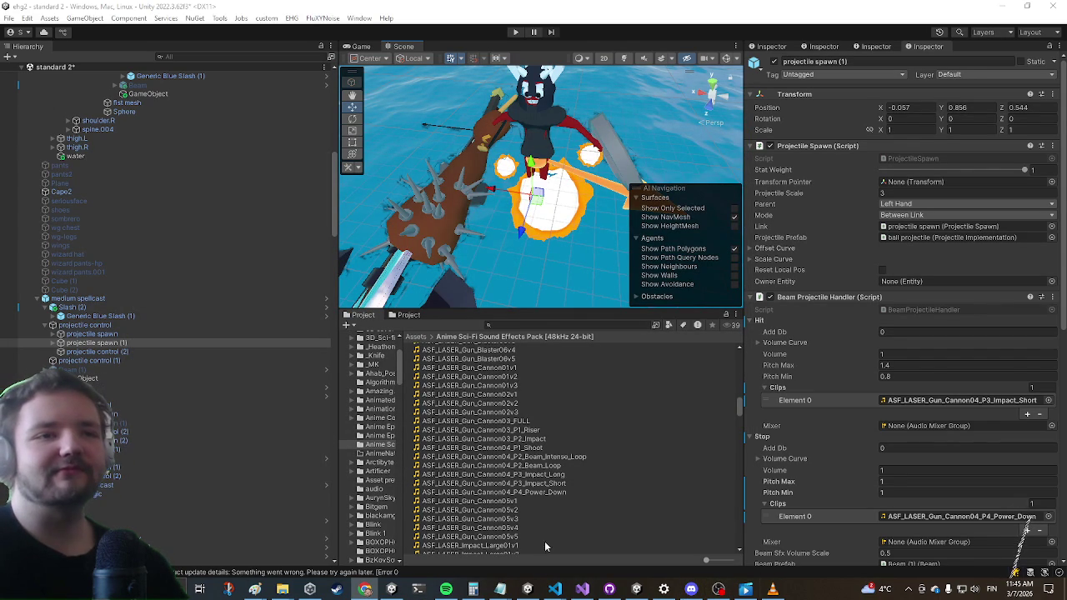
{"action": "left_click", "coordinate": [582, 589]}
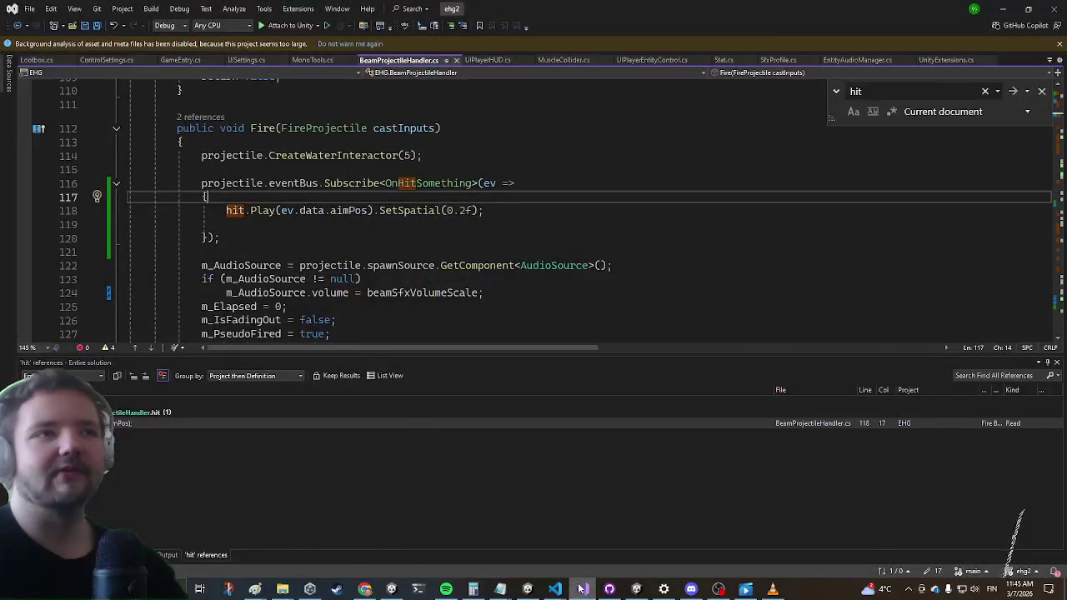
Return to Unity, enter Play mode and open the chest to view its Energy Projectile loot
{"action": "left_click", "coordinate": [582, 589]}
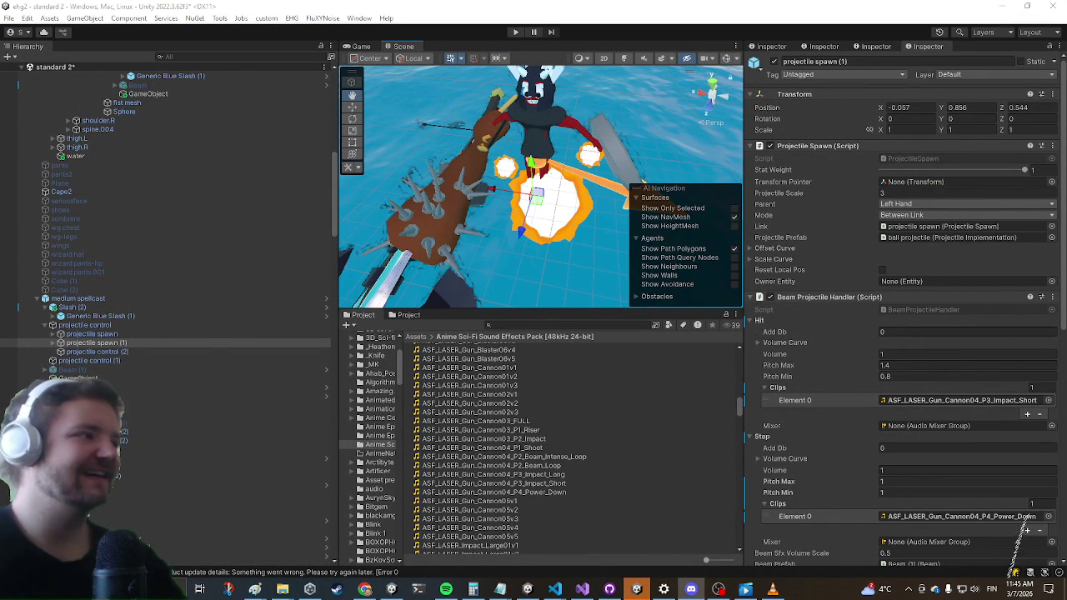
{"action": "key", "text": "ctrl+p"}
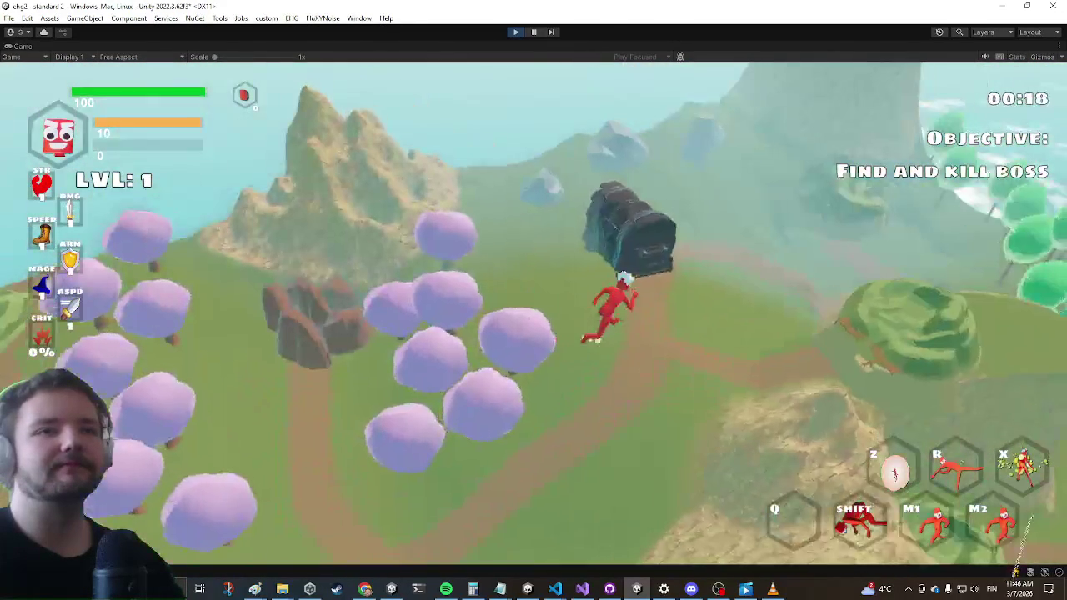
{"action": "key", "text": "e"}
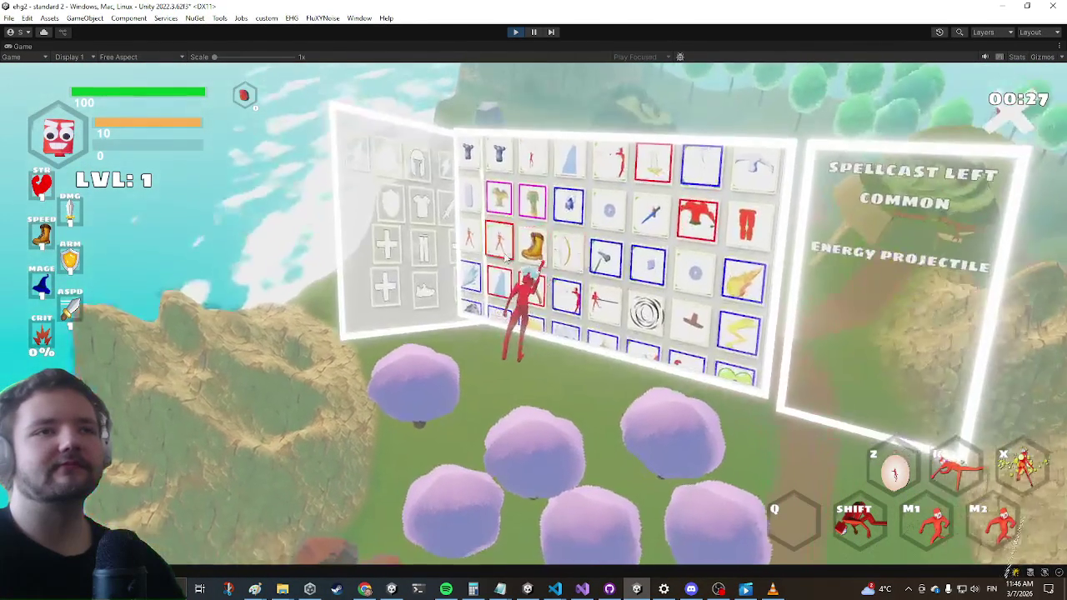
Equip the Laser item in the left hand and close the inventory
{"action": "right_click", "coordinate": [580, 302]}
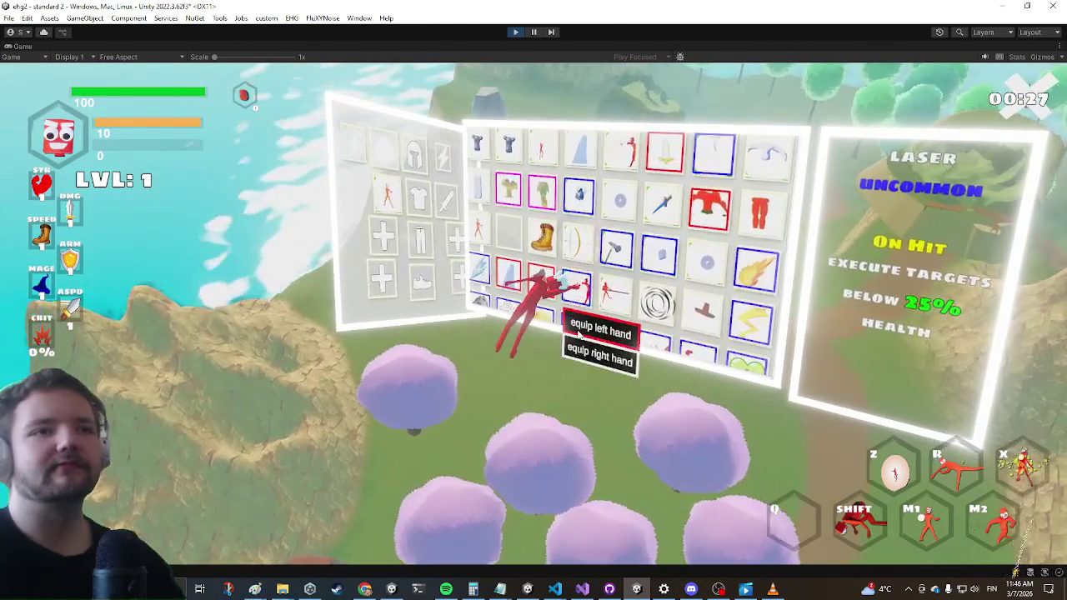
{"action": "left_click", "coordinate": [595, 331]}
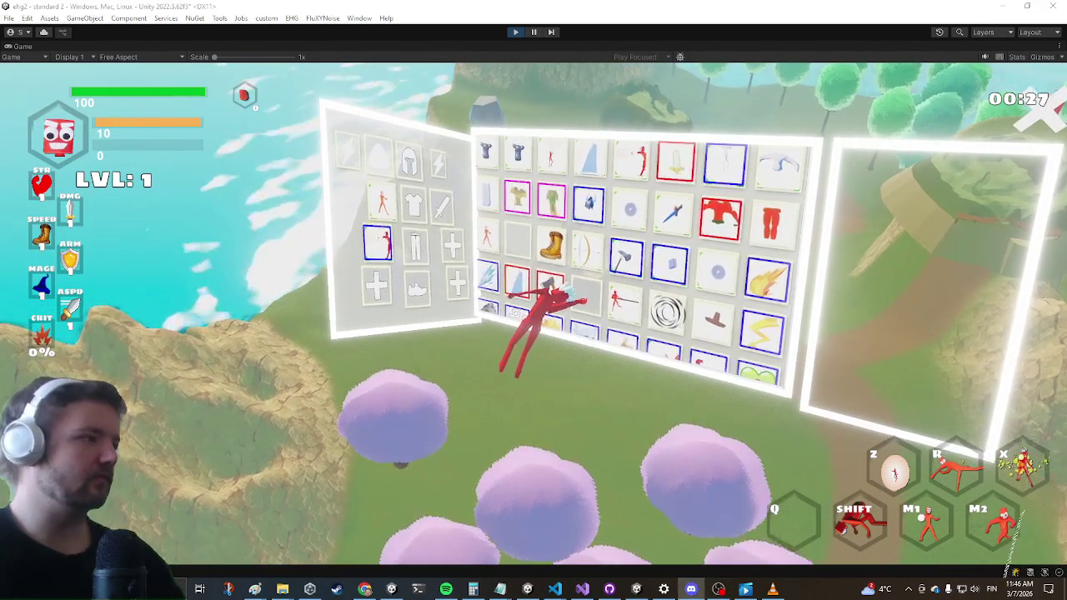
{"action": "key", "text": "Tab"}
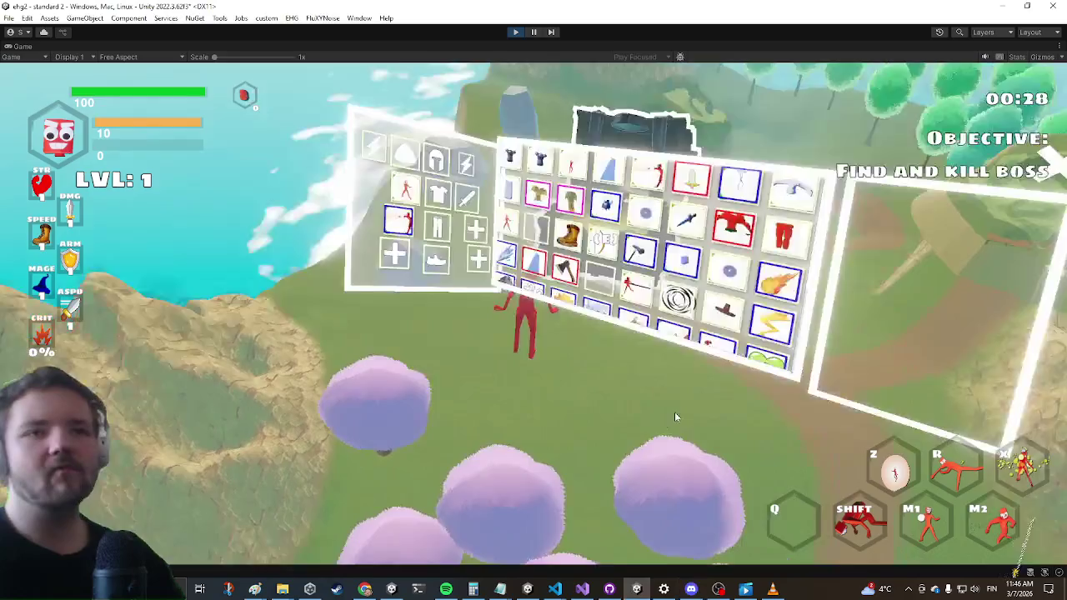
Run through the valley to the enemy and fire the beam at it several times
{"action": "key", "text": "w"}
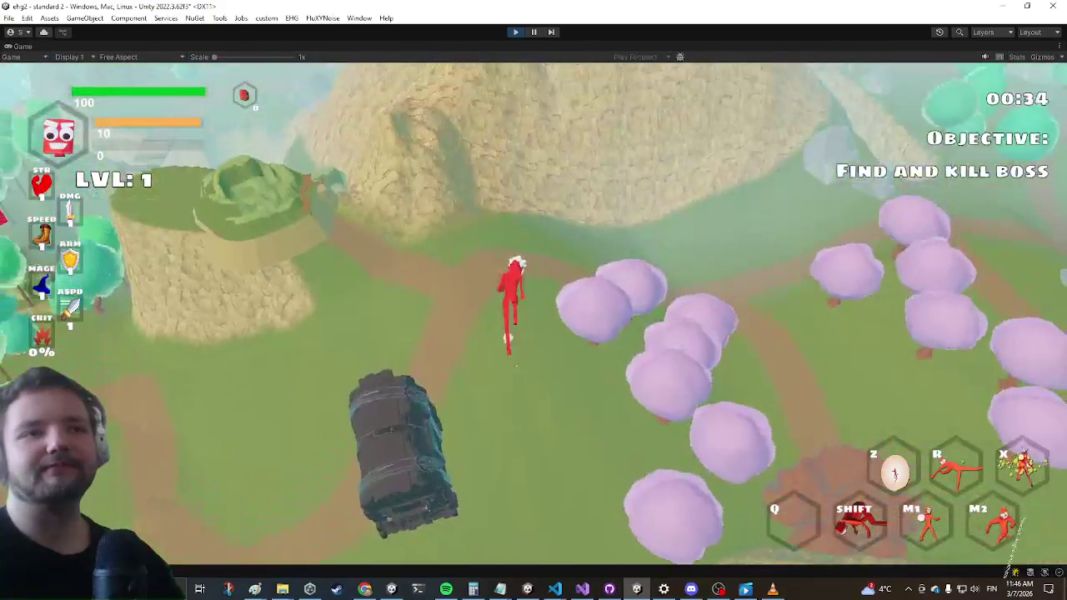
{"action": "key", "text": "w"}
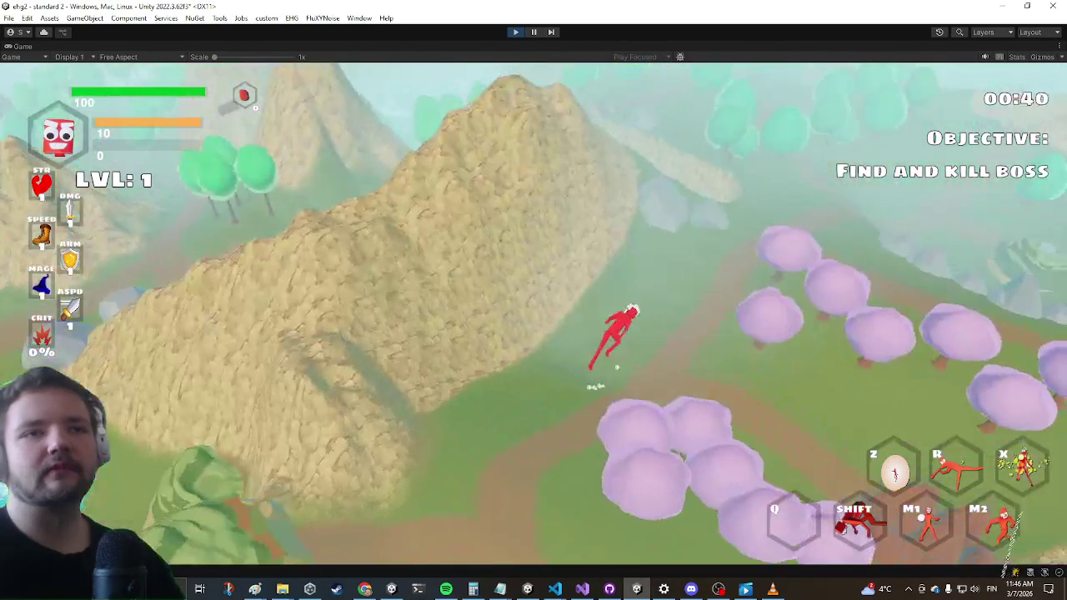
{"action": "key", "text": "w"}
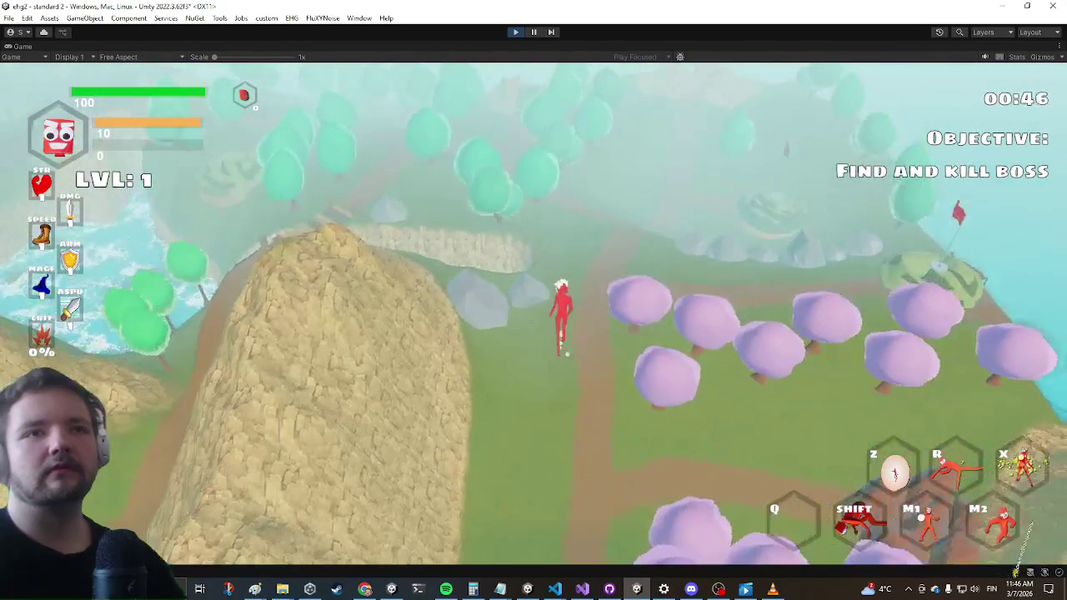
{"action": "key", "text": "w"}
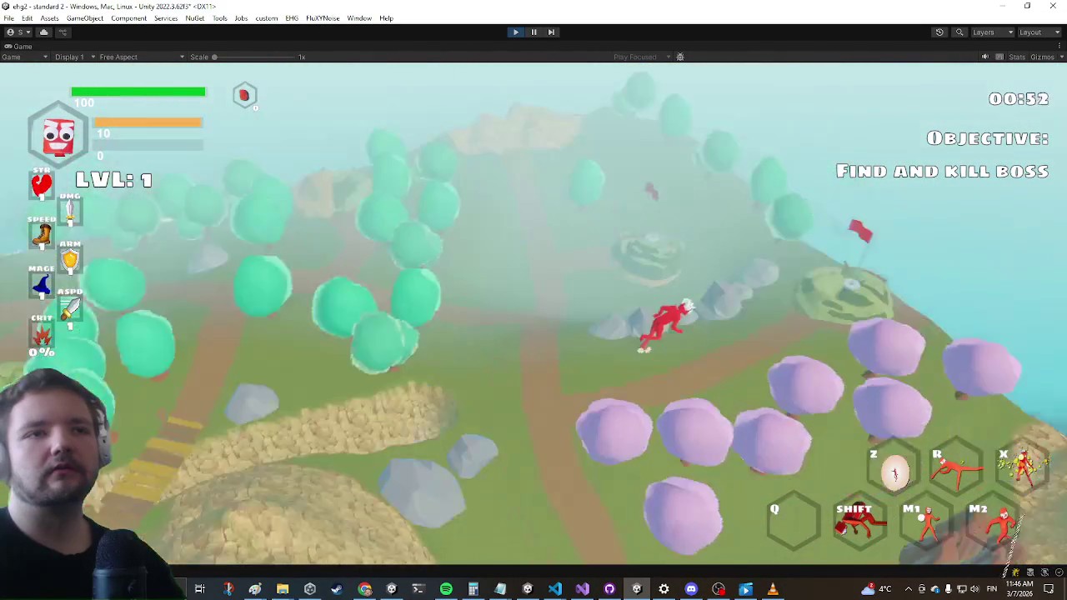
{"action": "key", "text": "e"}
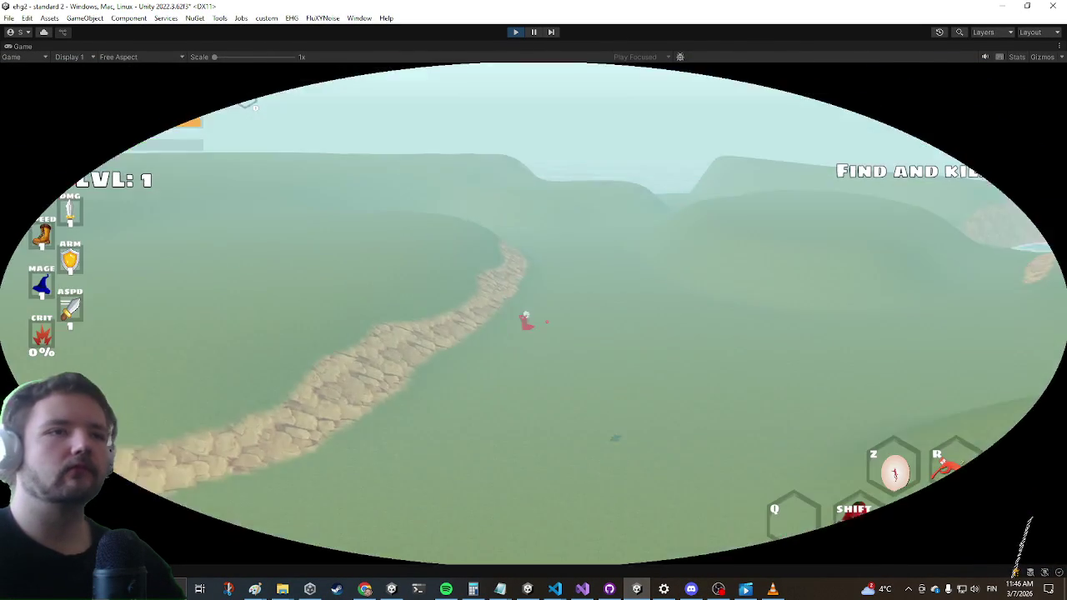
{"action": "key", "text": "w"}
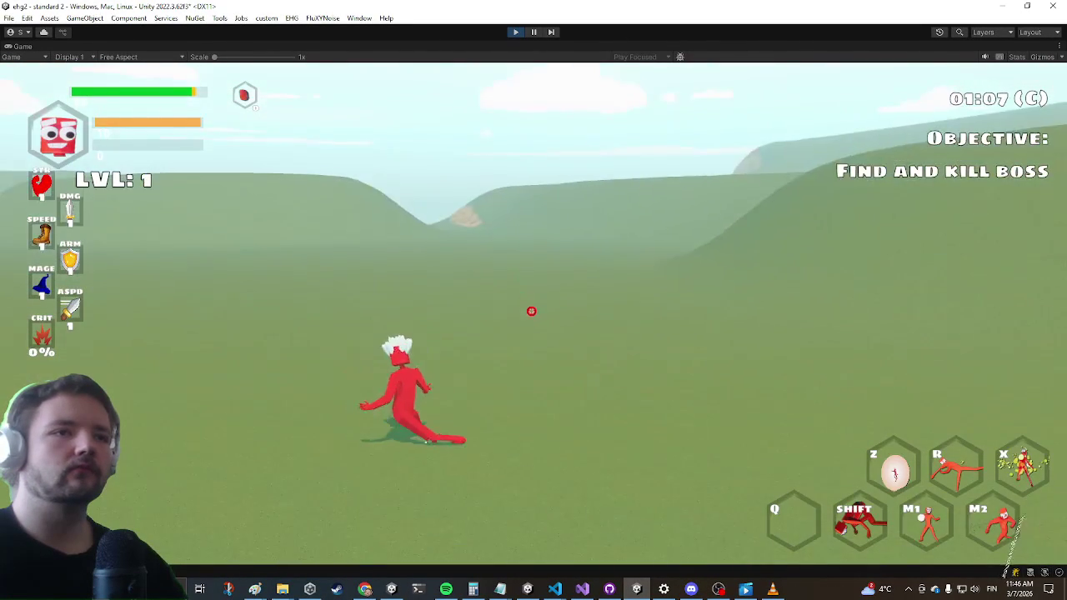
{"action": "left_click", "coordinate": [512, 312]}
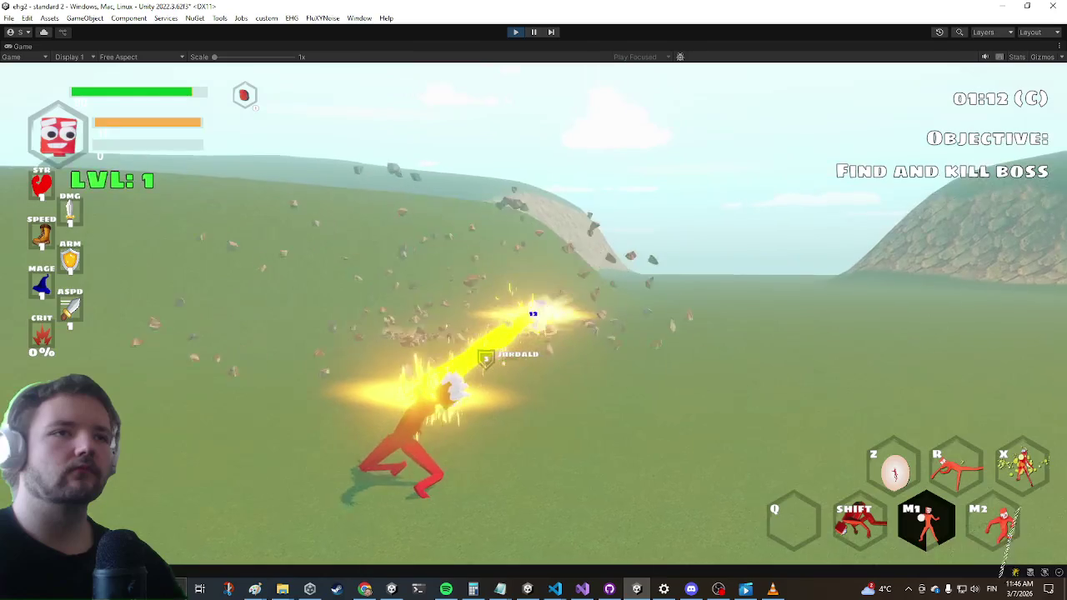
{"action": "left_click", "coordinate": [512, 312]}
{"action": "left_click", "coordinate": [512, 311]}
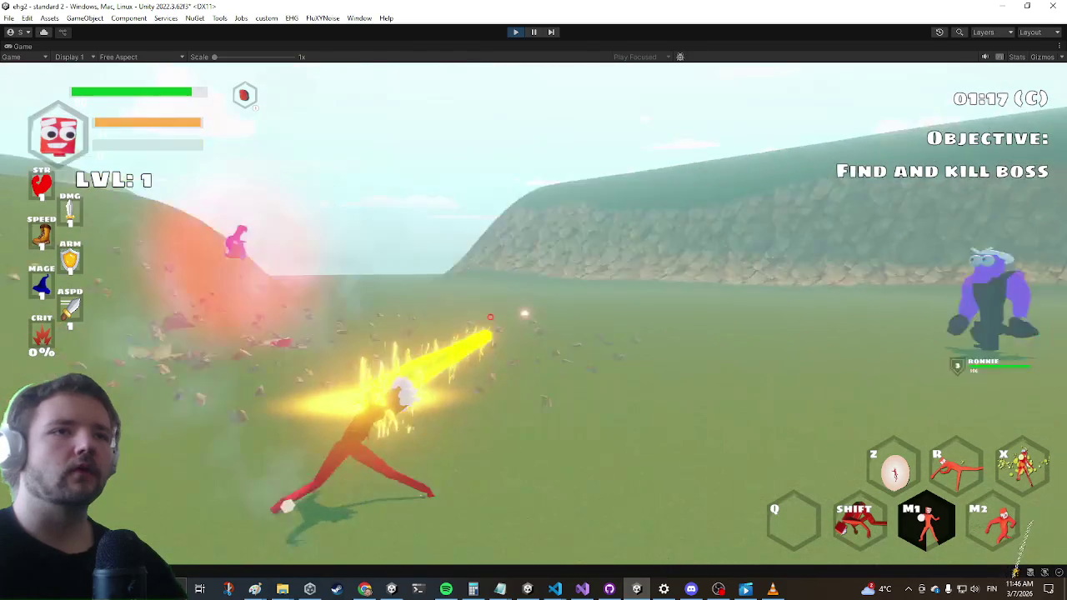
{"action": "left_click", "coordinate": [536, 318]}
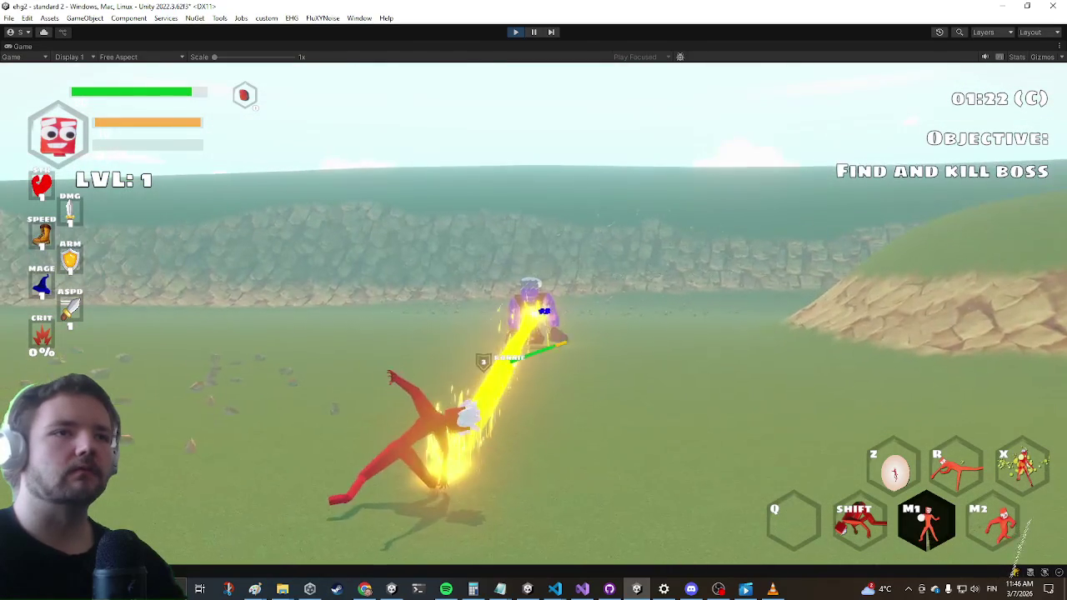
Pause the game and change the hit sound's SetSpatial value from 0.2f to 0.9f
{"action": "key", "text": "Escape"}
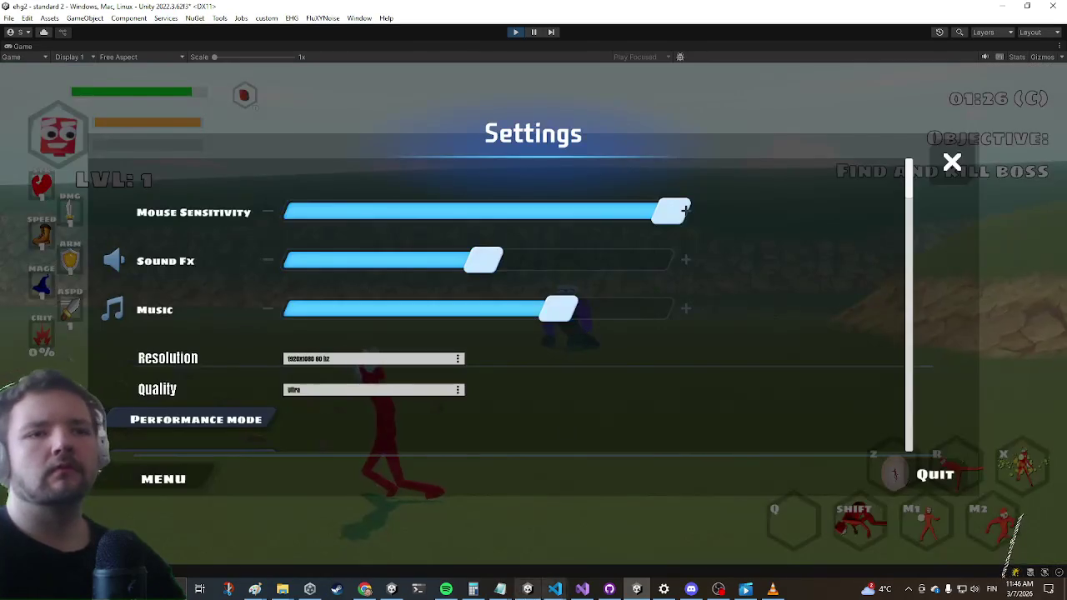
{"action": "left_click", "coordinate": [582, 590]}
{"action": "left_click", "coordinate": [458, 210]}
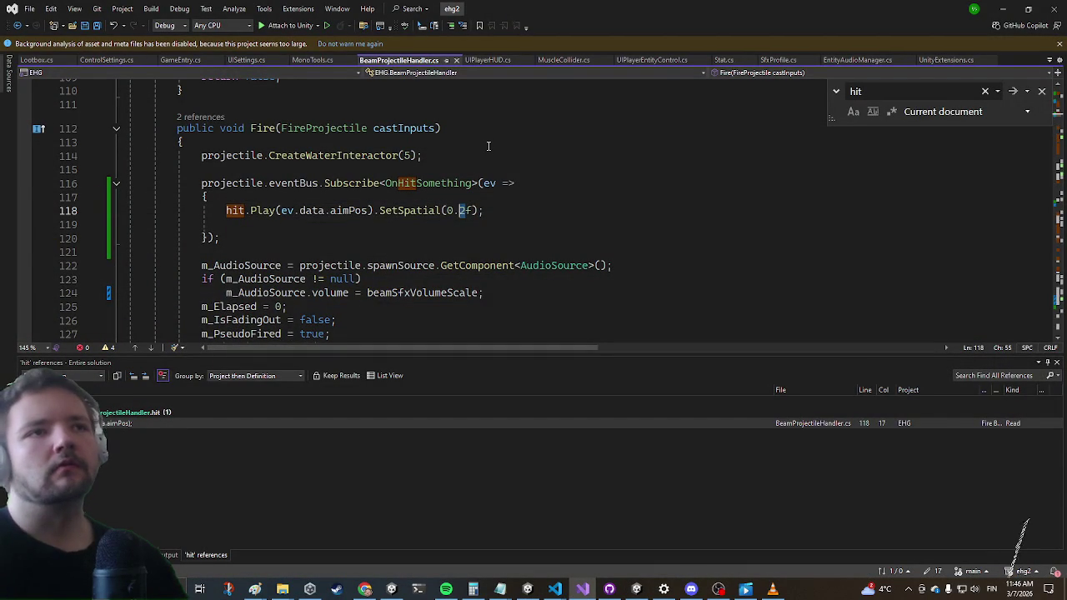
Resume the game and fire the beam at the enemy again with spatial blend 0.9
{"action": "key", "text": "alt+Tab"}
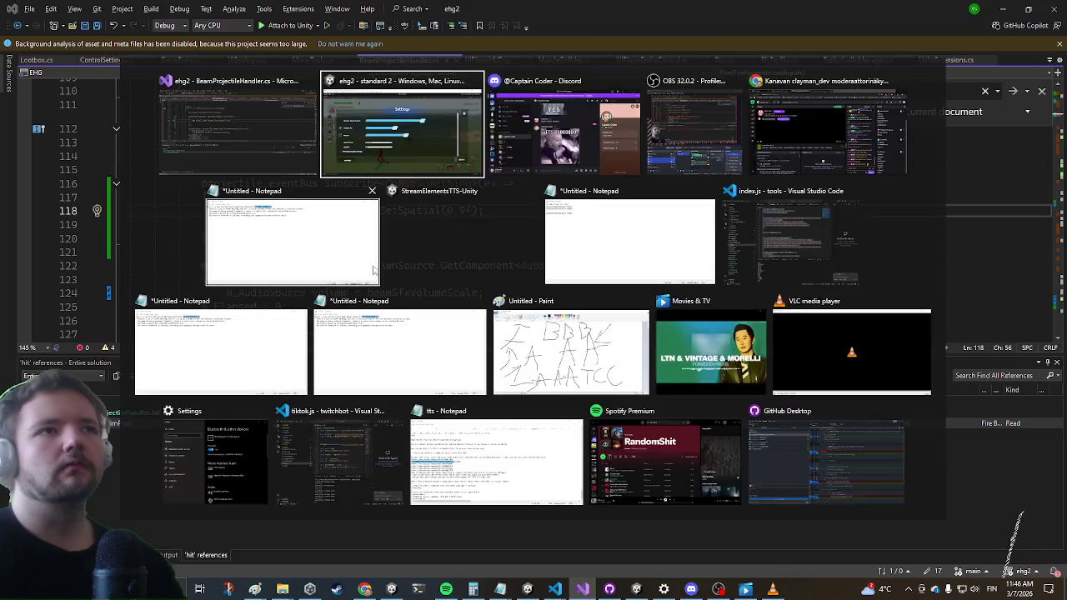
{"action": "key", "text": "Escape"}
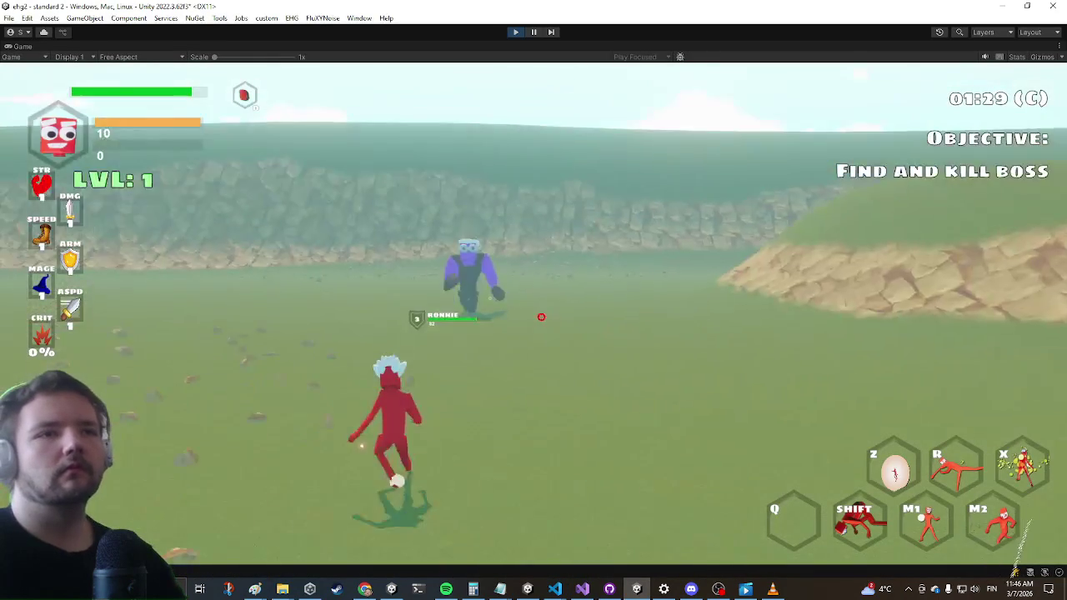
{"action": "left_click", "coordinate": [533, 300]}
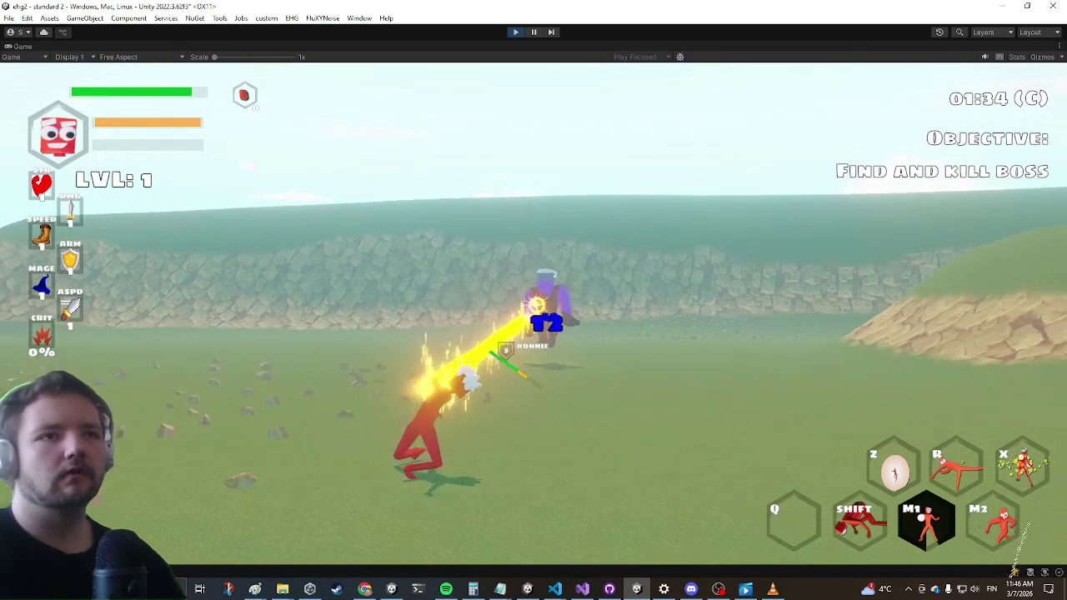
{"action": "left_click", "coordinate": [533, 300]}
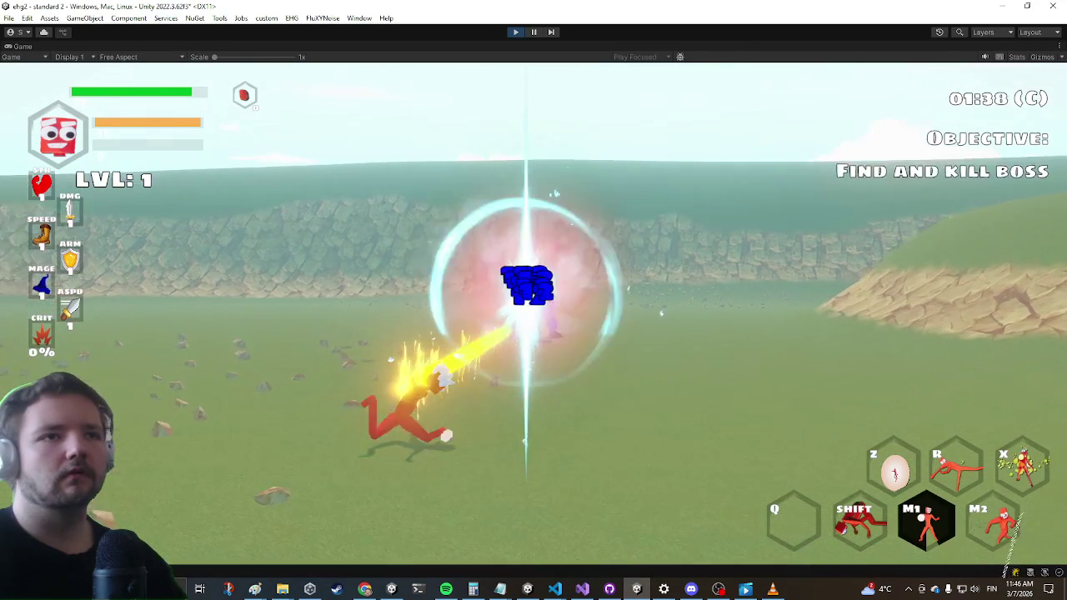
{"action": "key", "text": "Escape"}
{"action": "key", "text": "alt+Tab"}
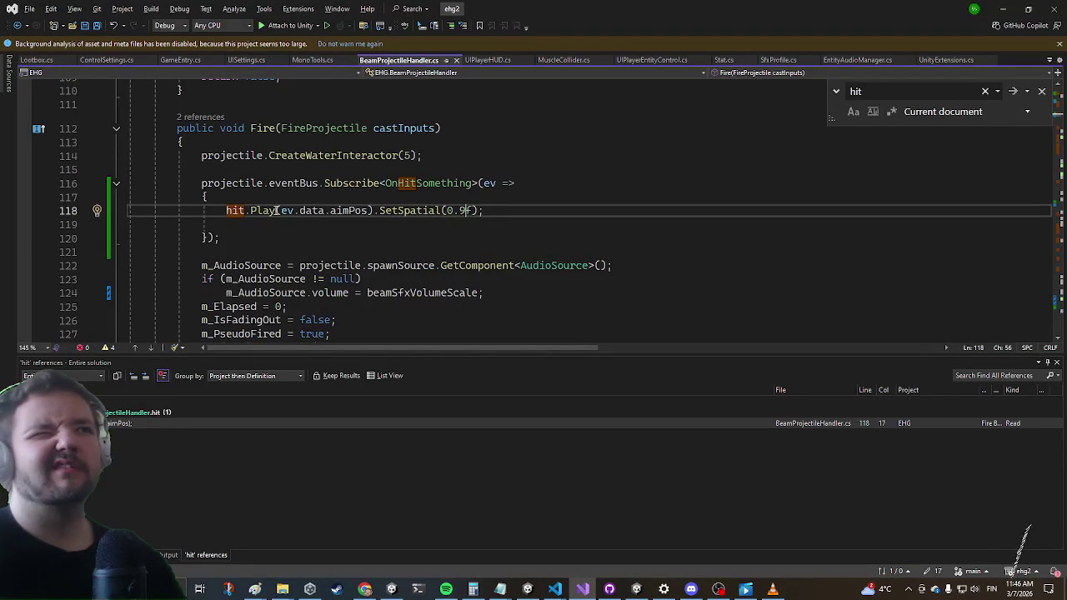
Go to the AudioBite.Play definition from the hit sound call on line 118
{"action": "mouse_move", "coordinate": [264, 212]}
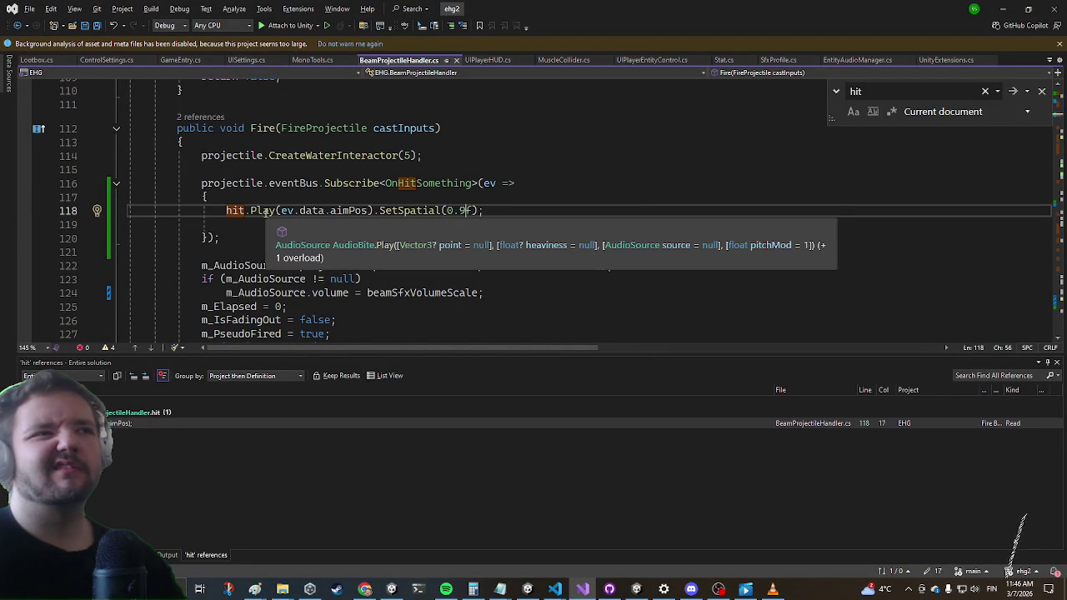
{"action": "left_click", "coordinate": [265, 212]}
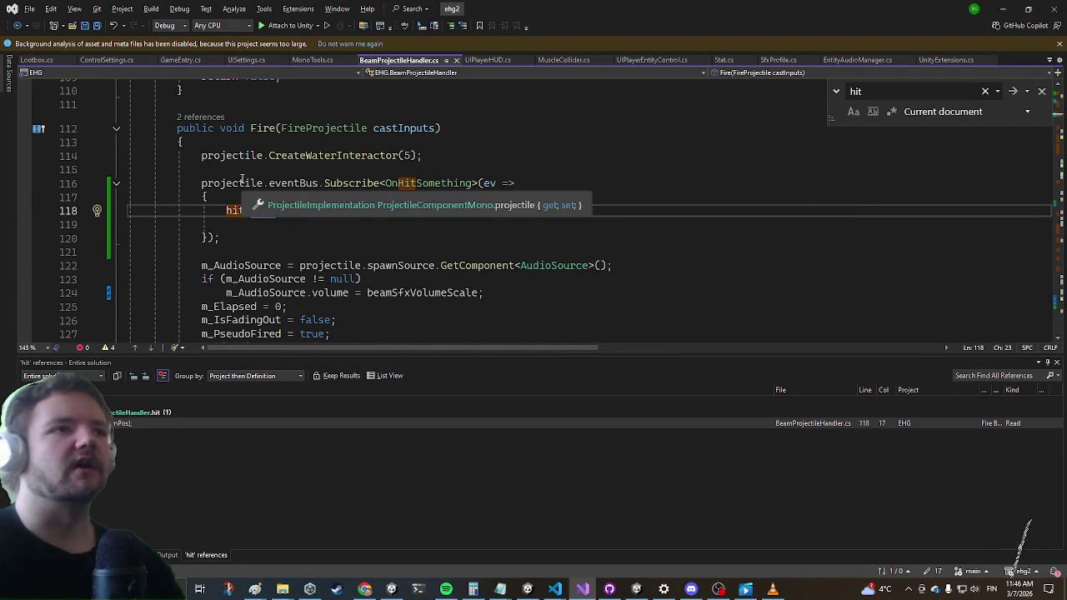
{"action": "key", "text": "F12"}
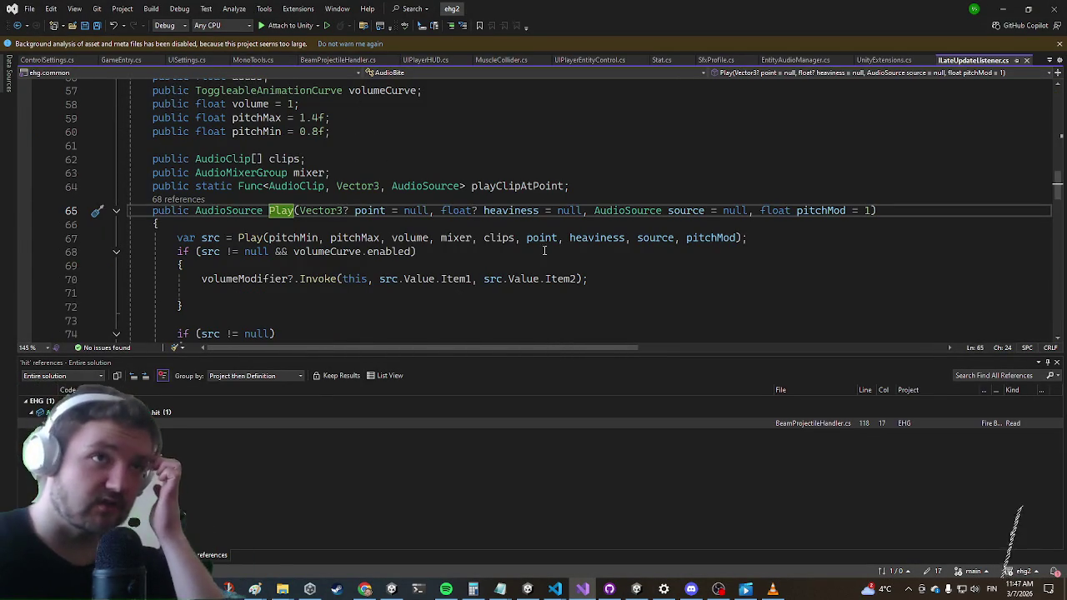
{"action": "scroll", "coordinate": [533, 196], "scroll_direction": "down", "scroll_amount": 6}
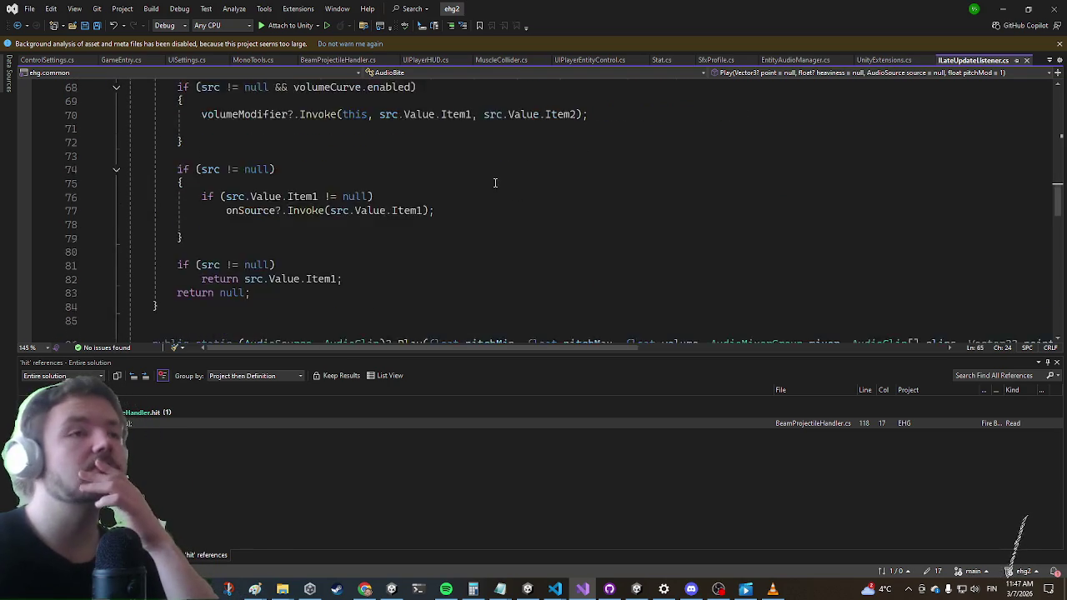
{"action": "scroll", "coordinate": [490, 184], "scroll_direction": "up", "scroll_amount": 4}
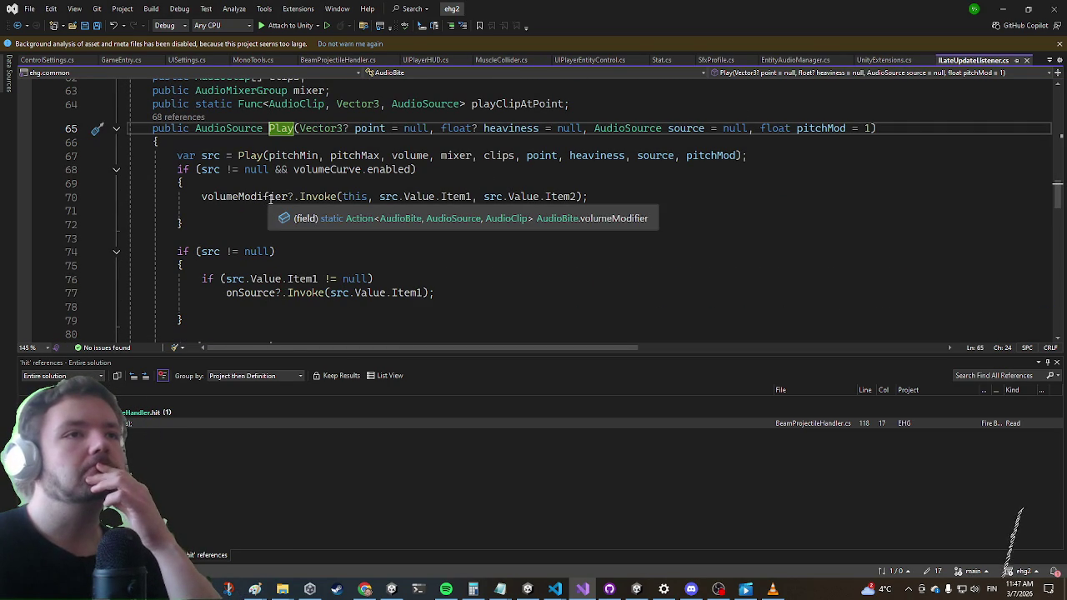
List all references to volumeModifier
{"action": "right_click", "coordinate": [271, 198]}
{"action": "left_click", "coordinate": [316, 374]}
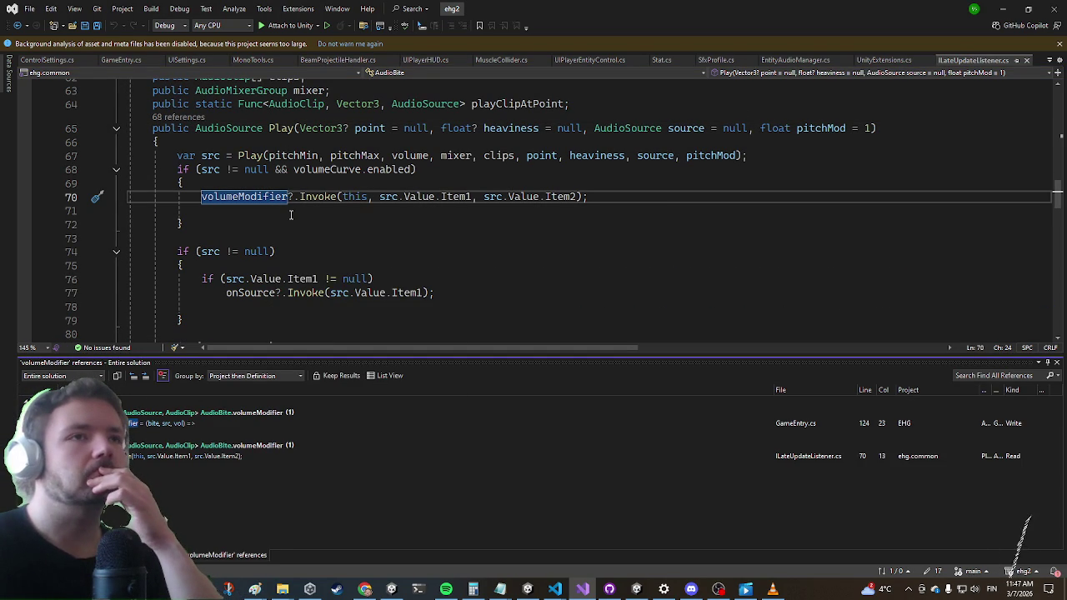
{"action": "scroll", "coordinate": [286, 211], "scroll_direction": "down", "scroll_amount": 9}
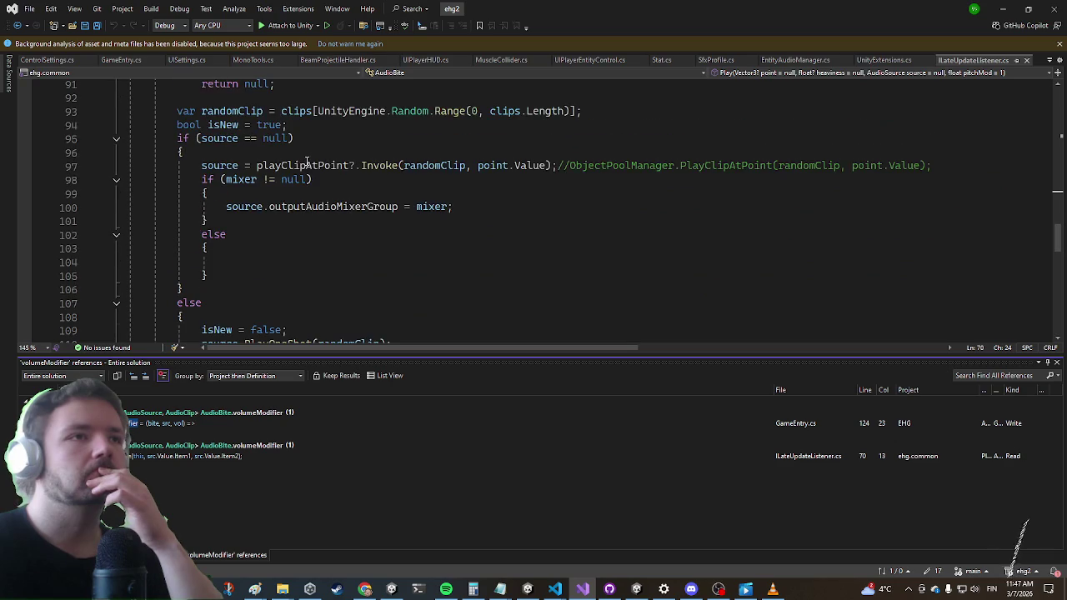
Find all references to playClipAtPoint and open its GameEntry.cs assignment at line 103
{"action": "left_click", "coordinate": [320, 165]}
{"action": "right_click", "coordinate": [323, 166]}
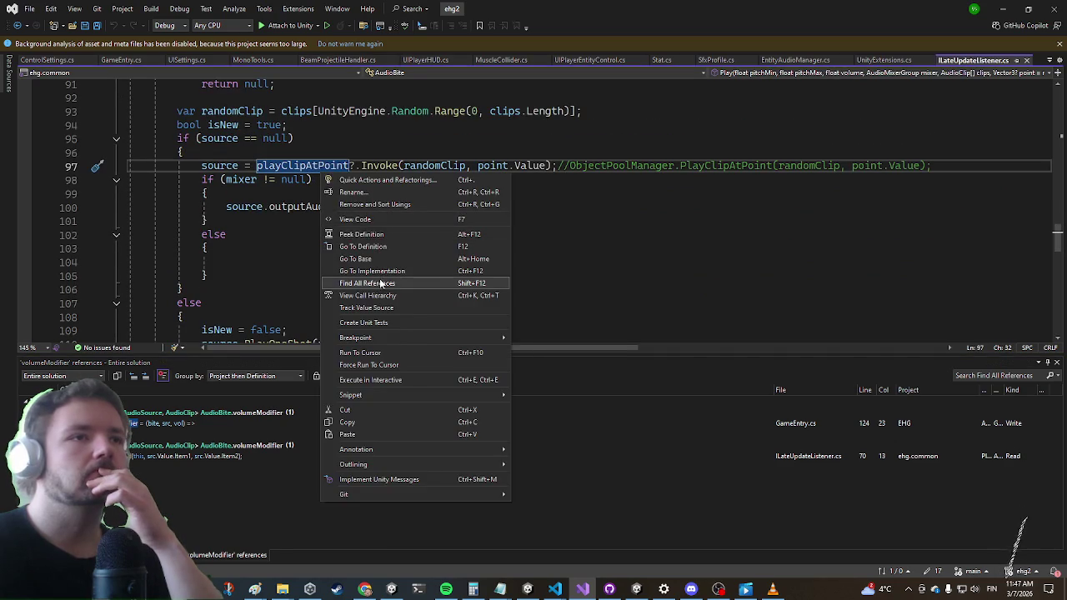
{"action": "left_click", "coordinate": [382, 284]}
{"action": "left_click", "coordinate": [169, 450]}
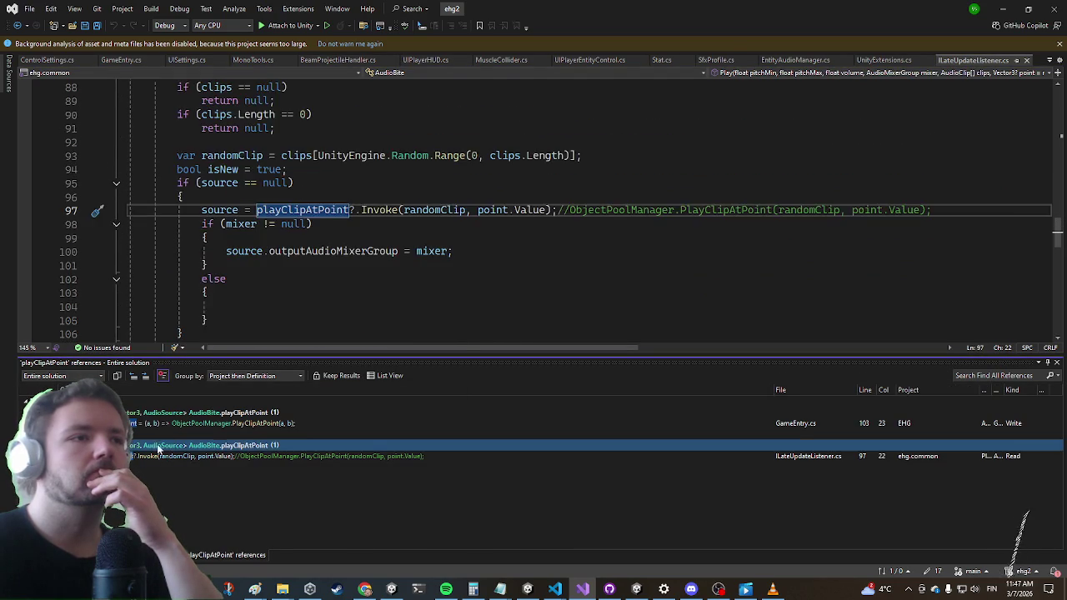
{"action": "left_click", "coordinate": [159, 417]}
{"action": "left_click", "coordinate": [143, 425]}
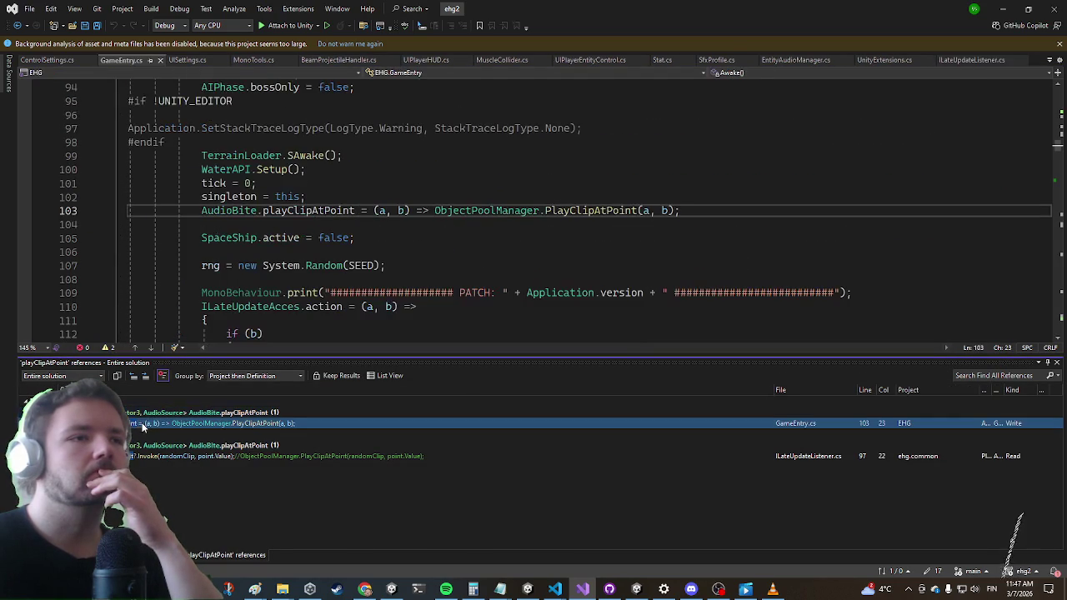
Jump from GameEntry.cs to the PlayClipAtPoint definition in ObjectPoolManager.cs
{"action": "left_click", "coordinate": [612, 210]}
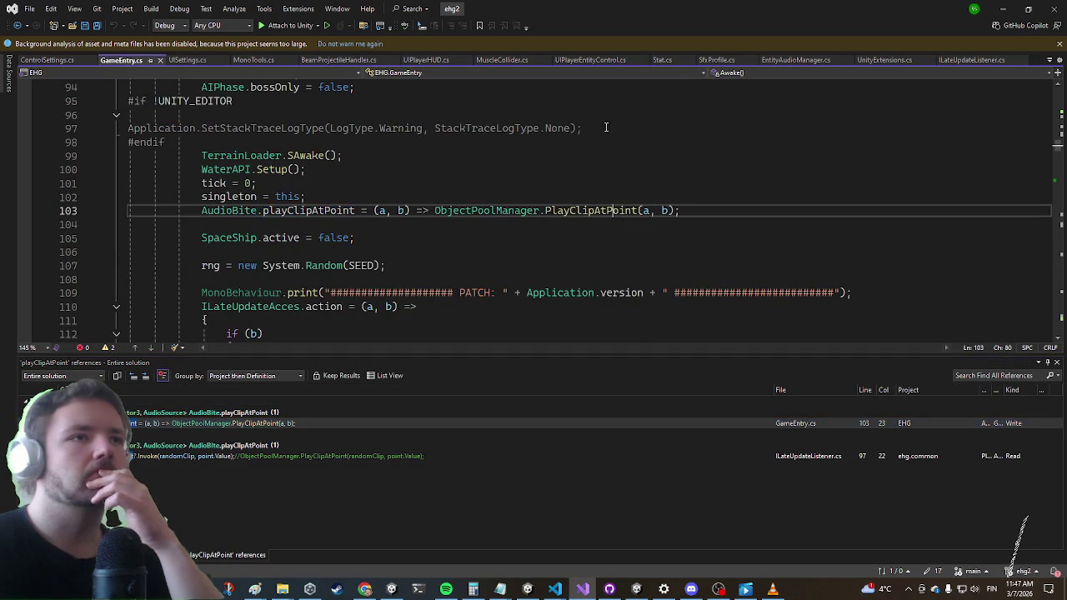
{"action": "key", "text": "F12"}
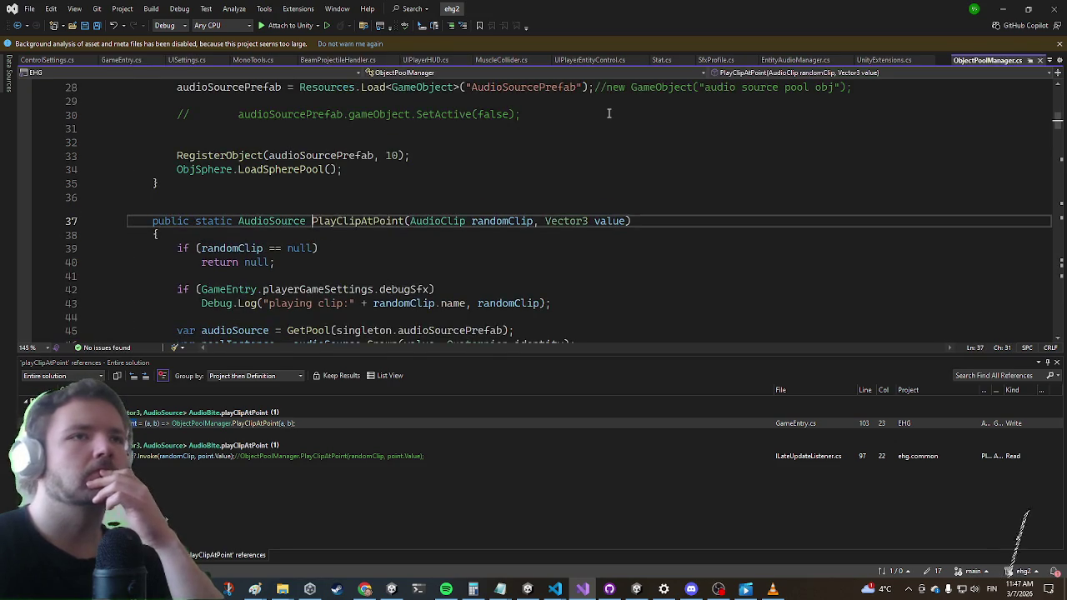
{"action": "scroll", "coordinate": [633, 141], "scroll_direction": "down", "scroll_amount": 5}
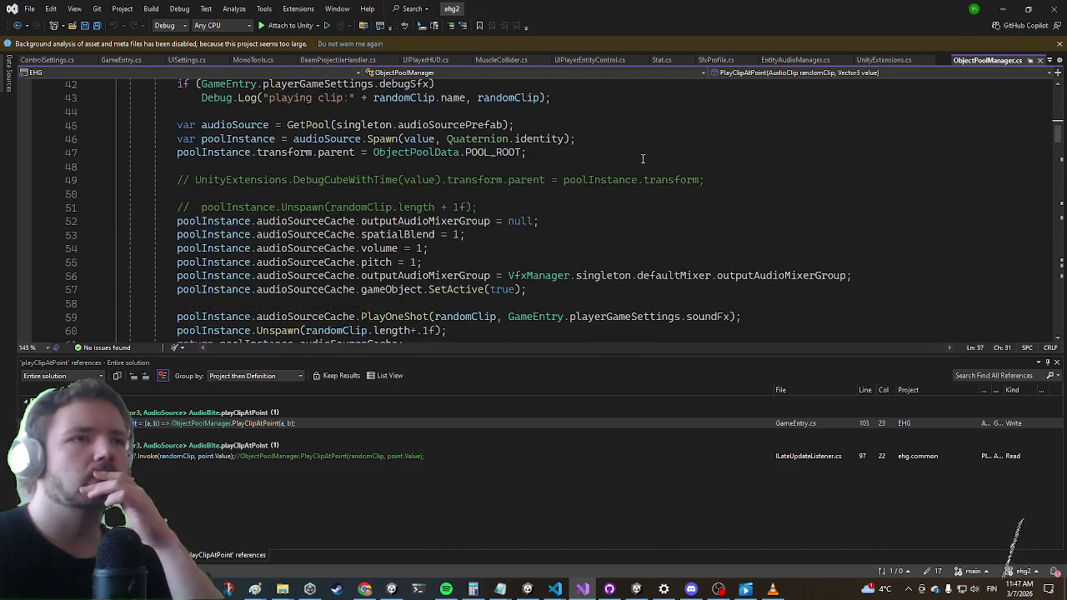
{"action": "scroll", "coordinate": [639, 160], "scroll_direction": "down", "scroll_amount": 2}
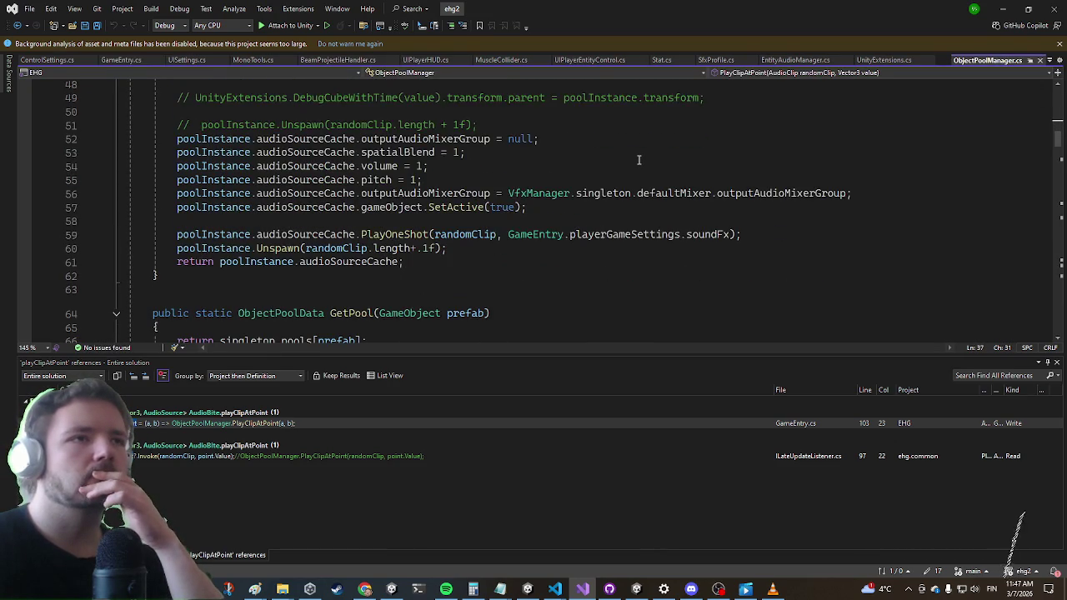
{"action": "scroll", "coordinate": [638, 159], "scroll_direction": "up", "scroll_amount": 5}
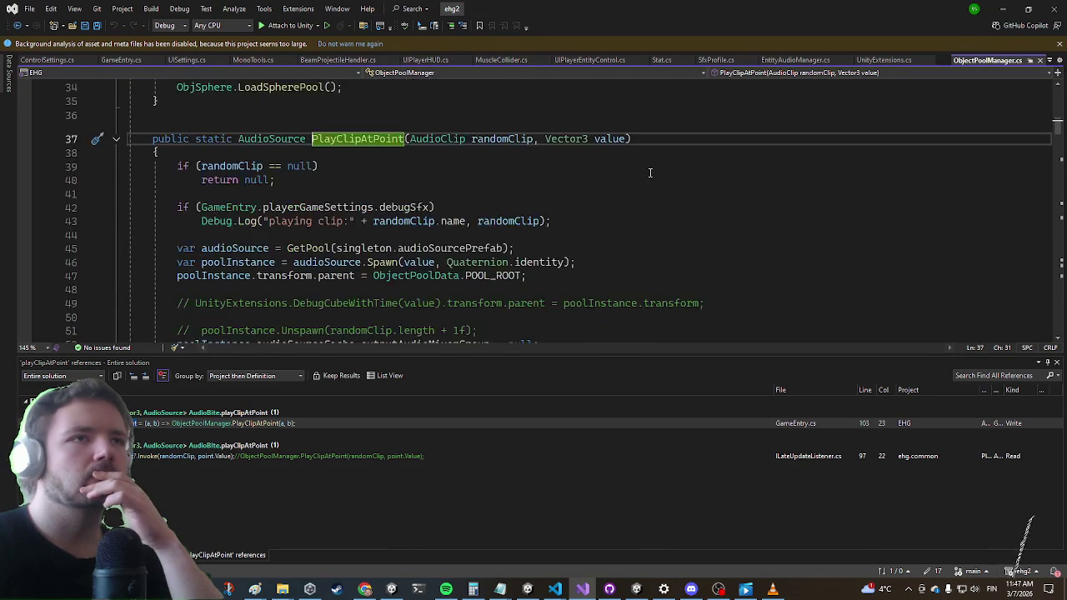
Read through PlayClipAtPoint's spatialBlend, volume and pitch setup and bring up actions for audioSourceCache
{"action": "mouse_move", "coordinate": [386, 264]}
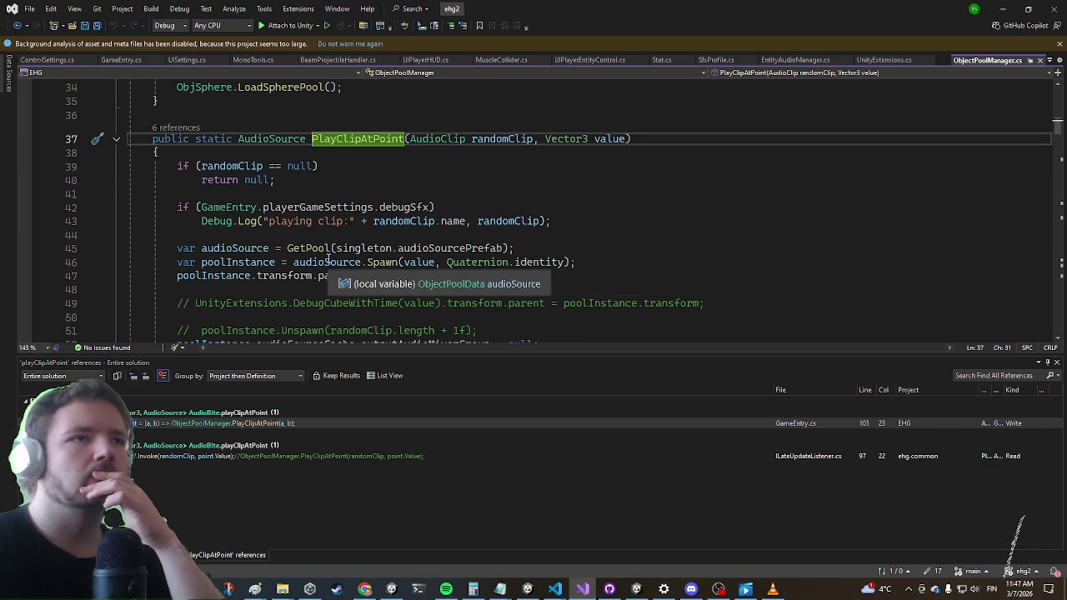
{"action": "scroll", "coordinate": [485, 165], "scroll_direction": "down", "scroll_amount": 5}
{"action": "scroll", "coordinate": [492, 158], "scroll_direction": "up", "scroll_amount": 1}
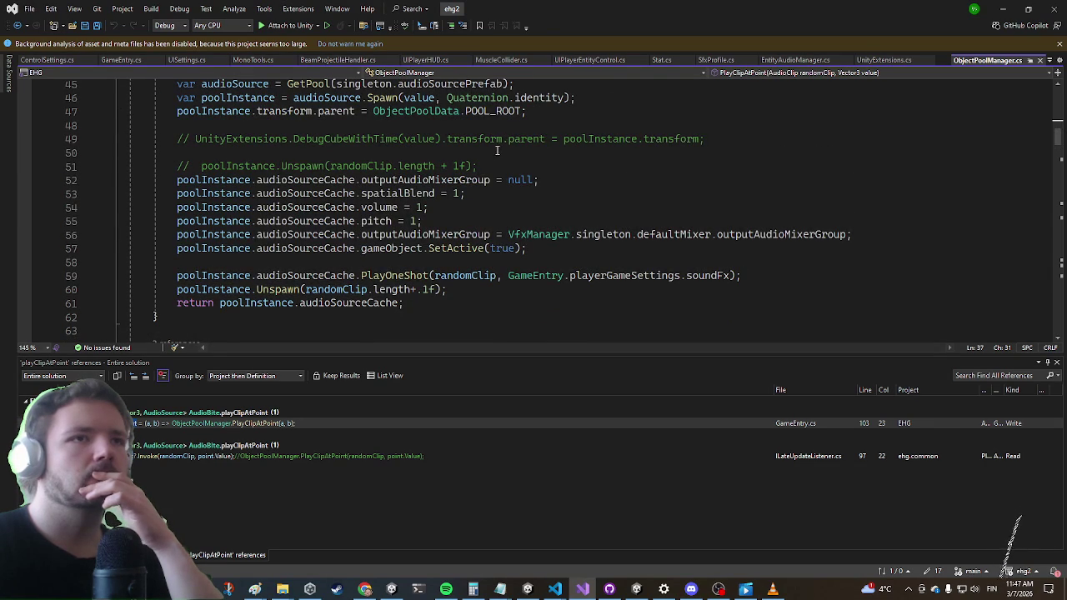
{"action": "mouse_move", "coordinate": [479, 185]}
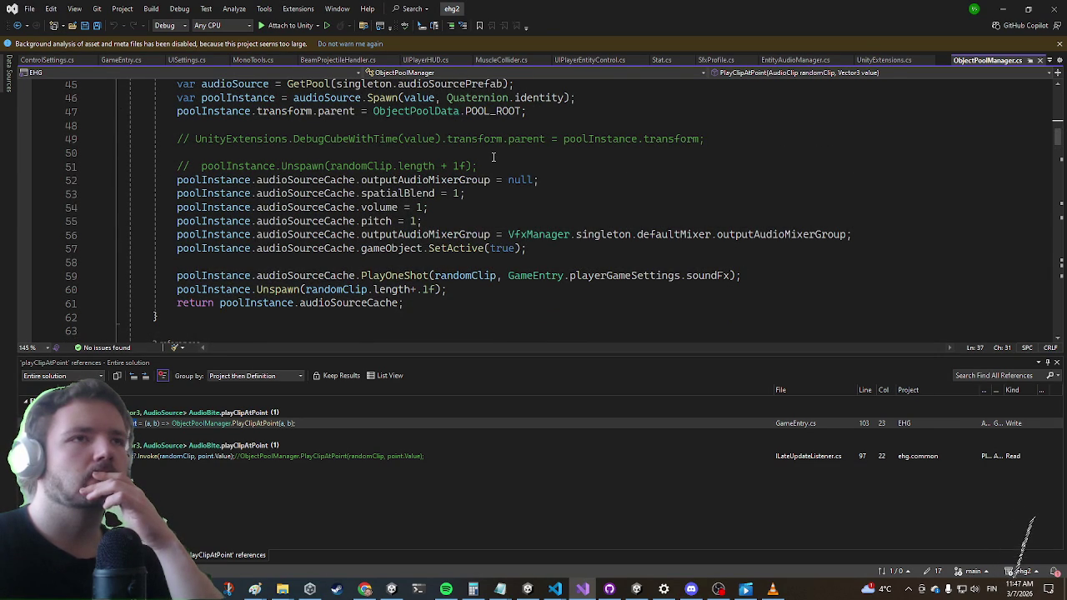
{"action": "scroll", "coordinate": [490, 156], "scroll_direction": "up", "scroll_amount": 6}
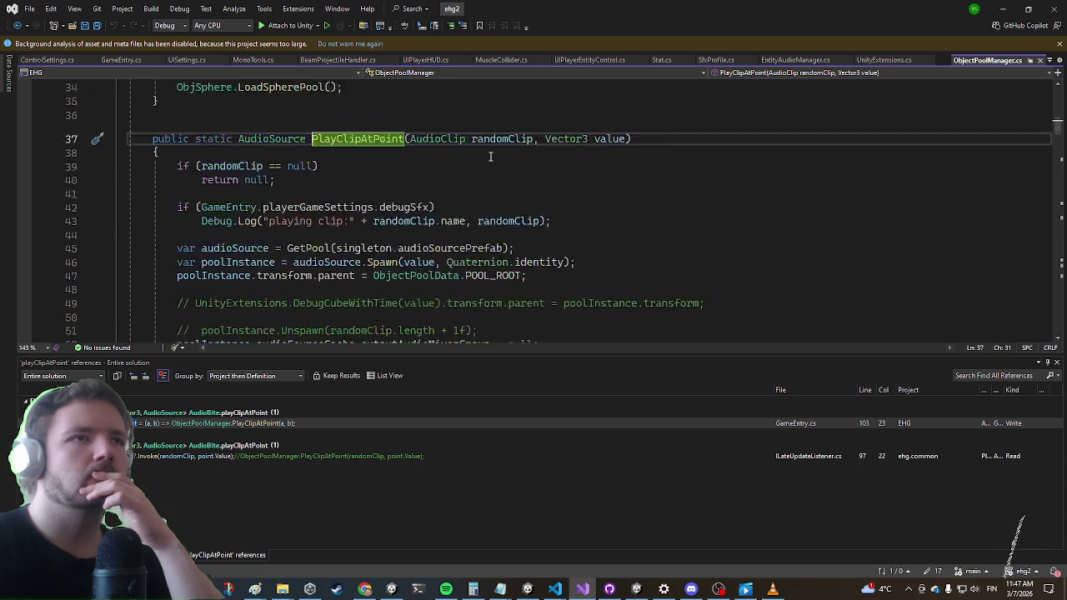
{"action": "scroll", "coordinate": [490, 157], "scroll_direction": "down", "scroll_amount": 5}
{"action": "left_click", "coordinate": [503, 180]}
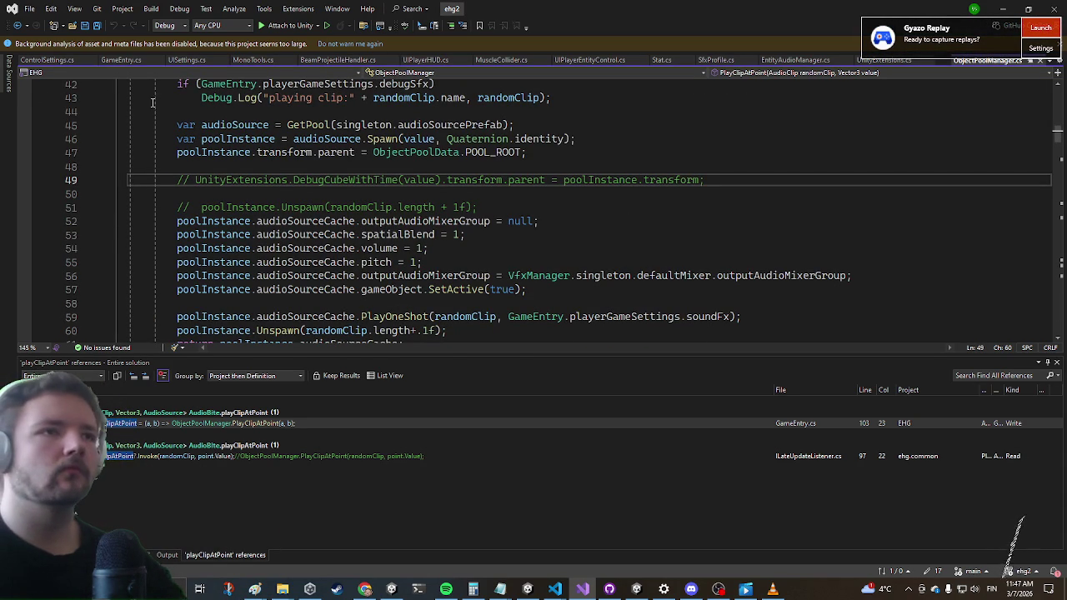
{"action": "right_click", "coordinate": [313, 289]}
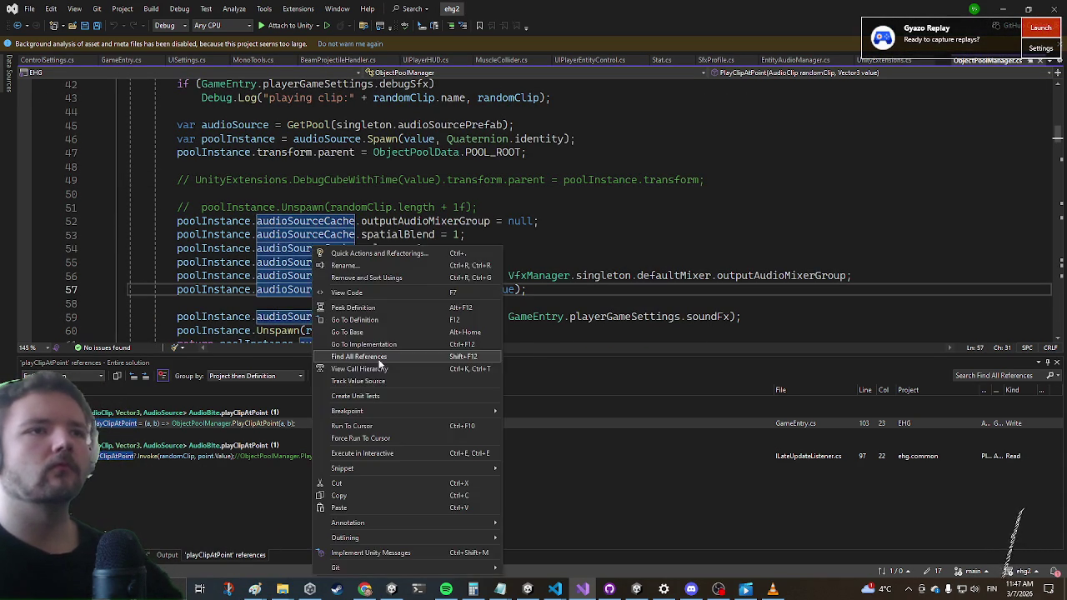
{"action": "left_click", "coordinate": [317, 417]}
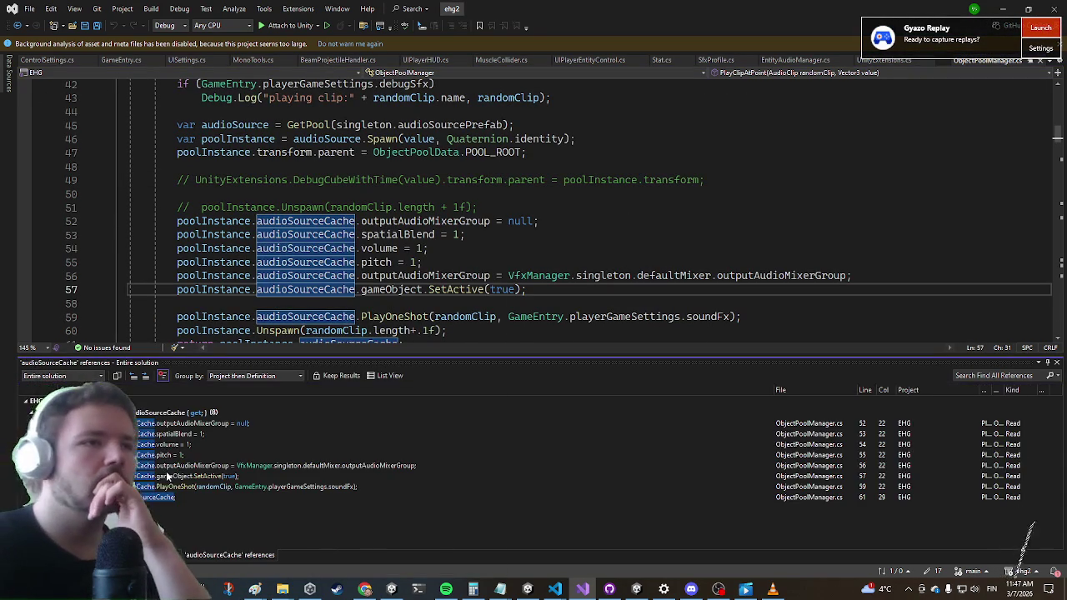
{"action": "left_click", "coordinate": [183, 496]}
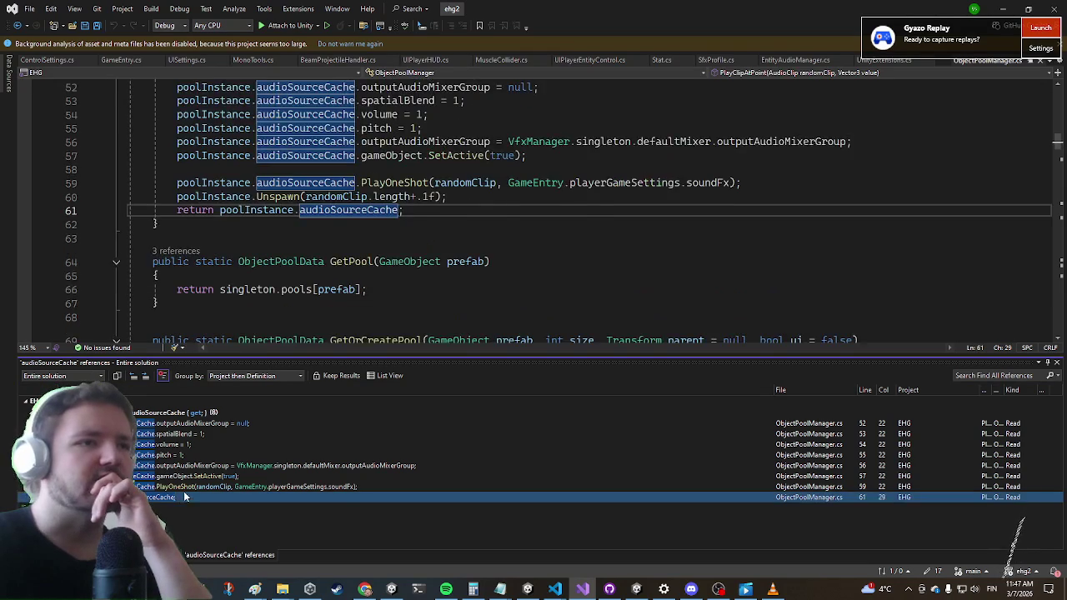
{"action": "left_click", "coordinate": [188, 487]}
{"action": "key", "text": "Up"}
{"action": "key", "text": "Up"}
{"action": "key", "text": "Up"}
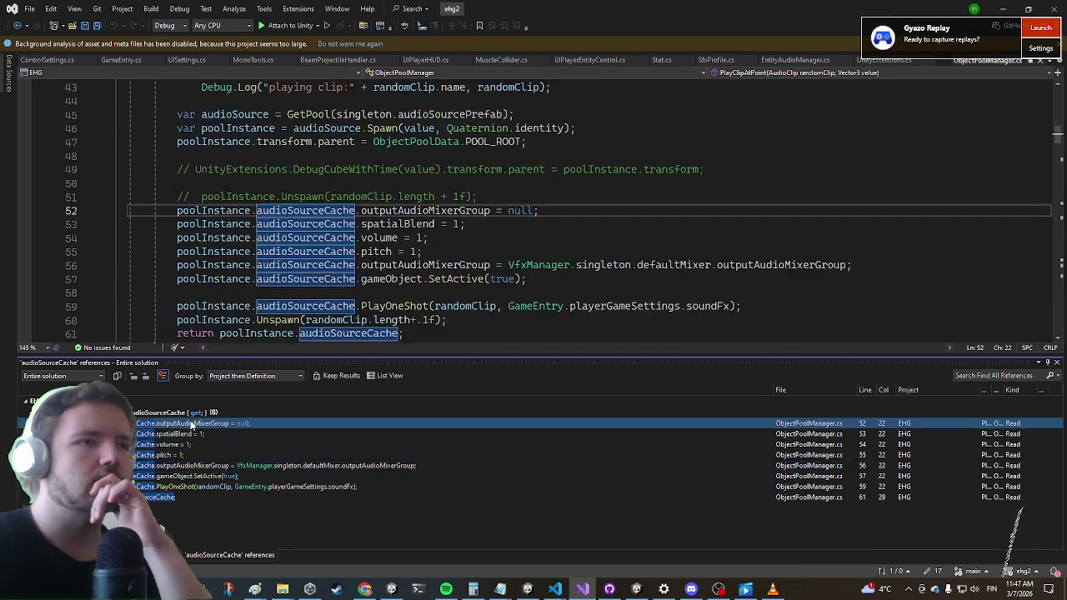
{"action": "left_click_drag", "start_coordinate": [432, 265], "coordinate": [432, 254]}
{"action": "scroll", "coordinate": [432, 255], "scroll_direction": "up", "scroll_amount": 3}
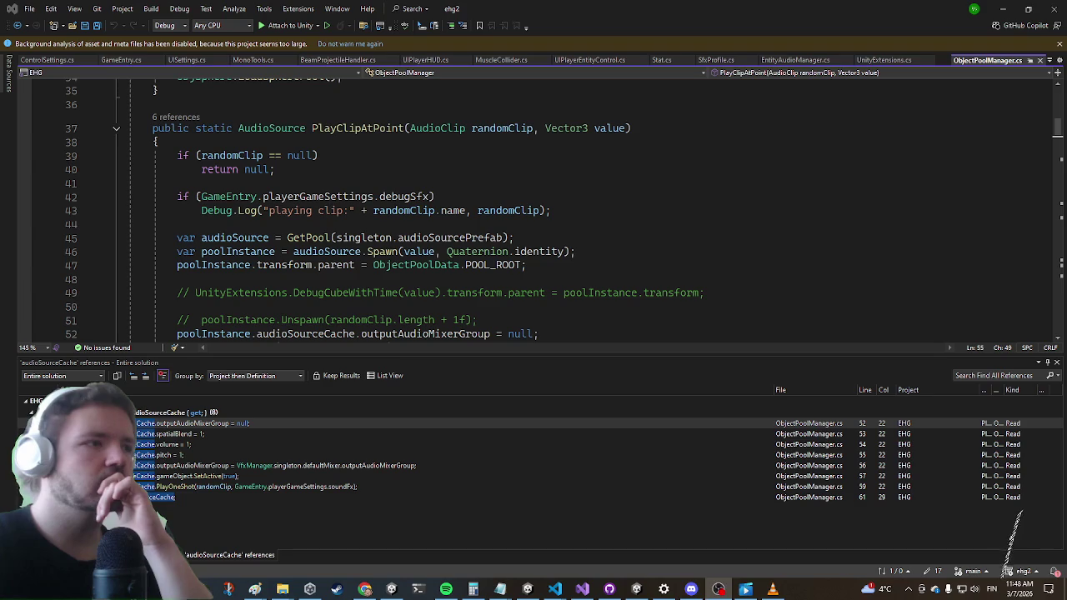
{"action": "left_click", "coordinate": [477, 210]}
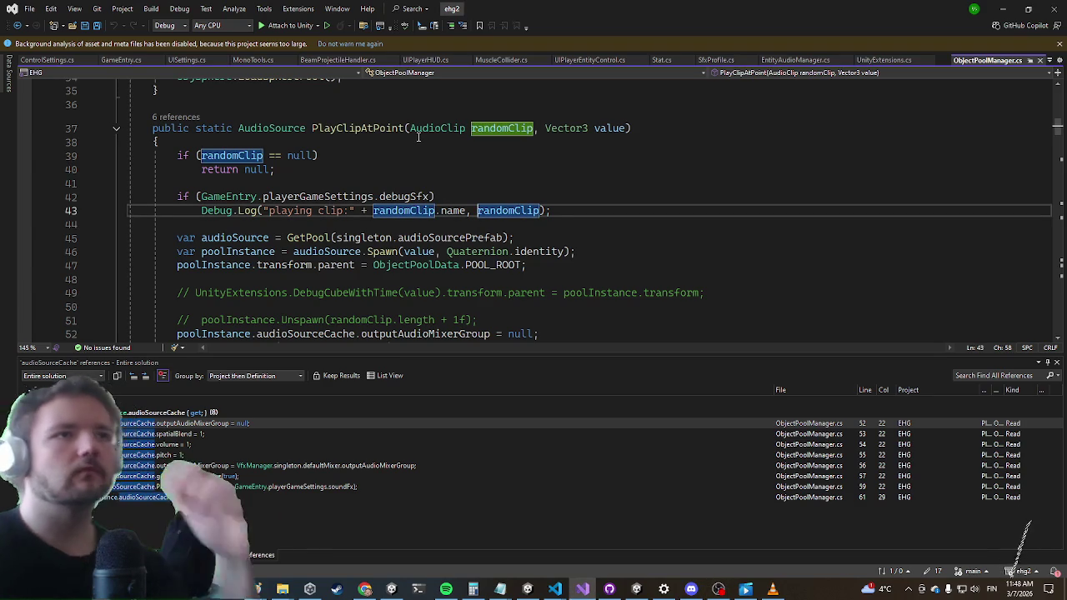
{"action": "key", "text": "ctrl+t"}
{"action": "type", "text": "audiobite"}
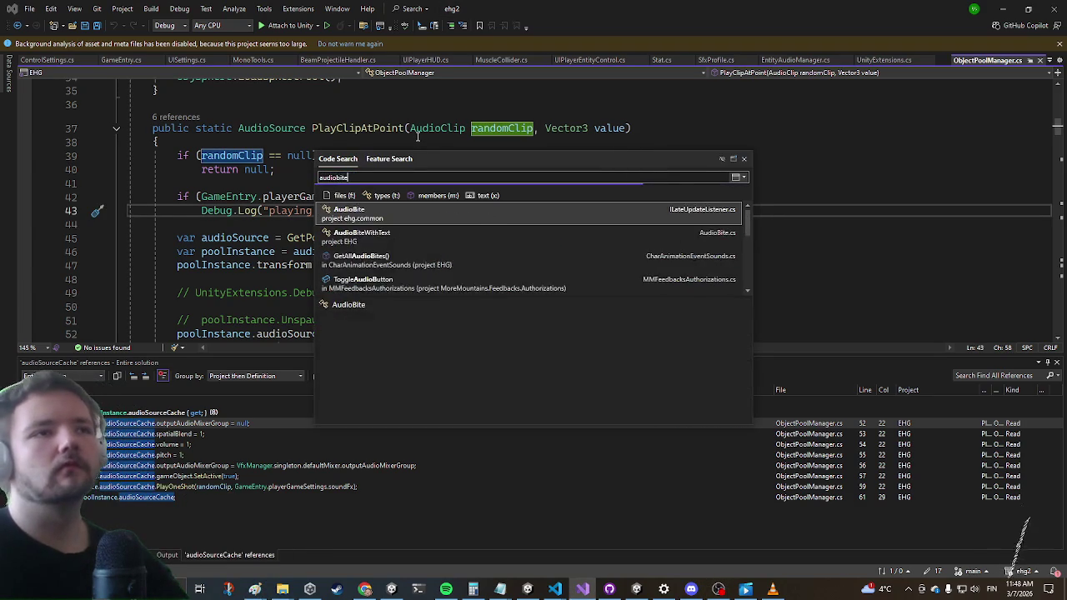
Open the AudioBite class, find all references to onSource and select the line 915 result
{"action": "key", "text": "Return"}
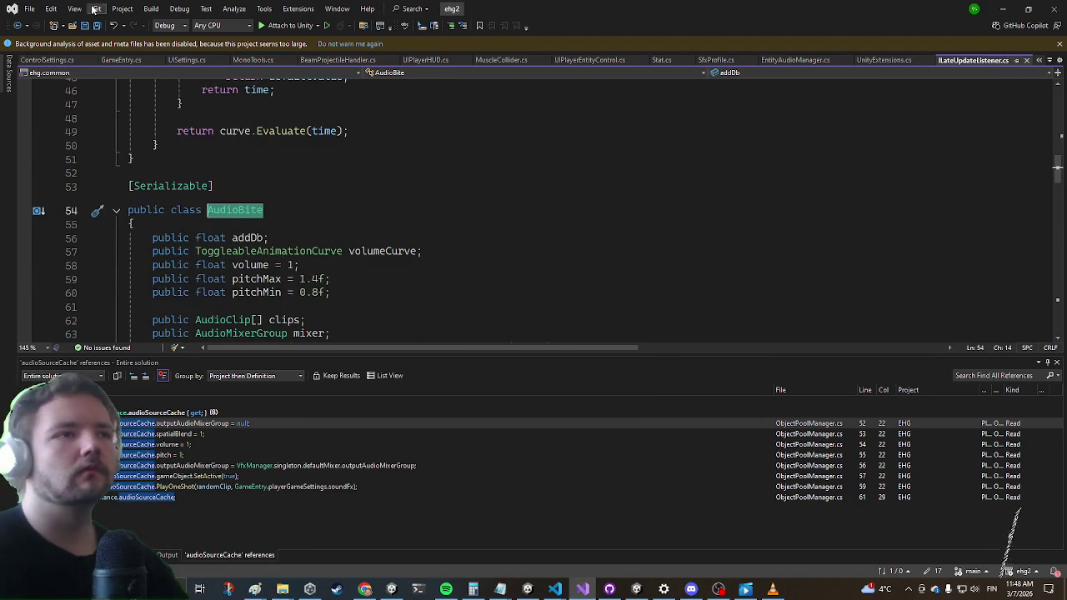
{"action": "scroll", "coordinate": [392, 166], "scroll_direction": "down", "scroll_amount": 6}
{"action": "scroll", "coordinate": [386, 182], "scroll_direction": "down", "scroll_amount": 4}
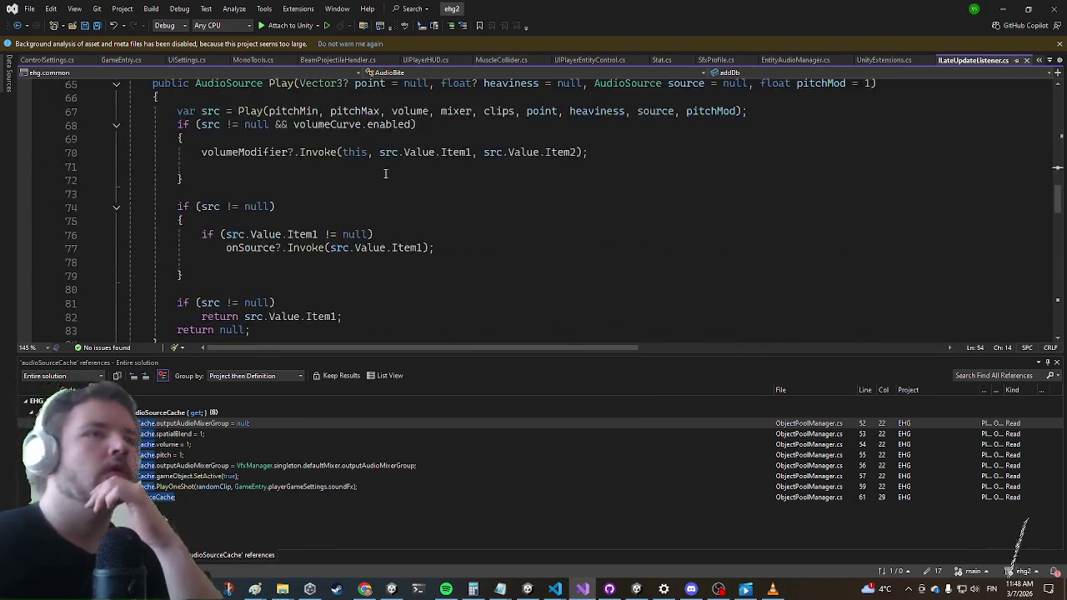
{"action": "scroll", "coordinate": [265, 185], "scroll_direction": "up", "scroll_amount": 2}
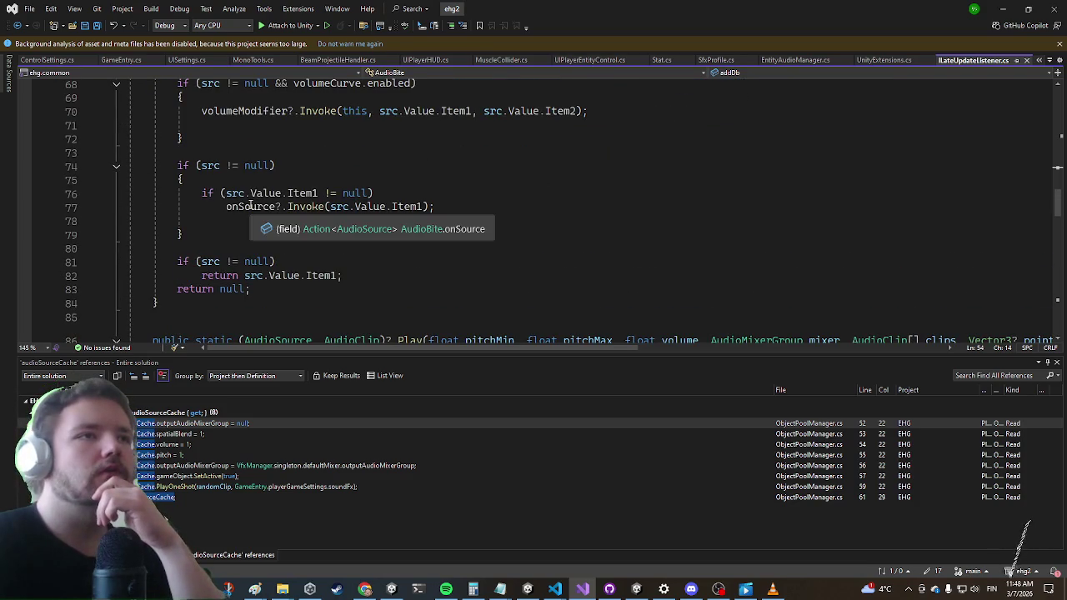
{"action": "left_click", "coordinate": [254, 208]}
{"action": "right_click", "coordinate": [252, 206]}
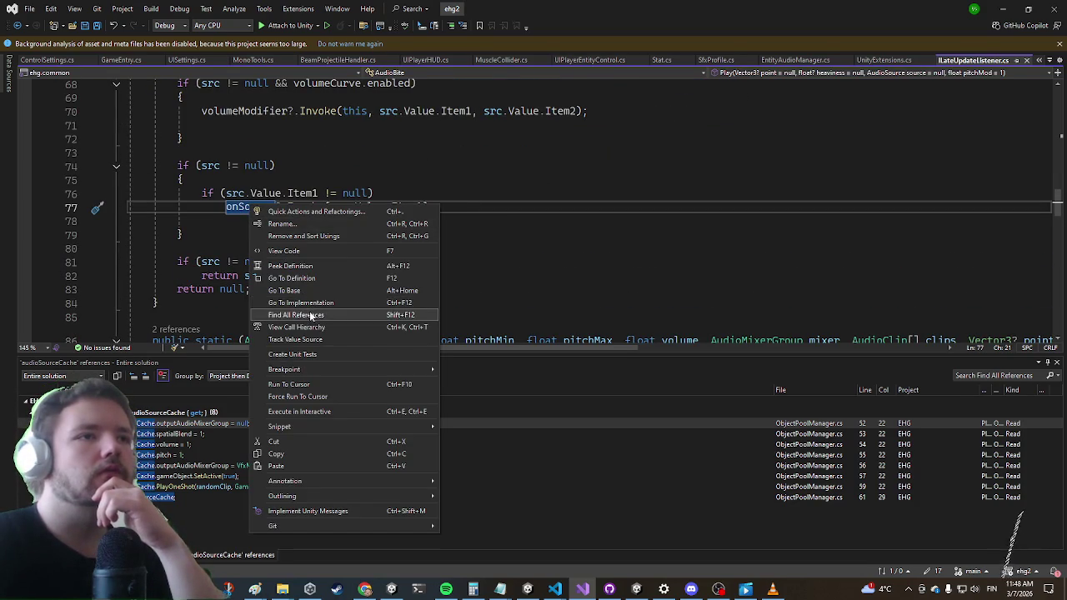
{"action": "left_click", "coordinate": [300, 315]}
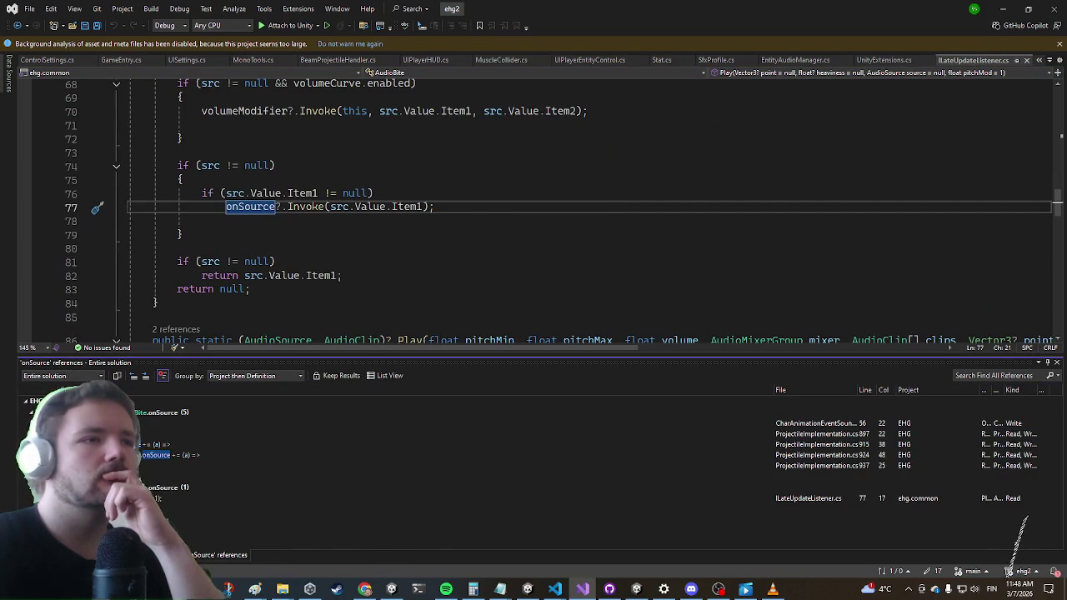
{"action": "key", "text": "Down"}
{"action": "key", "text": "Down"}
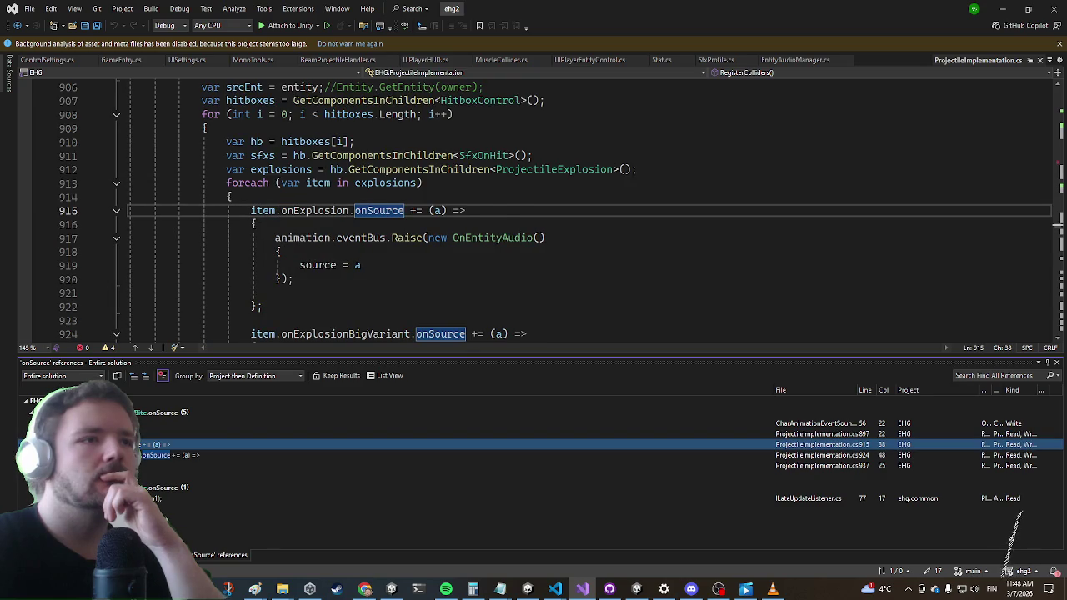
Step through the onSource references at lines 924, 897 and 937, including CharAnimationEventSounds
{"action": "key", "text": "Down"}
{"action": "key", "text": "Up"}
{"action": "key", "text": "Up"}
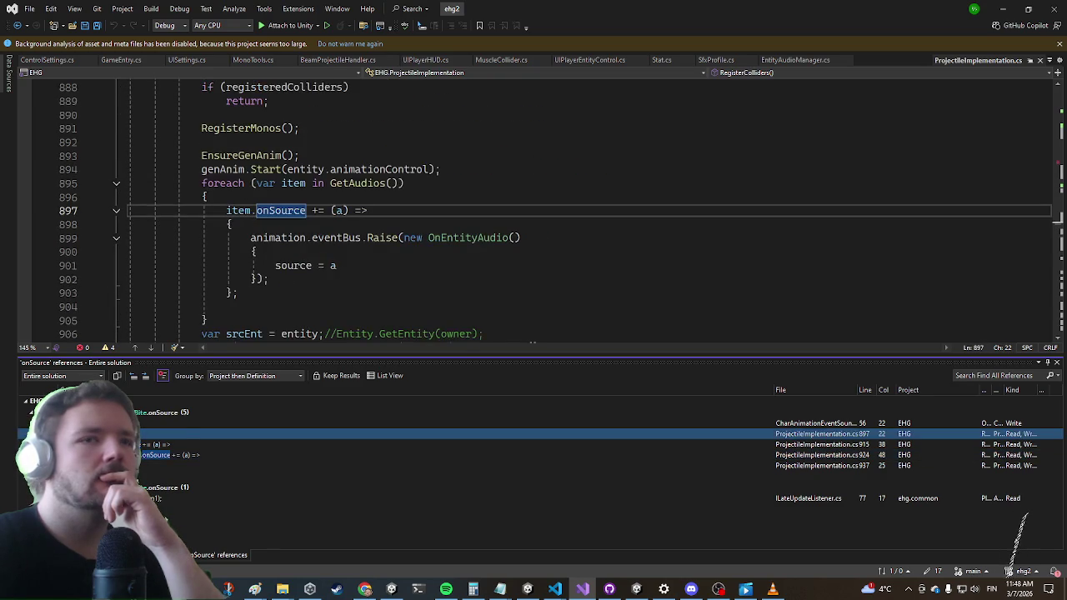
{"action": "key", "text": "Up"}
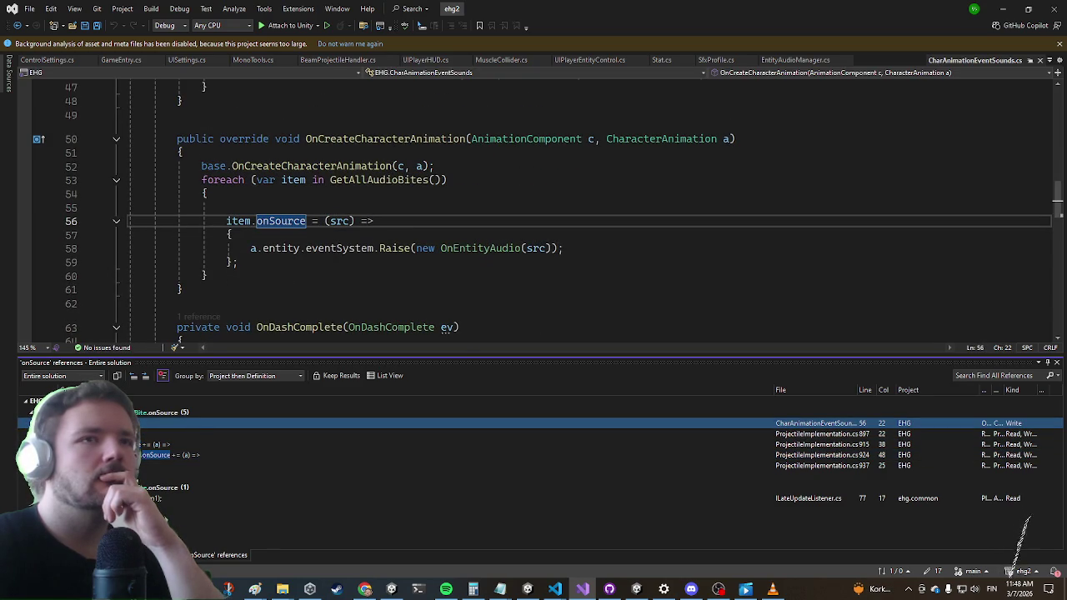
{"action": "key", "text": "Down"}
{"action": "key", "text": "Down"}
{"action": "key", "text": "Down"}
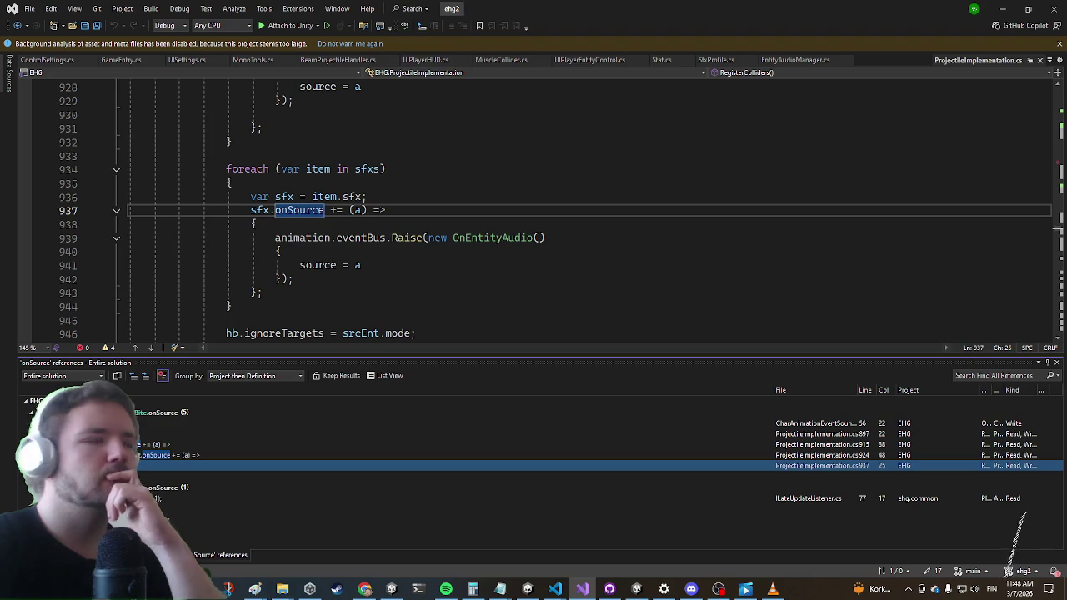
{"action": "key", "text": "alt+Tab"}
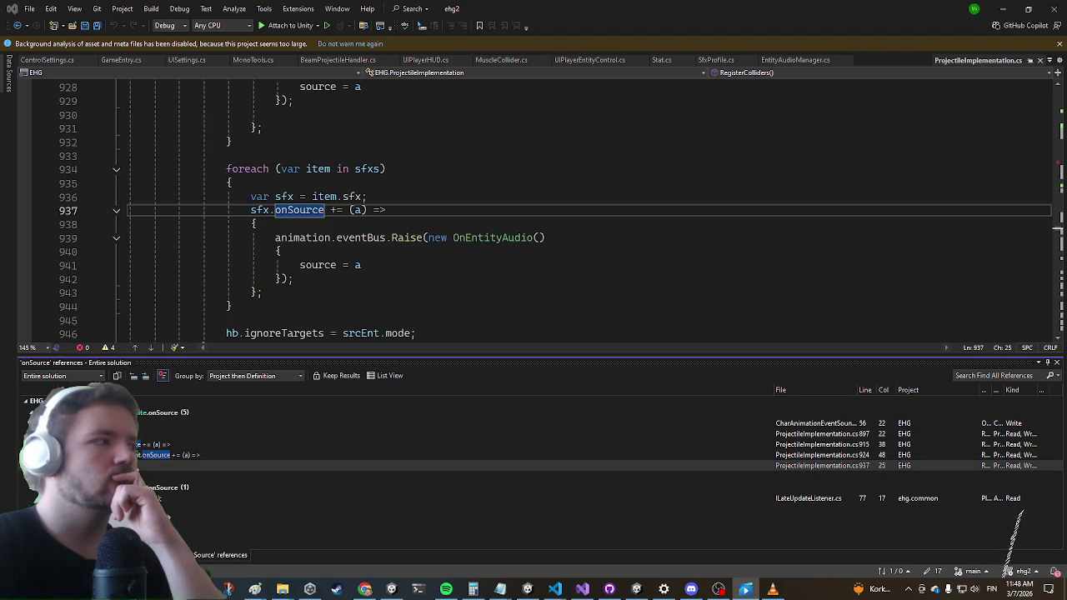
{"action": "key", "text": "alt+Tab"}
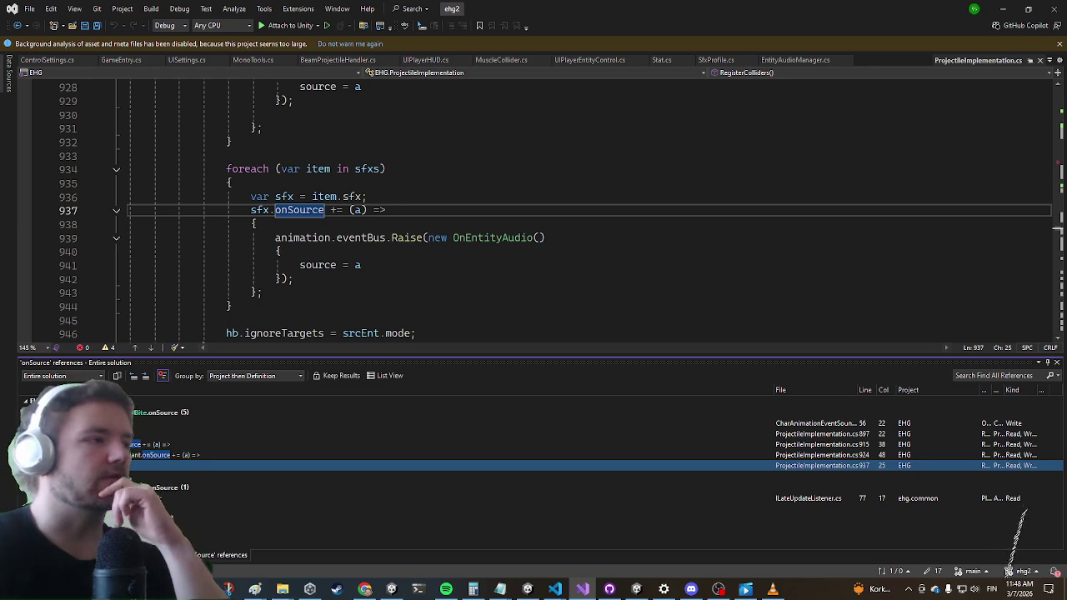
{"action": "key", "text": "alt+Tab"}
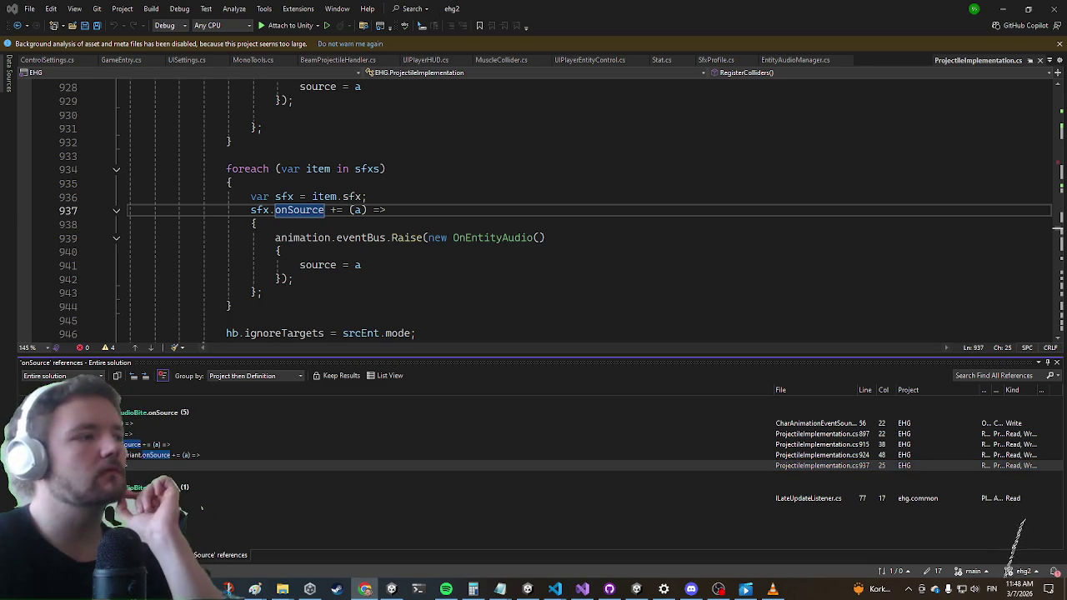
{"action": "scroll", "coordinate": [424, 250], "scroll_direction": "down", "scroll_amount": 2}
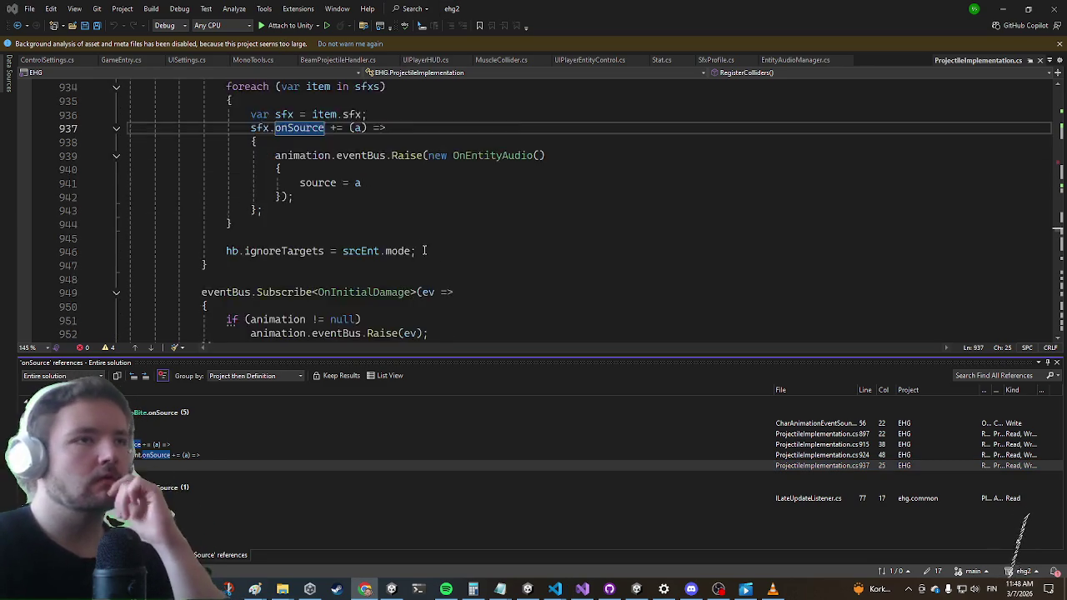
{"action": "scroll", "coordinate": [423, 250], "scroll_direction": "down", "scroll_amount": 1}
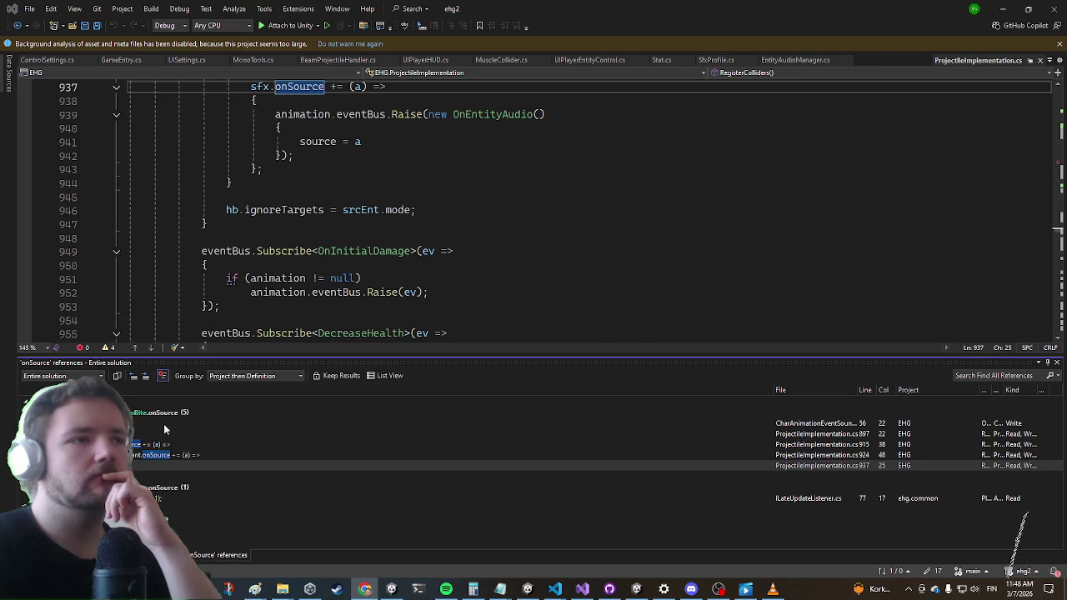
Go from the CharAnimationEventSounds onSource assignment to the OnEntityAudio struct definition
{"action": "left_click", "coordinate": [158, 423]}
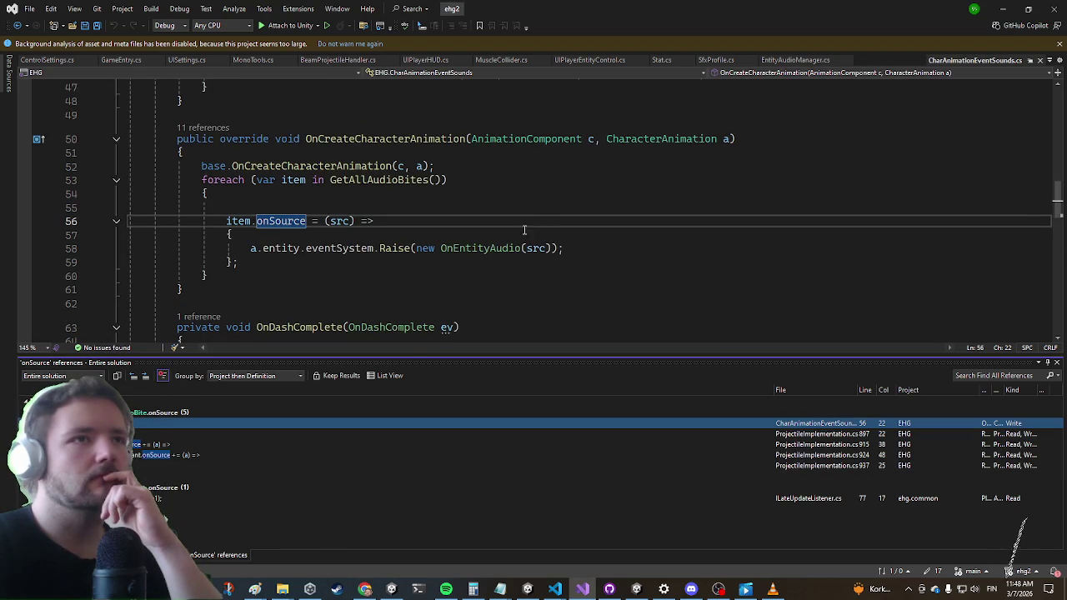
{"action": "left_click", "coordinate": [486, 248]}
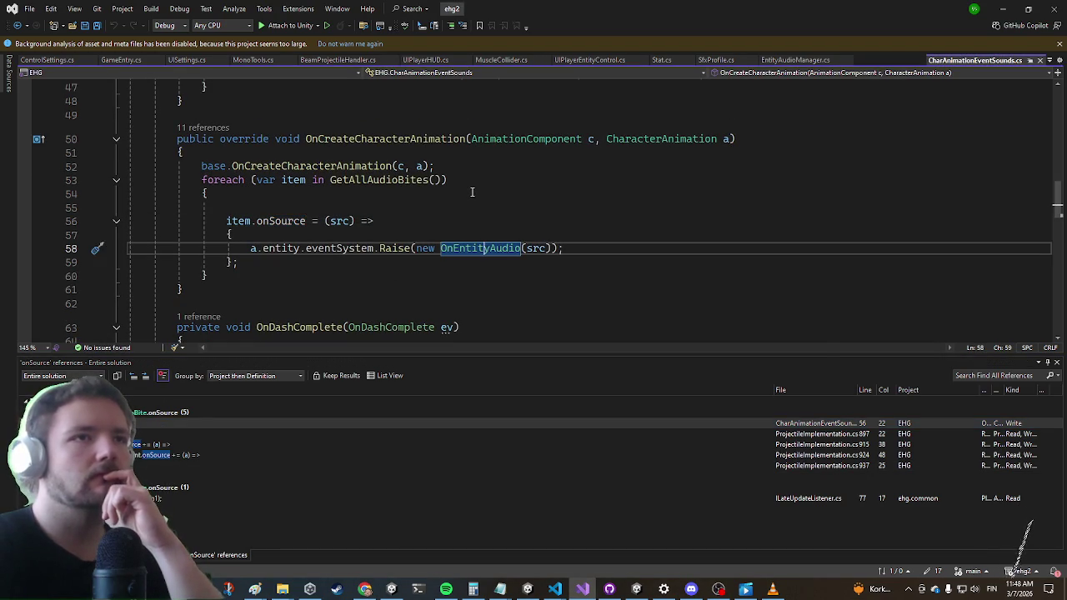
{"action": "key", "text": "F12"}
{"action": "left_click", "coordinate": [281, 158]}
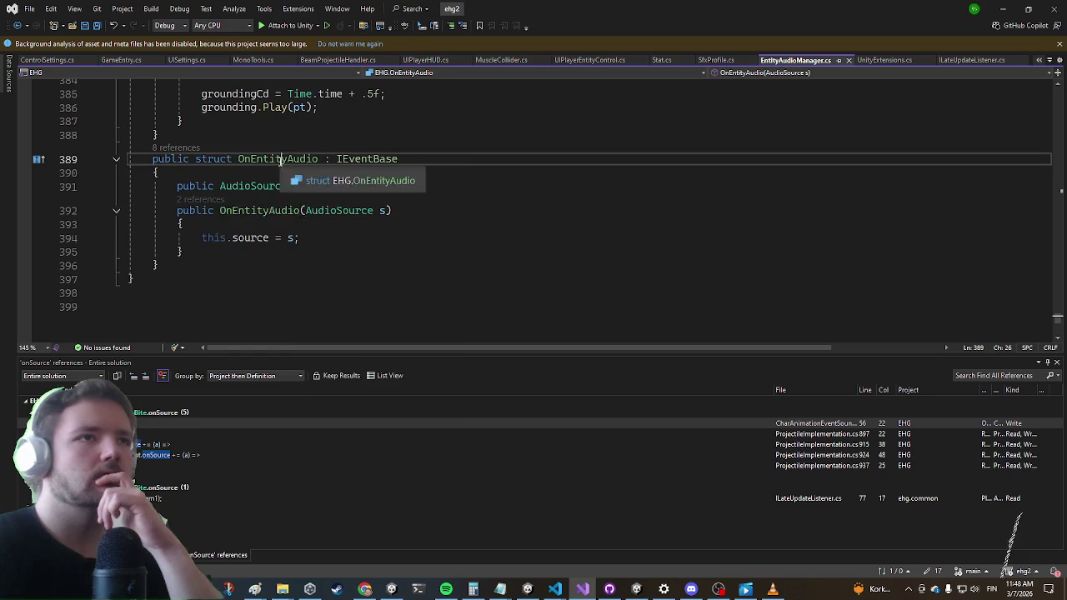
Find all references to OnEntityAudio and open the line 79 Subscribe handler in EntityAudioManager.cs
{"action": "right_click", "coordinate": [281, 158]}
{"action": "left_click", "coordinate": [355, 275]}
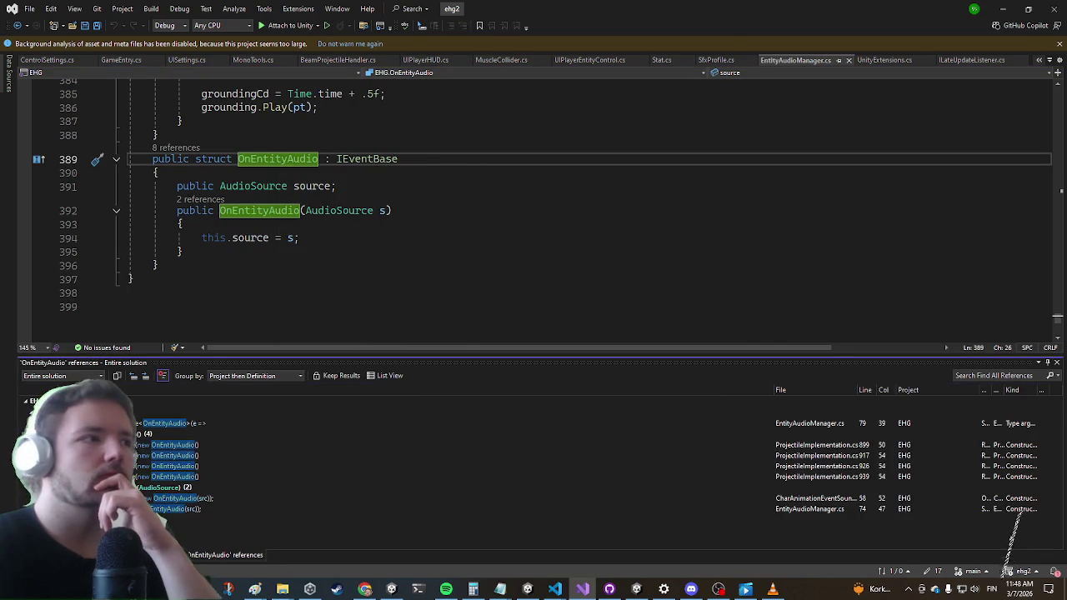
{"action": "left_click", "coordinate": [171, 426]}
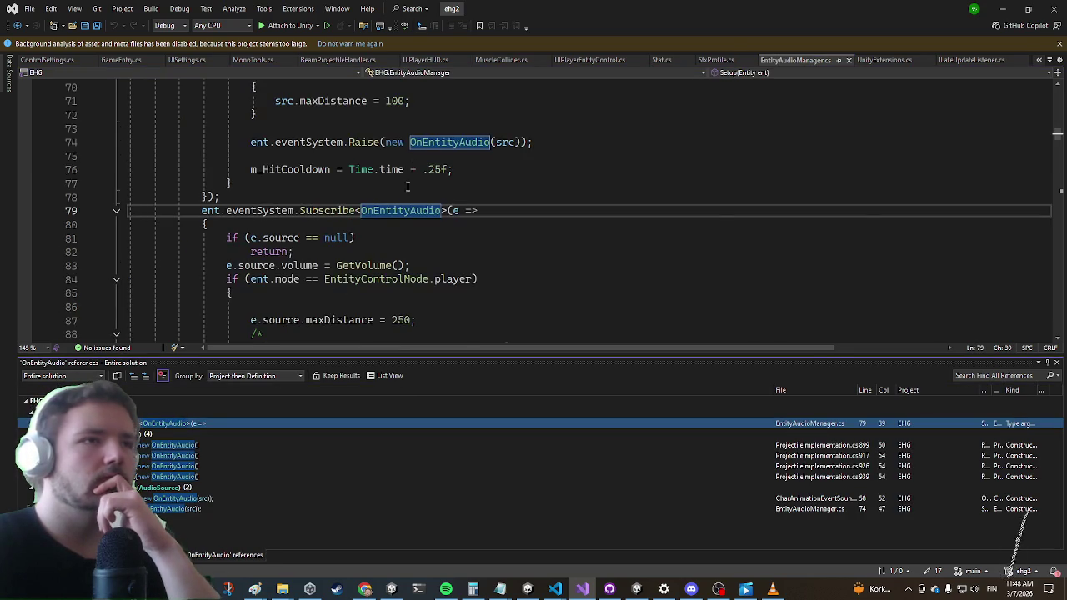
{"action": "scroll", "coordinate": [404, 169], "scroll_direction": "down", "scroll_amount": 2}
{"action": "scroll", "coordinate": [404, 170], "scroll_direction": "down", "scroll_amount": 4}
{"action": "scroll", "coordinate": [402, 165], "scroll_direction": "up", "scroll_amount": 4}
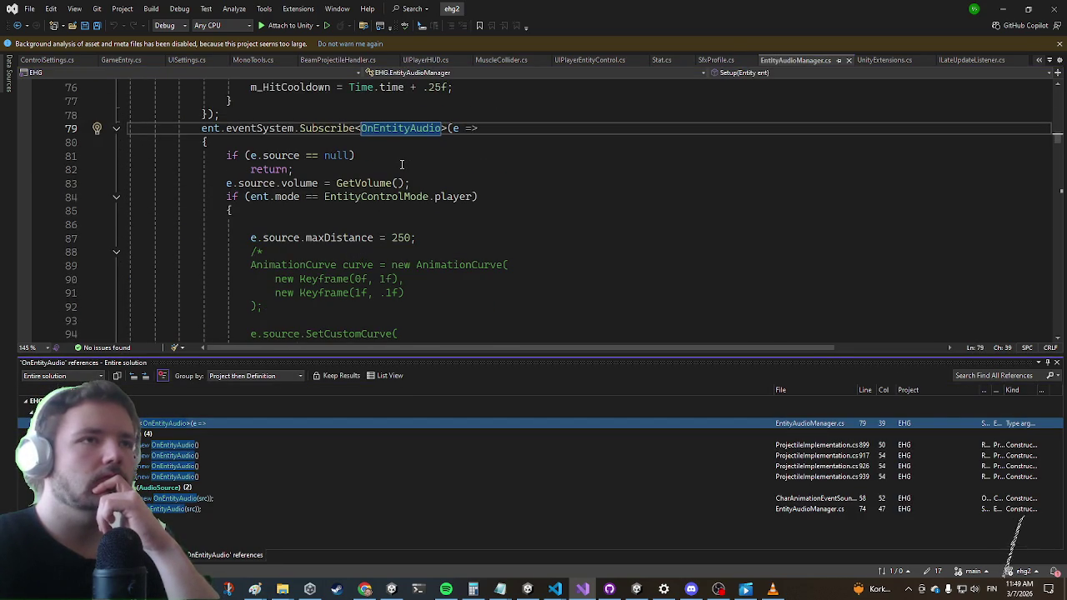
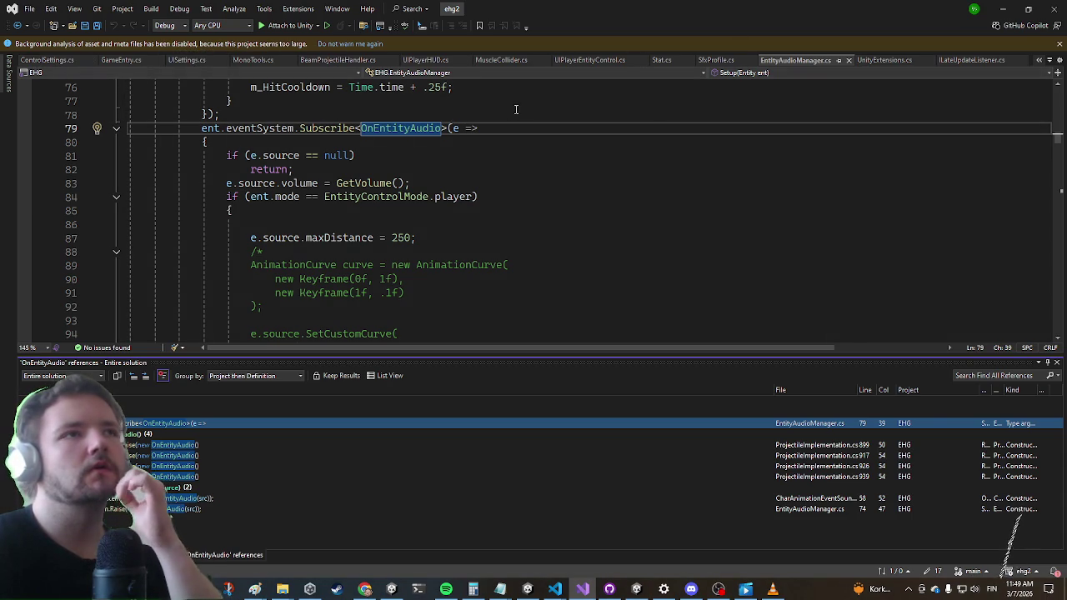
Put the caret on the onFire call in BeamProjectileHandler.cs
{"action": "left_click", "coordinate": [336, 60]}
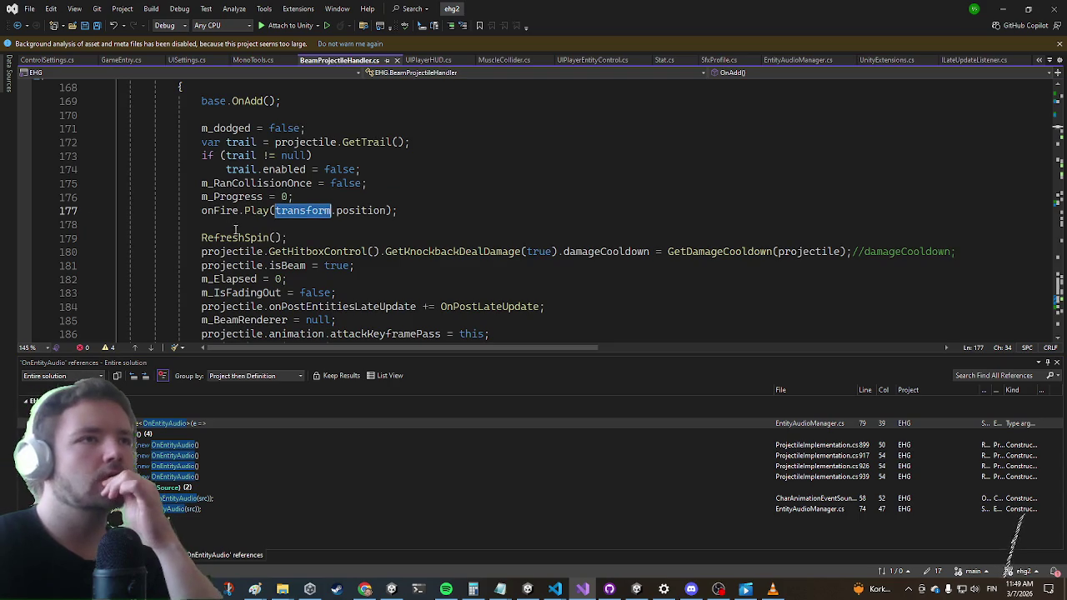
{"action": "mouse_move", "coordinate": [226, 213]}
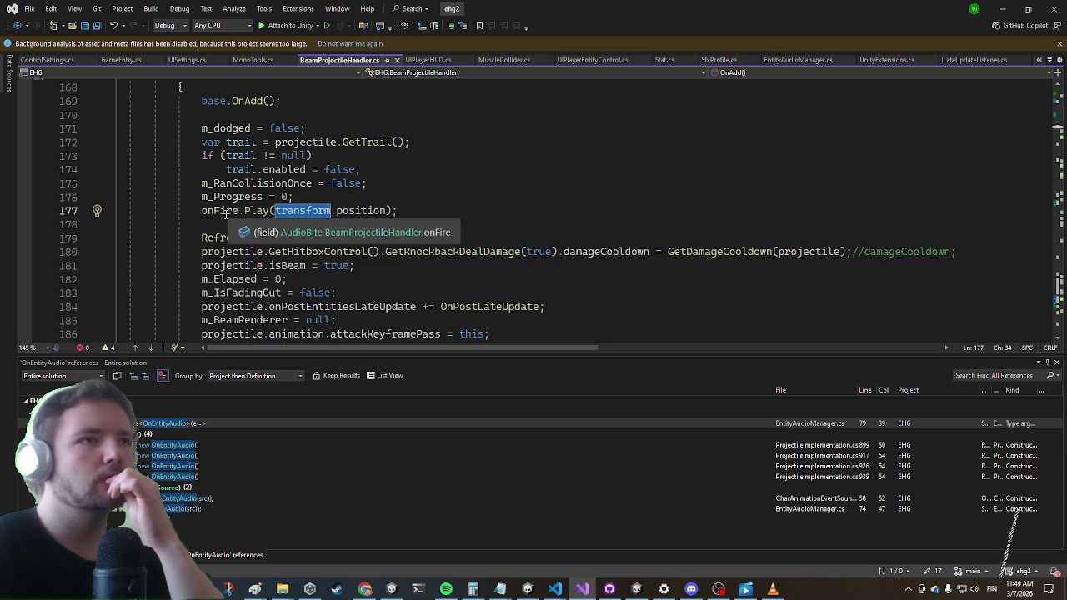
{"action": "left_click", "coordinate": [226, 212]}
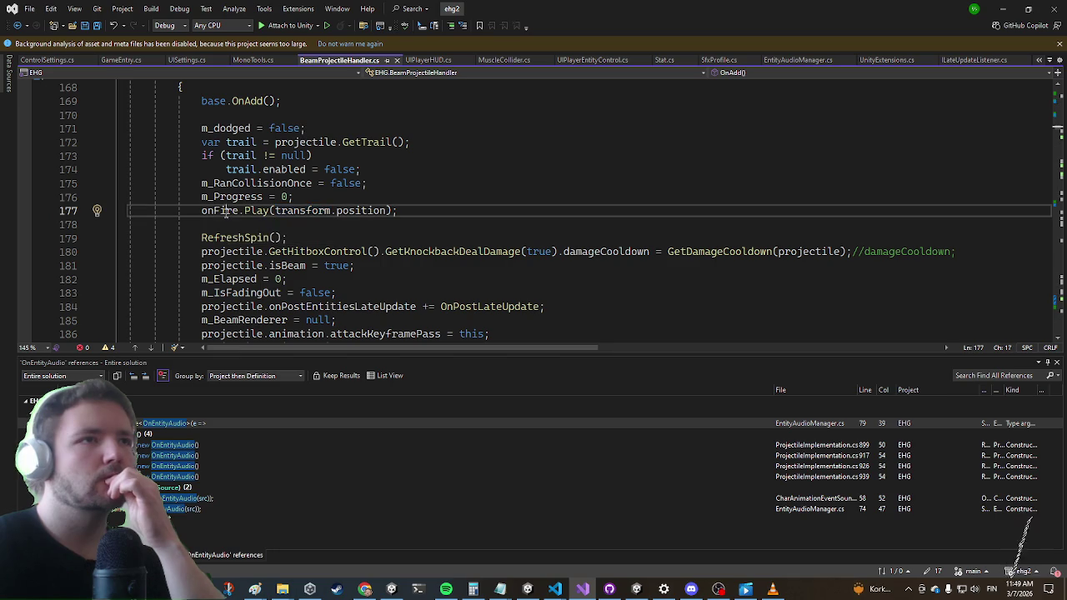
Review the OnEntityAudio raises in ProjectileImplementation.cs at lines 917, 926 and 939
{"action": "left_click", "coordinate": [500, 456]}
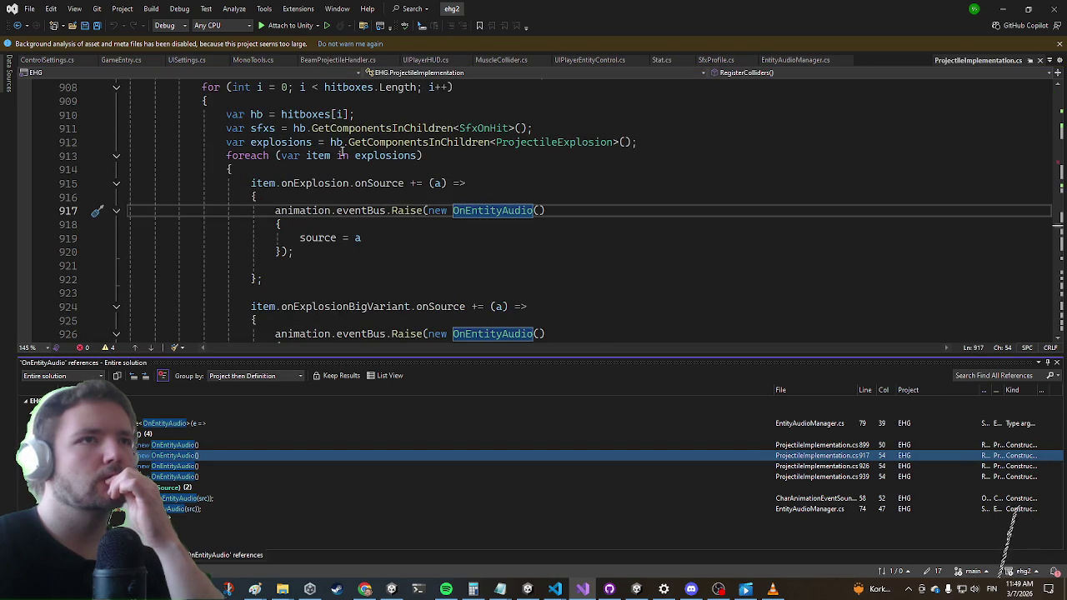
{"action": "mouse_move", "coordinate": [335, 156]}
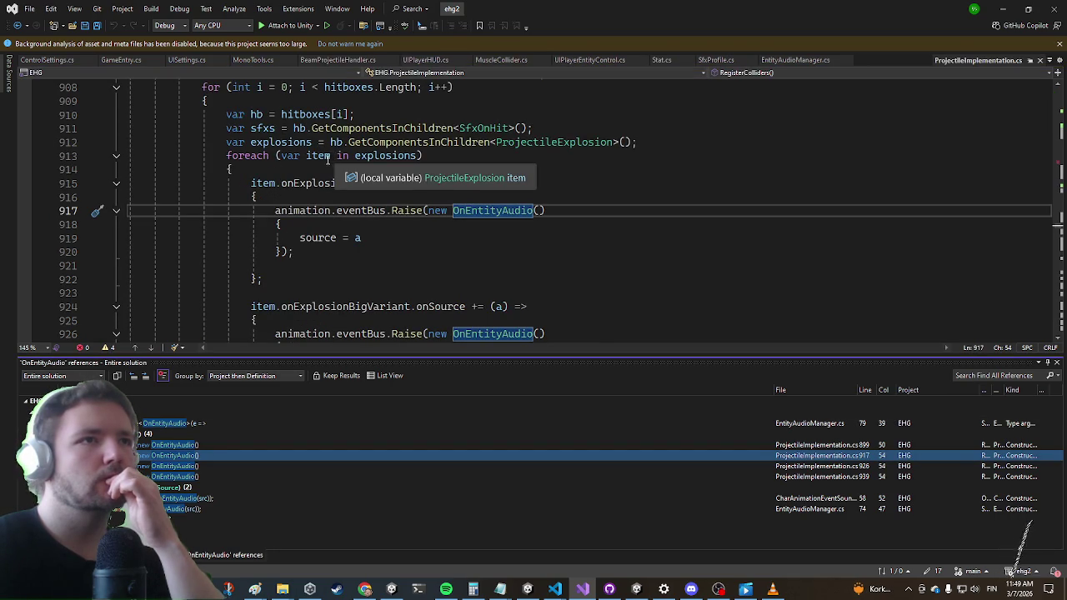
{"action": "scroll", "coordinate": [154, 261], "scroll_direction": "down", "scroll_amount": 1}
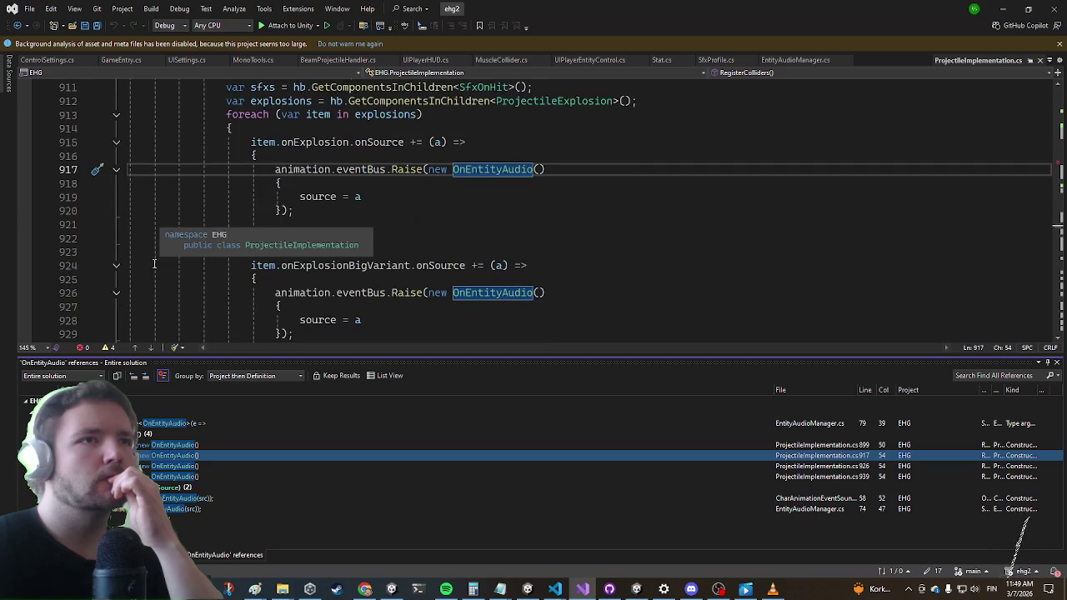
{"action": "mouse_move", "coordinate": [253, 105]}
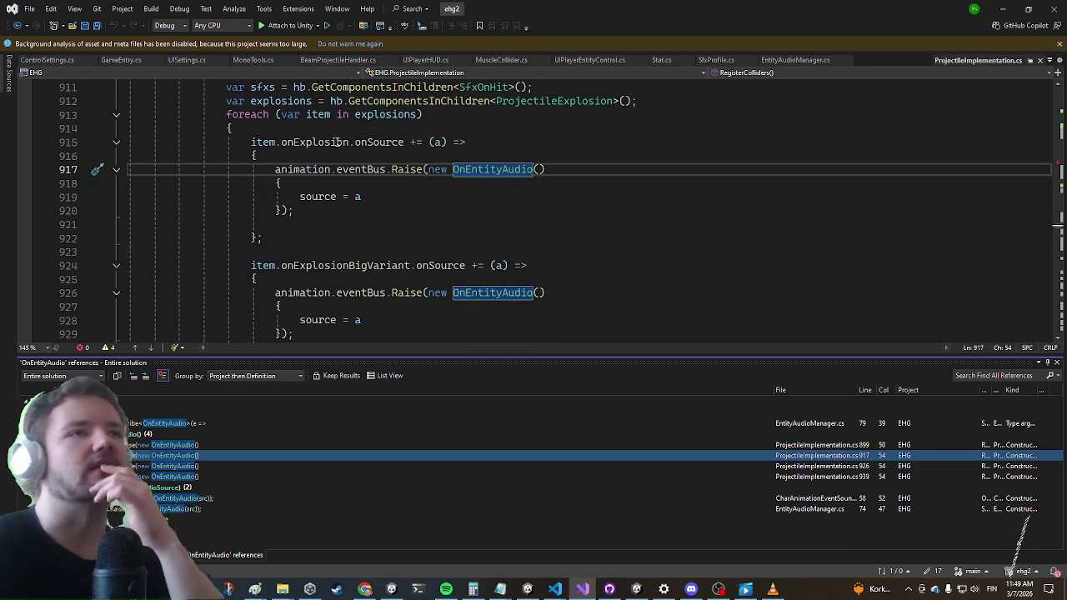
{"action": "scroll", "coordinate": [337, 92], "scroll_direction": "up", "scroll_amount": 3}
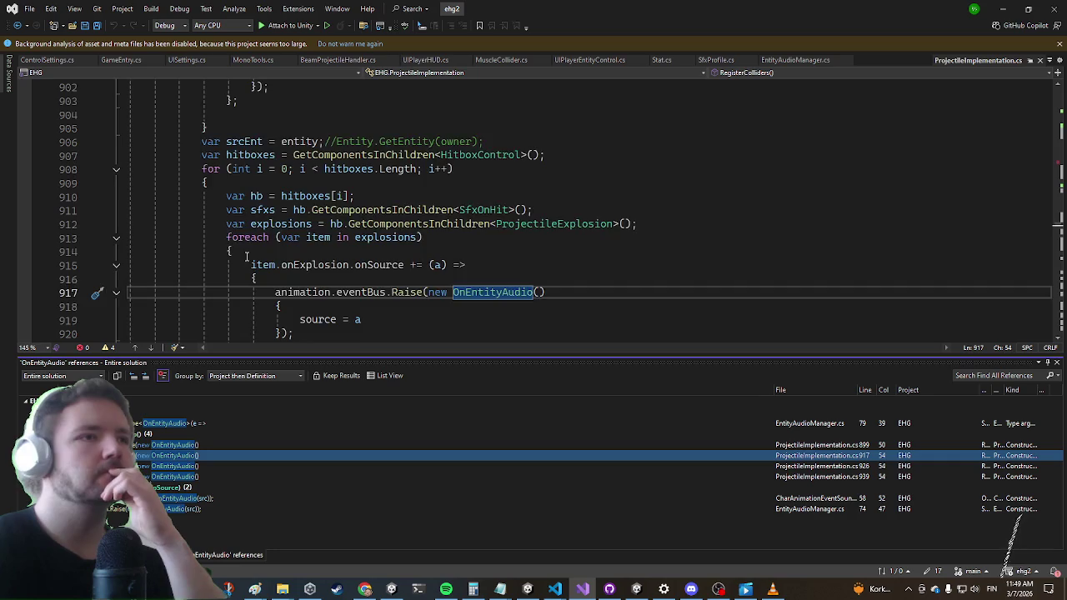
{"action": "scroll", "coordinate": [237, 259], "scroll_direction": "down", "scroll_amount": 1}
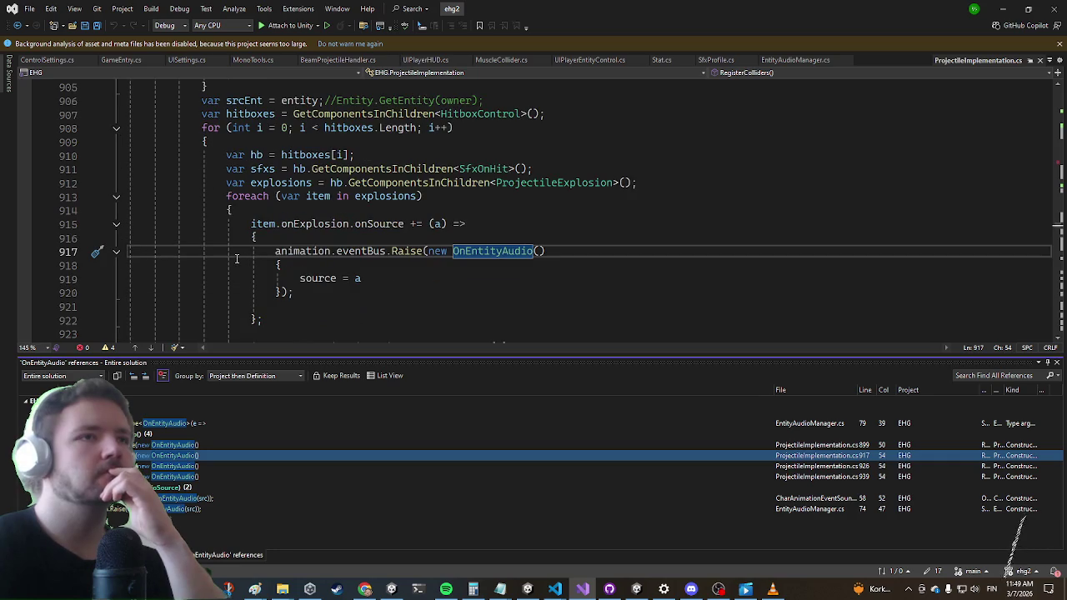
{"action": "left_click", "coordinate": [140, 467]}
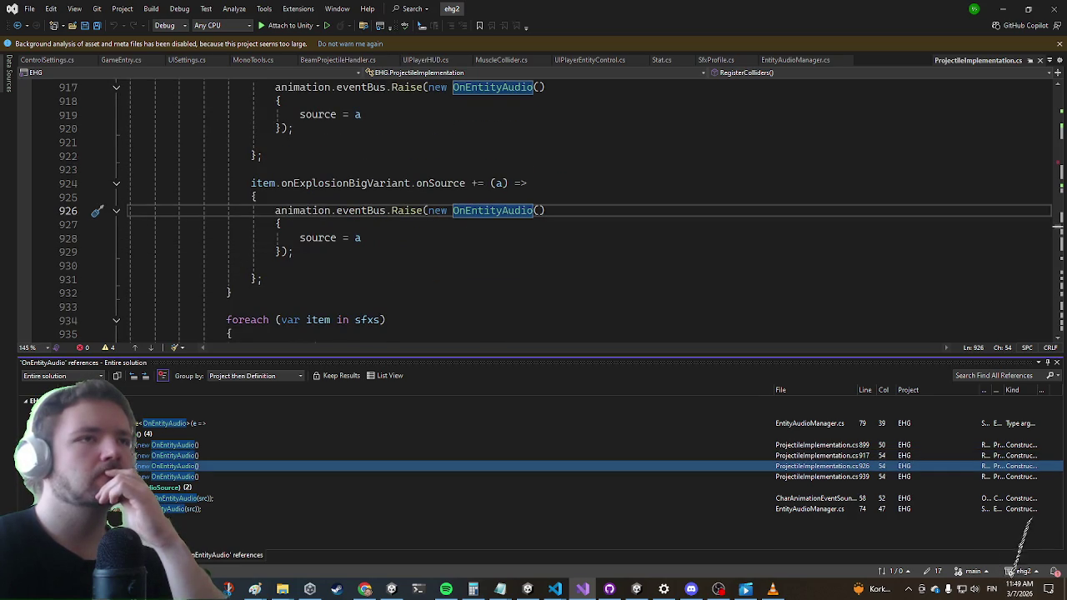
{"action": "key", "text": "Down"}
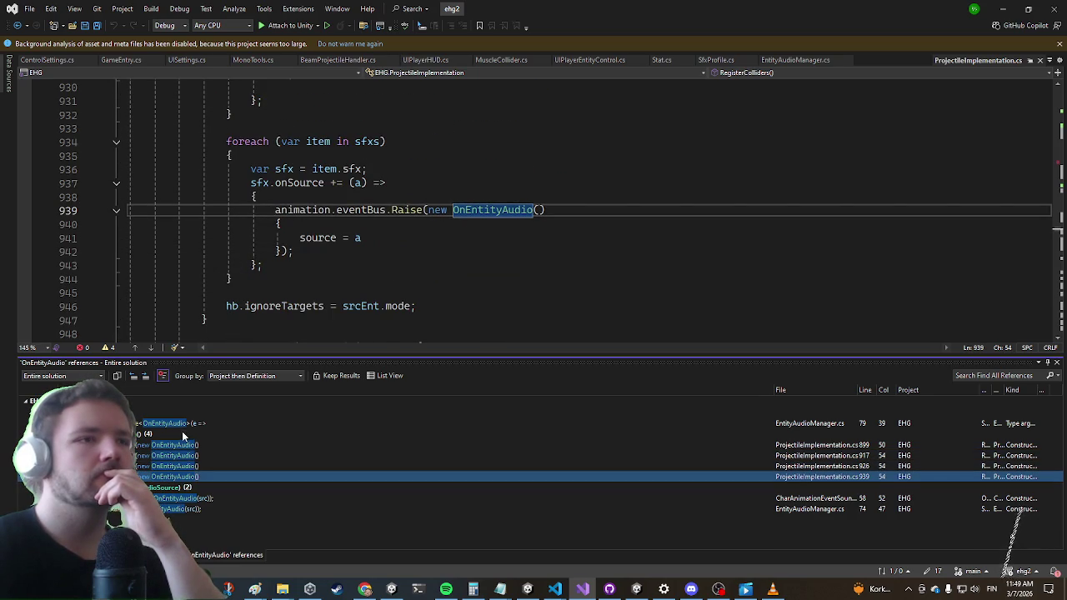
Inspect the EntityAudioManager.cs subscription and CharAnimationEventSounds reference, then return to BeamProjectileHandler.cs
{"action": "left_click", "coordinate": [183, 425]}
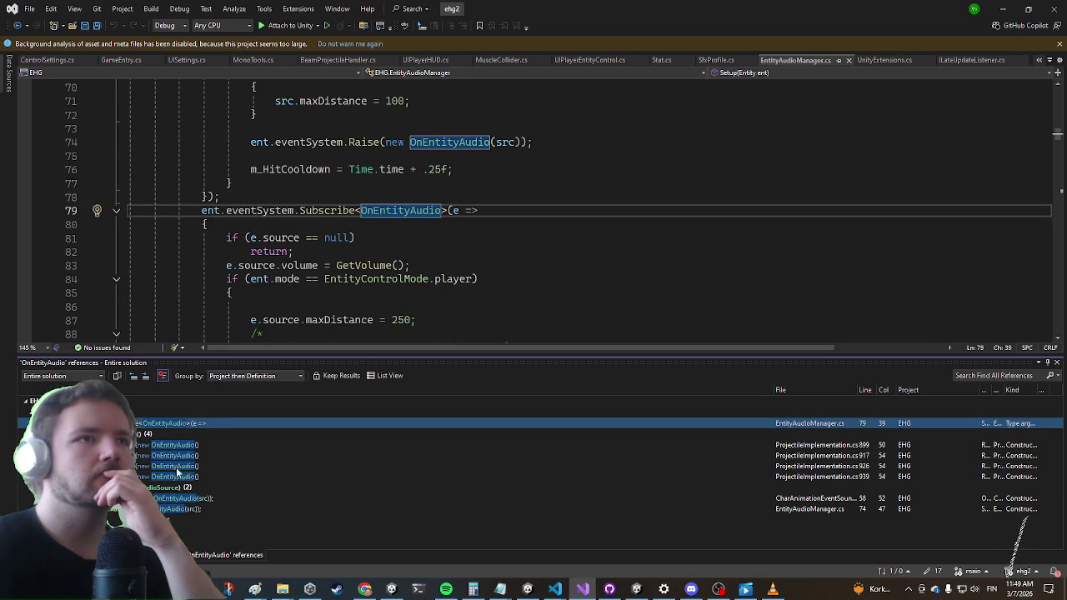
{"action": "left_click", "coordinate": [160, 501]}
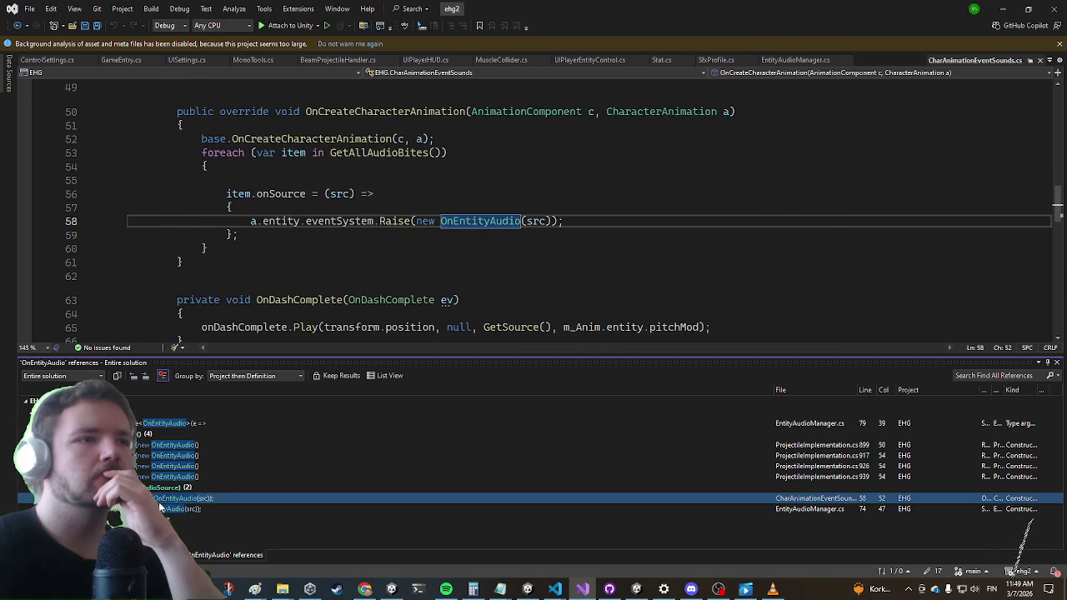
{"action": "left_click", "coordinate": [181, 425]}
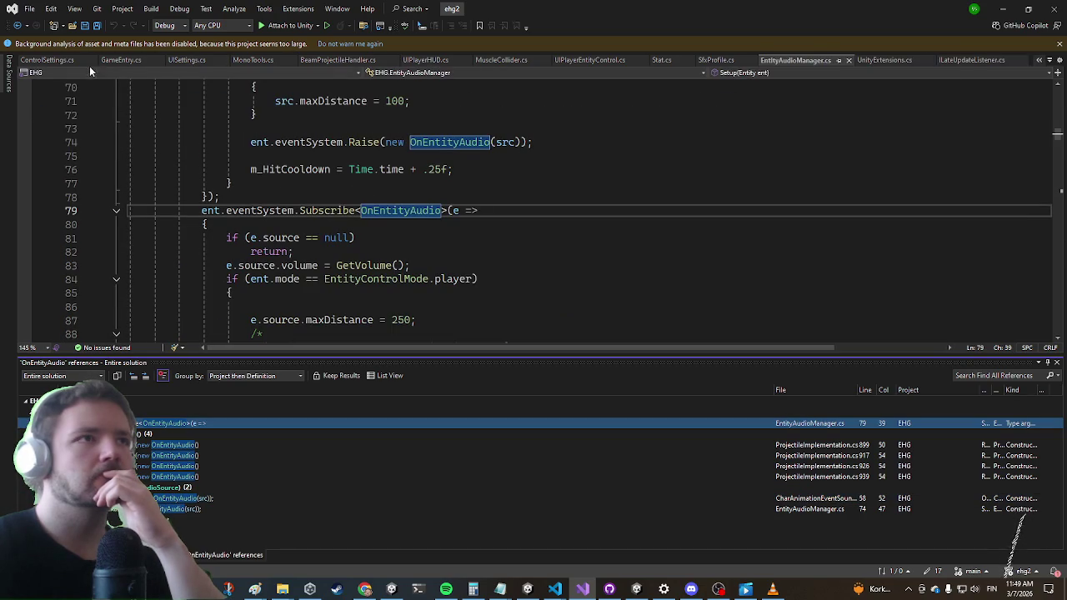
{"action": "left_click", "coordinate": [338, 61]}
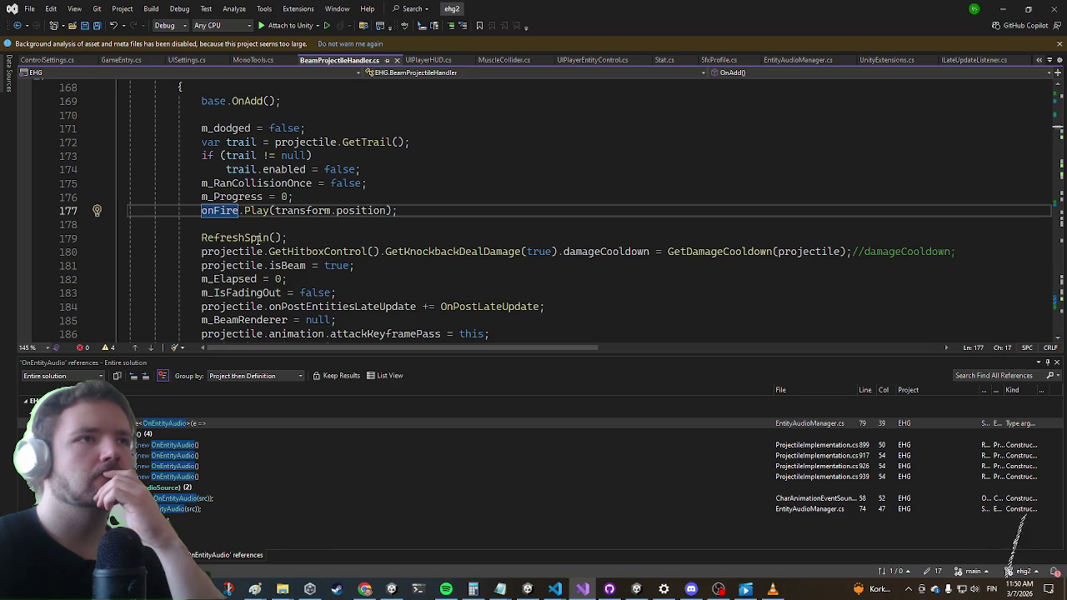
Go to ProjectileImplementation.cs line 899 and place the caret inside the GetAudios foreach
{"action": "scroll", "coordinate": [260, 237], "scroll_direction": "up", "scroll_amount": 1}
{"action": "left_click", "coordinate": [244, 264]}
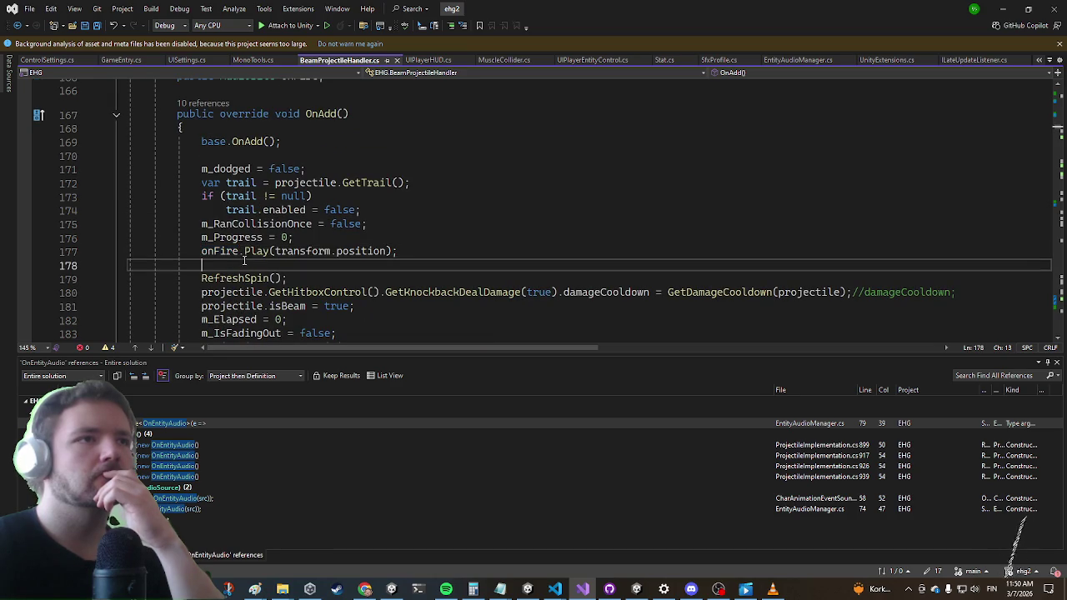
{"action": "key", "text": "F8"}
{"action": "key", "text": "F8"}
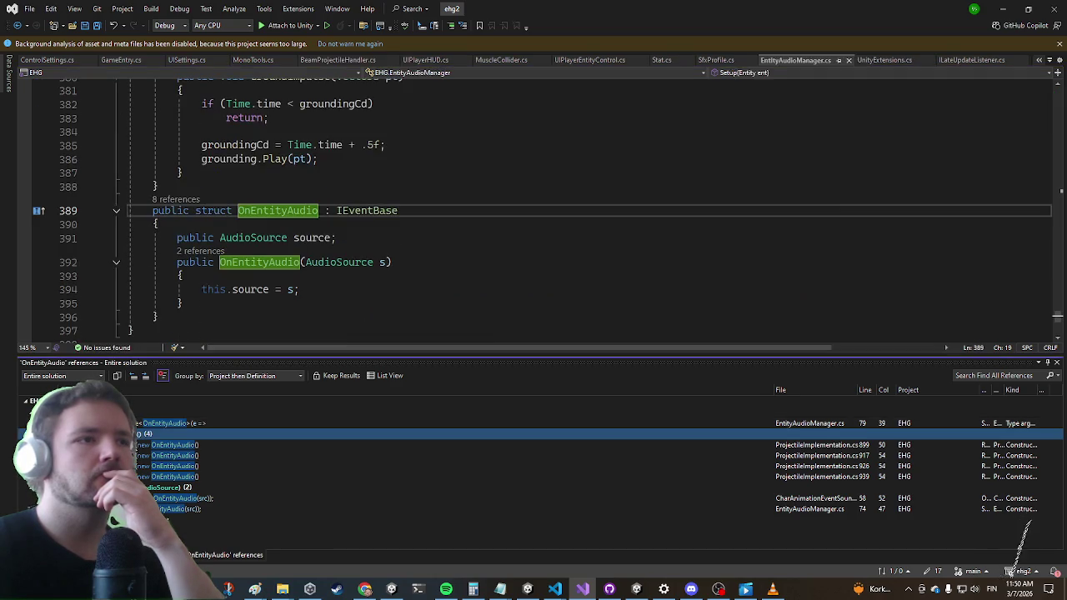
{"action": "left_click", "coordinate": [340, 200]}
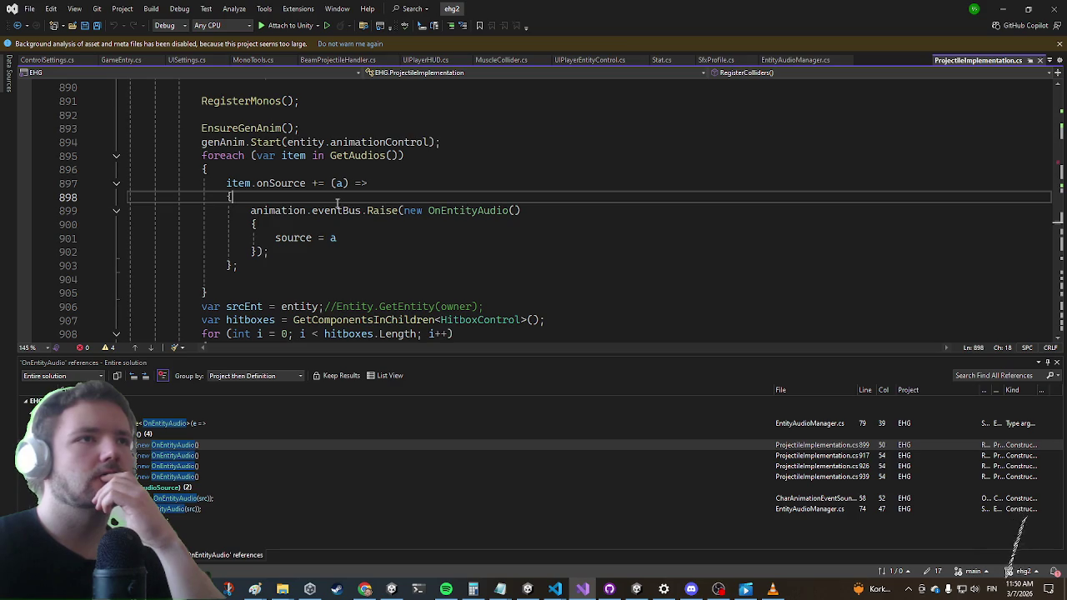
{"action": "mouse_move", "coordinate": [331, 204]}
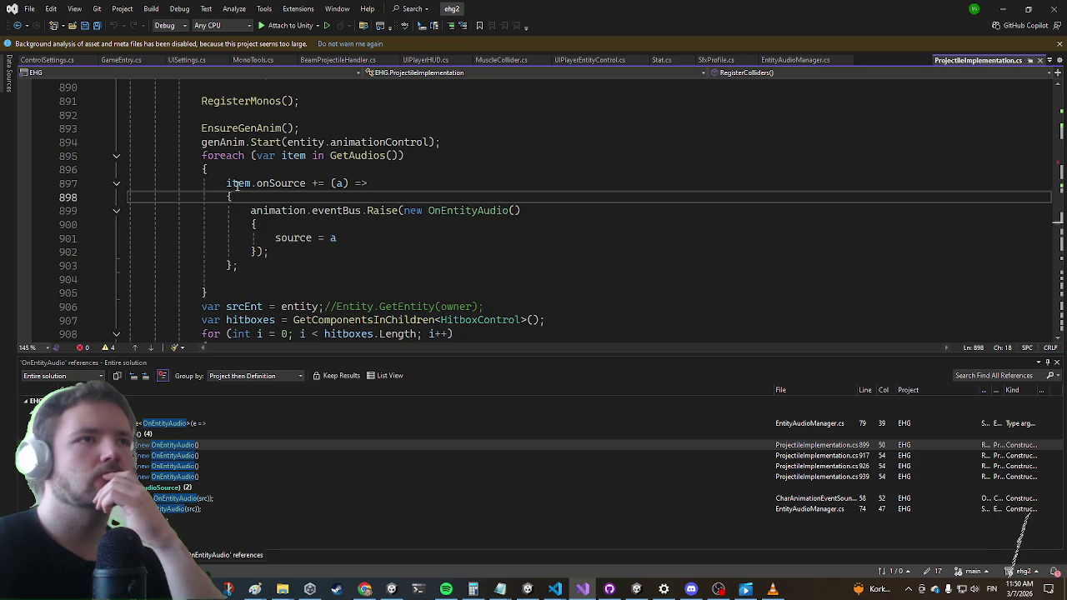
{"action": "mouse_move", "coordinate": [237, 187]}
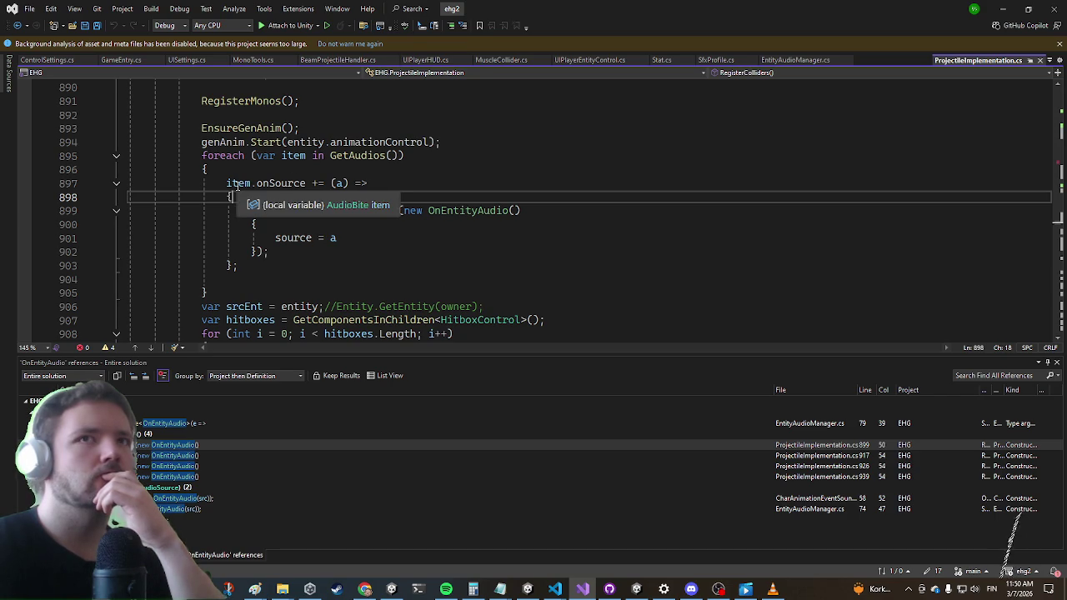
{"action": "left_click", "coordinate": [250, 171]}
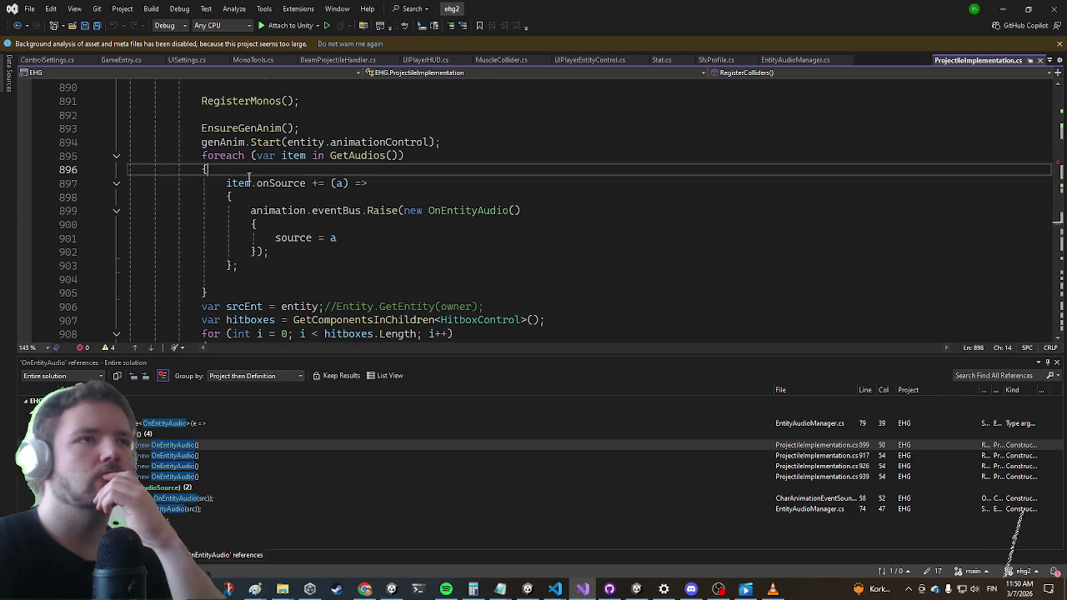
Replace the loop's onSource handler with a CharacterAnimation.RegisterAudioSource(animation, item) call
{"action": "key", "text": "Return"}
{"action": "type", "text": "Charact"}
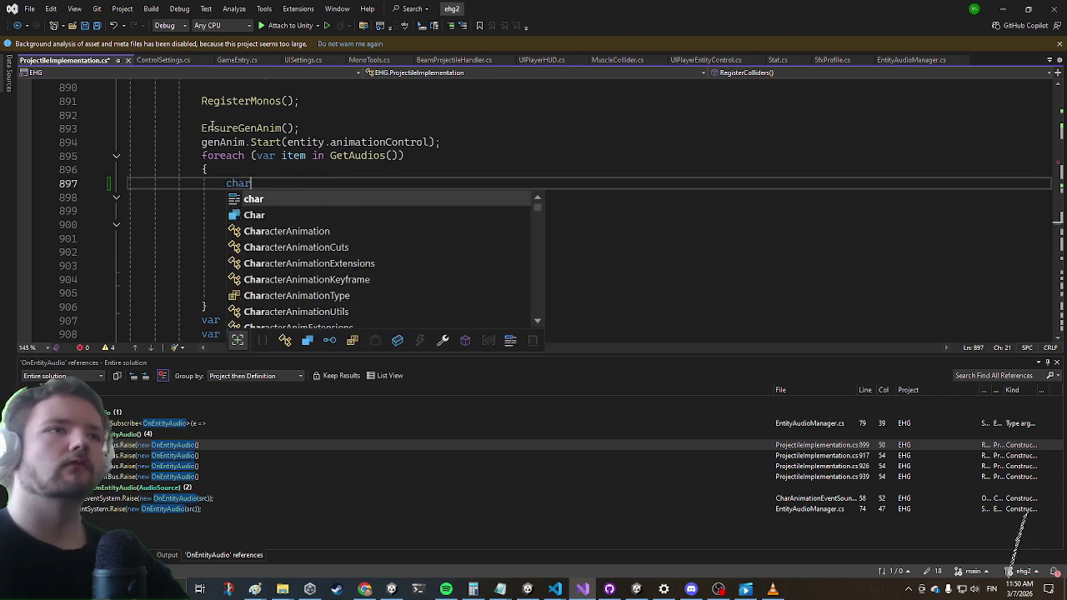
{"action": "key", "text": "Tab"}
{"action": "type", "text": "."}
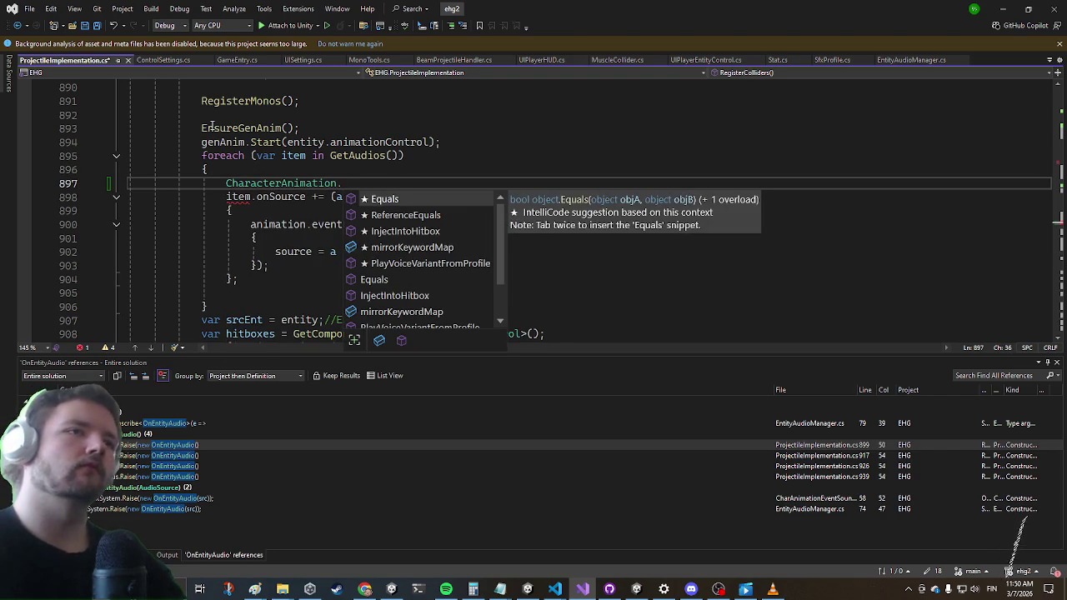
{"action": "type", "text": "RegisterA"}
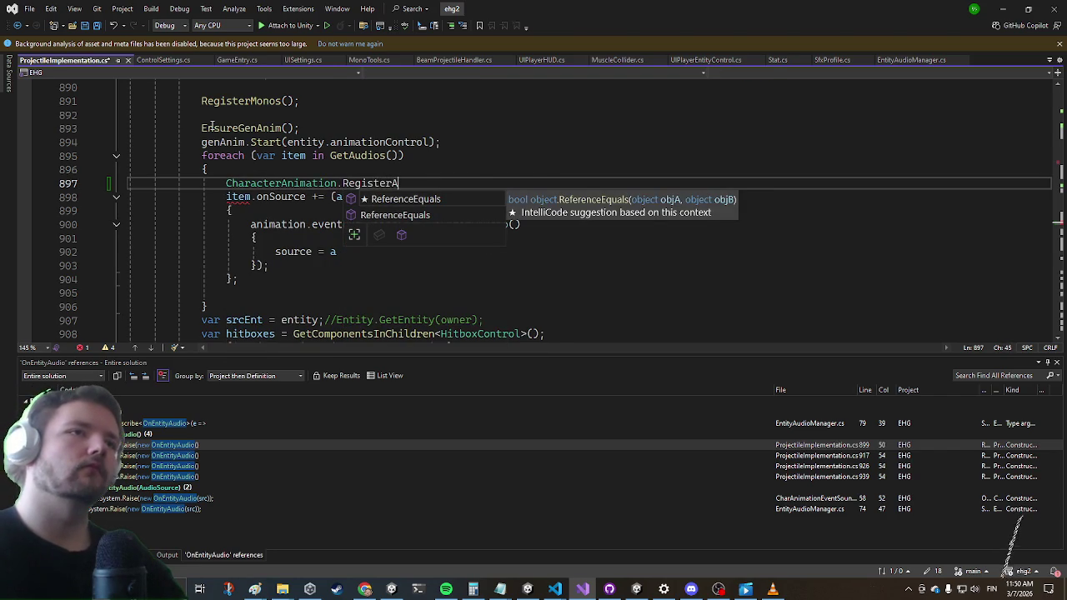
{"action": "type", "text": "udi()"}
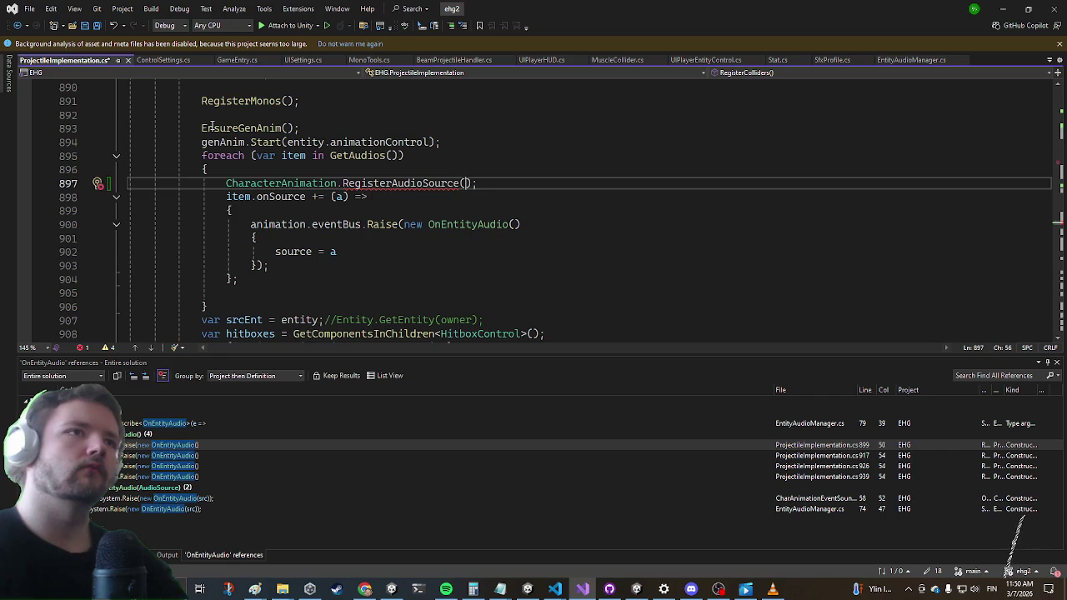
{"action": "type", "text": "animation, "}
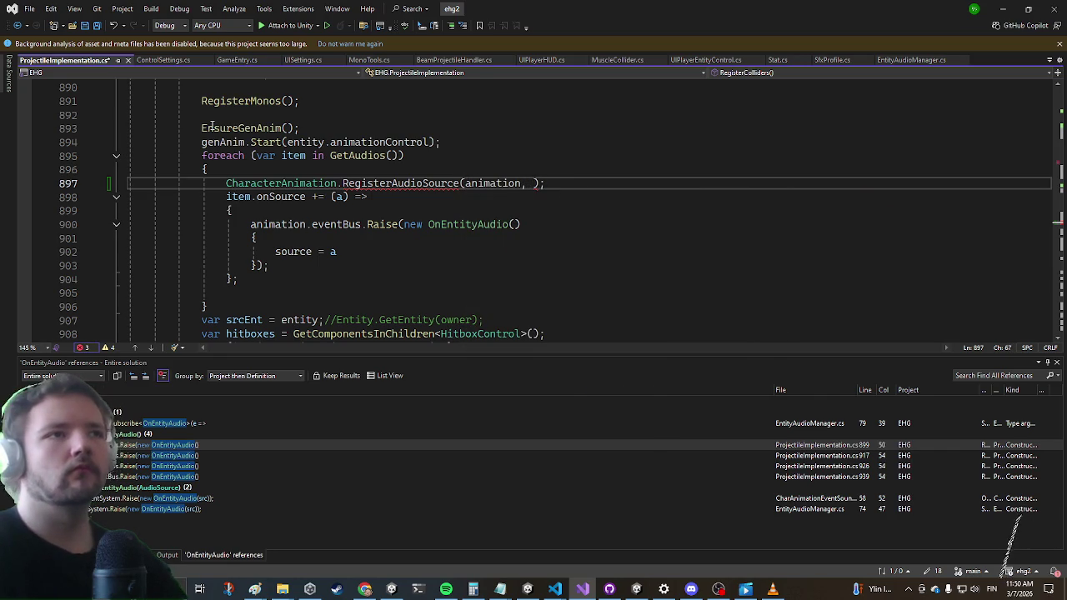
{"action": "type", "text": "tem"}
{"action": "key", "text": "Escape"}
{"action": "key", "text": "Down"}
{"action": "key", "text": "Down"}
{"action": "key", "text": "Down"}
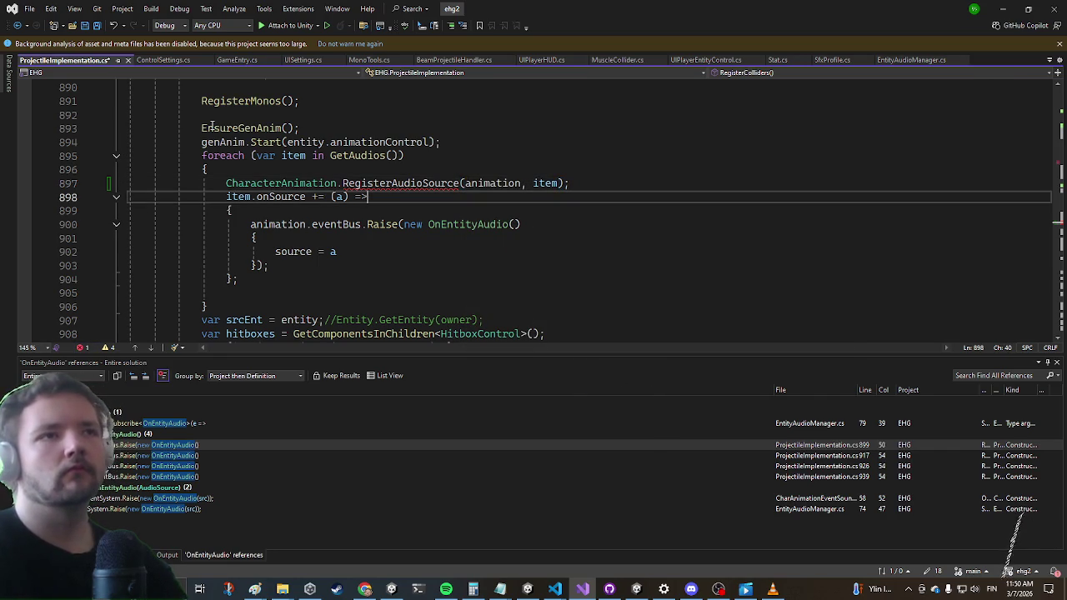
{"action": "key", "text": "shift+Up"}
{"action": "key", "text": "shift+Up"}
{"action": "key", "text": "shift+Up"}
{"action": "key", "text": "ctrl+c"}
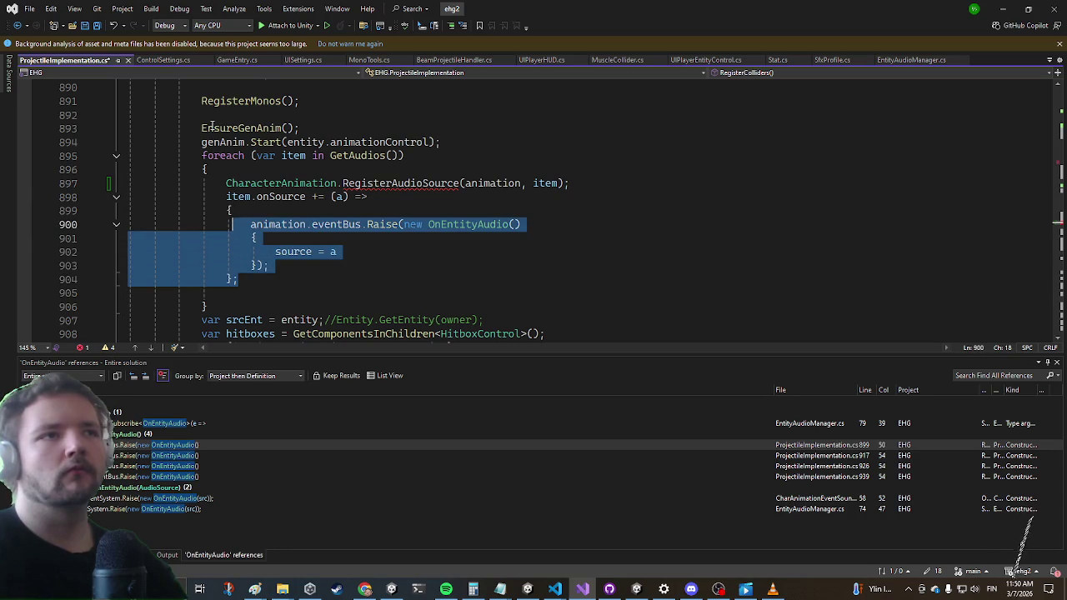
{"action": "key", "text": "Delete"}
{"action": "key", "text": "Up"}
{"action": "key", "text": "Right"}
{"action": "key", "text": "Right"}
{"action": "key", "text": "Right"}
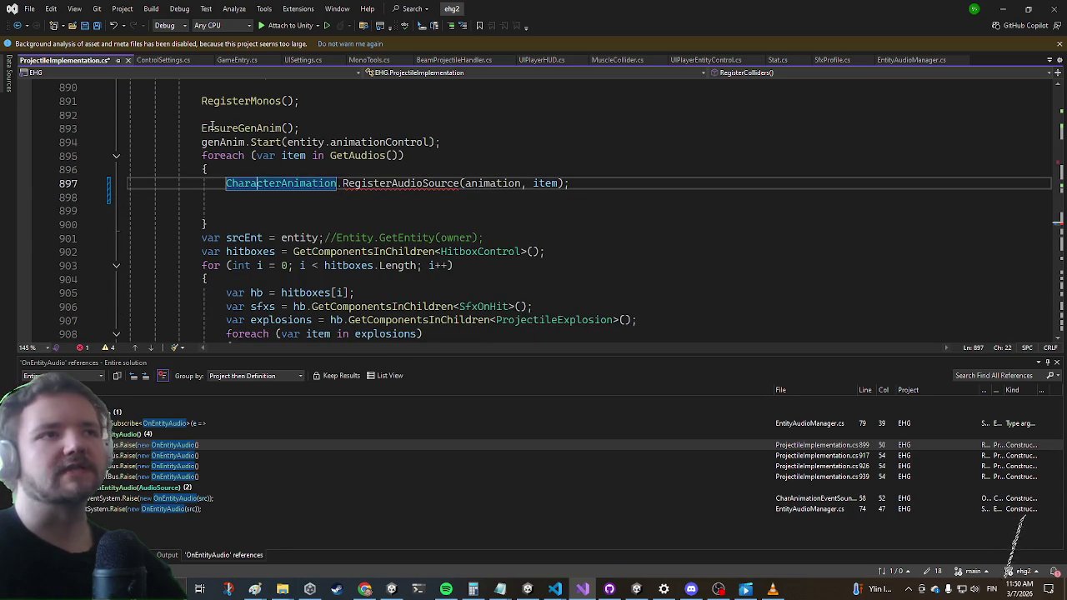
{"action": "key", "text": "Right"}
{"action": "key", "text": "Right"}
{"action": "key", "text": "Right"}
Generate a public RegisterAudioSource method in CharacterAnimation with the pasted audio-handler body
{"action": "key", "text": "ctrl+period"}
{"action": "key", "text": "Return"}
{"action": "key", "text": "F12"}
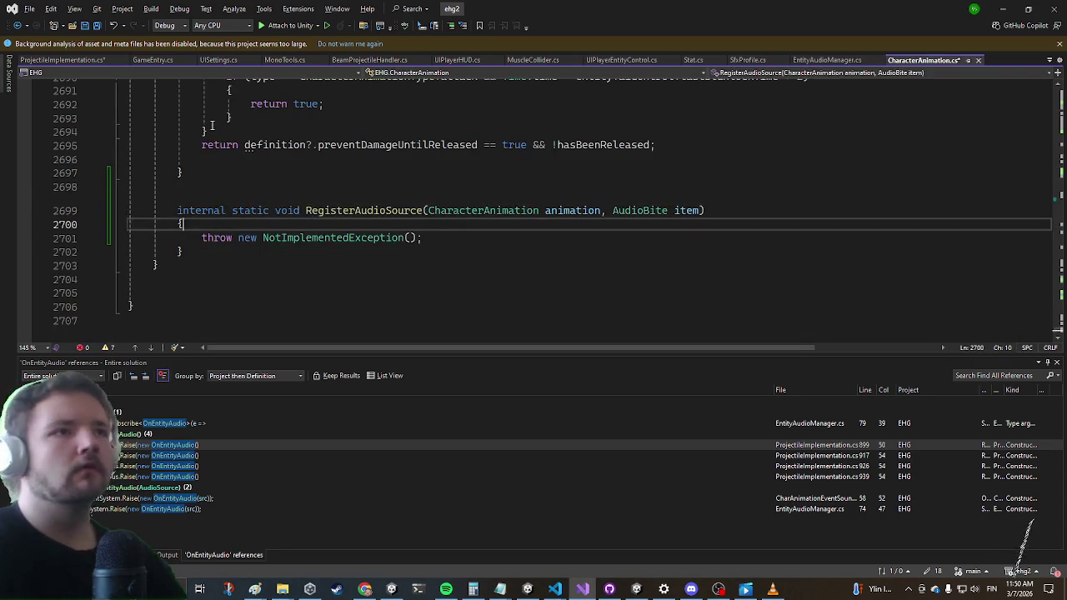
{"action": "key", "text": "Down"}
{"action": "key", "text": "Delete"}
{"action": "key", "text": "ctrl+v"}
{"action": "key", "text": "Up"}
{"action": "key", "text": "Up"}
{"action": "key", "text": "Up"}
{"action": "key", "text": "Home"}
{"action": "key", "text": "ctrl+shift+Right"}
{"action": "type", "text": "public"}
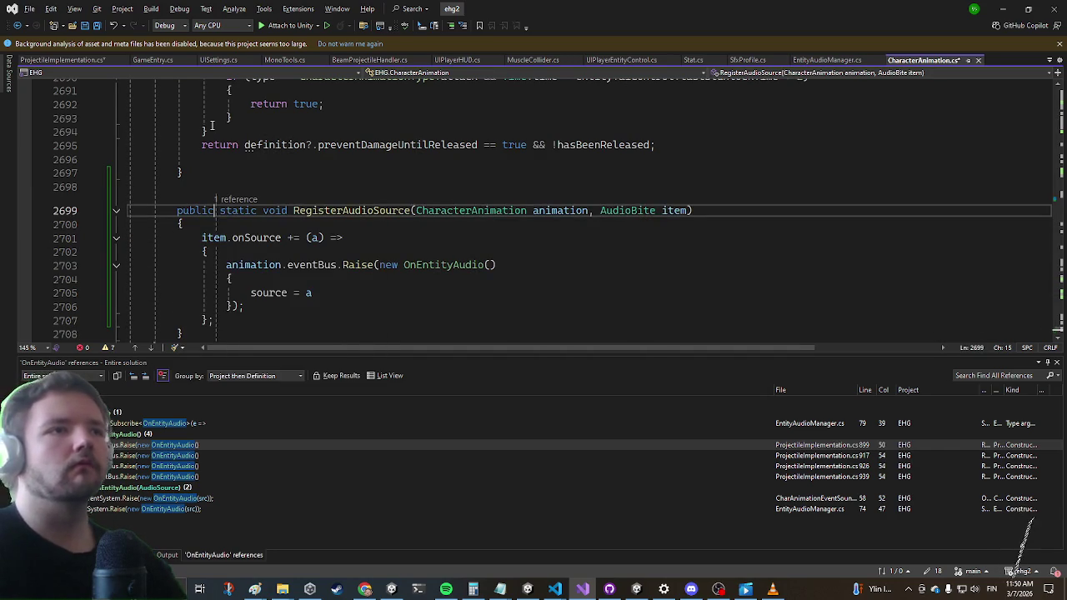
{"action": "double_click", "coordinate": [176, 456]}
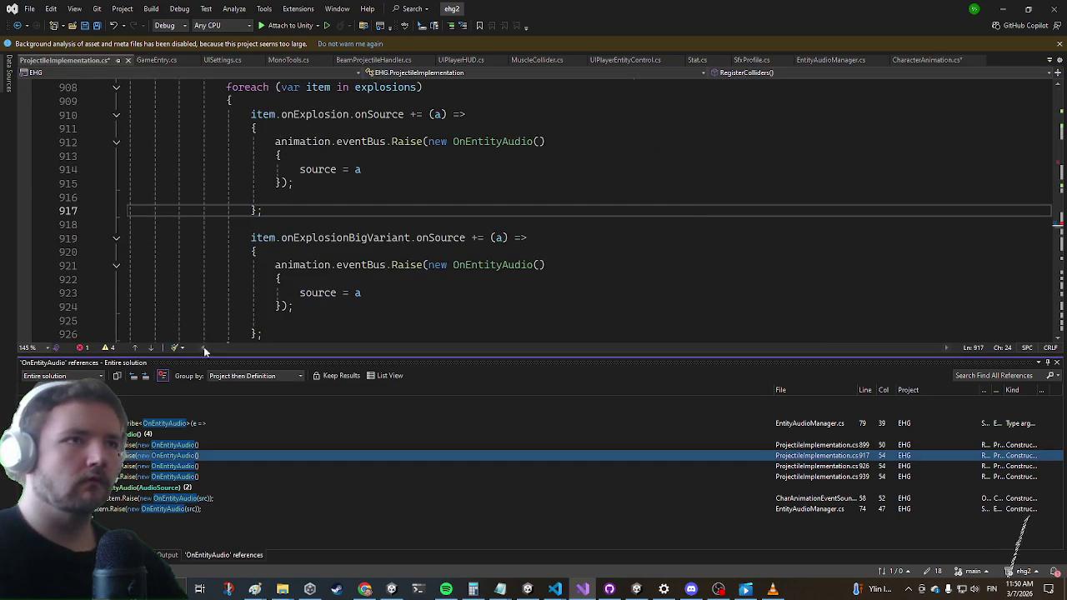
Add CharacterAnimation.RegisterAudioSource(animation, item.onExplosion) to the explosions loop
{"action": "scroll", "coordinate": [272, 229], "scroll_direction": "down", "scroll_amount": 1}
{"action": "scroll", "coordinate": [303, 184], "scroll_direction": "up", "scroll_amount": 3}
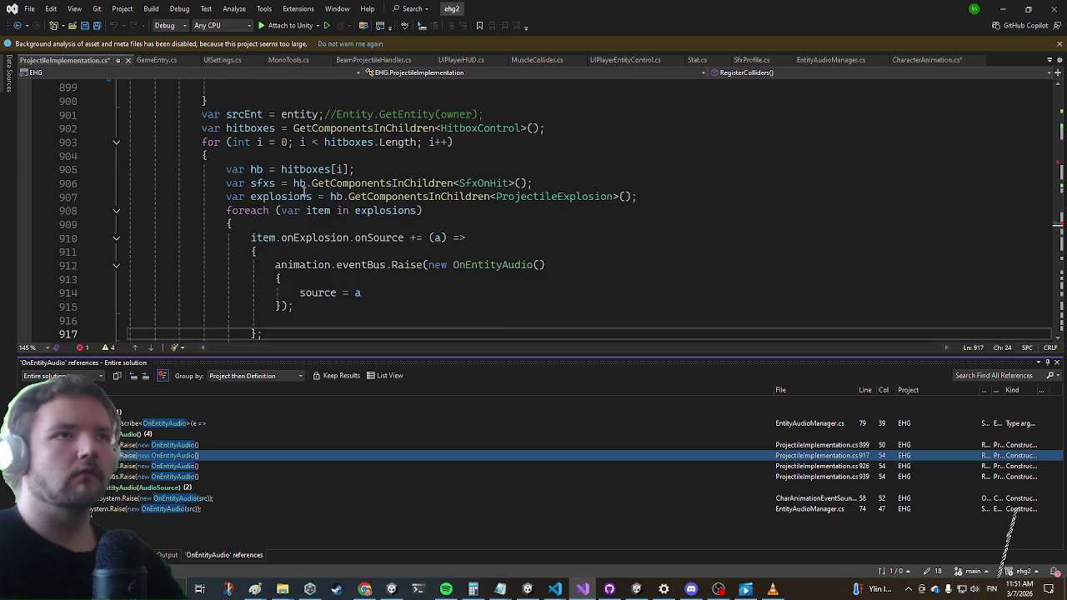
{"action": "scroll", "coordinate": [303, 184], "scroll_direction": "down", "scroll_amount": 1}
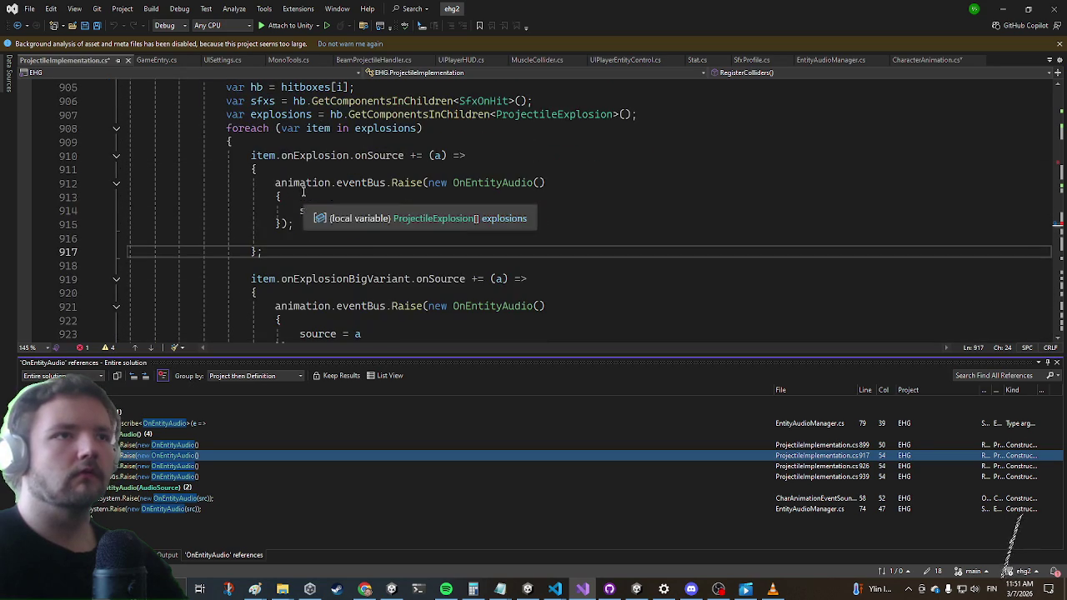
{"action": "left_click", "coordinate": [303, 142]}
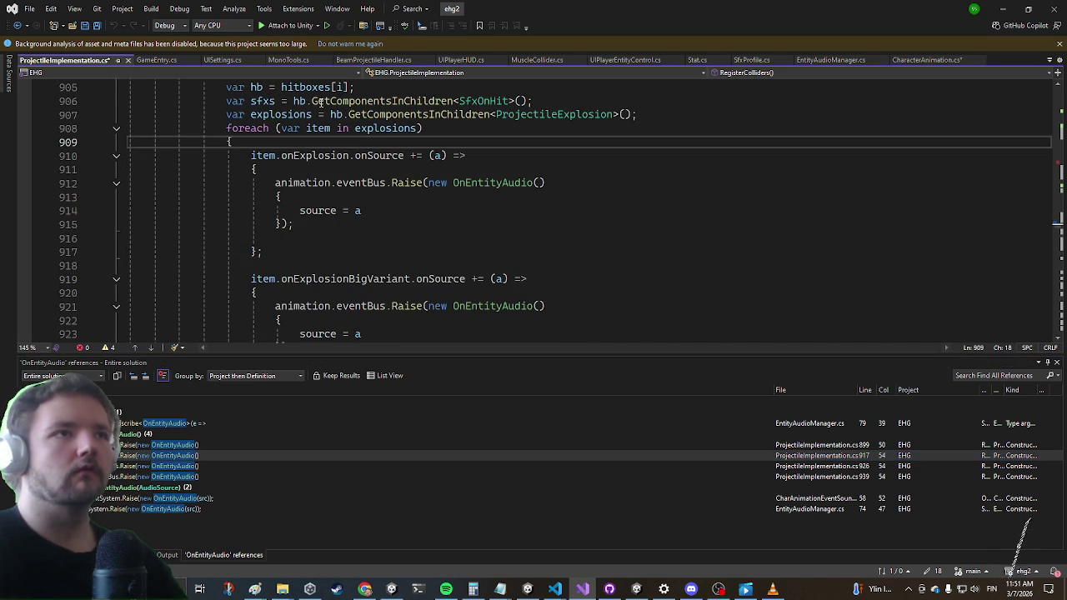
{"action": "key", "text": "Return"}
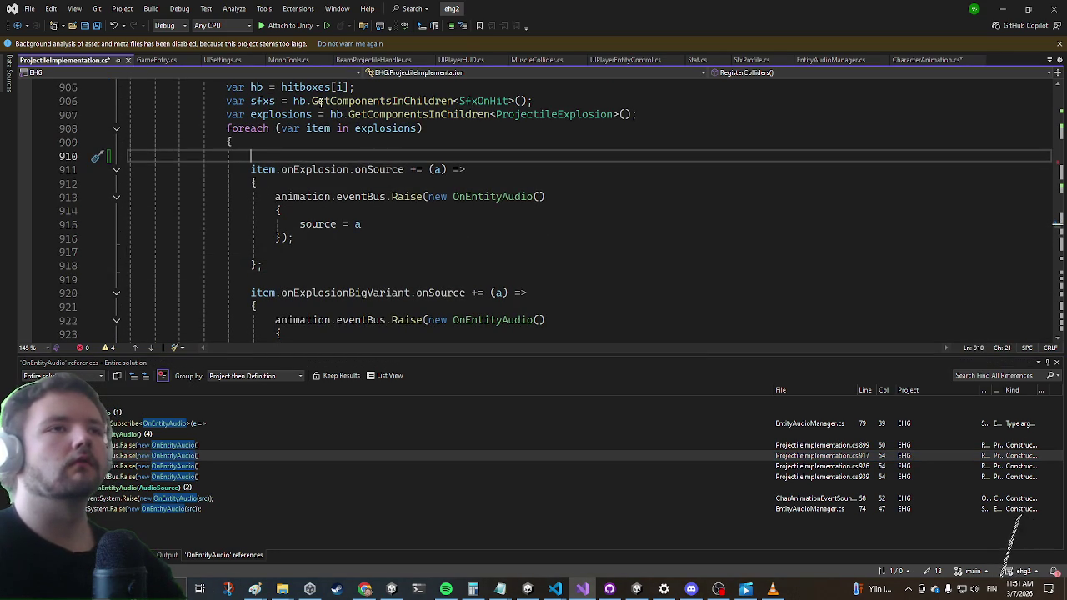
{"action": "type", "text": "charac"}
{"action": "key", "text": "Tab"}
{"action": "type", "text": "."}
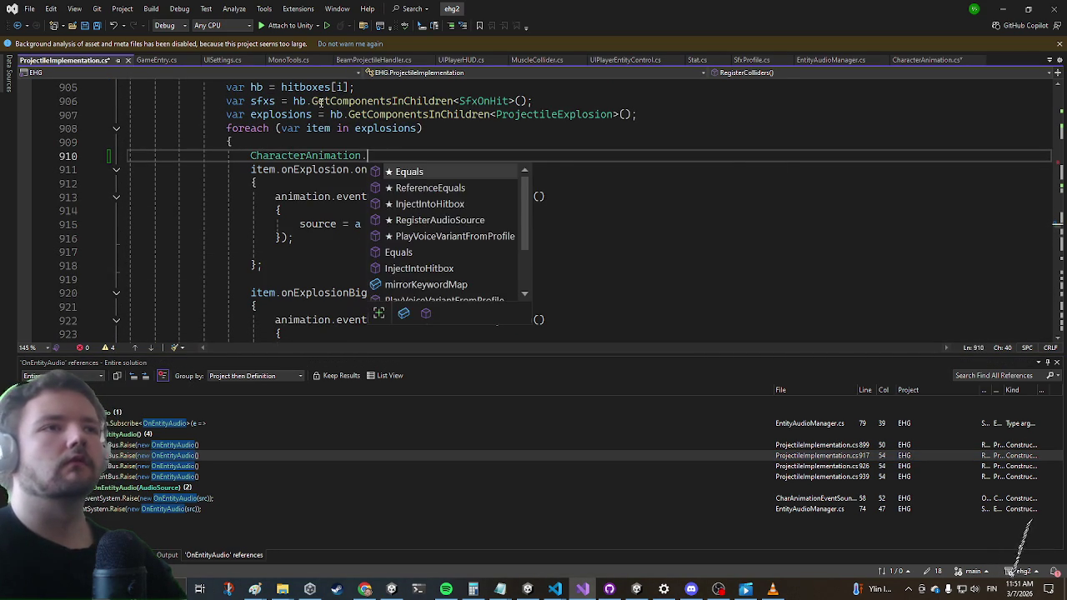
{"action": "type", "text": "re"}
{"action": "key", "text": "Tab"}
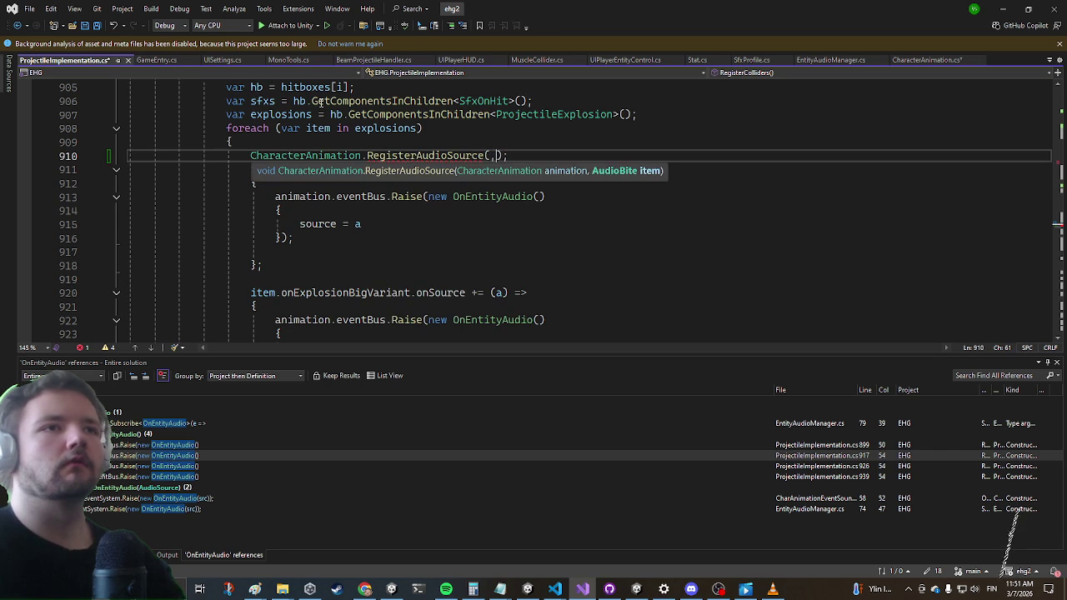
{"action": "type", "text": "ani"}
{"action": "key", "text": "Tab"}
{"action": "type", "text": ","}
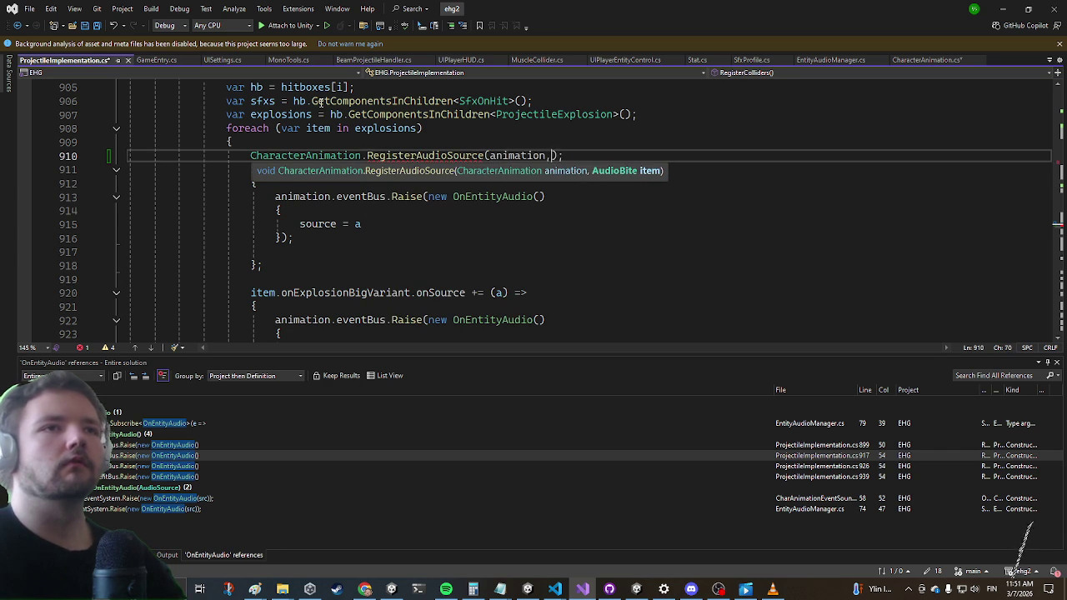
{"action": "key", "text": "Tab"}
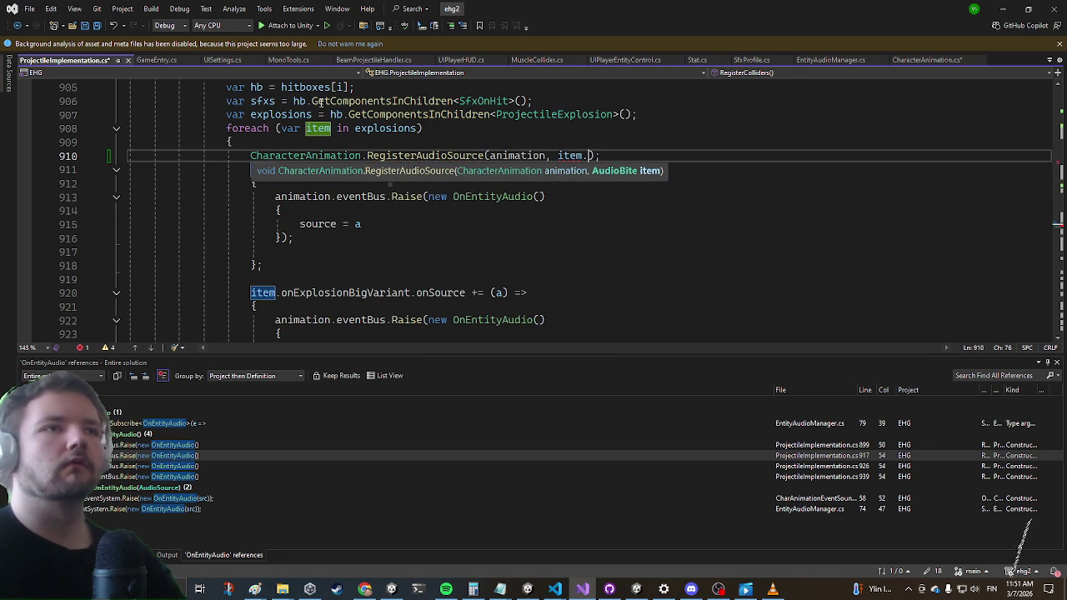
{"action": "type", "text": "."}
{"action": "key", "text": "Escape"}
{"action": "key", "text": "Tab"}
{"action": "key", "text": "End"}
{"action": "key", "text": "Return"}
Add a second RegisterAudioSource call for item.onExplosionBigVariant
{"action": "type", "text": "Charac"}
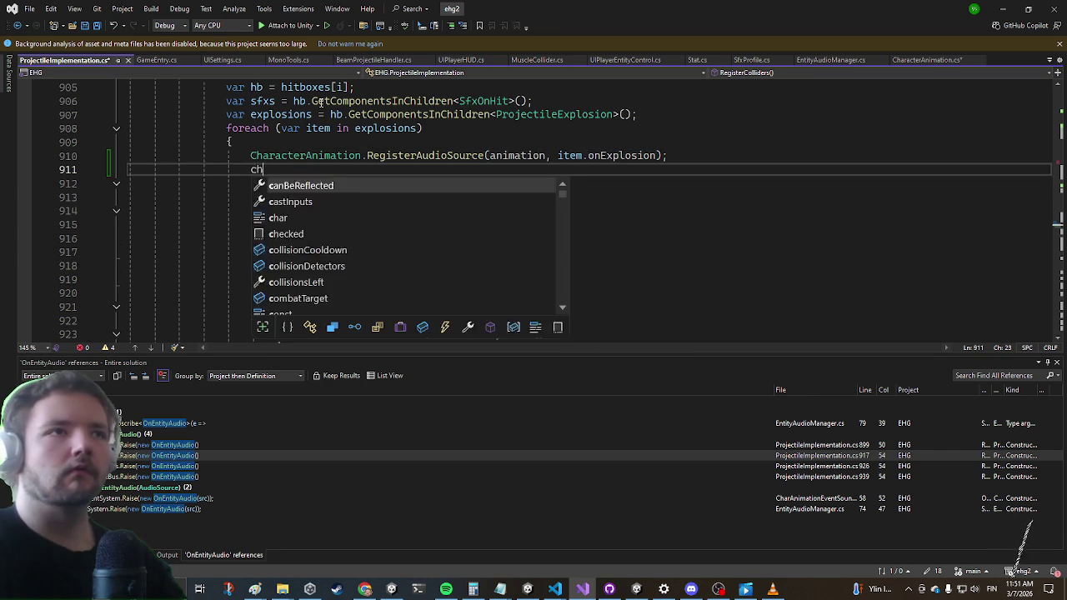
{"action": "key", "text": "Tab"}
{"action": "type", "text": ".Re"}
{"action": "key", "text": "Tab"}
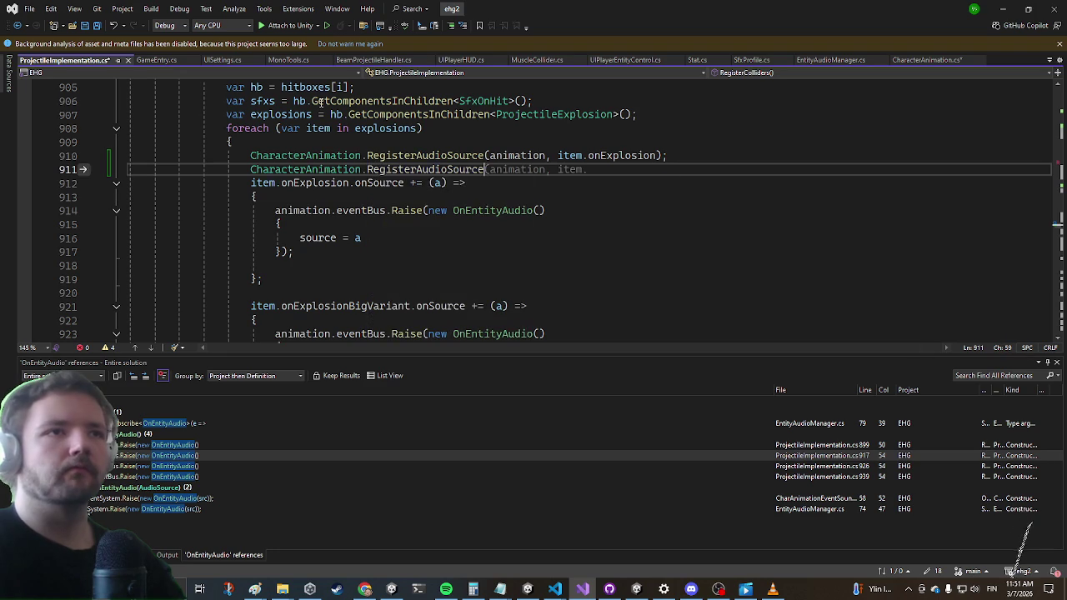
{"action": "type", "text": "();Is"}
{"action": "key", "text": "Tab"}
{"action": "type", "text": "()."}
{"action": "key", "text": "BackSpace"}
{"action": "key", "text": "BackSpace"}
{"action": "key", "text": "BackSpace"}
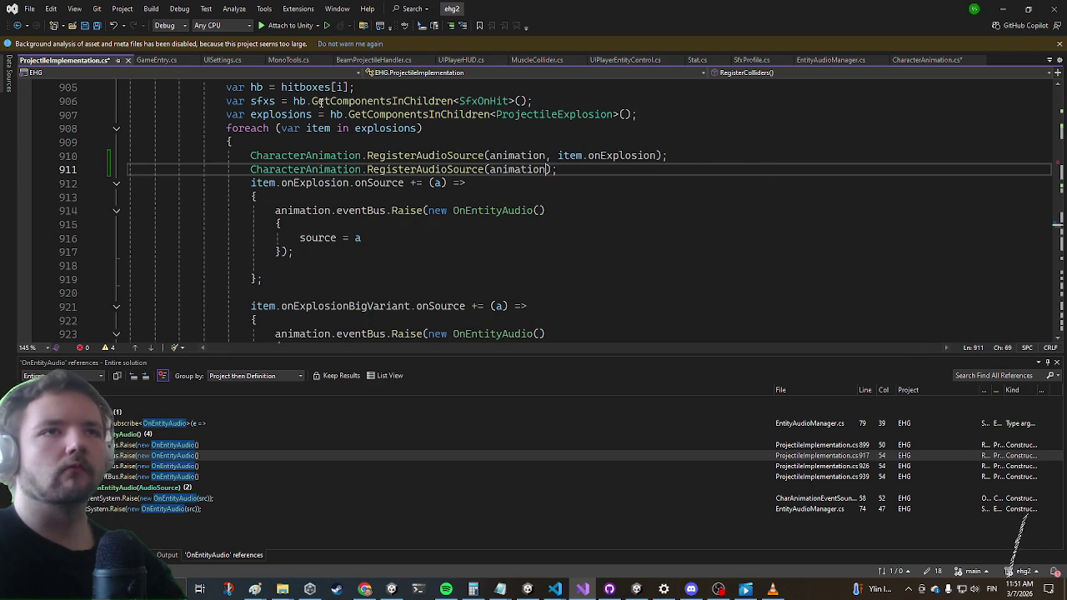
{"action": "type", "text": "item"}
{"action": "key", "text": "Tab"}
{"action": "type", "text": "()."}
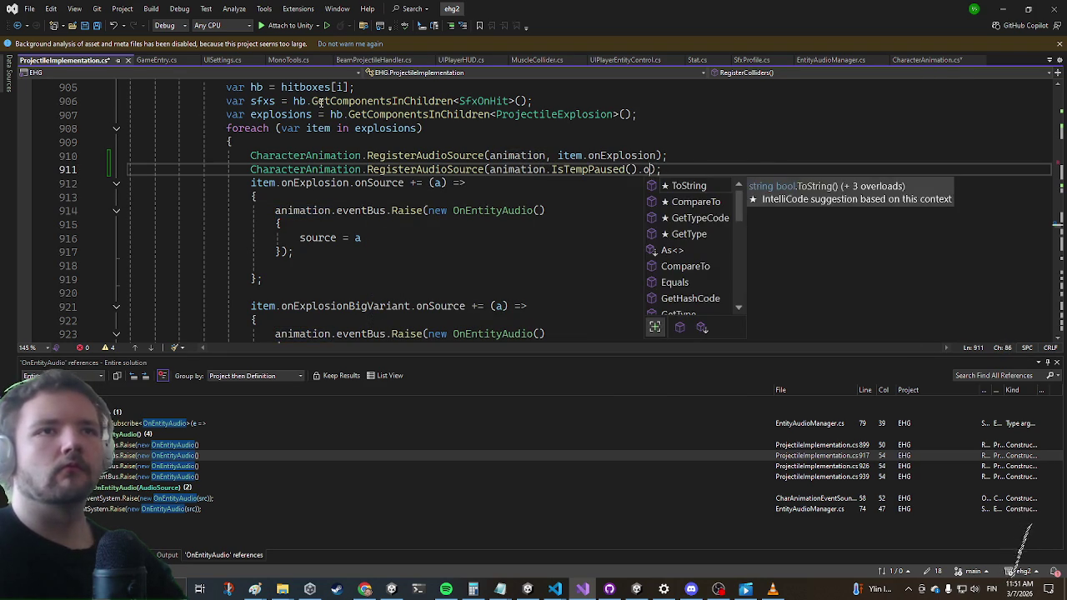
{"action": "key", "text": "BackSpace"}
{"action": "key", "text": "BackSpace"}
{"action": "key", "text": "BackSpace"}
{"action": "key", "text": "BackSpace"}
{"action": "key", "text": "BackSpace"}
{"action": "key", "text": "BackSpace"}
{"action": "type", "text": ", ite"}
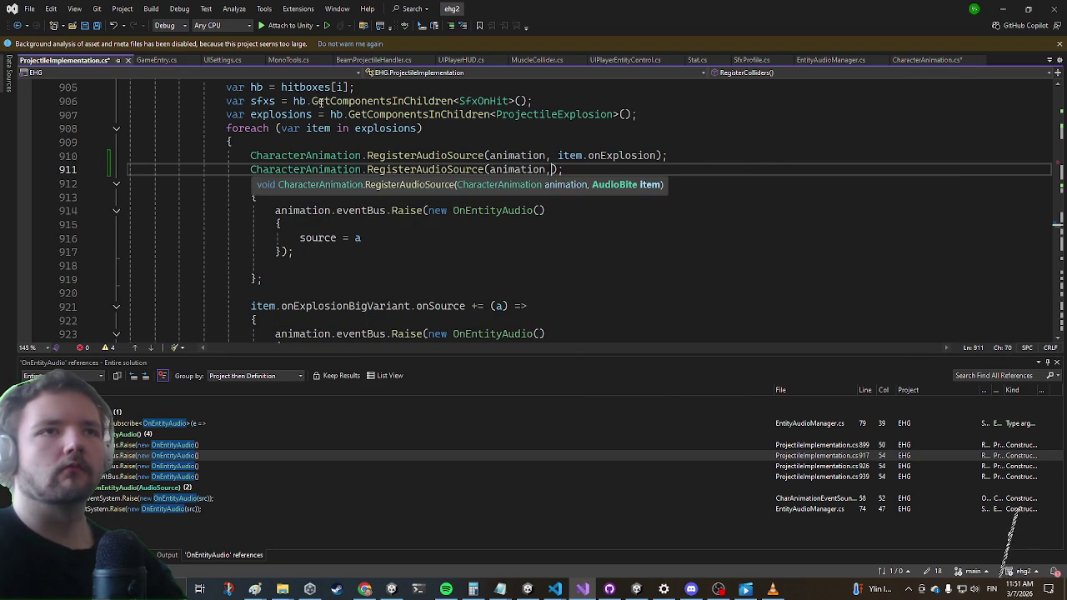
{"action": "type", "text": "m.onE"}
{"action": "key", "text": "Tab"}
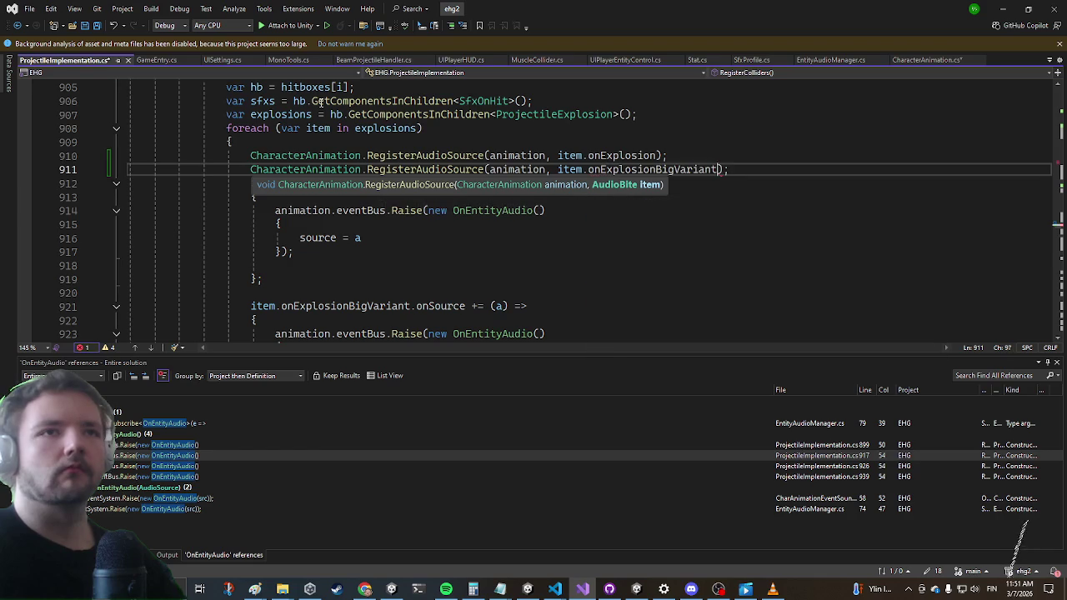
Delete the old inline explosion onSource handlers
{"action": "scroll", "coordinate": [246, 237], "scroll_direction": "down", "scroll_amount": 2}
{"action": "mouse_move", "coordinate": [279, 314]}
{"action": "left_mouse_down"}
{"action": "mouse_move", "coordinate": [131, 185]}
{"action": "mouse_move", "coordinate": [231, 101]}
{"action": "left_mouse_up"}
{"action": "key", "text": "Delete"}
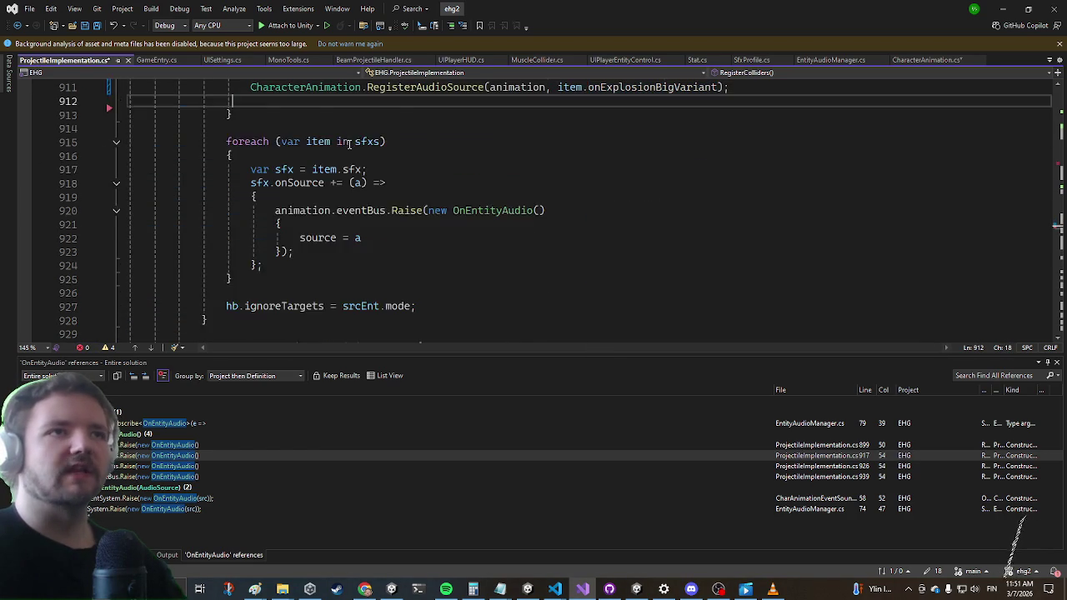
{"action": "scroll", "coordinate": [349, 143], "scroll_direction": "up", "scroll_amount": 3}
{"action": "scroll", "coordinate": [383, 238], "scroll_direction": "down", "scroll_amount": 3}
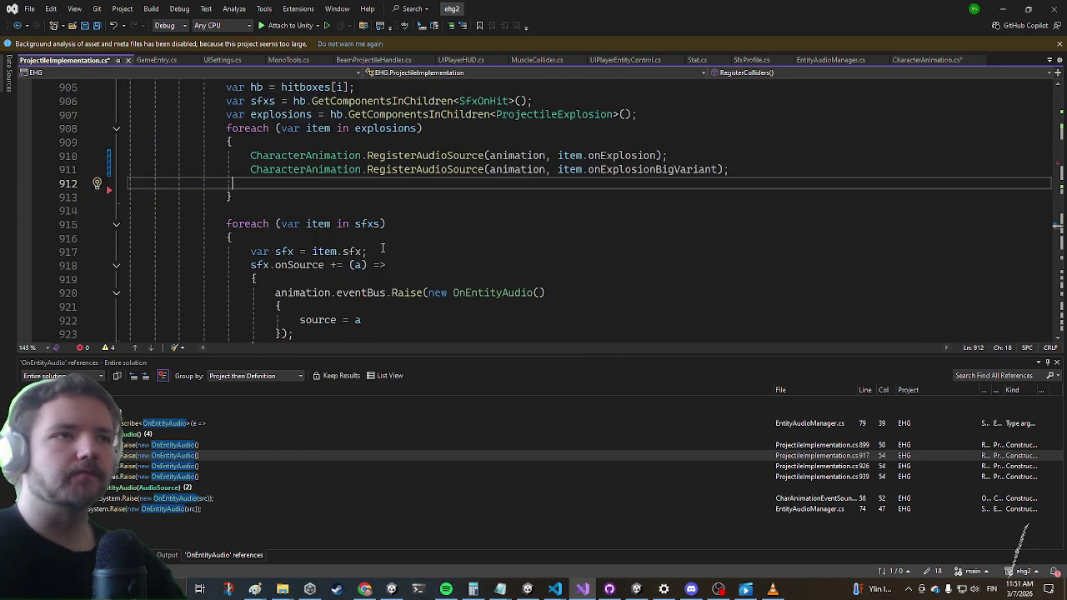
{"action": "scroll", "coordinate": [385, 211], "scroll_direction": "up", "scroll_amount": 1}
{"action": "left_click", "coordinate": [385, 210]}
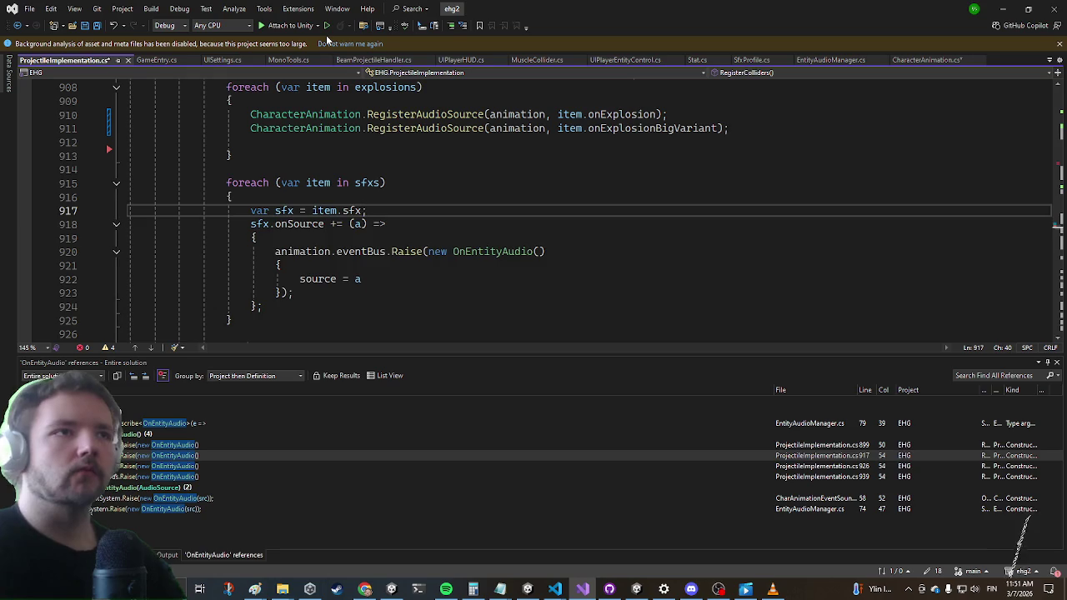
Insert CharacterAnimation.RegisterAudioSource(animation, sfx); below the sfx variable
{"action": "key", "text": "Return"}
{"action": "type", "text": "Chara"}
{"action": "key", "text": "Tab"}
{"action": "type", "text": ".re"}
{"action": "key", "text": "Tab"}
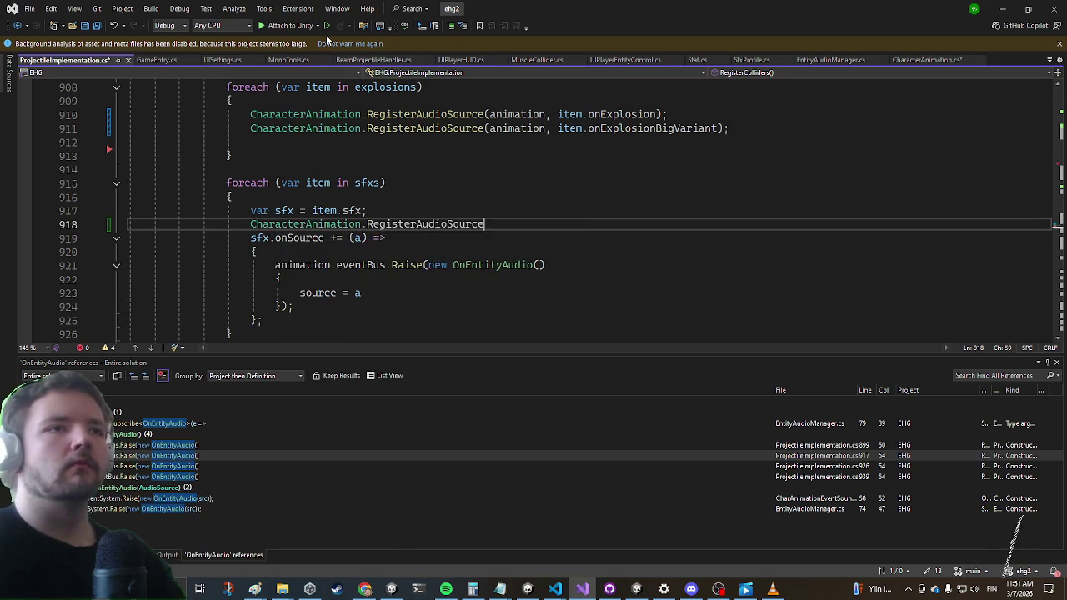
{"action": "type", "text": "();"}
{"action": "key", "text": "ctrl+shift+space"}
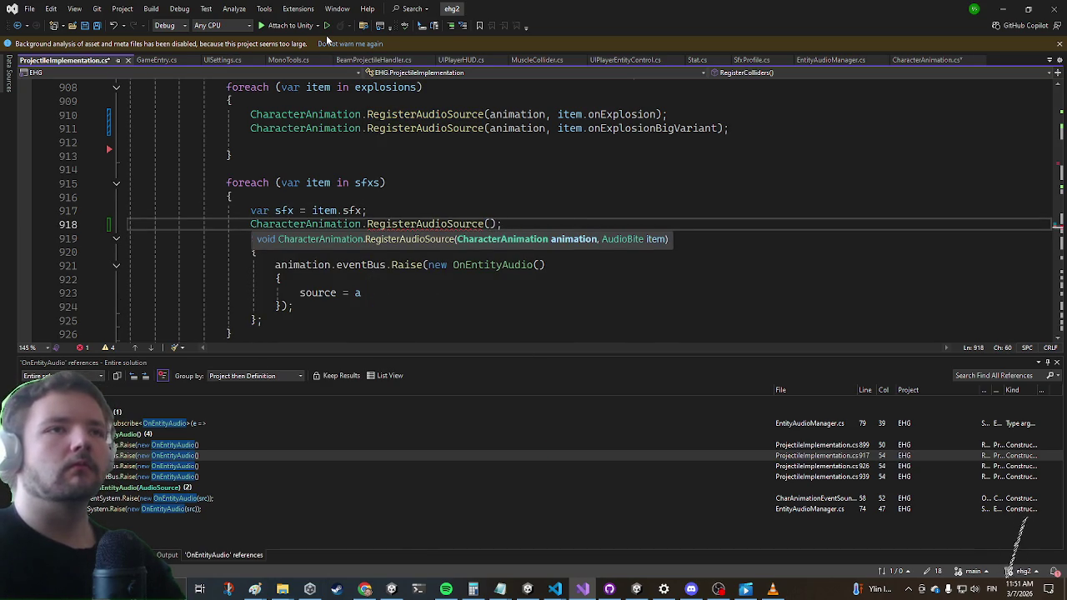
{"action": "type", "text": "ani"}
{"action": "key", "text": "Tab"}
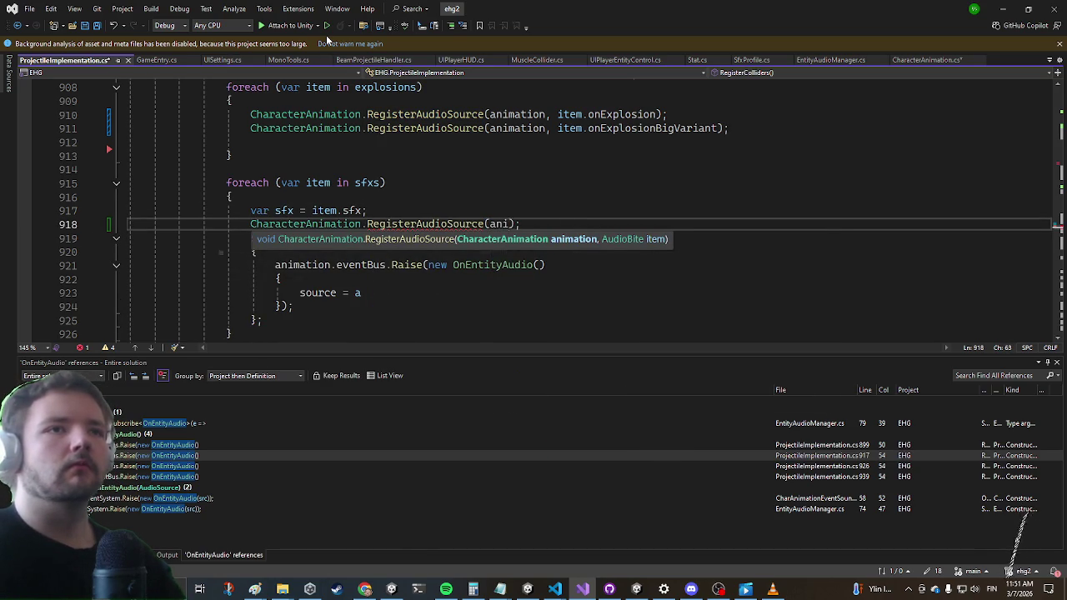
{"action": "type", "text": "mation, sfx"}
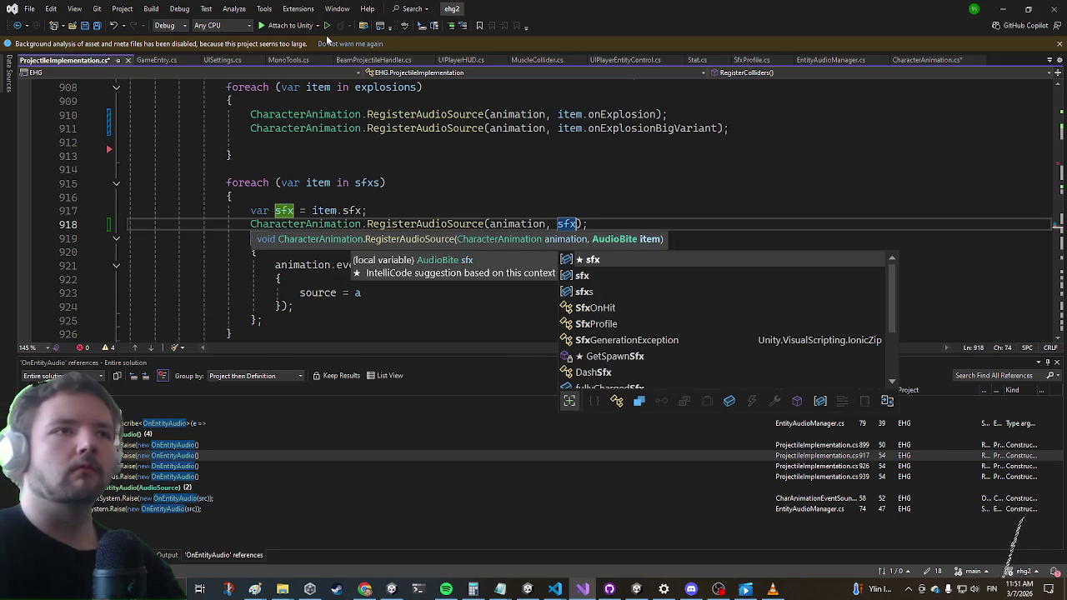
{"action": "type", "text": ")"}
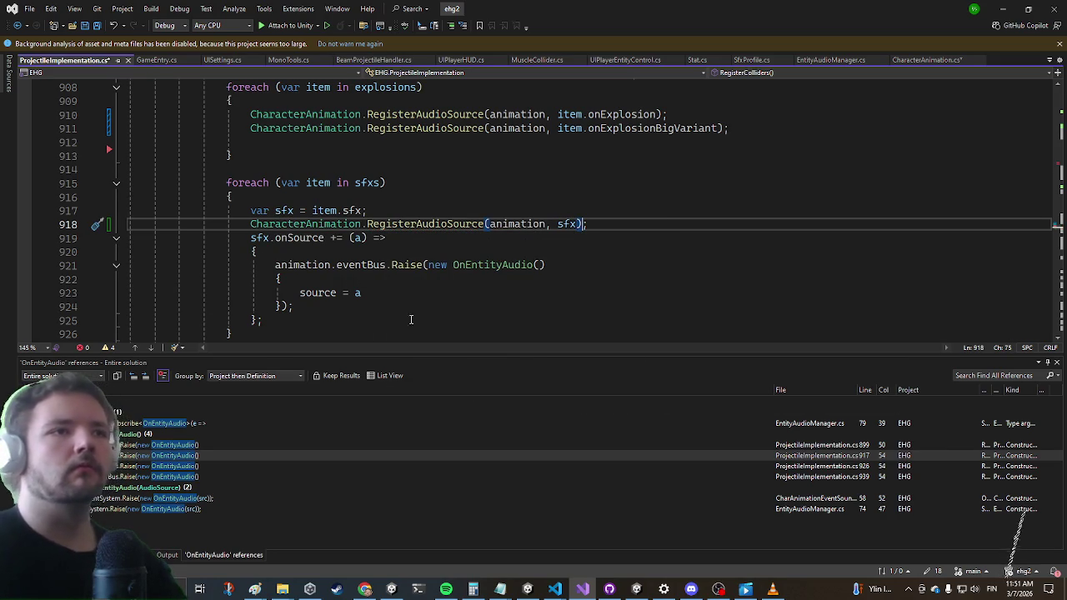
Remove the sfx.onSource handler and var sfx line, passing item.sfx directly
{"action": "left_click_drag", "start_coordinate": [262, 321], "coordinate": [246, 237]}
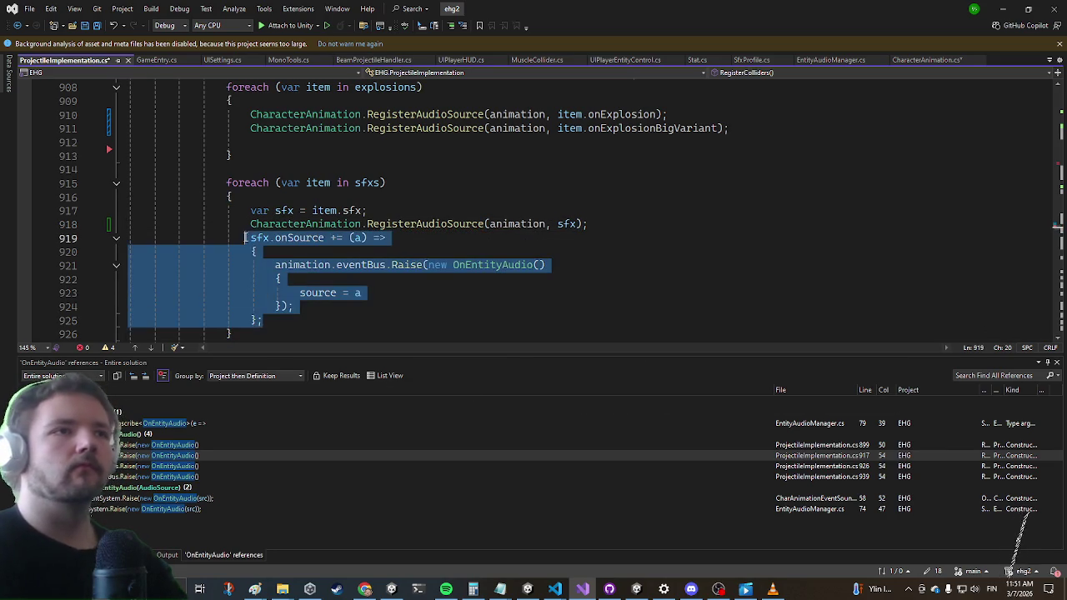
{"action": "key", "text": "Delete"}
{"action": "left_click", "coordinate": [576, 223]}
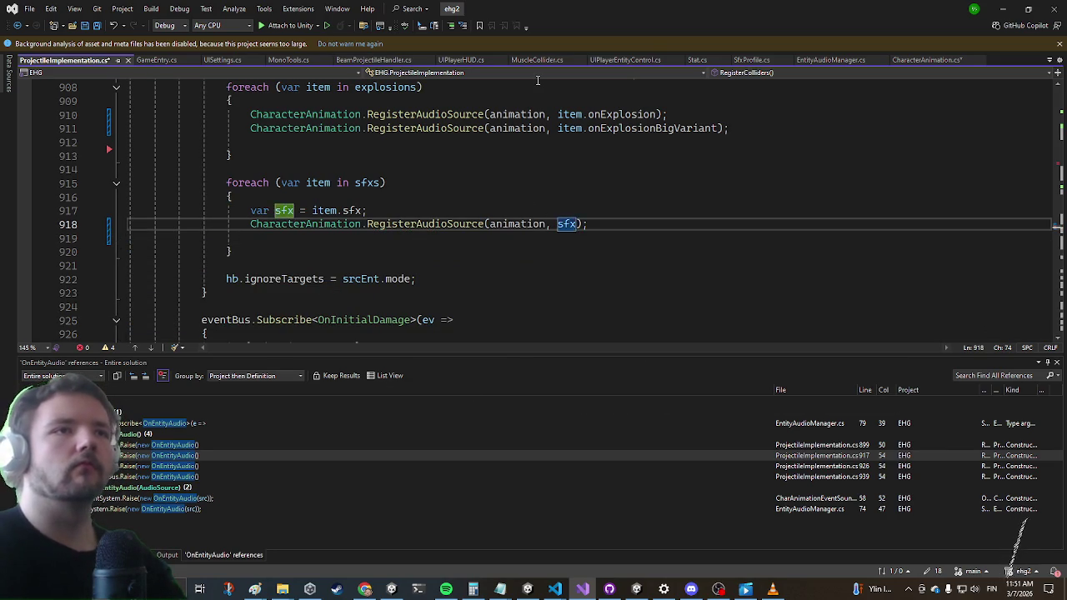
{"action": "key", "text": "BackSpace"}
{"action": "key", "text": "BackSpace"}
{"action": "key", "text": "BackSpace"}
{"action": "type", "text": "item.sfx"}
{"action": "key", "text": "Up"}
{"action": "key", "text": "shift+Up"}
{"action": "key", "text": "Delete"}
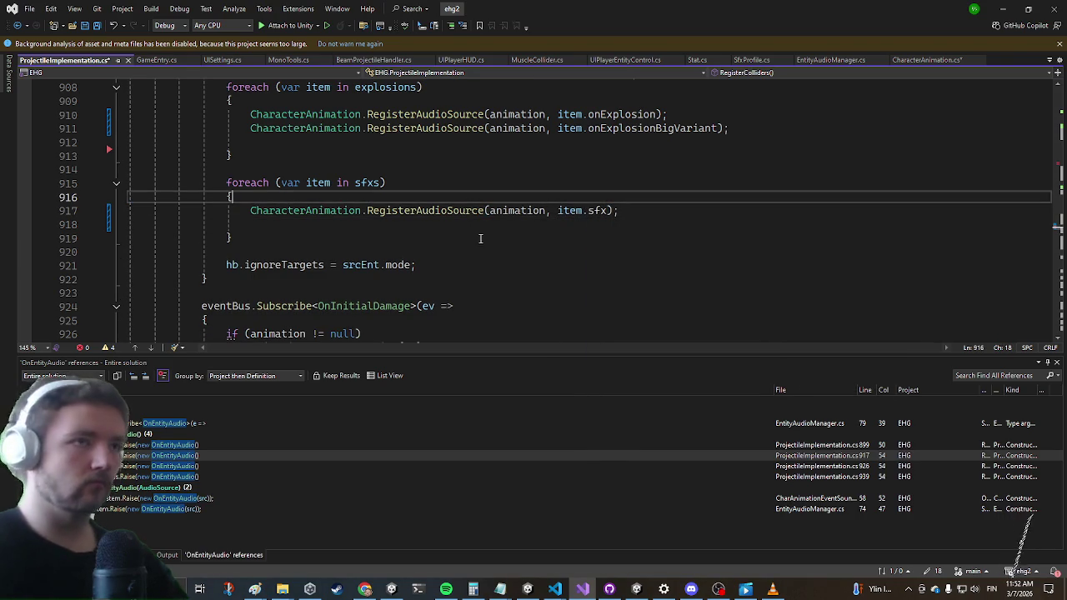
{"action": "left_click_drag", "start_coordinate": [233, 238], "coordinate": [238, 244]}
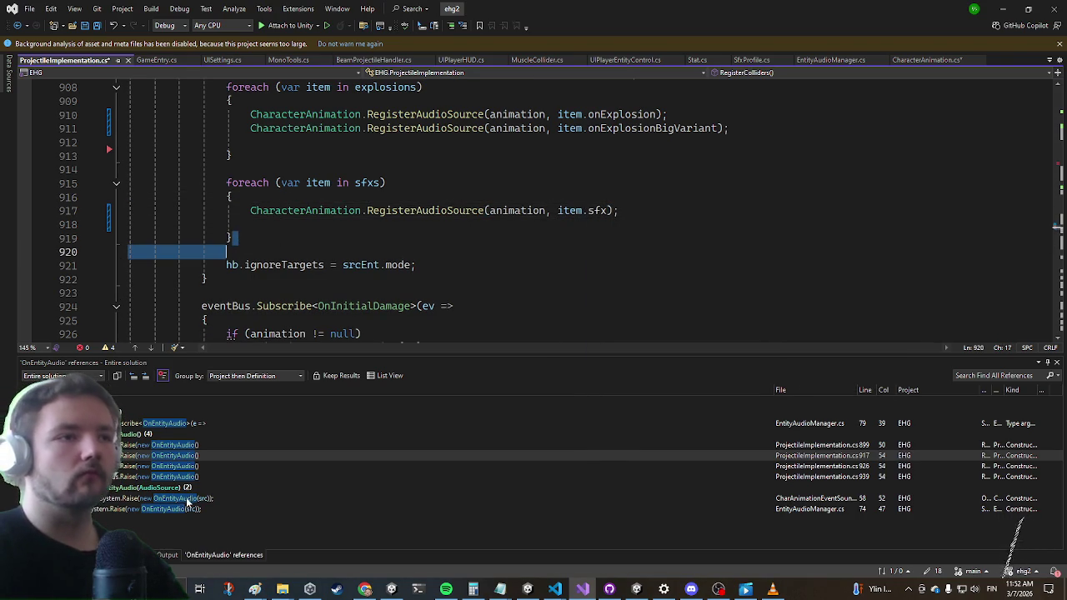
{"action": "left_click", "coordinate": [200, 469]}
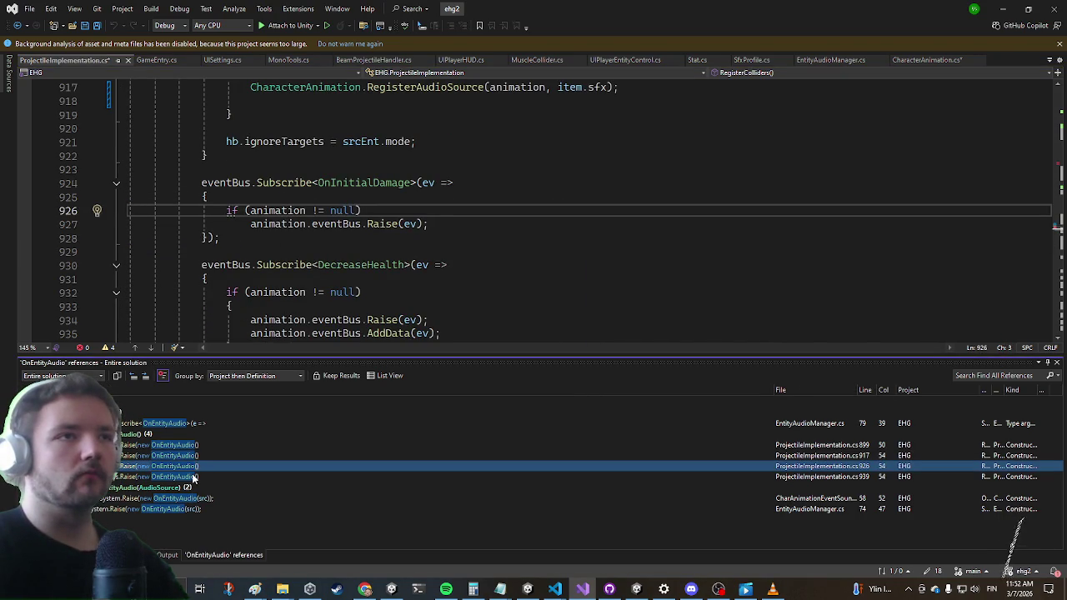
Delete the extra blank lines after the line-899 audio loop
{"action": "left_click", "coordinate": [193, 478]}
{"action": "left_click", "coordinate": [199, 446]}
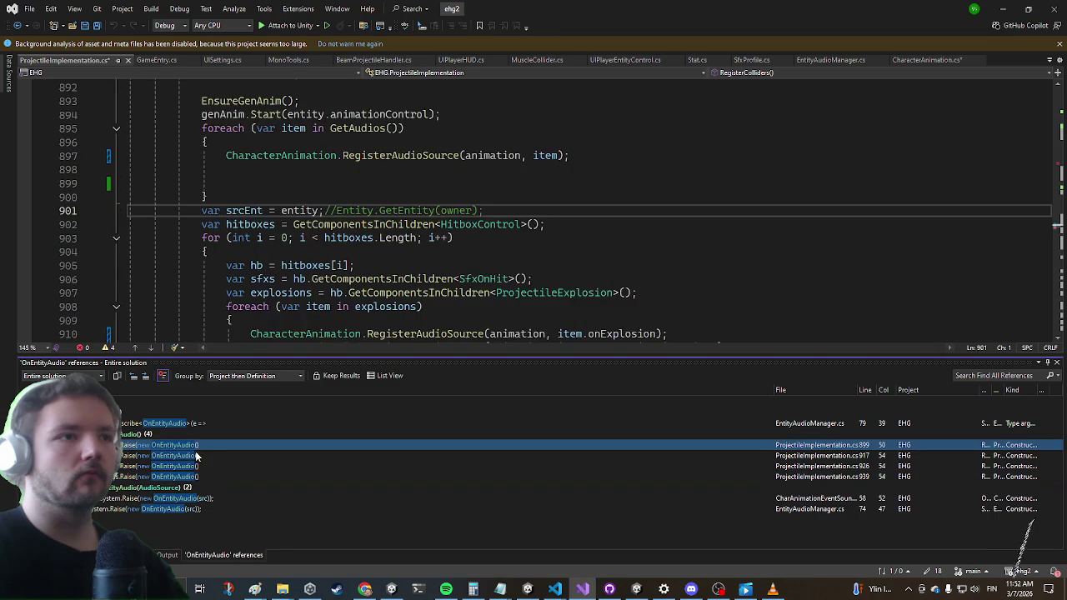
{"action": "left_click", "coordinate": [217, 198]}
{"action": "key", "text": "shift+Up"}
{"action": "key", "text": "shift+Up"}
{"action": "key", "text": "Delete"}
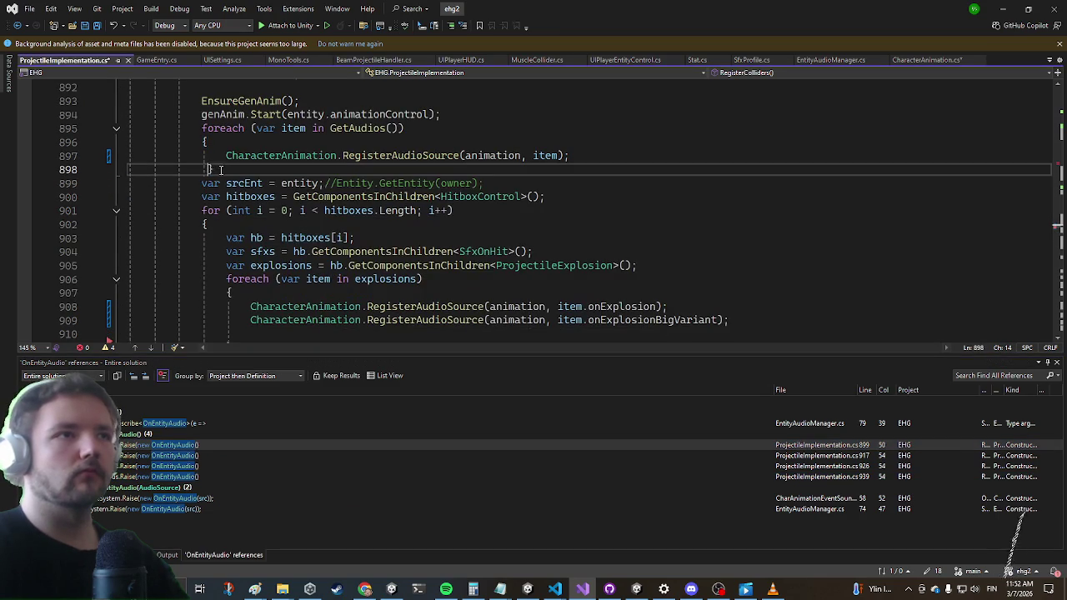
Step through the EntityAudioManager references to the OnEntityAudio raise in CharAnimationEventSounds.cs
{"action": "left_click", "coordinate": [181, 424]}
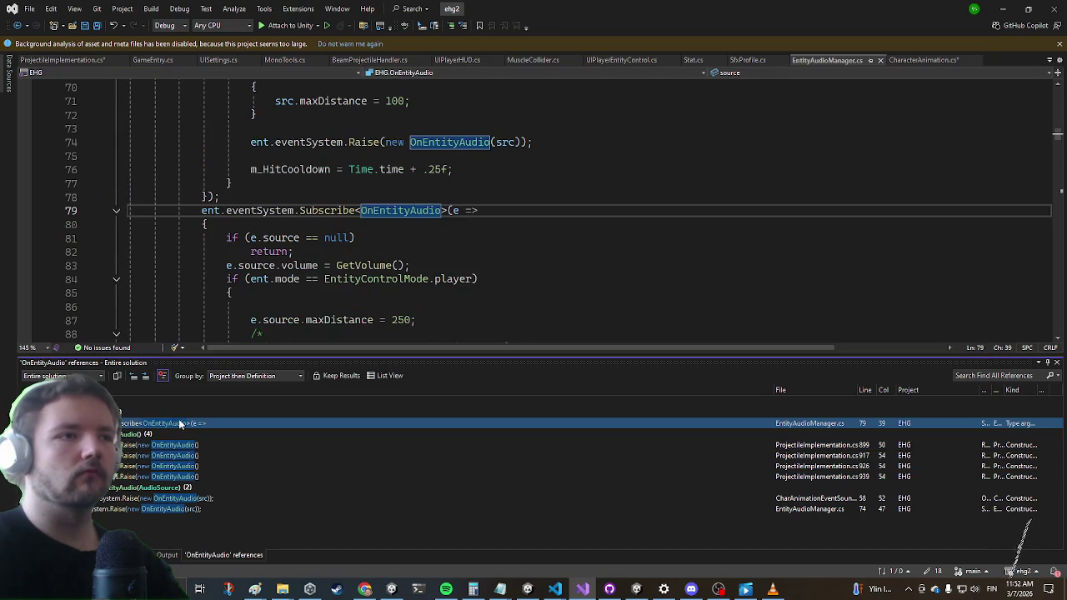
{"action": "left_click", "coordinate": [191, 477]}
{"action": "left_click", "coordinate": [187, 507]}
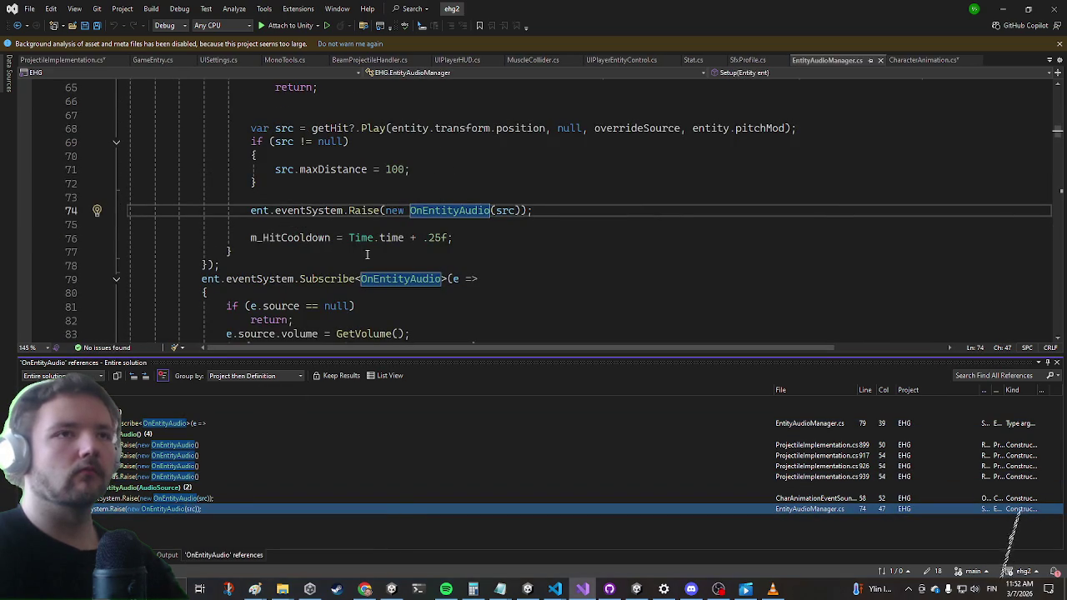
{"action": "scroll", "coordinate": [500, 242], "scroll_direction": "up", "scroll_amount": 1}
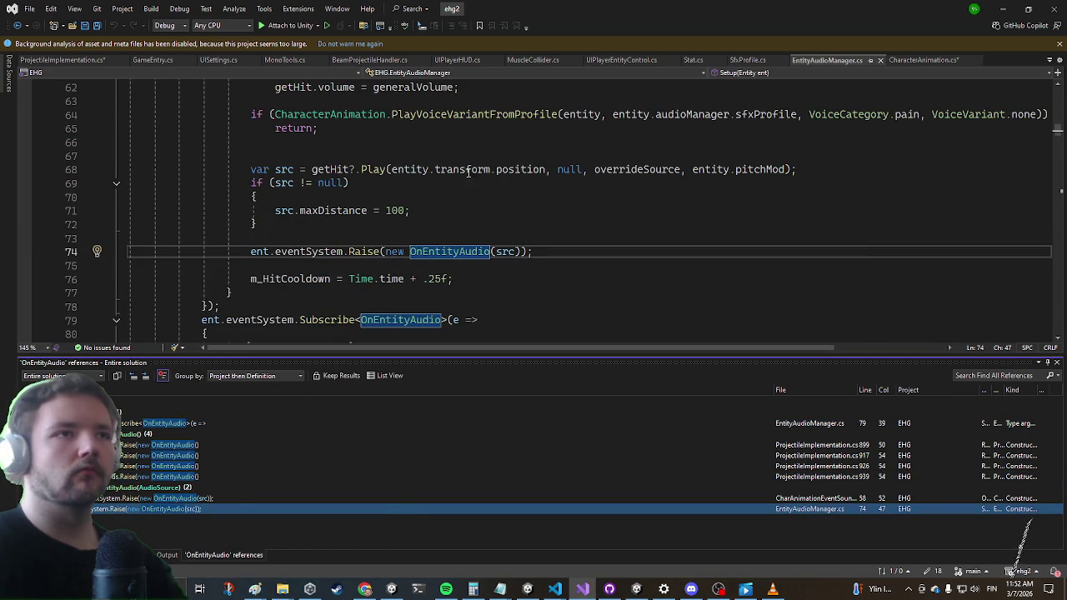
{"action": "mouse_move", "coordinate": [501, 250]}
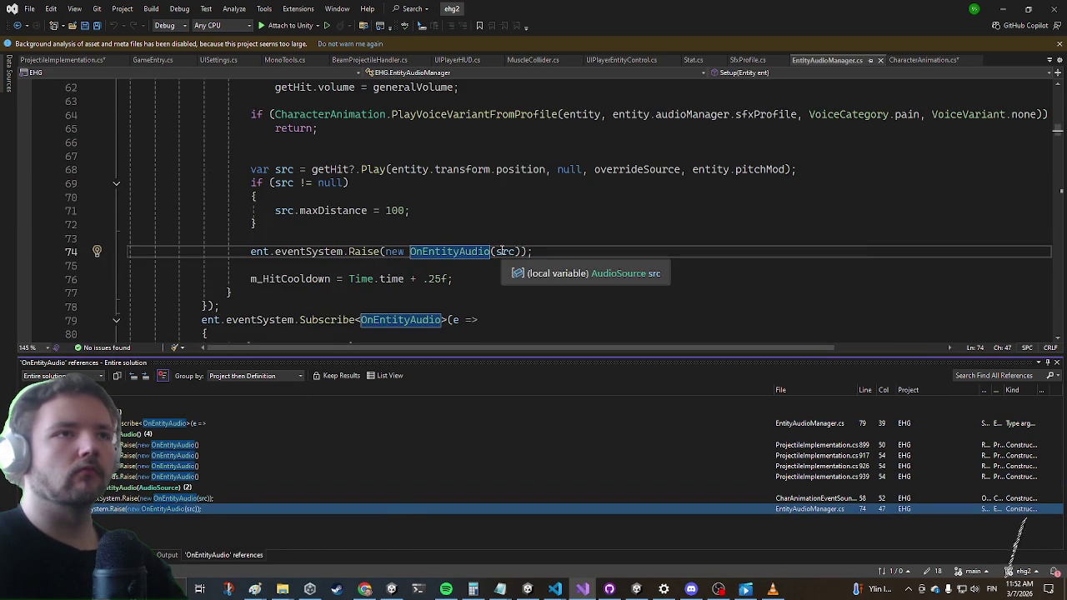
{"action": "left_click", "coordinate": [165, 498]}
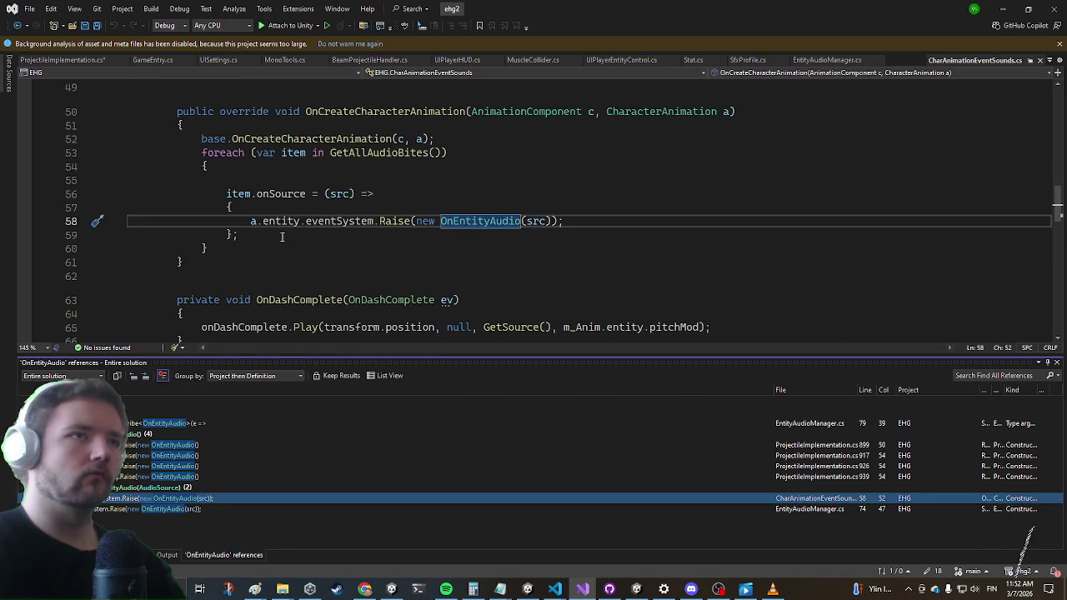
Add CharacterAnimation.RegisterAudioSource(a, item); on line 55 of the GetAllAudioBites loop
{"action": "scroll", "coordinate": [354, 156], "scroll_direction": "up", "scroll_amount": 1}
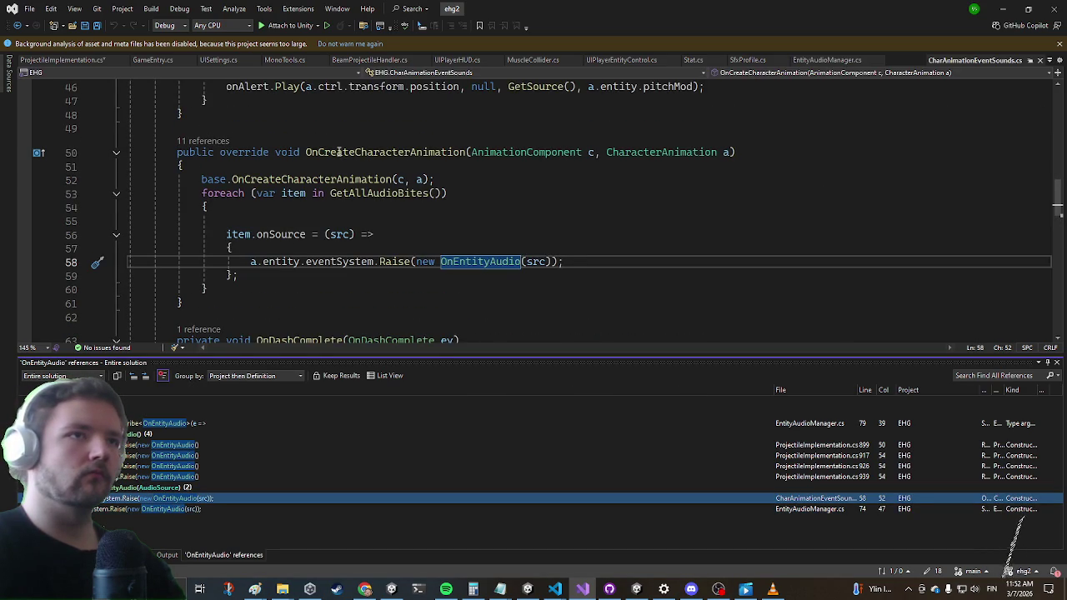
{"action": "left_click", "coordinate": [294, 215]}
{"action": "type", "text": "Chara"}
{"action": "key", "text": "Tab"}
{"action": "type", "text": ".Re"}
{"action": "key", "text": "Tab"}
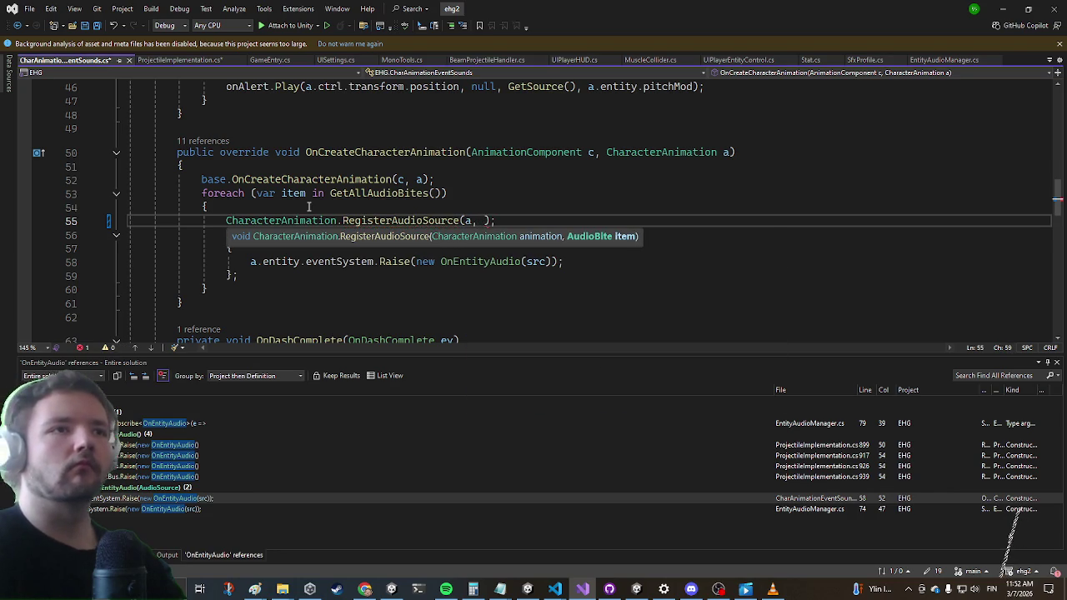
{"action": "key", "text": "Escape"}
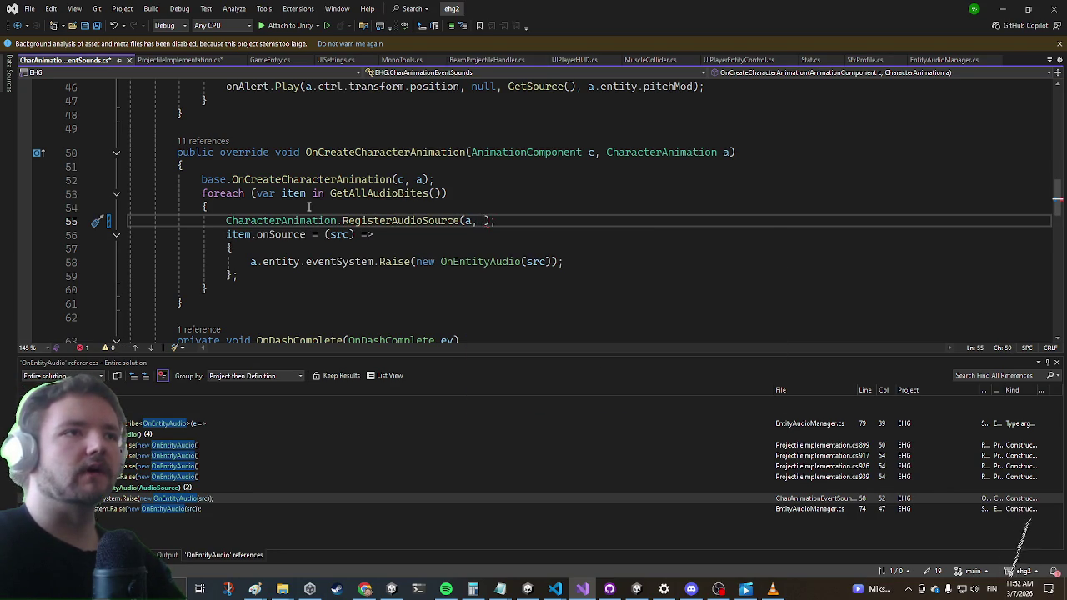
{"action": "type", "text": "item"}
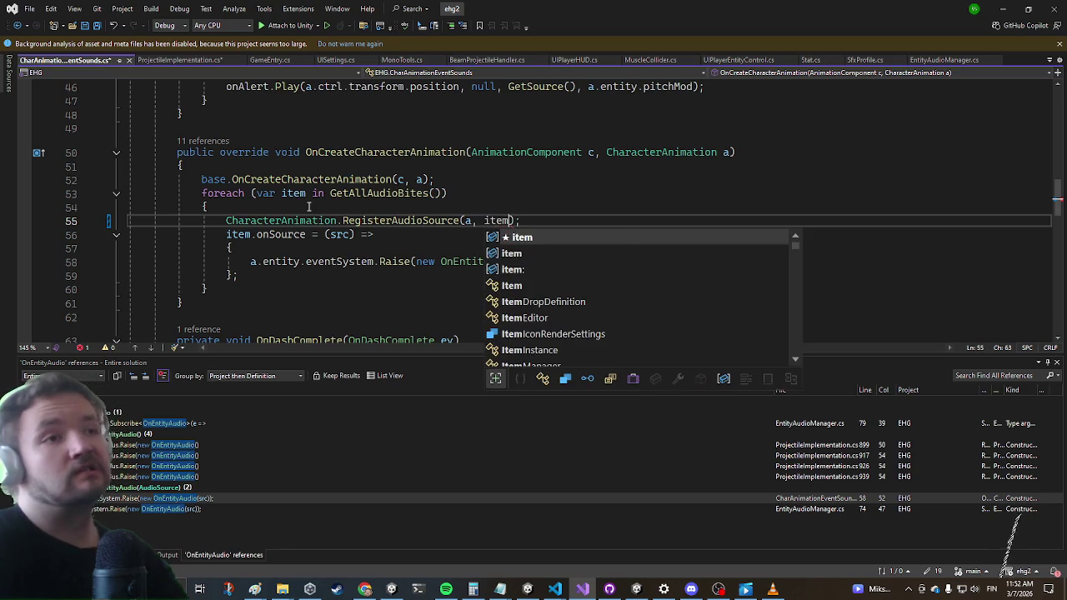
{"action": "key", "text": "Escape"}
Delete the old item.onSource lambda block and return to ProjectileImplementation.cs
{"action": "key", "text": "Down"}
{"action": "key", "text": "Down"}
{"action": "key", "text": "Down"}
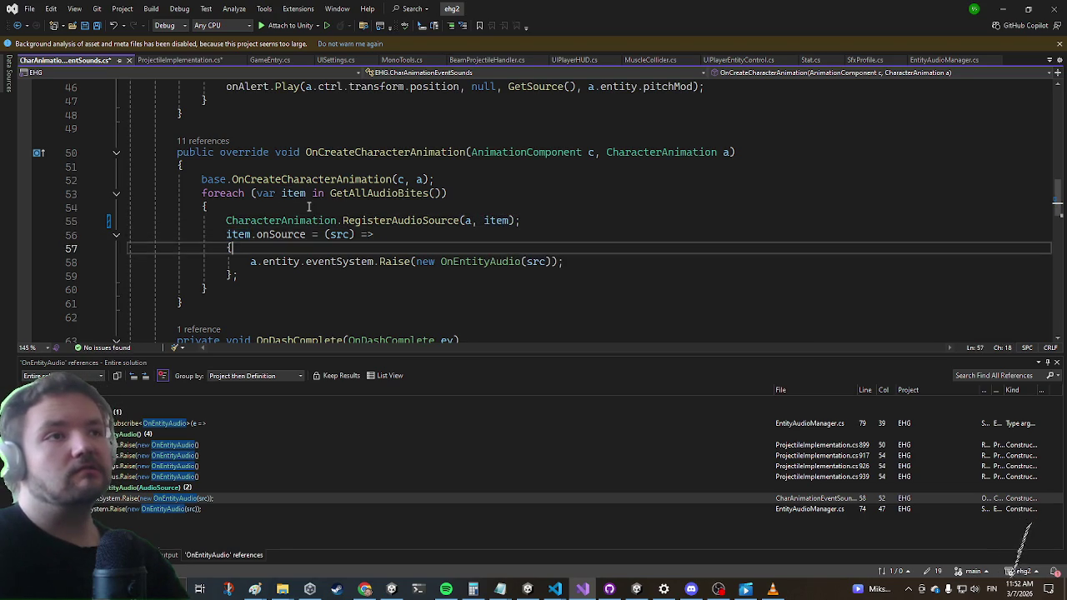
{"action": "key", "text": "shift+Up"}
{"action": "key", "text": "shift+Up"}
{"action": "key", "text": "shift+Up"}
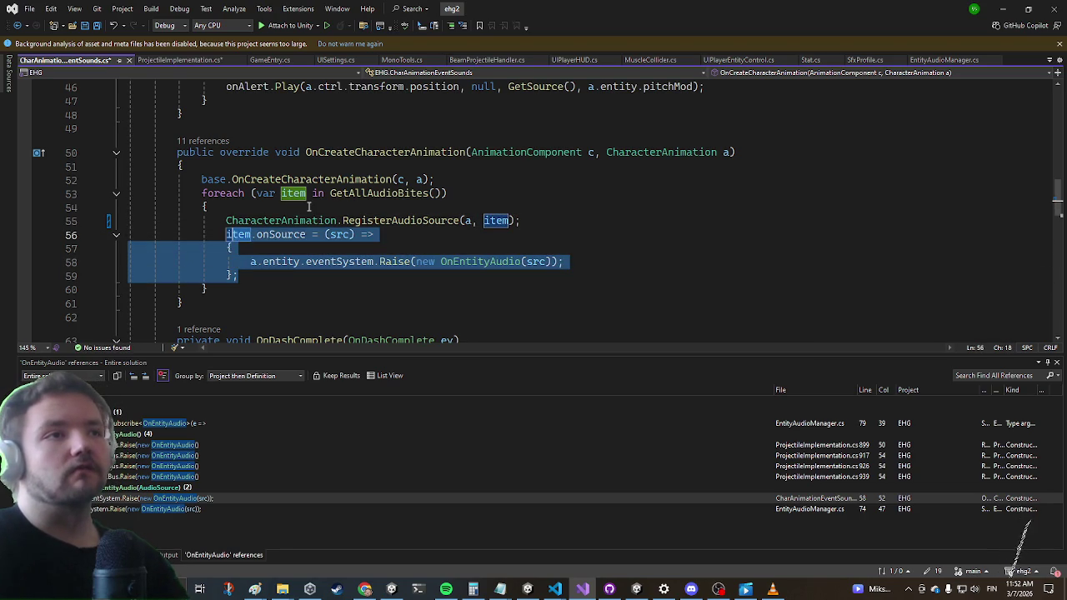
{"action": "key", "text": "BackSpace"}
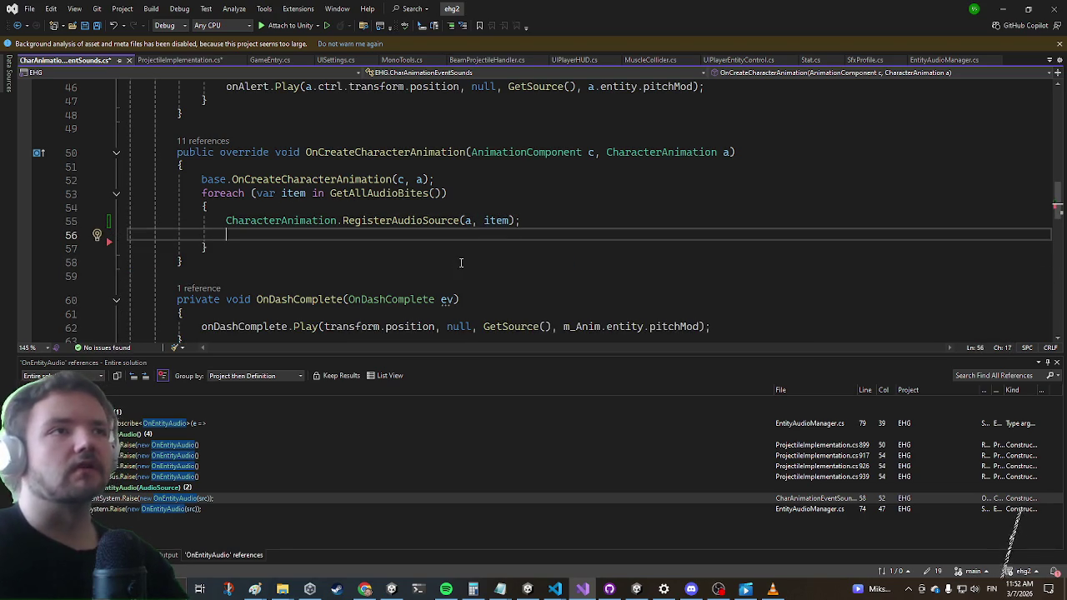
{"action": "left_click", "coordinate": [541, 192]}
{"action": "left_click", "coordinate": [230, 58]}
{"action": "left_click", "coordinate": [376, 250]}
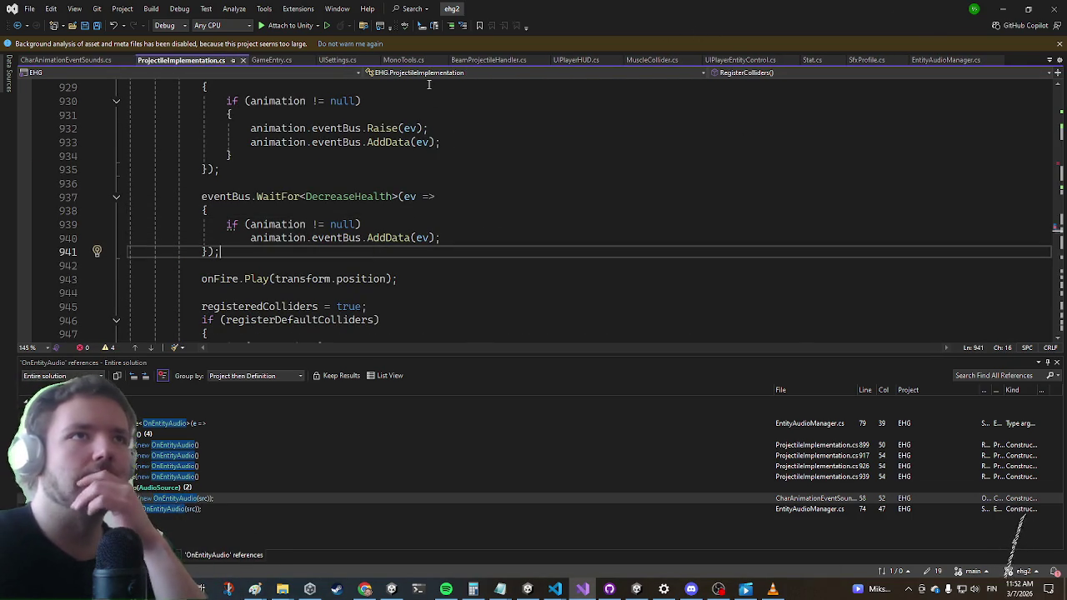
In BeamProjectileHandler, write CharacterAnimation.RegisterAudioSource(projectile.animation, onFire)
{"action": "left_click", "coordinate": [469, 61]}
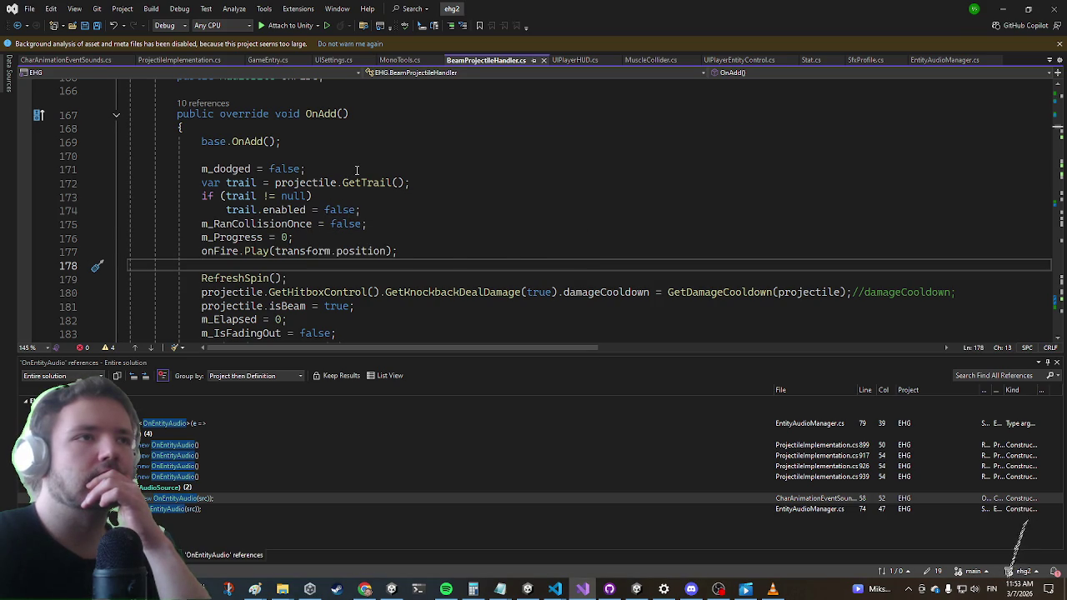
{"action": "type", "text": "chara"}
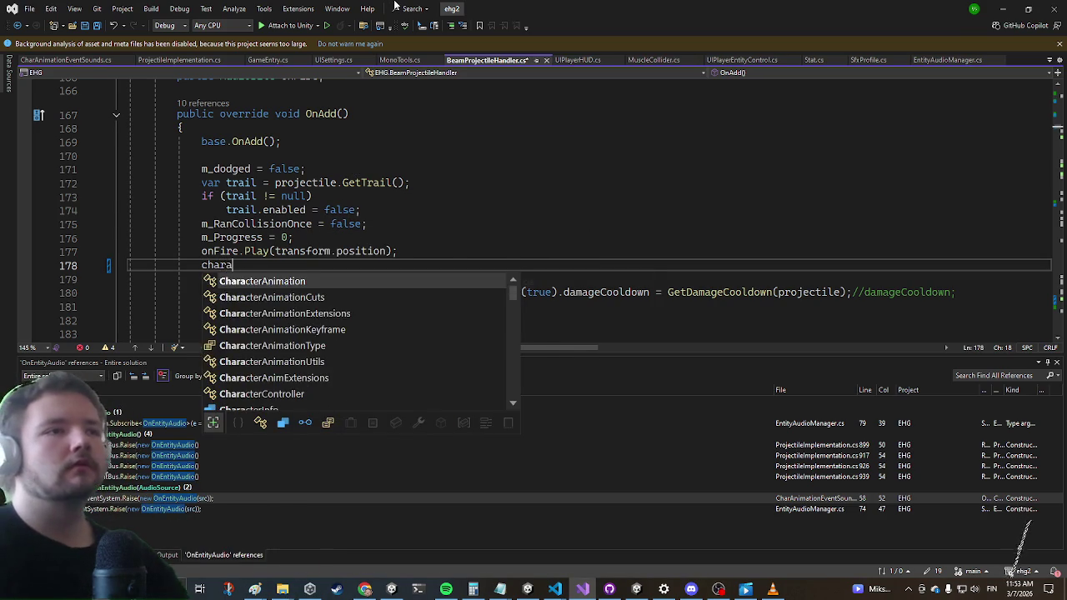
{"action": "key", "text": "Tab"}
{"action": "type", "text": ".reg"}
{"action": "key", "text": "Tab"}
{"action": "type", "text": "();"}
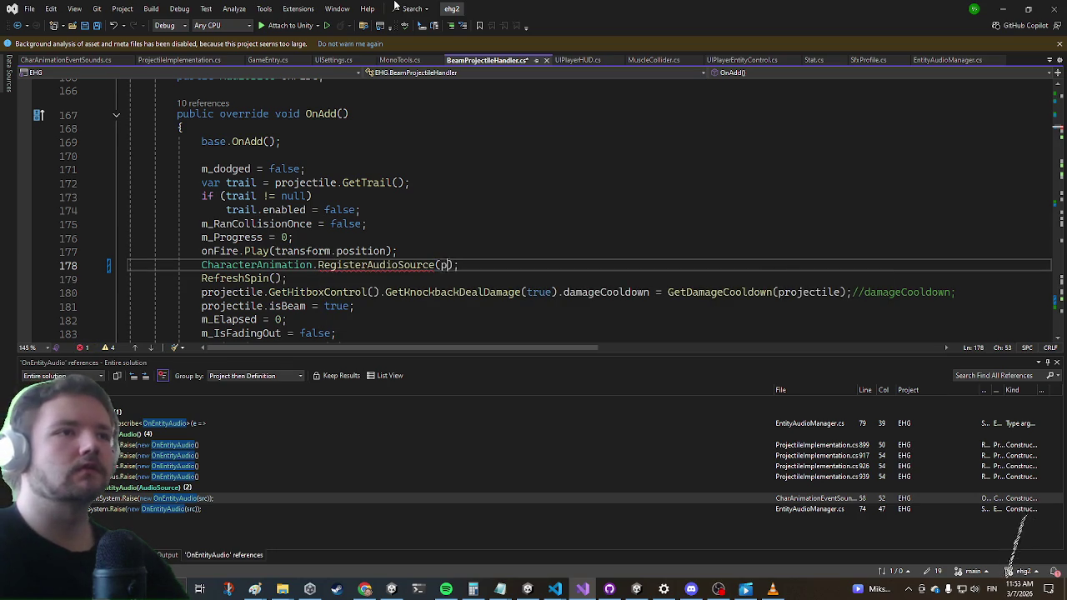
{"action": "type", "text": "rojectile.a"}
{"action": "key", "text": "Tab"}
{"action": "type", "text": ", "}
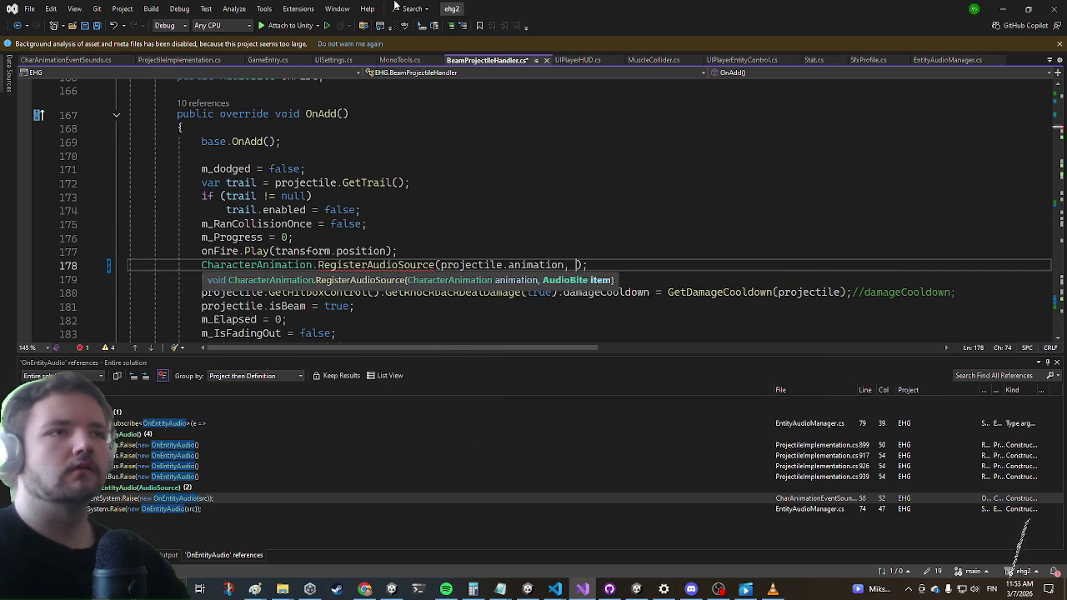
{"action": "type", "text": "Fi"}
{"action": "key", "text": "Tab"}
Move the onFire registration line to just below the m_Progress line, before onFire.Play
{"action": "key", "text": "Home"}
{"action": "key", "text": "shift+End"}
{"action": "key", "text": "ctrl+x"}
{"action": "key", "text": "Up"}
{"action": "key", "text": "Up"}
{"action": "key", "text": "Up"}
{"action": "key", "text": "End"}
{"action": "key", "text": "Down"}
{"action": "key", "text": "End"}
{"action": "key", "text": "Return"}
{"action": "key", "text": "Return"}
{"action": "key", "text": "ctrl+v"}
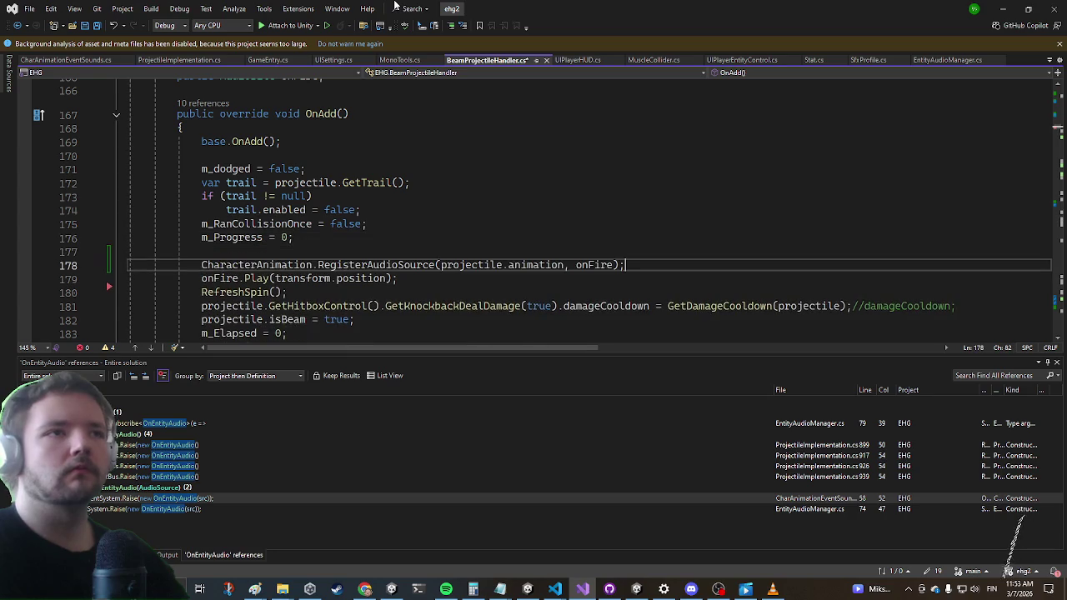
Add a second RegisterAudioSource line that registers the hit sound
{"action": "key", "text": "Return"}
{"action": "key", "text": "shift+Up"}
{"action": "key", "text": "shift+Down"}
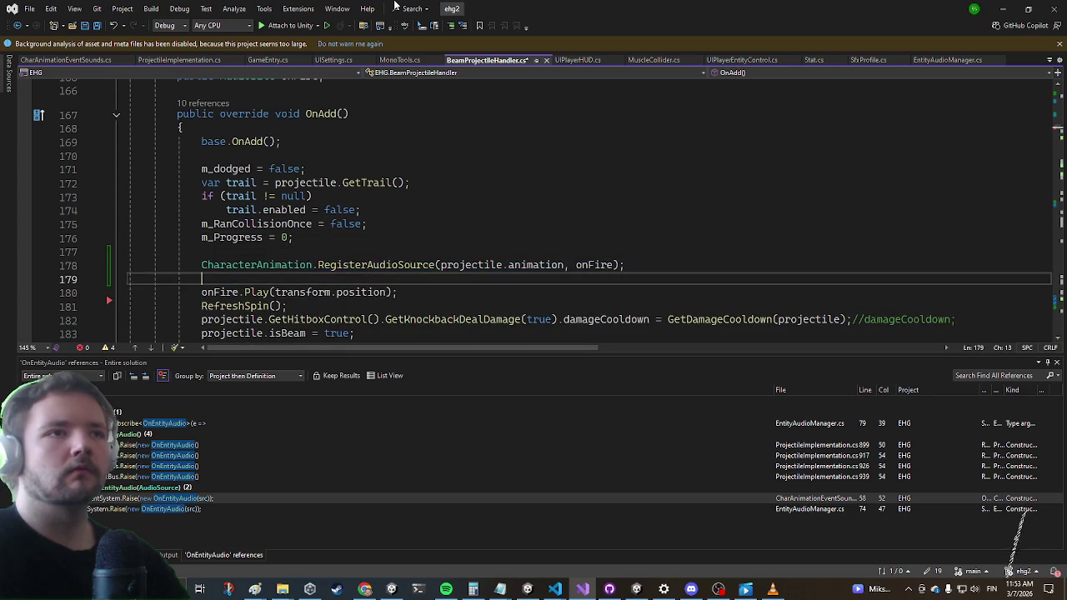
{"action": "key", "text": "Return"}
{"action": "key", "text": "Up"}
{"action": "key", "text": "ctrl+v"}
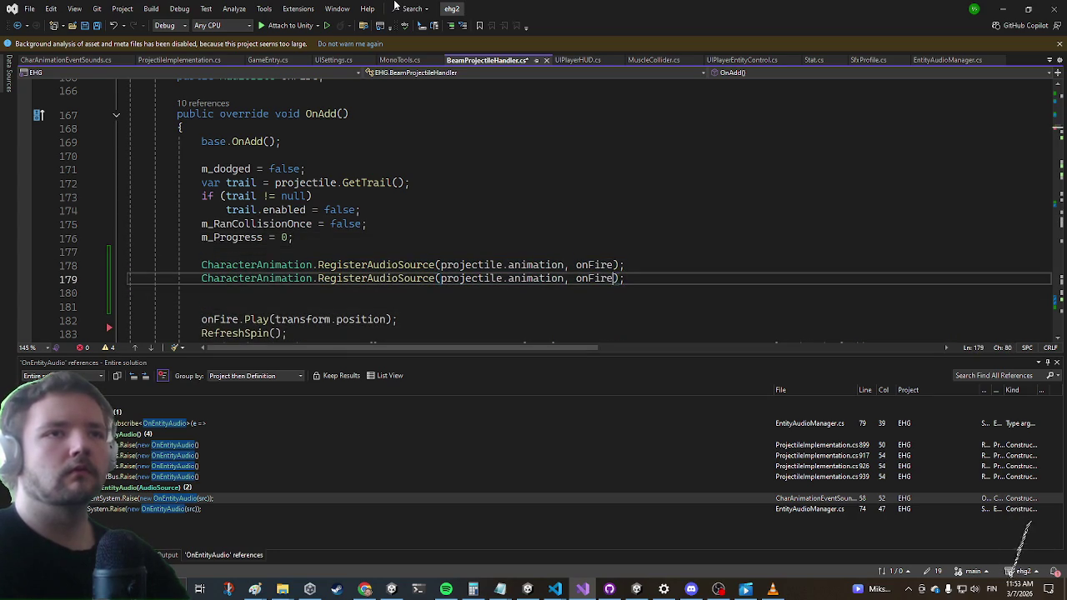
{"action": "type", "text": "onH"}
{"action": "key", "text": "Tab"}
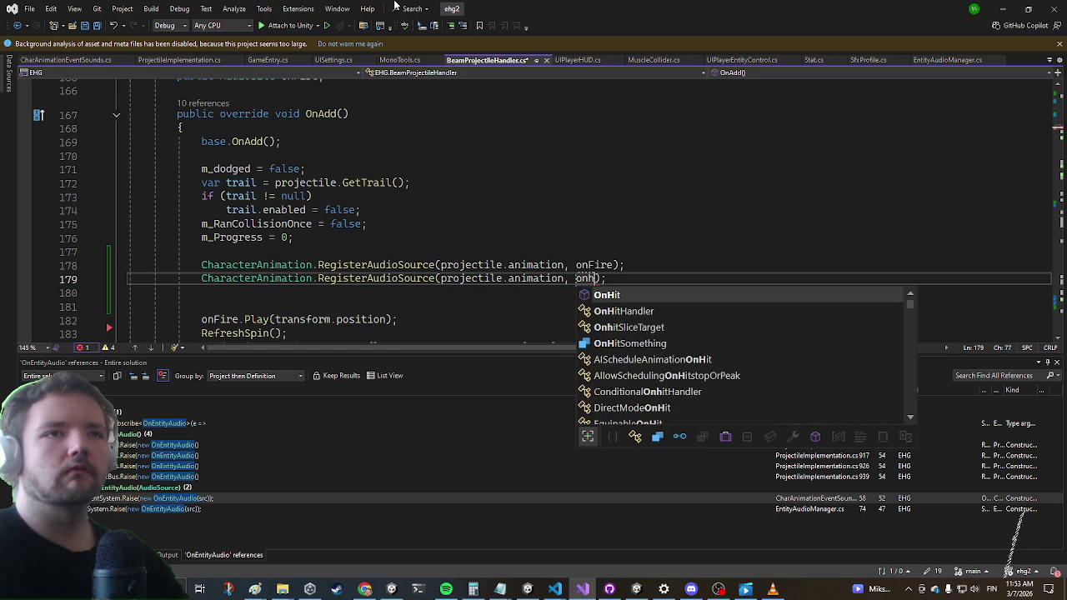
{"action": "key", "text": "BackSpace"}
{"action": "type", "text": "hit"}
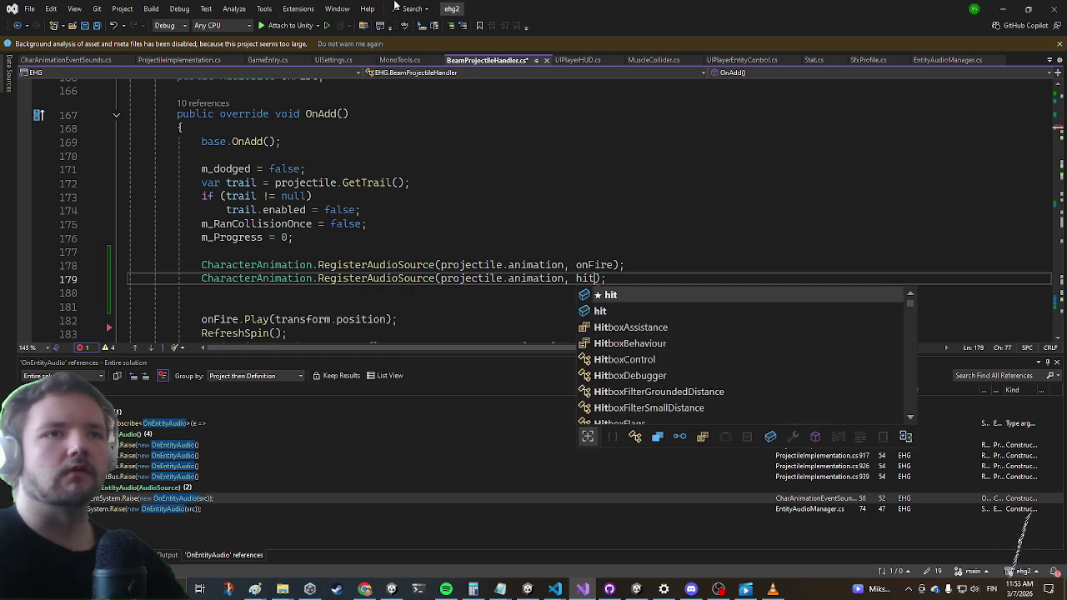
{"action": "key", "text": "Tab"}
Duplicate the hit registration line and change its audio argument to stop
{"action": "key", "text": "End"}
{"action": "key", "text": "Return"}
{"action": "key", "text": "shift+Up"}
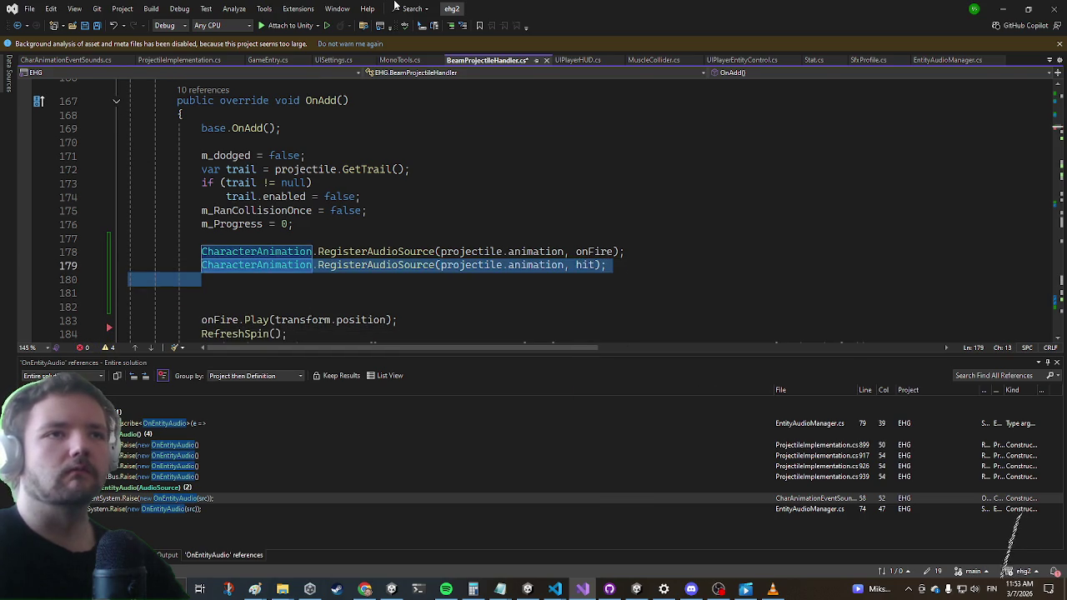
{"action": "key", "text": "ctrl+d"}
{"action": "key", "text": "Up"}
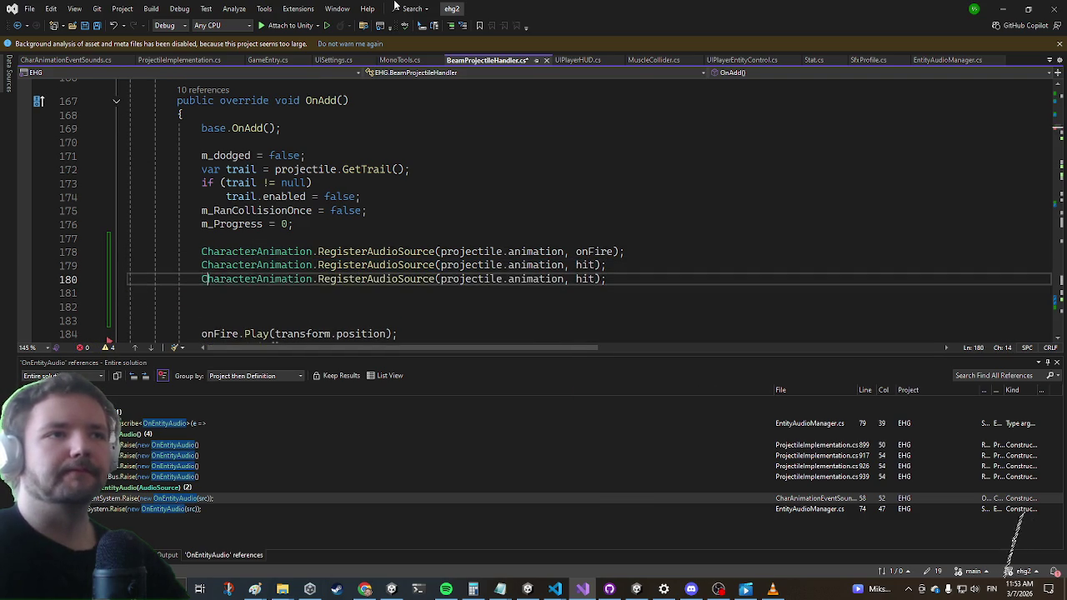
{"action": "key", "text": "ctrl+Right"}
{"action": "key", "text": "ctrl+Right"}
{"action": "key", "text": "ctrl+Right"}
{"action": "key", "text": "ctrl+Right"}
{"action": "key", "text": "ctrl+Right"}
{"action": "key", "text": "ctrl+Right"}
{"action": "key", "text": "ctrl+Right"}
{"action": "key", "text": "ctrl+Right"}
{"action": "key", "text": "ctrl+Right"}
{"action": "key", "text": "BackSpace"}
{"action": "key", "text": "BackSpace"}
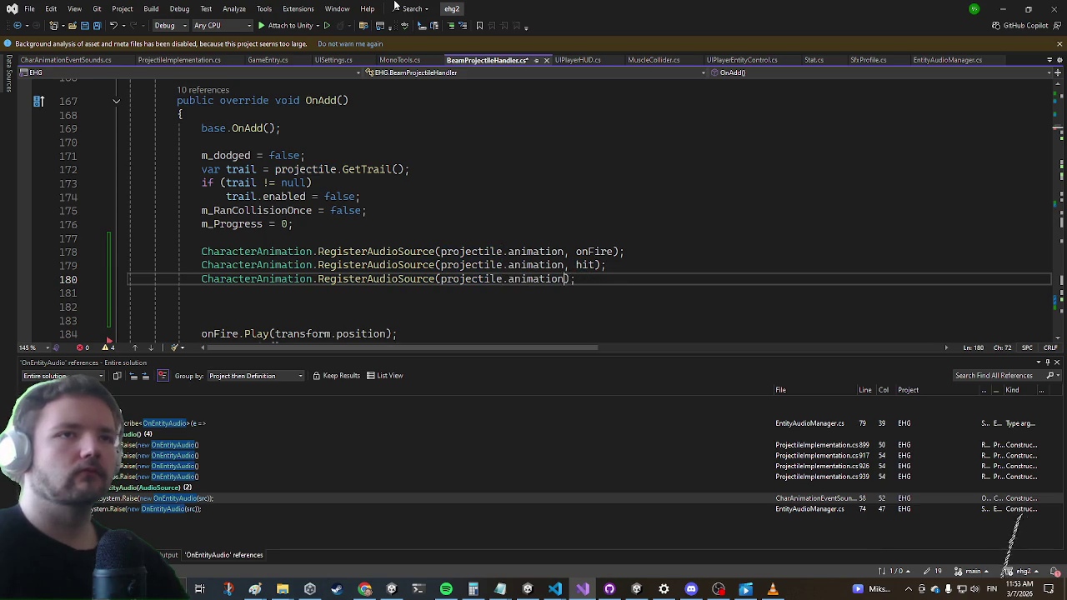
{"action": "type", "text": ", stop"}
{"action": "key", "text": "Escape"}
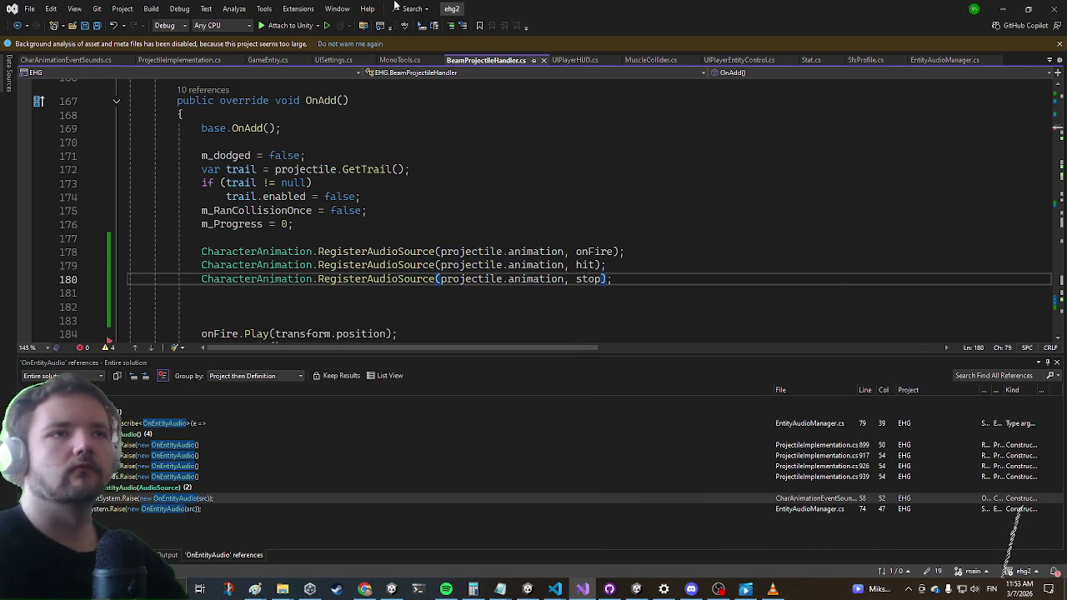
Stop play mode in Unity, then bring up Visual Studio's code search
{"action": "left_click", "coordinate": [999, 8]}
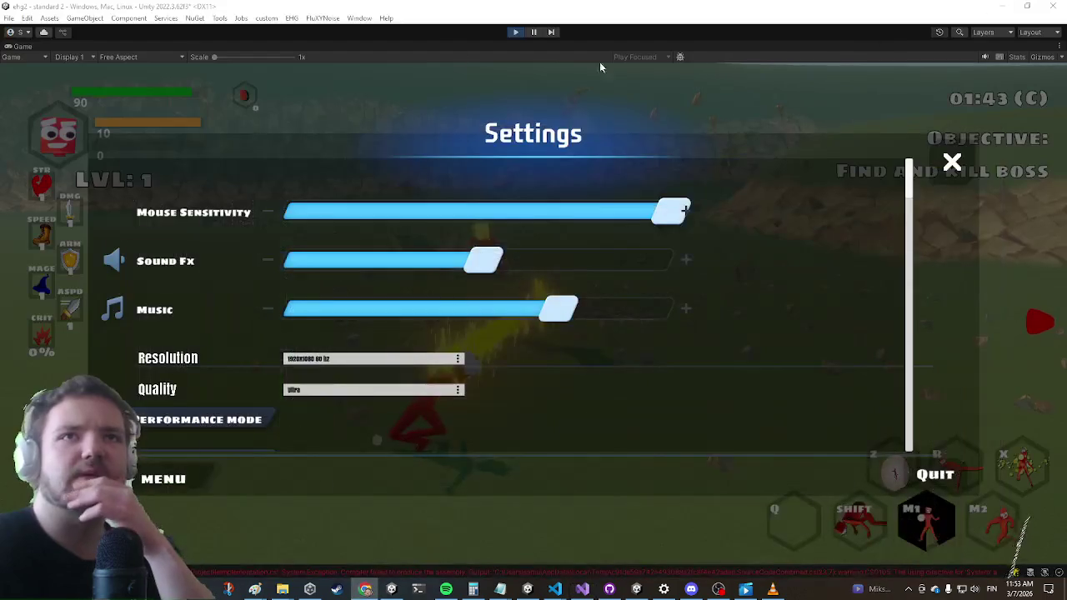
{"action": "left_click", "coordinate": [517, 34]}
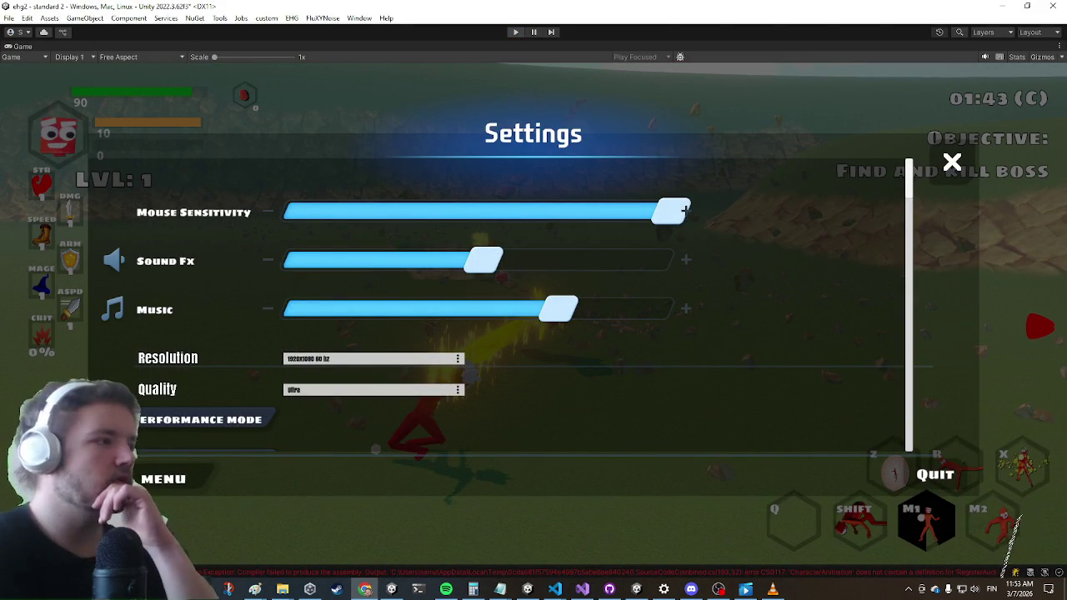
{"action": "key", "text": "alt+Tab"}
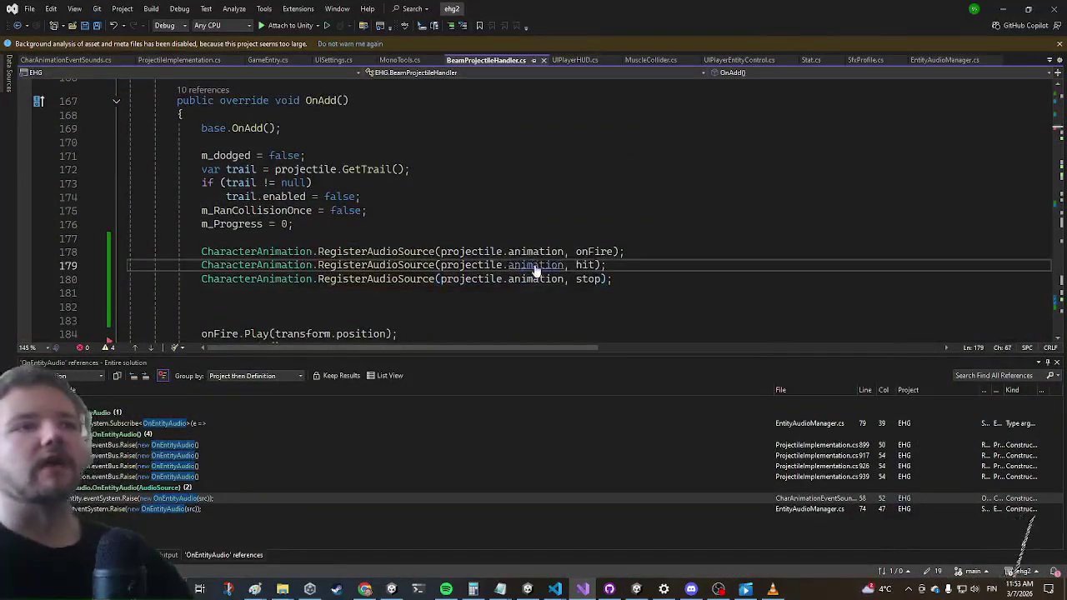
{"action": "key", "text": "ctrl+t"}
{"action": "key", "text": "alt+Tab"}
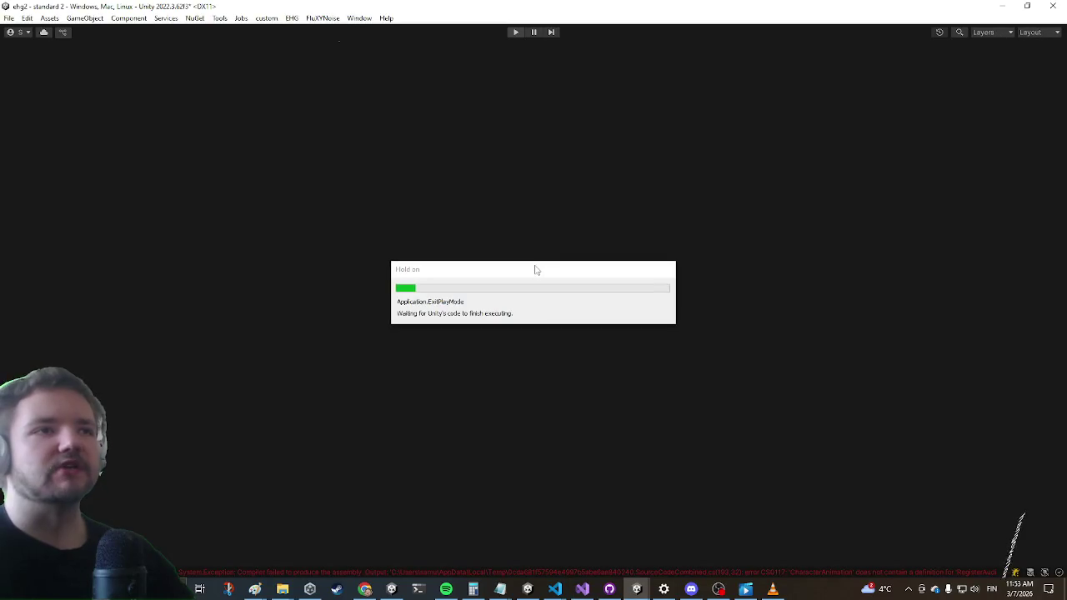
{"action": "key", "text": "alt+Tab"}
Open SetSpatial from the search and jump to its BeamProjectileHandler reference via Find All References
{"action": "type", "text": "setspati"}
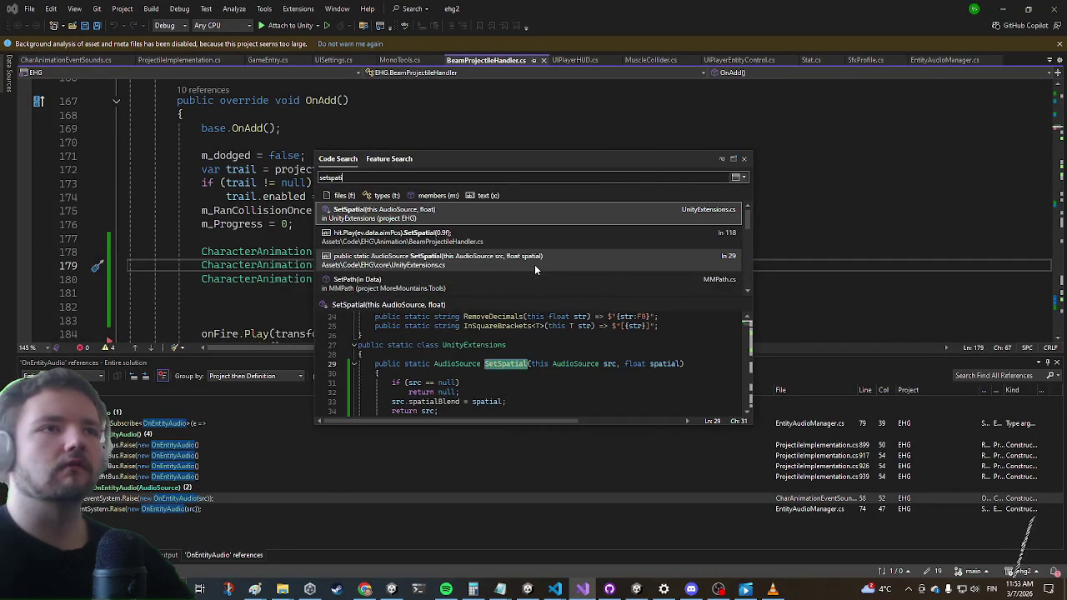
{"action": "left_click", "coordinate": [534, 265]}
{"action": "left_click", "coordinate": [327, 210]}
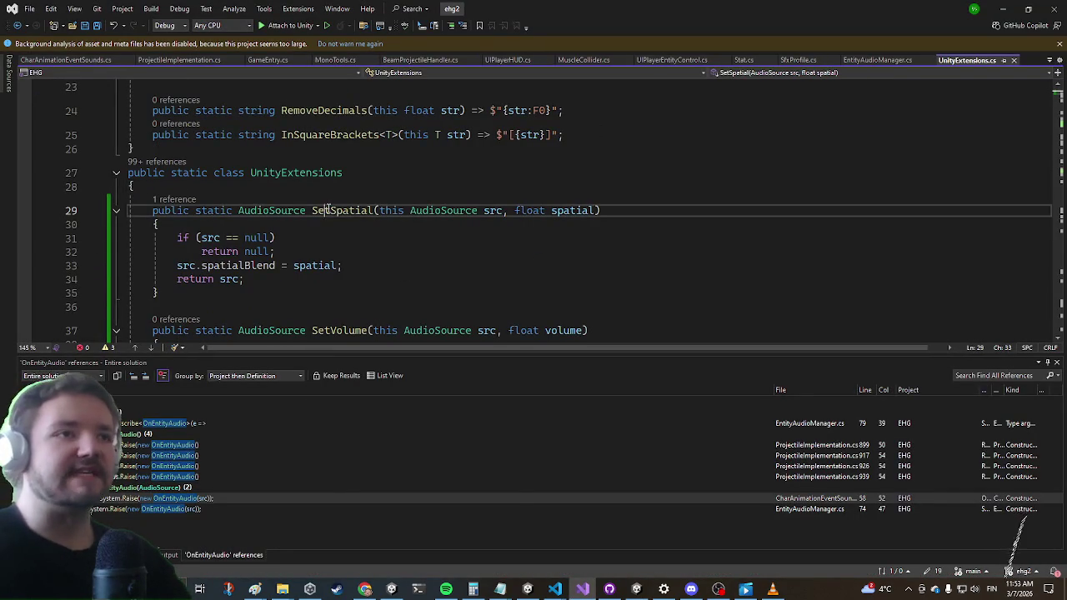
{"action": "right_click", "coordinate": [327, 210]}
{"action": "left_click", "coordinate": [367, 329]}
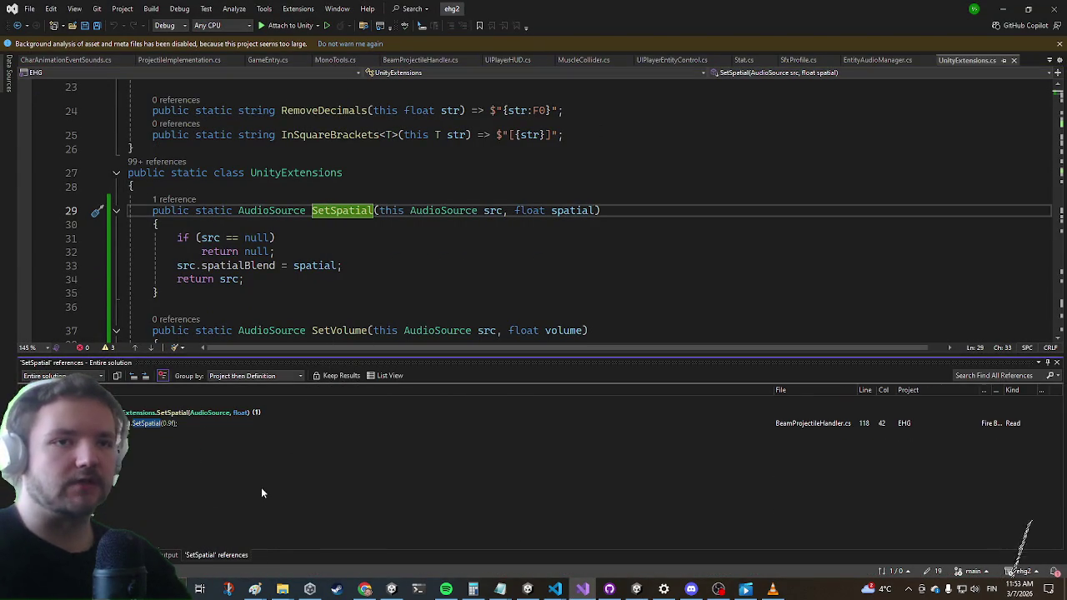
{"action": "double_click", "coordinate": [161, 434]}
Comment out the SetSpatial(0.9f) call with ';//' after the hit sound's Play, then minimize Visual Studio
{"action": "left_click", "coordinate": [219, 237]}
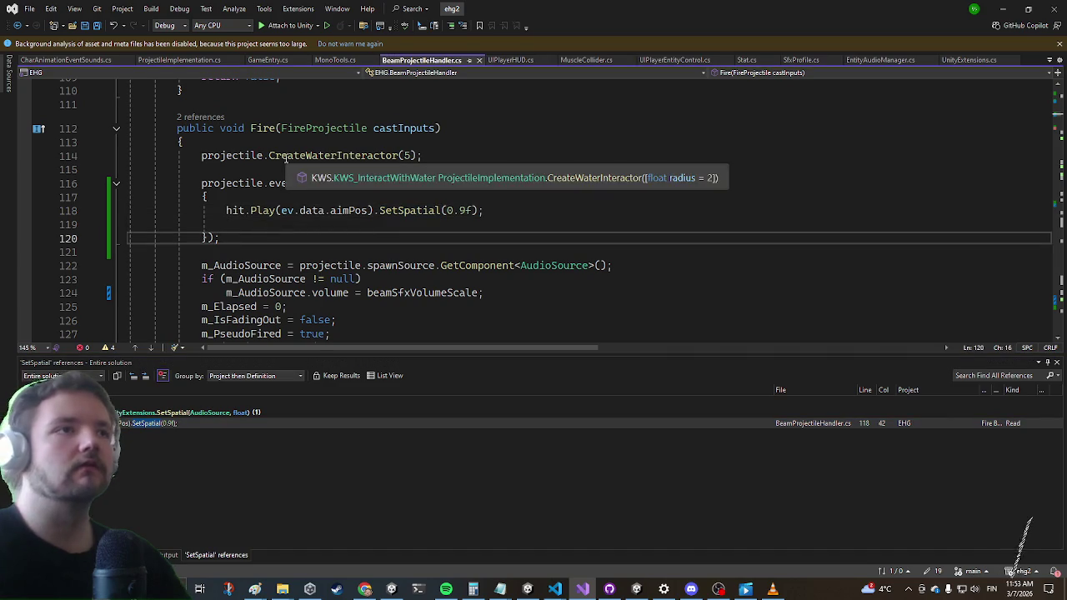
{"action": "key", "text": "Up"}
{"action": "key", "text": "Up"}
{"action": "key", "text": "Right"}
{"action": "key", "text": "Right"}
{"action": "key", "text": "Right"}
{"action": "key", "text": "Left"}
{"action": "key", "text": "Left"}
{"action": "type", "text": ";//"}
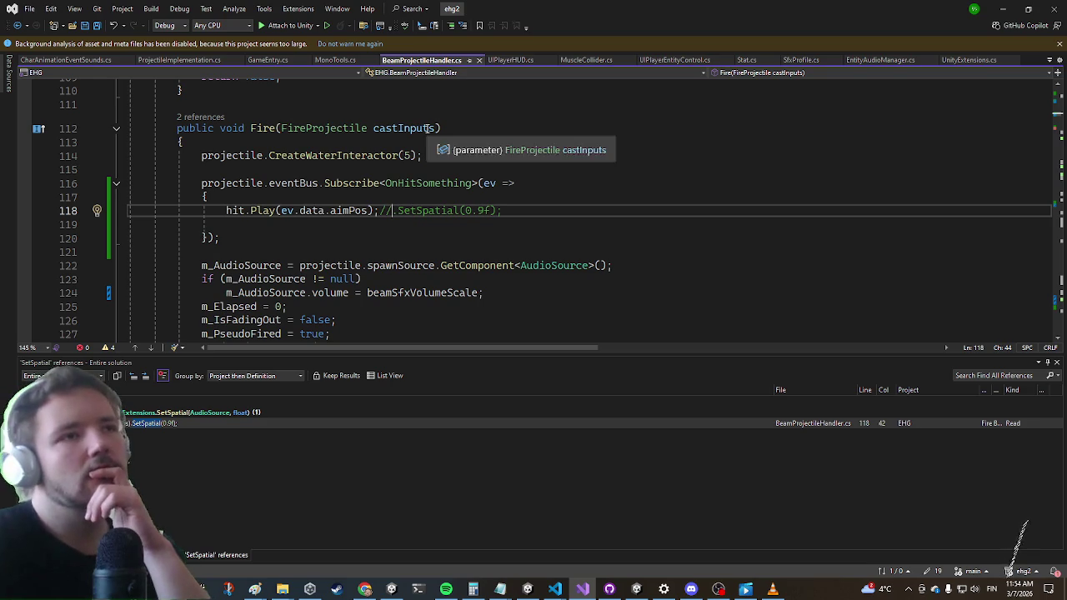
{"action": "left_click", "coordinate": [1003, 8]}
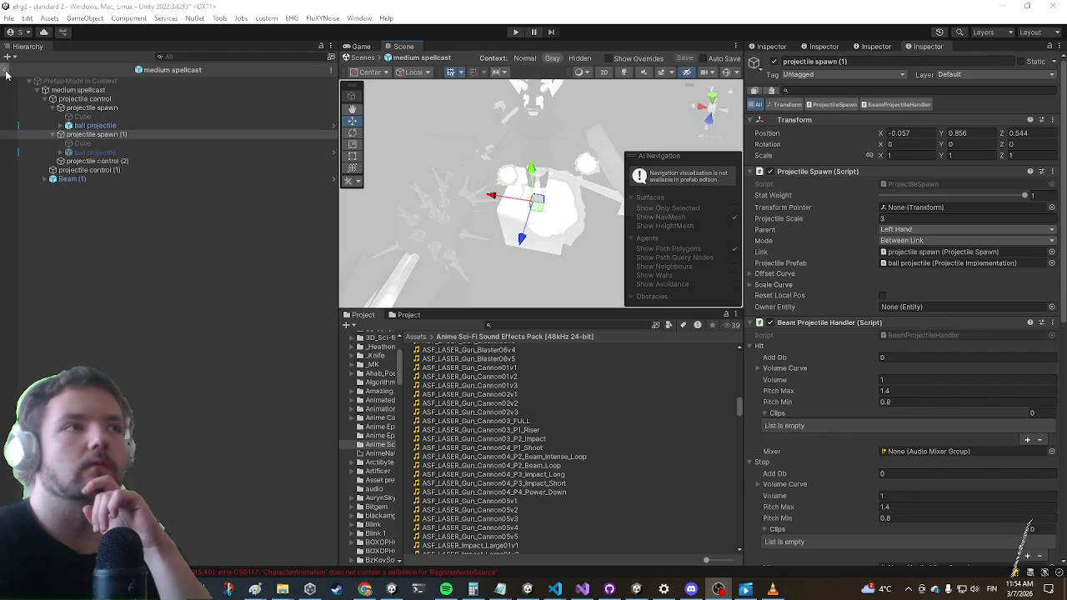
Exit prefab mode, start Play, and inspect the RegisterAudioSource CS0117 compile error before returning to Unity
{"action": "left_click", "coordinate": [6, 70]}
{"action": "left_click", "coordinate": [515, 32]}
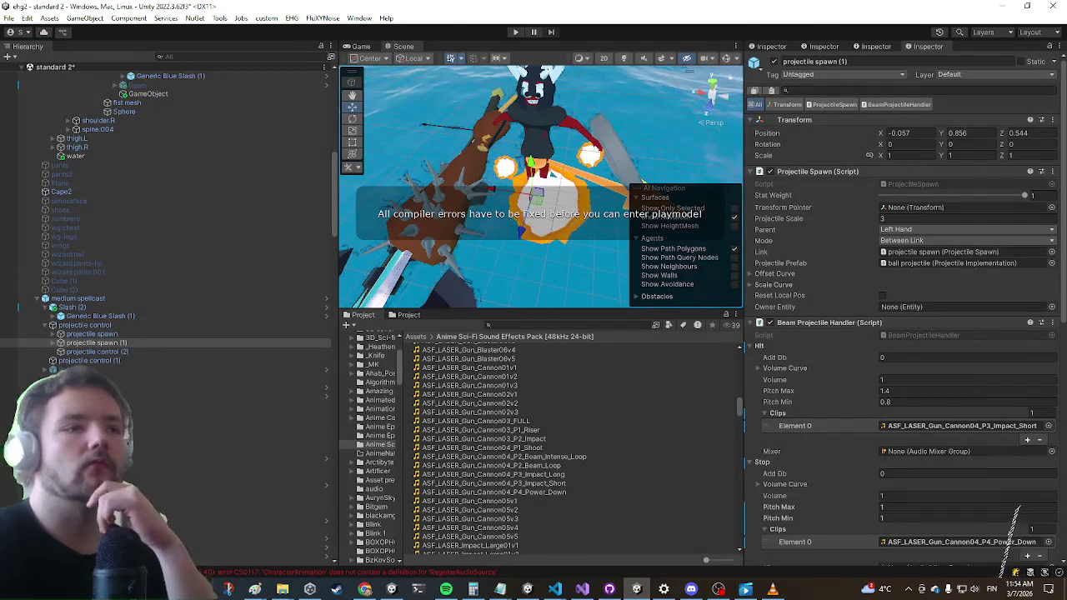
{"action": "double_click", "coordinate": [233, 575]}
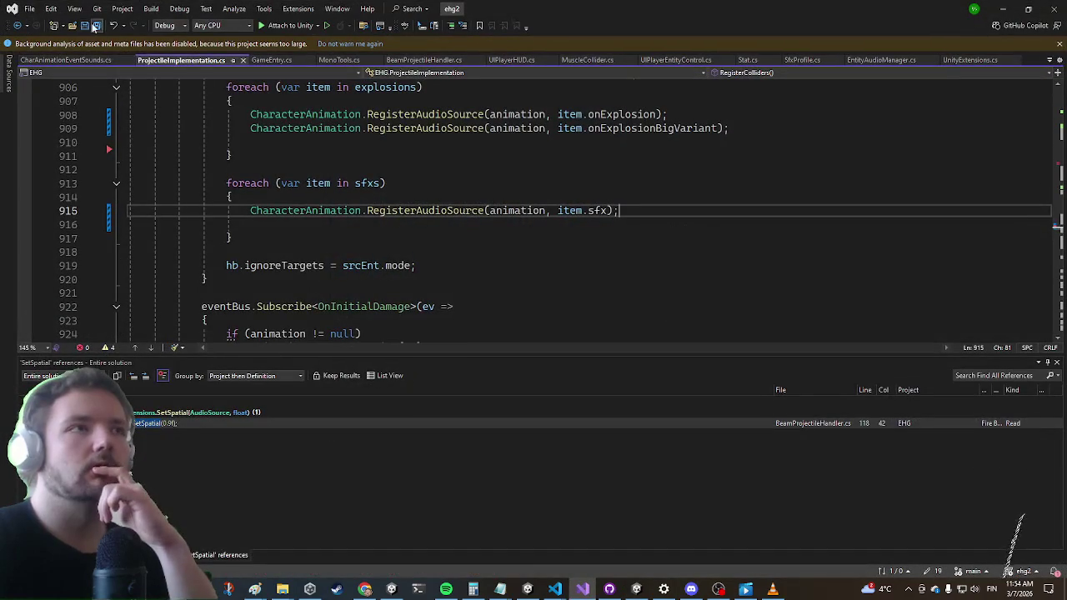
{"action": "left_click", "coordinate": [1000, 6]}
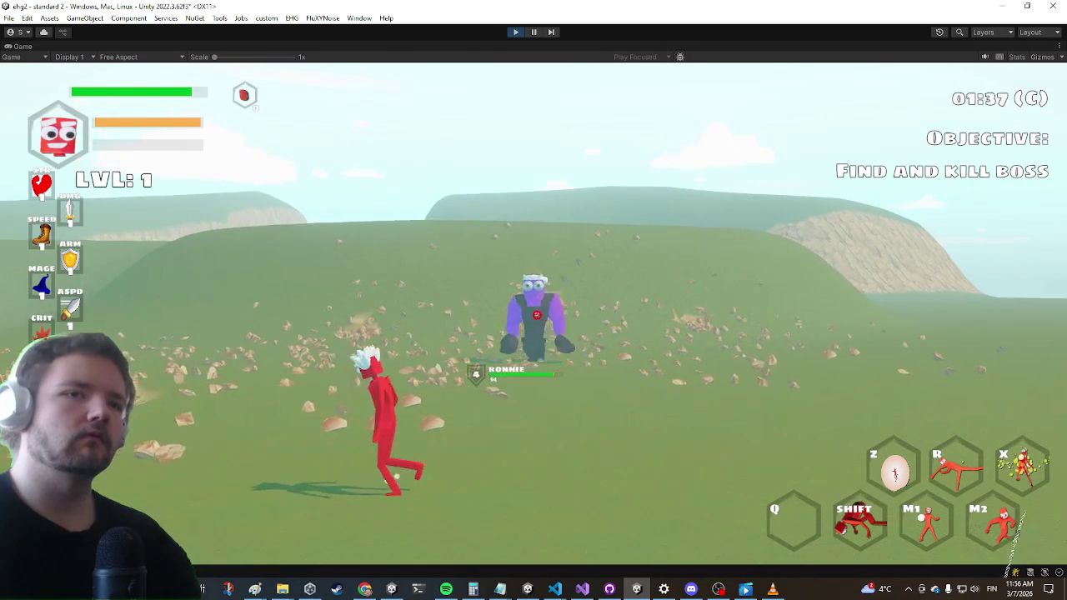
Free the mouse from the game and browse the SfxProfile and ProjectileImplementation code in Visual Studio
{"action": "key", "text": "Escape"}
{"action": "key", "text": "alt+Tab"}
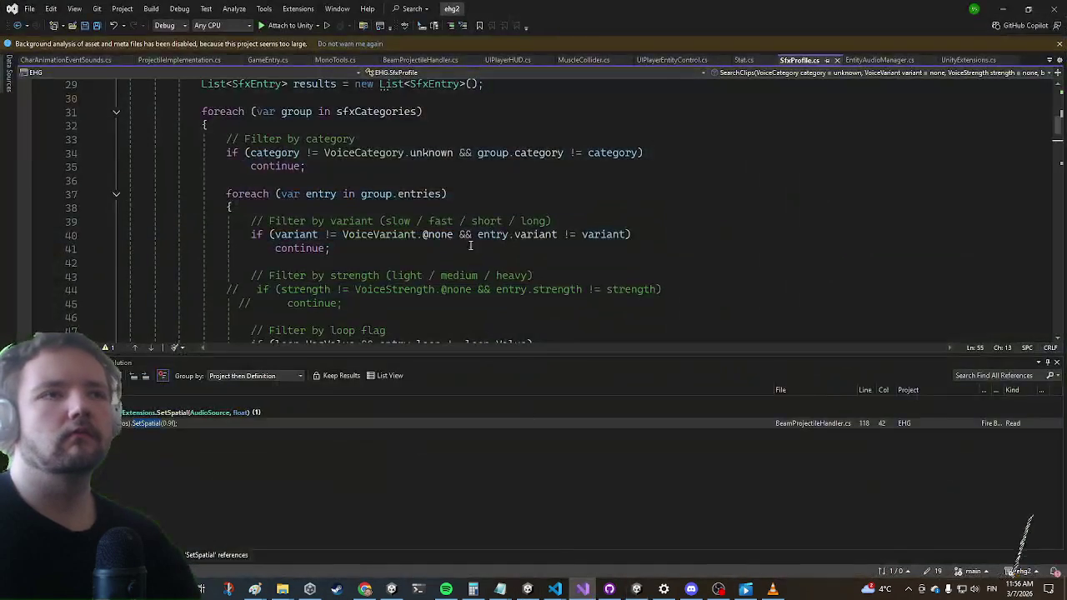
{"action": "left_click", "coordinate": [399, 234]}
{"action": "key", "text": "ctrl+Tab"}
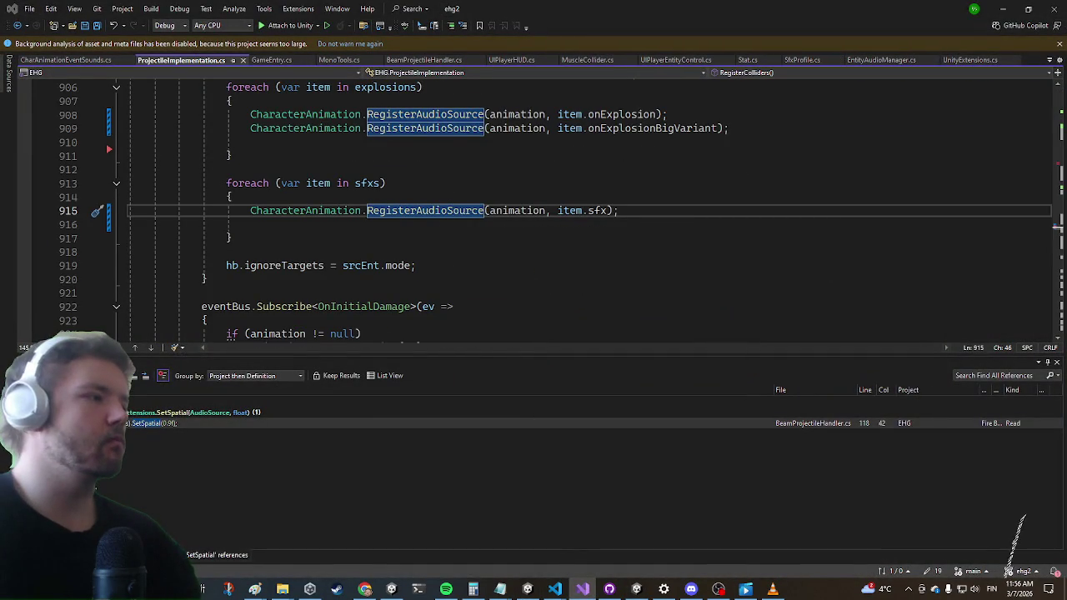
{"action": "key", "text": "alt+Tab"}
{"action": "key", "text": "alt+Tab"}
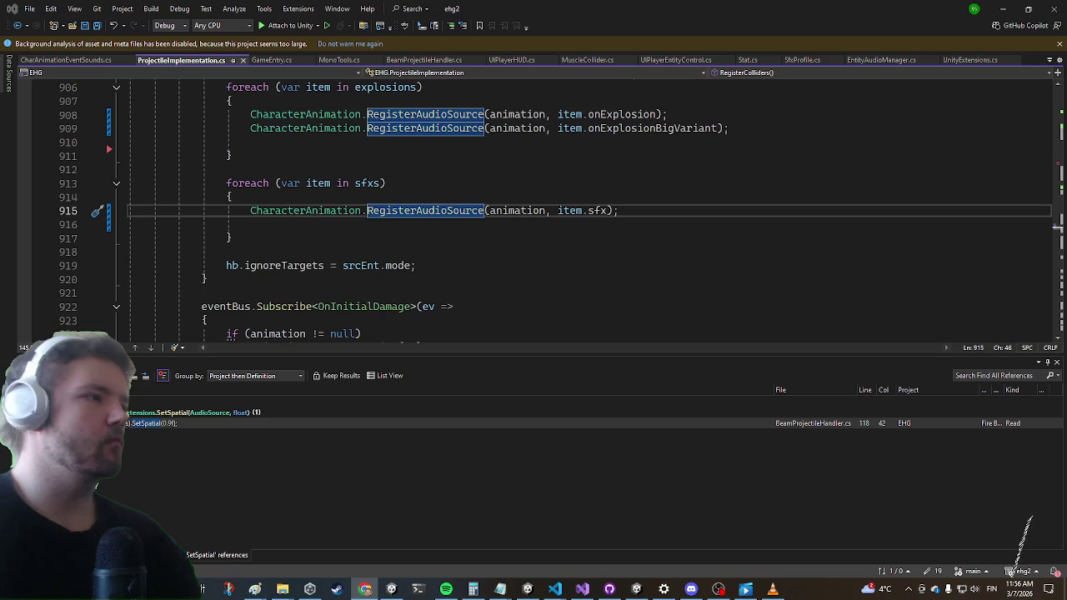
{"action": "left_click", "coordinate": [481, 155]}
{"action": "left_click", "coordinate": [283, 224]}
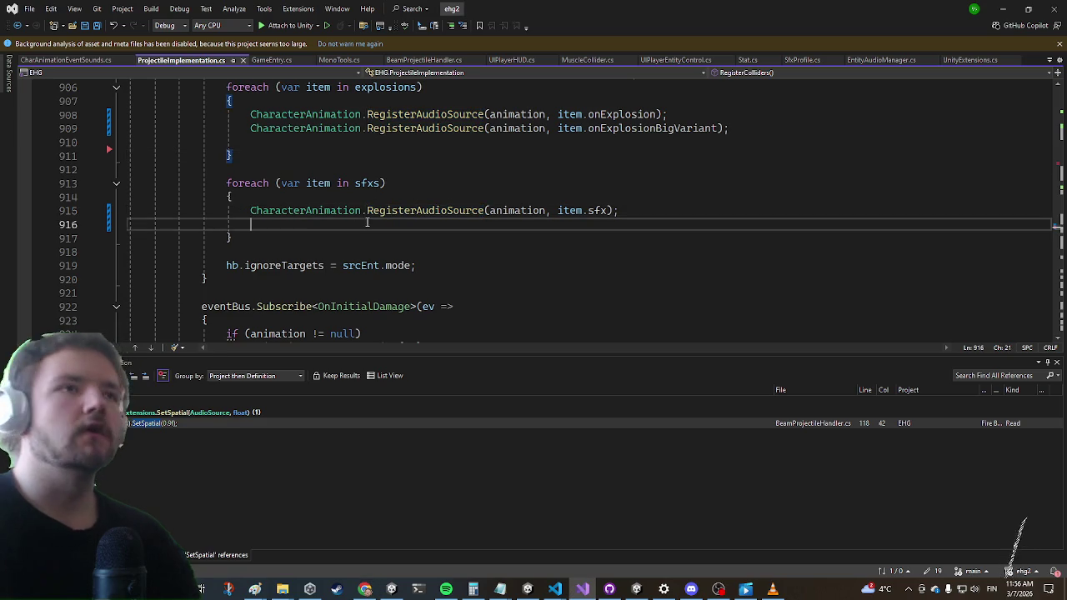
{"action": "scroll", "coordinate": [363, 225], "scroll_direction": "up", "scroll_amount": 4}
{"action": "scroll", "coordinate": [364, 225], "scroll_direction": "up", "scroll_amount": 1}
{"action": "key", "text": "alt+Tab"}
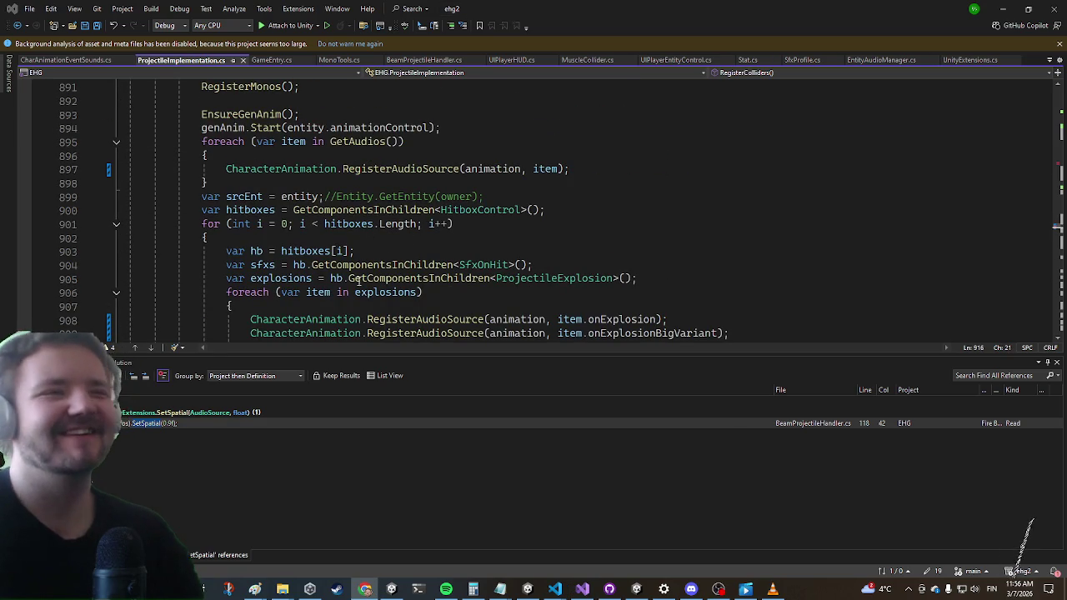
Go to the BeamProjectileHandler reference and break on line 118's hit.Play(ev.data.aimPos) call
{"action": "left_click", "coordinate": [487, 197]}
{"action": "scroll", "coordinate": [396, 215], "scroll_direction": "up", "scroll_amount": 2}
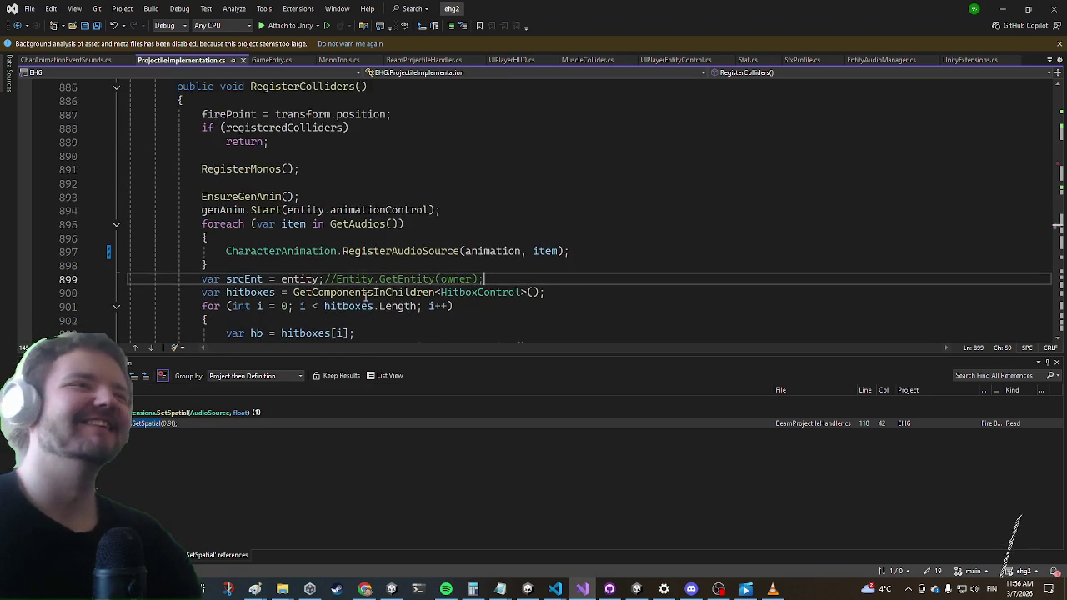
{"action": "scroll", "coordinate": [395, 215], "scroll_direction": "down", "scroll_amount": 2}
{"action": "key", "text": "F8"}
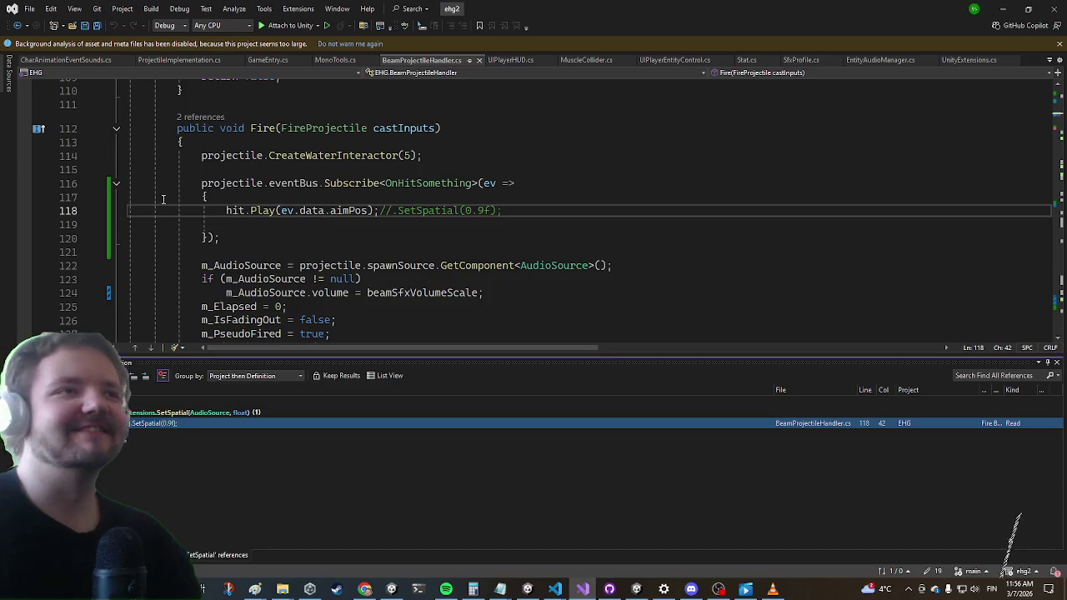
{"action": "scroll", "coordinate": [85, 265], "scroll_direction": "up", "scroll_amount": 1}
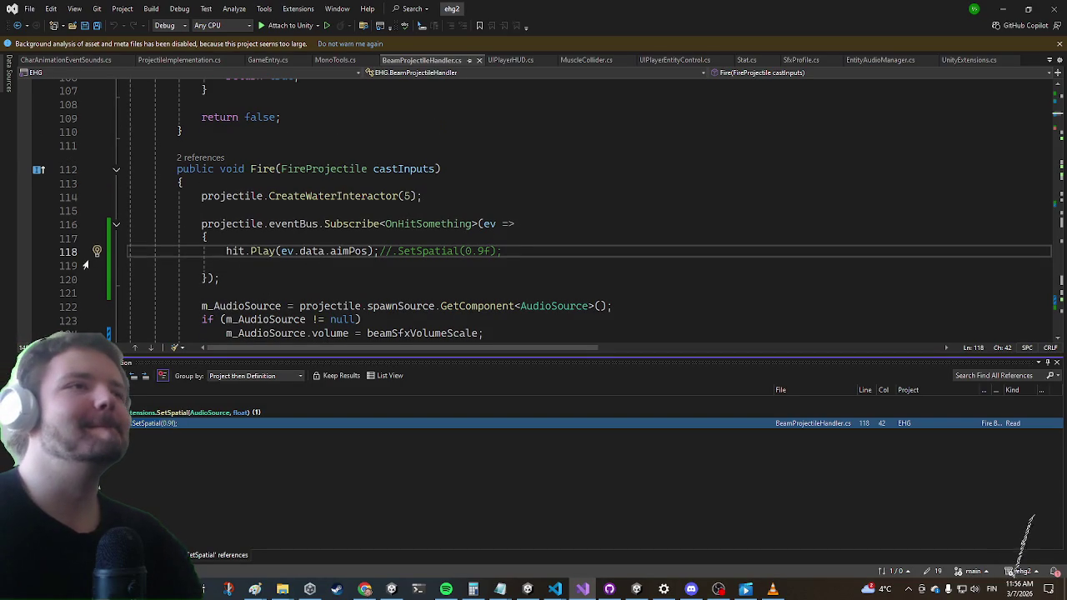
{"action": "left_click", "coordinate": [24, 252]}
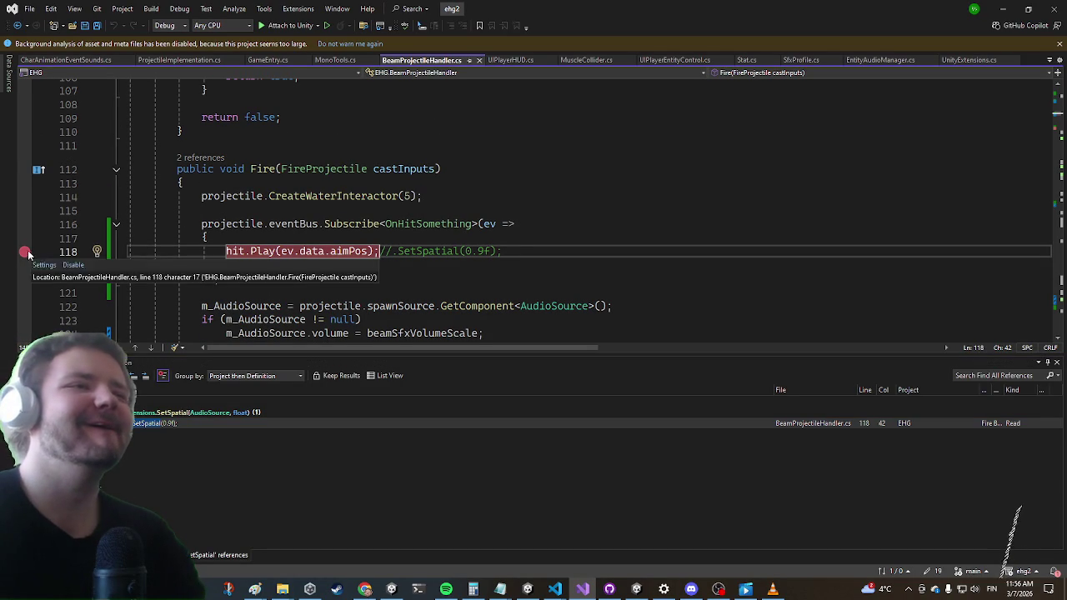
Attach the debugger to Unity and shoot a fireball at the boss to trigger the line 118 breakpoint
{"action": "left_click", "coordinate": [271, 26]}
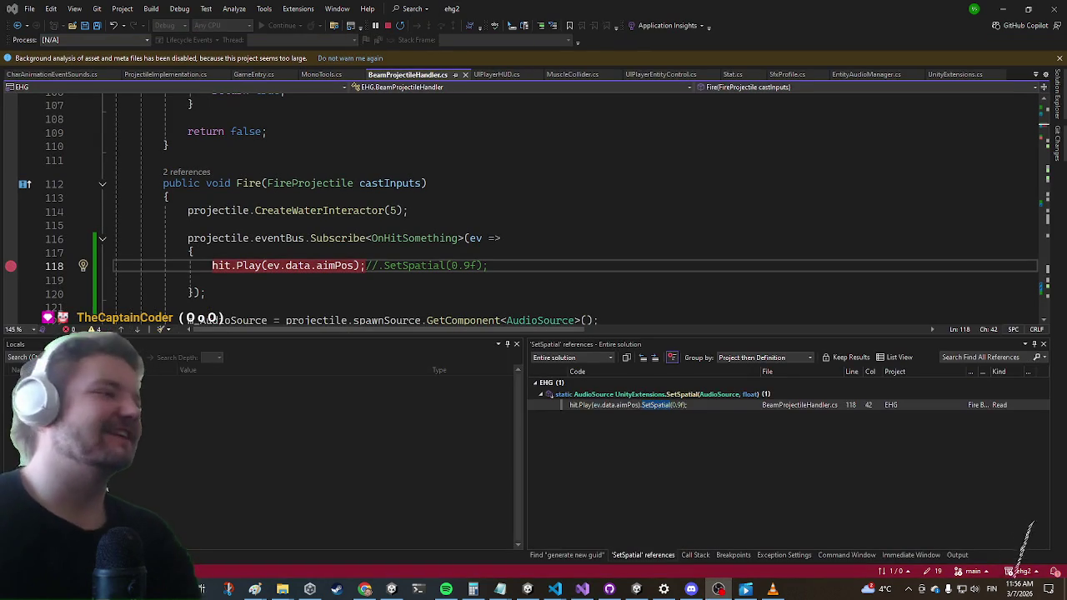
{"action": "left_click", "coordinate": [407, 220]}
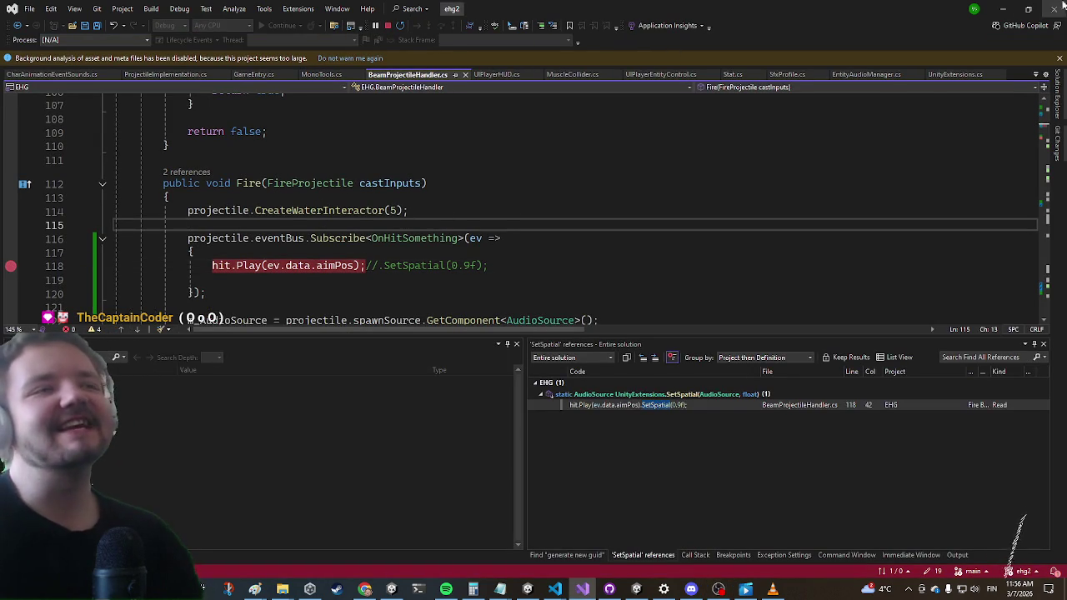
{"action": "key", "text": "alt+Tab"}
{"action": "key", "text": "Escape"}
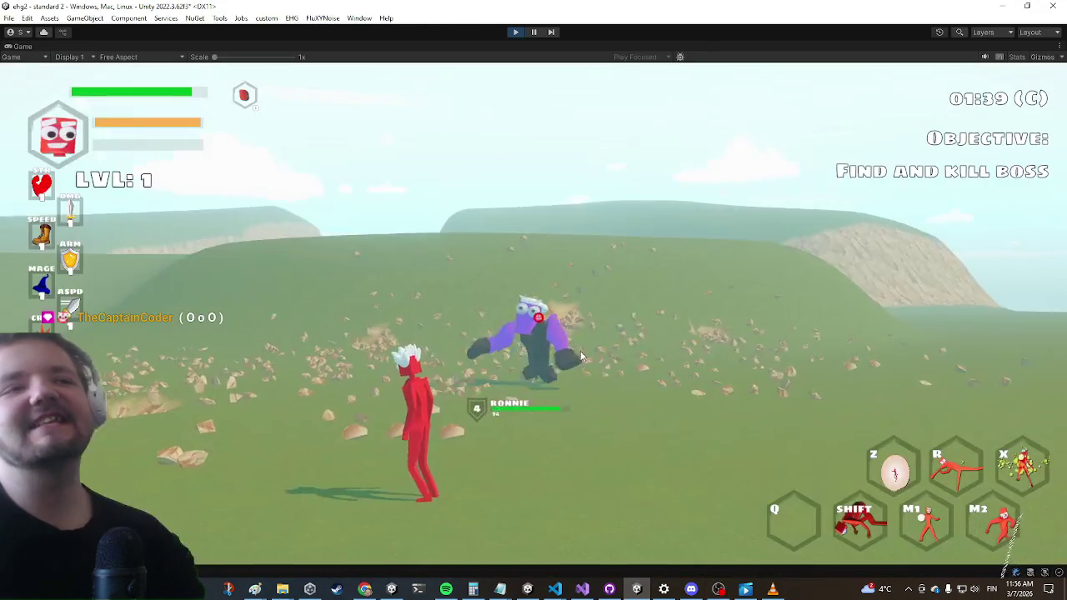
{"action": "key", "text": "shift"}
{"action": "key", "text": "a"}
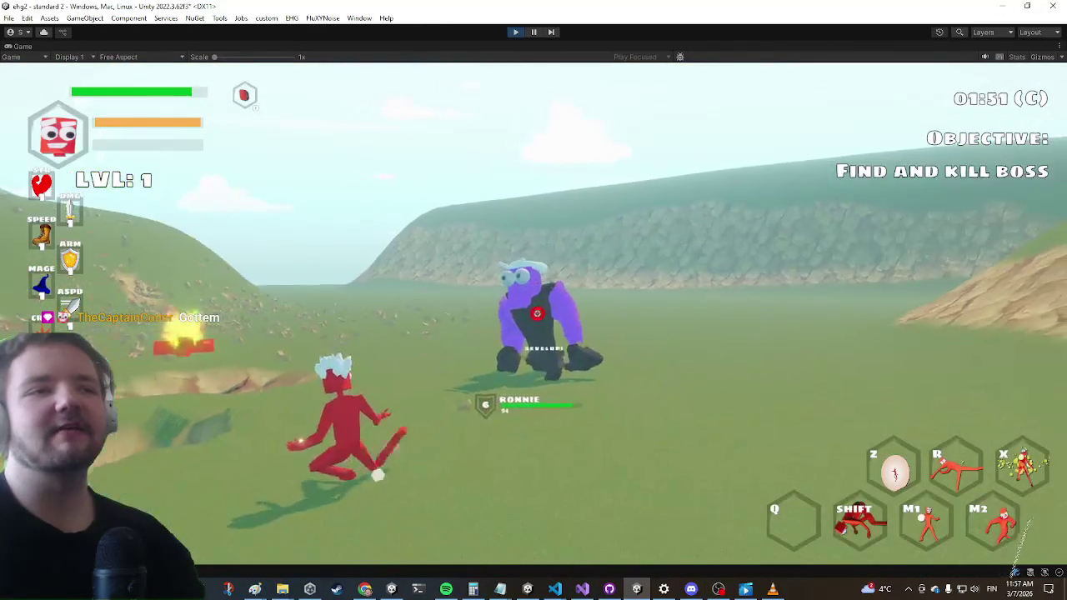
{"action": "left_click", "coordinate": [537, 313]}
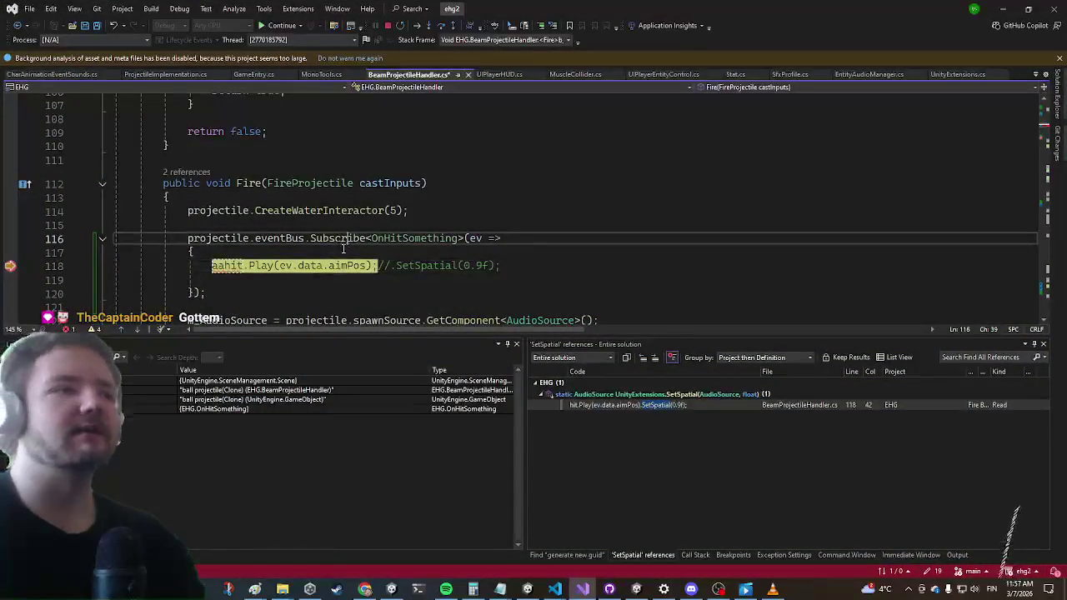
Undo the stray letters before hit.Play and go to the definition of AudioBite's Play
{"action": "key", "text": "ctrl+z"}
{"action": "key", "text": "ctrl+z"}
{"action": "key", "text": "ctrl+z"}
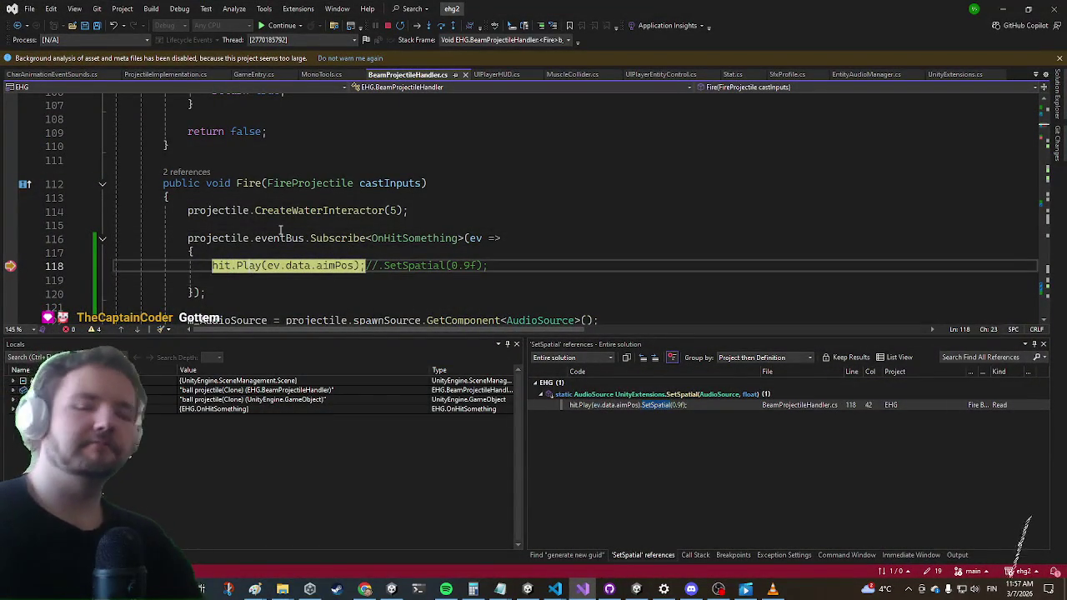
{"action": "key", "text": "F12"}
{"action": "scroll", "coordinate": [415, 232], "scroll_direction": "down", "scroll_amount": 3}
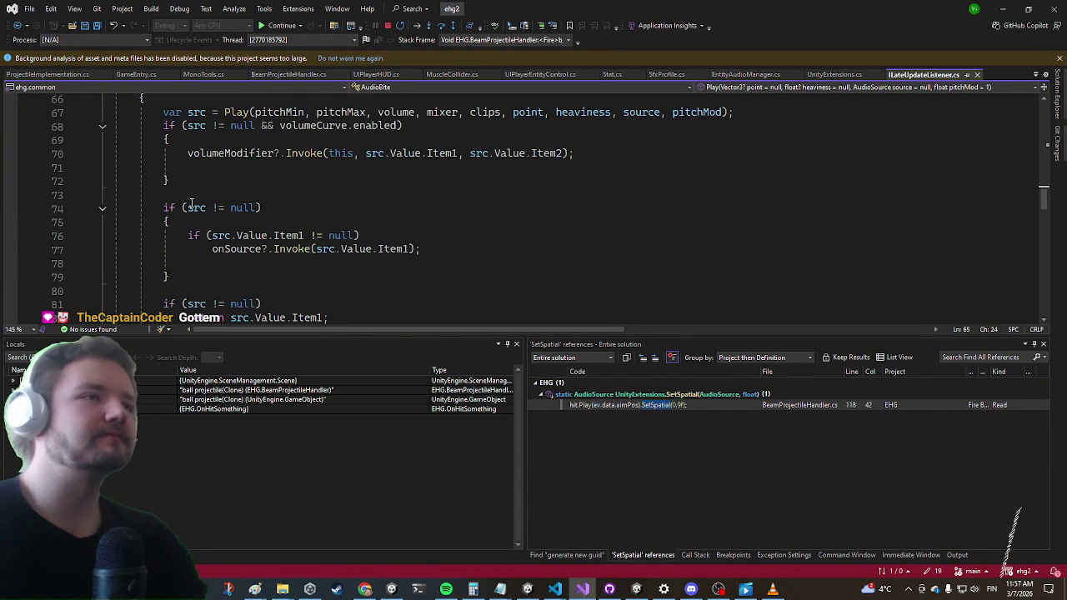
Break on line 74's null check in Play, inspect the variables, then code-search 'onentityaudio'
{"action": "left_click", "coordinate": [11, 208]}
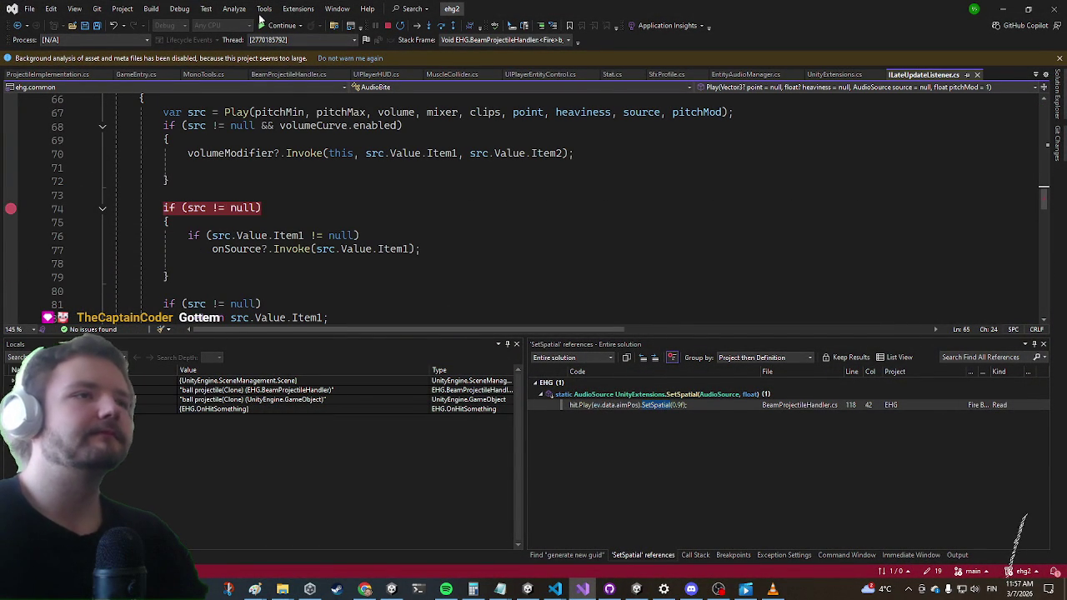
{"action": "left_click", "coordinate": [279, 25]}
{"action": "mouse_move", "coordinate": [198, 212]}
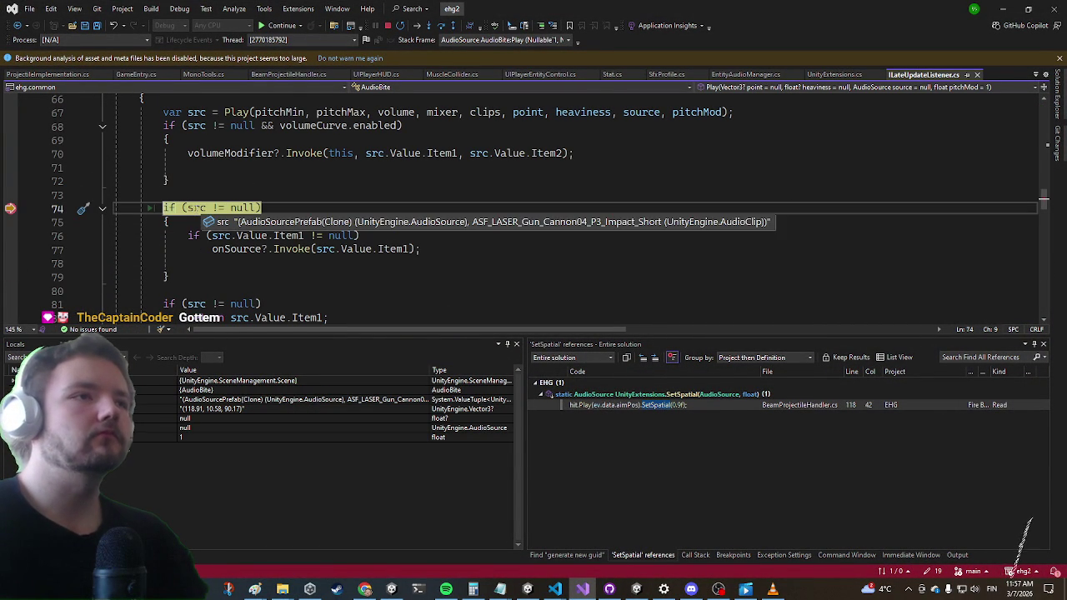
{"action": "mouse_move", "coordinate": [250, 250]}
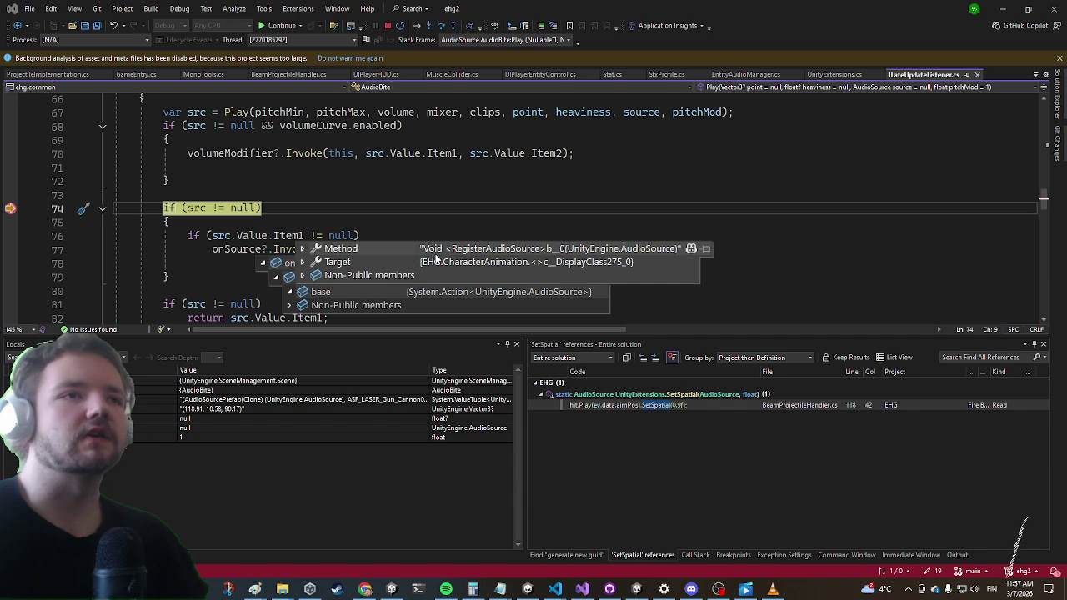
{"action": "left_click", "coordinate": [442, 195]}
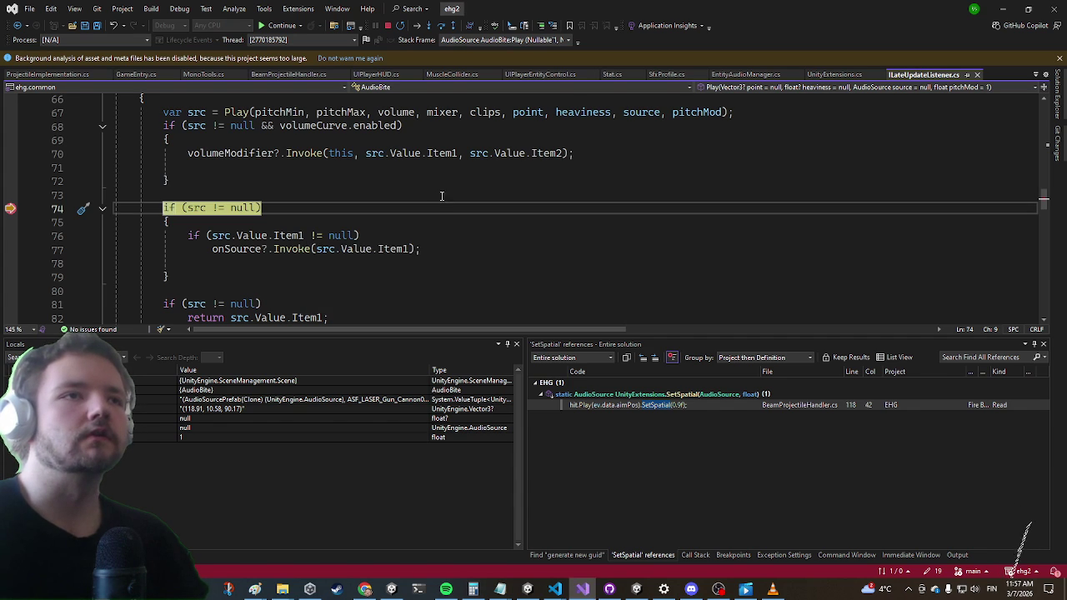
{"action": "key", "text": "ctrl+t"}
{"action": "type", "text": "onentityaudio"}
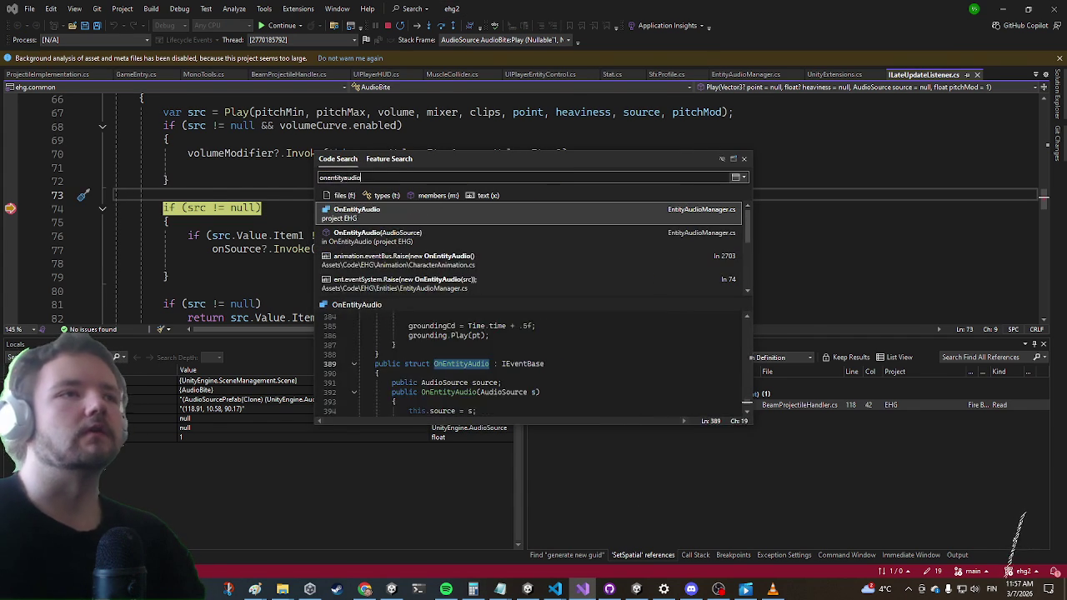
Open the OnEntityAudio definition and check where its constructor is raised
{"action": "key", "text": "Return"}
{"action": "left_click", "coordinate": [256, 259]}
{"action": "right_click", "coordinate": [259, 262]}
{"action": "left_click", "coordinate": [308, 292]}
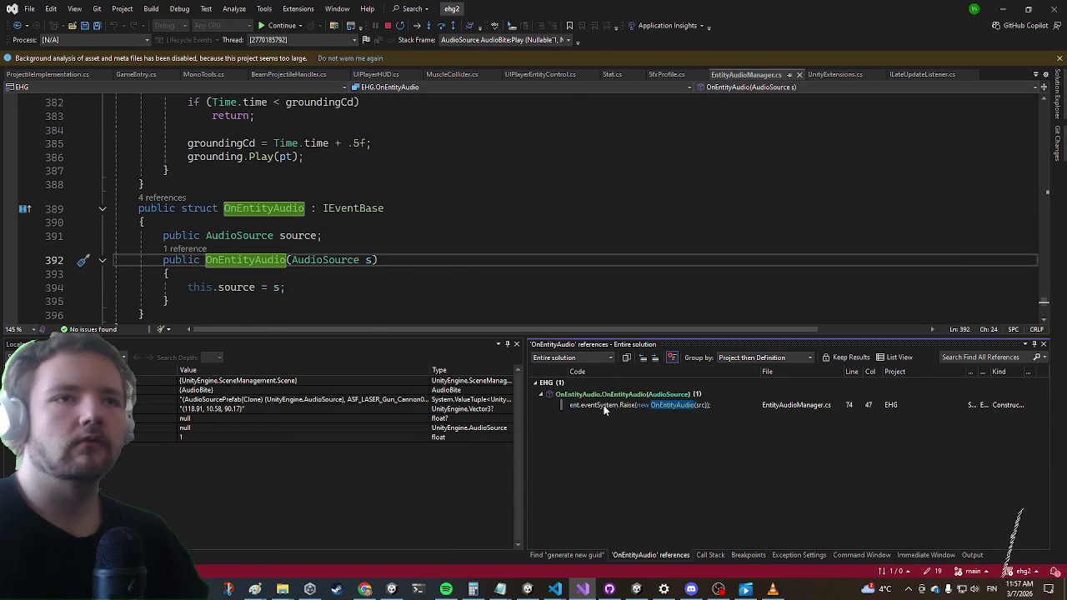
{"action": "double_click", "coordinate": [604, 407]}
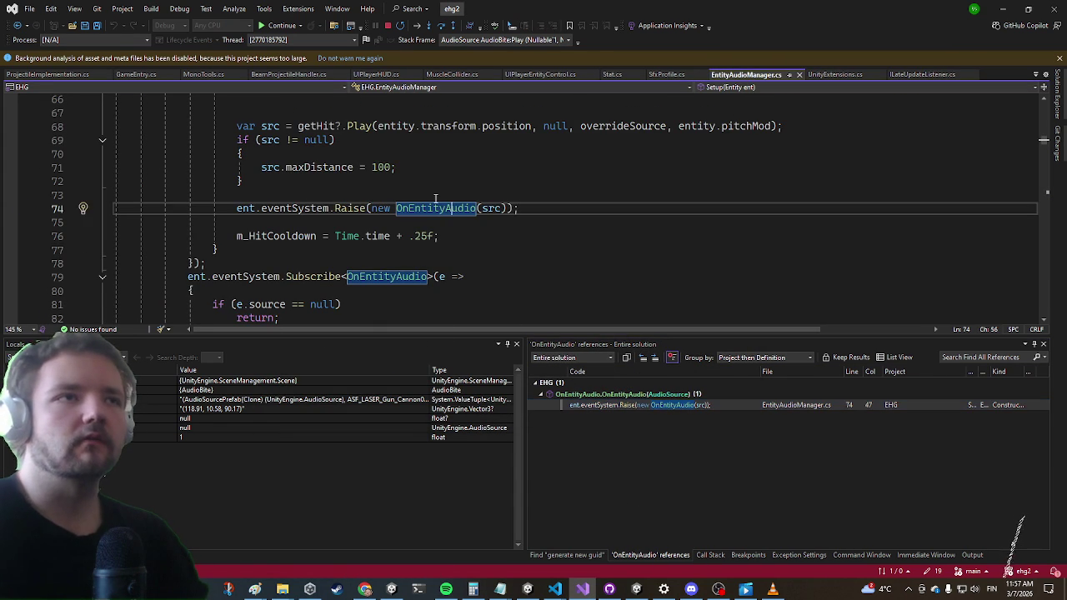
{"action": "key", "text": "F12"}
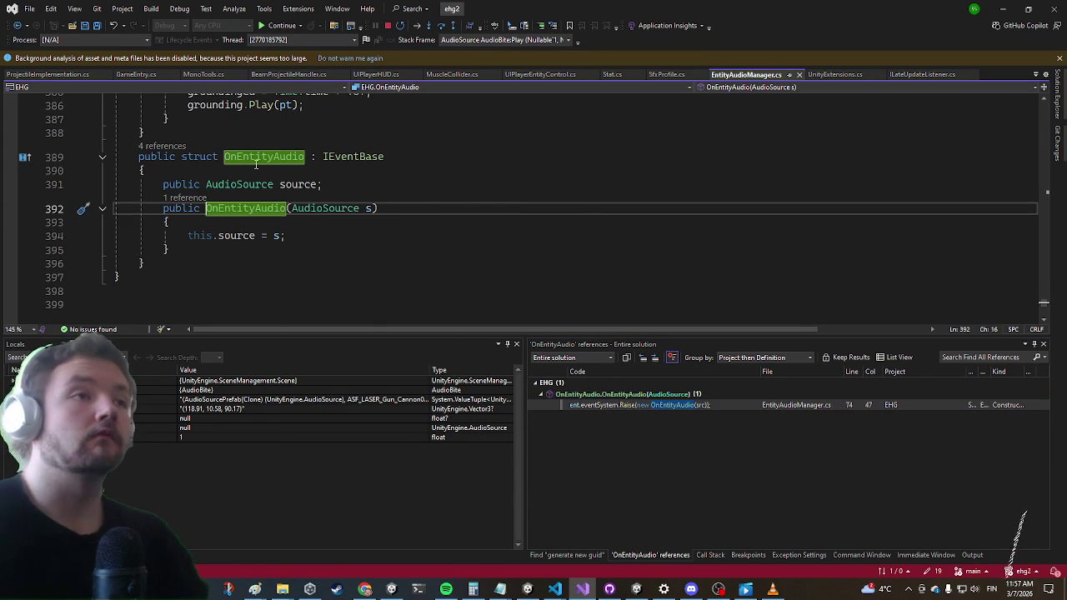
Find references to the OnEntityAudio struct and set a breakpoint on line 81 of its Subscribe handler
{"action": "left_click", "coordinate": [243, 156]}
{"action": "right_click", "coordinate": [269, 161]}
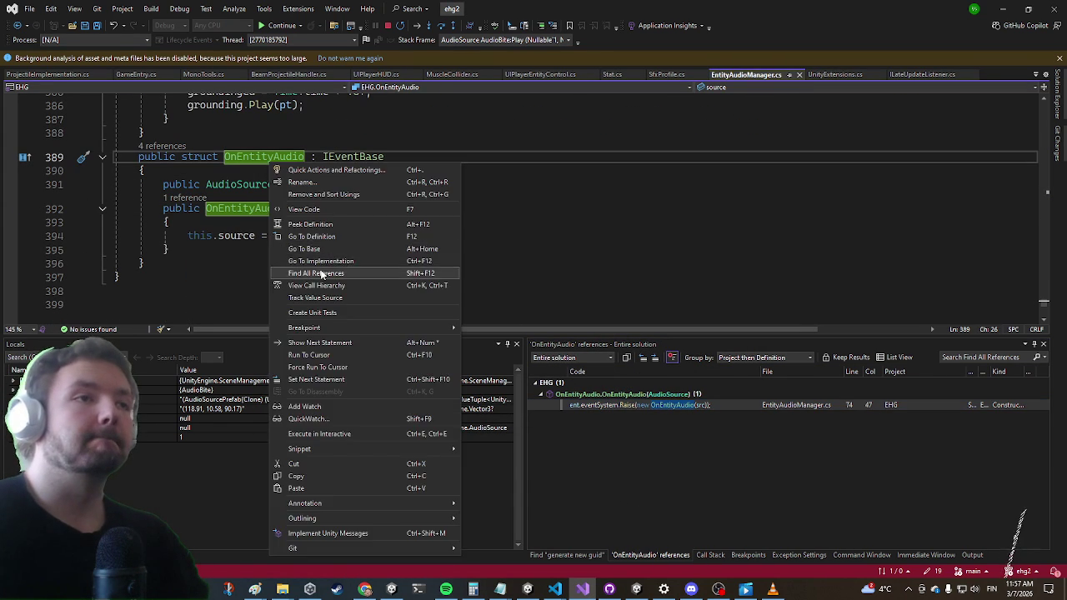
{"action": "left_click", "coordinate": [325, 273]}
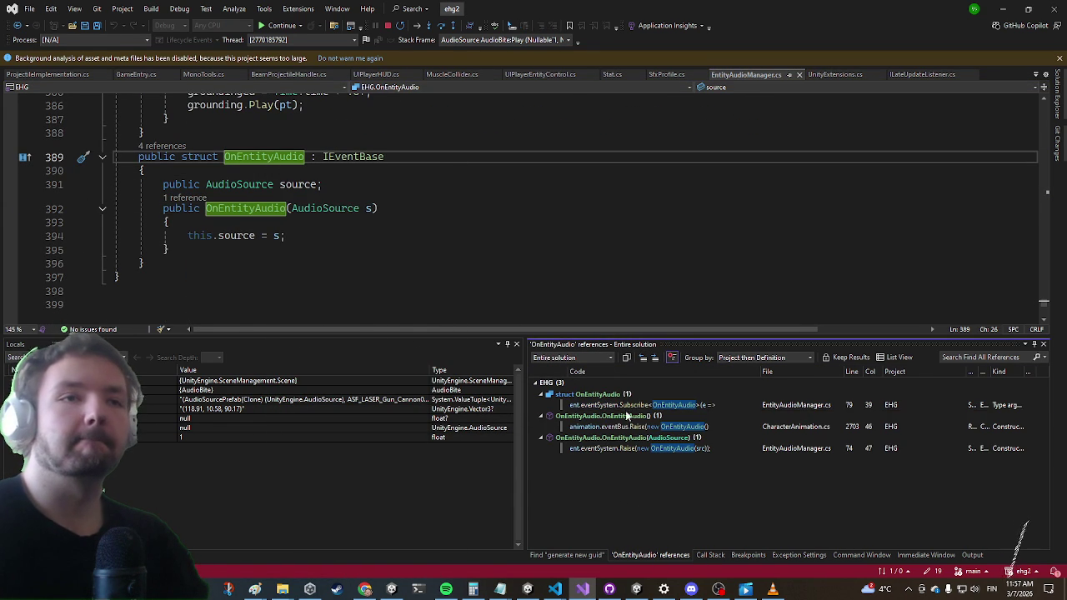
{"action": "double_click", "coordinate": [640, 406]}
{"action": "scroll", "coordinate": [97, 178], "scroll_direction": "down", "scroll_amount": 2}
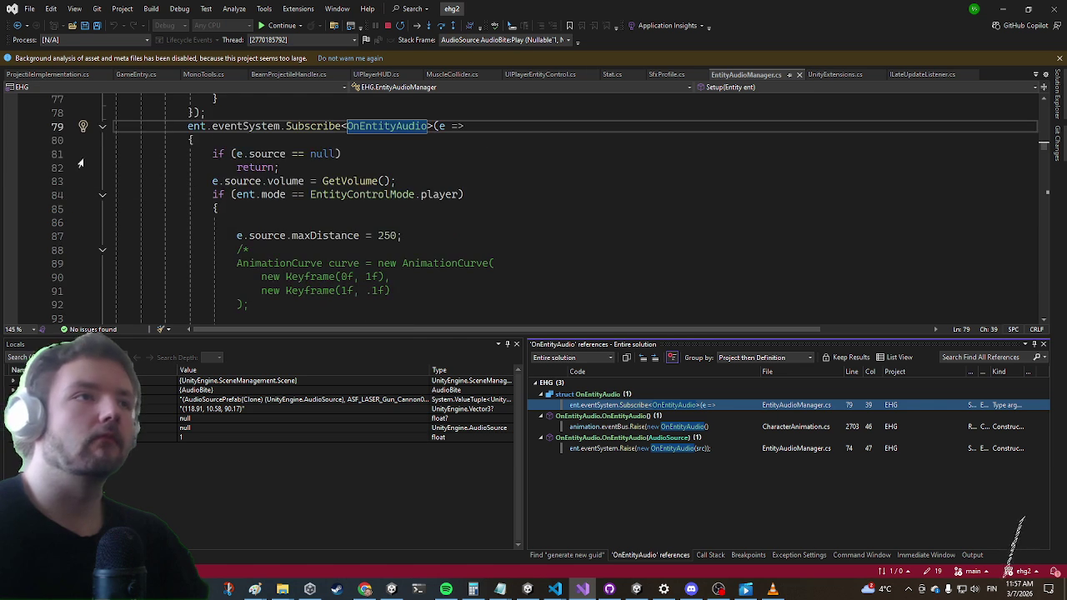
{"action": "left_click", "coordinate": [10, 154]}
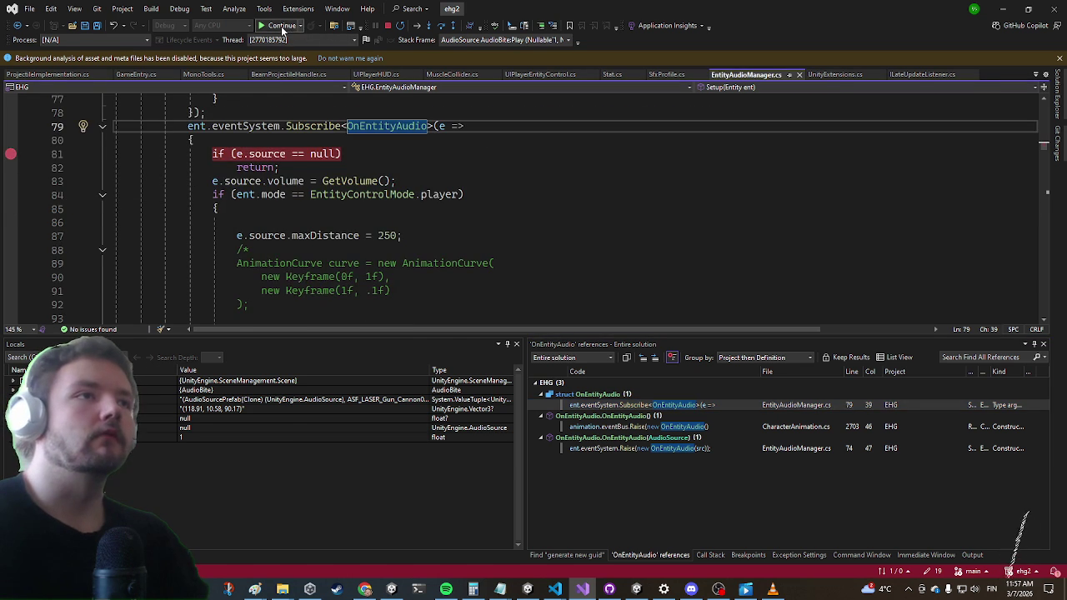
Continue execution repeatedly until the debugger pauses at line 118's hit.Play call
{"action": "left_click", "coordinate": [282, 26]}
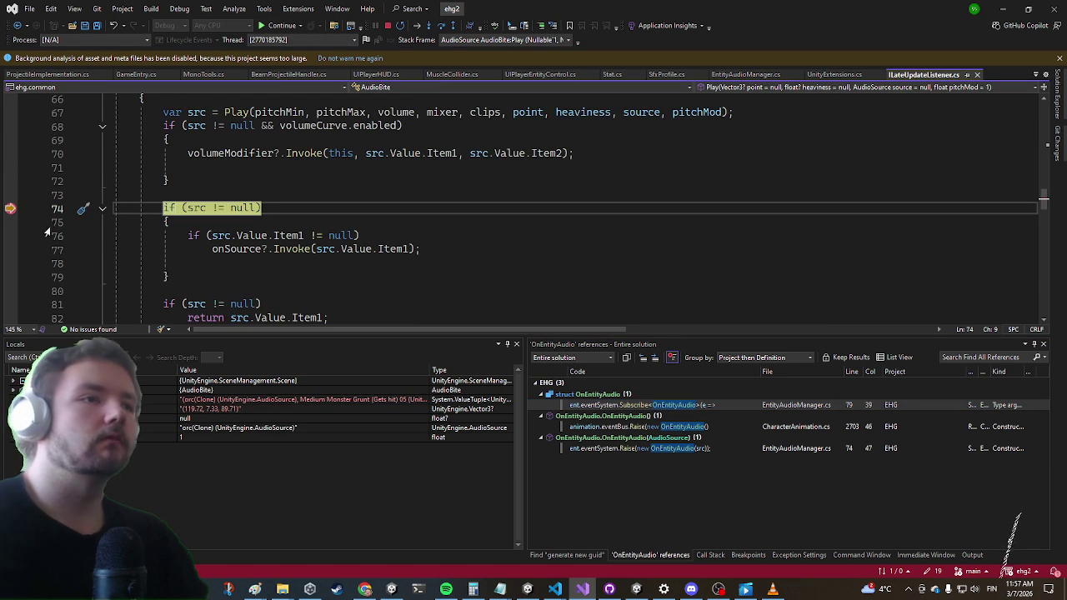
{"action": "left_click", "coordinate": [275, 26]}
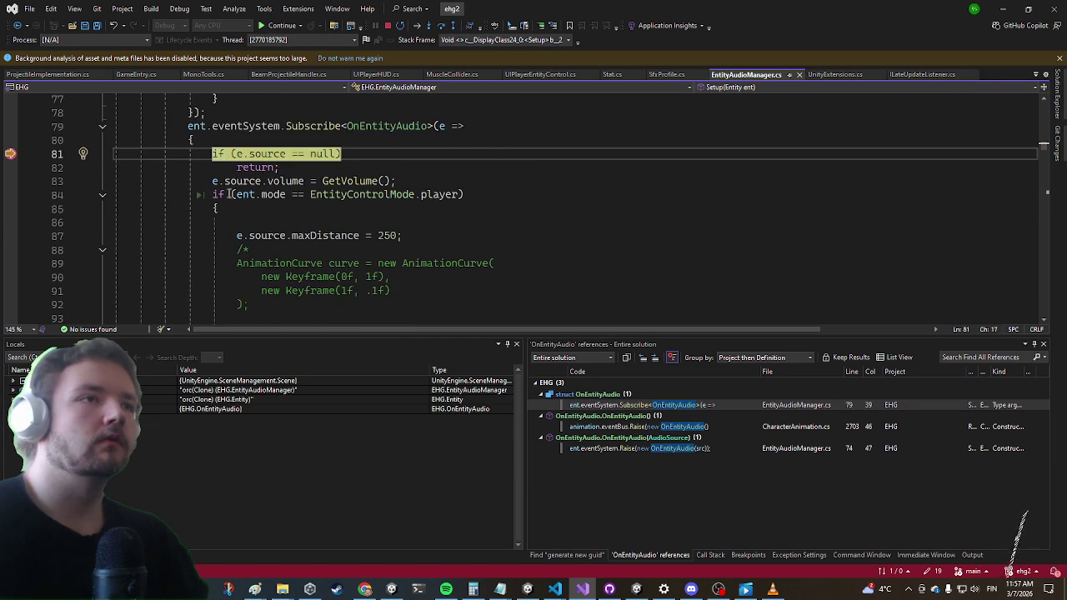
{"action": "mouse_move", "coordinate": [250, 196]}
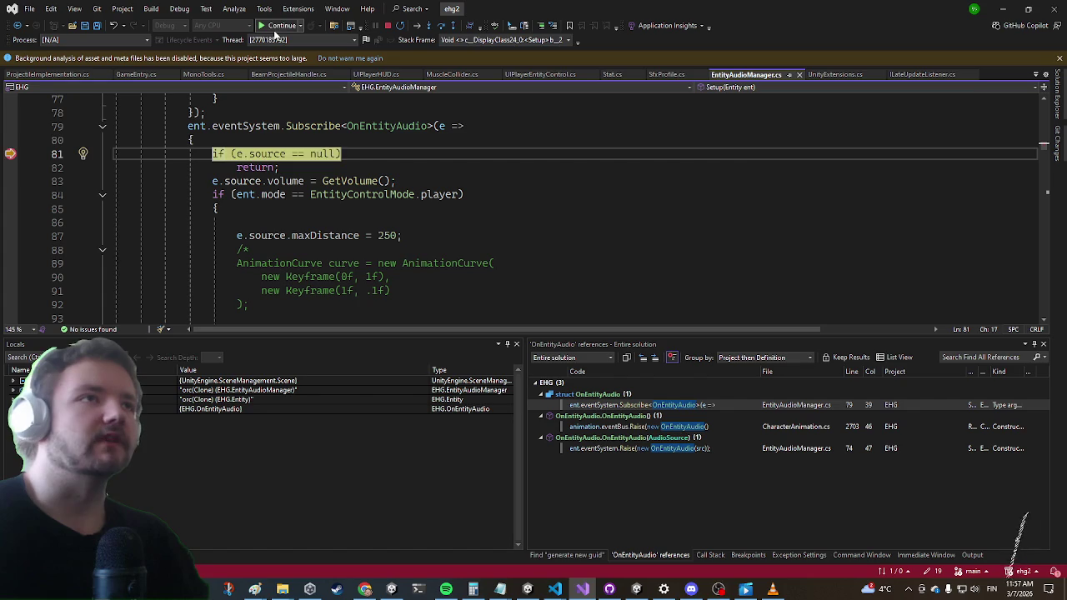
{"action": "left_click", "coordinate": [278, 26]}
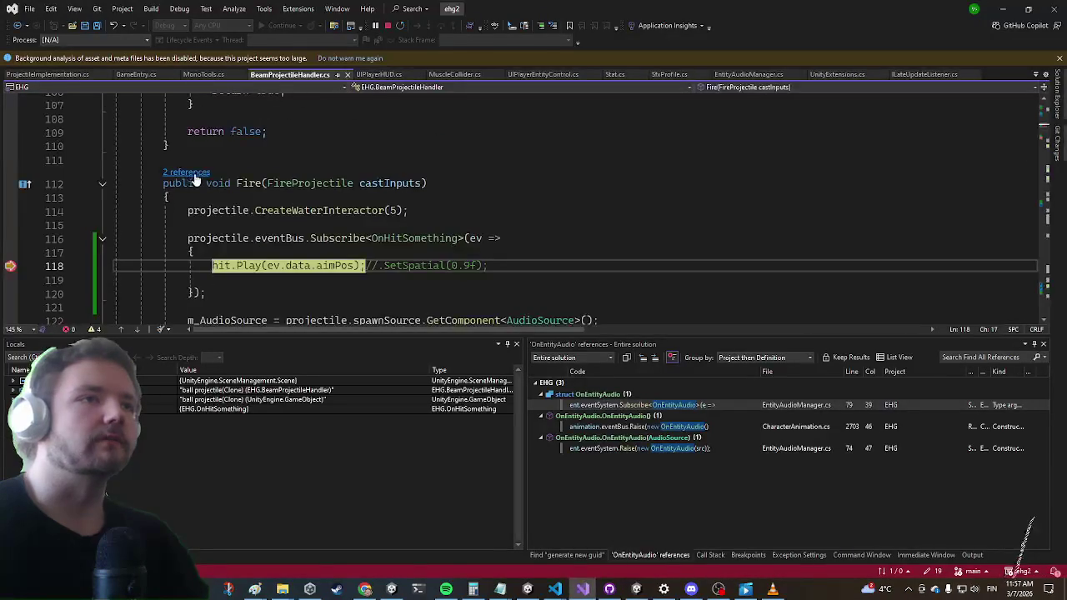
{"action": "left_click", "coordinate": [277, 26]}
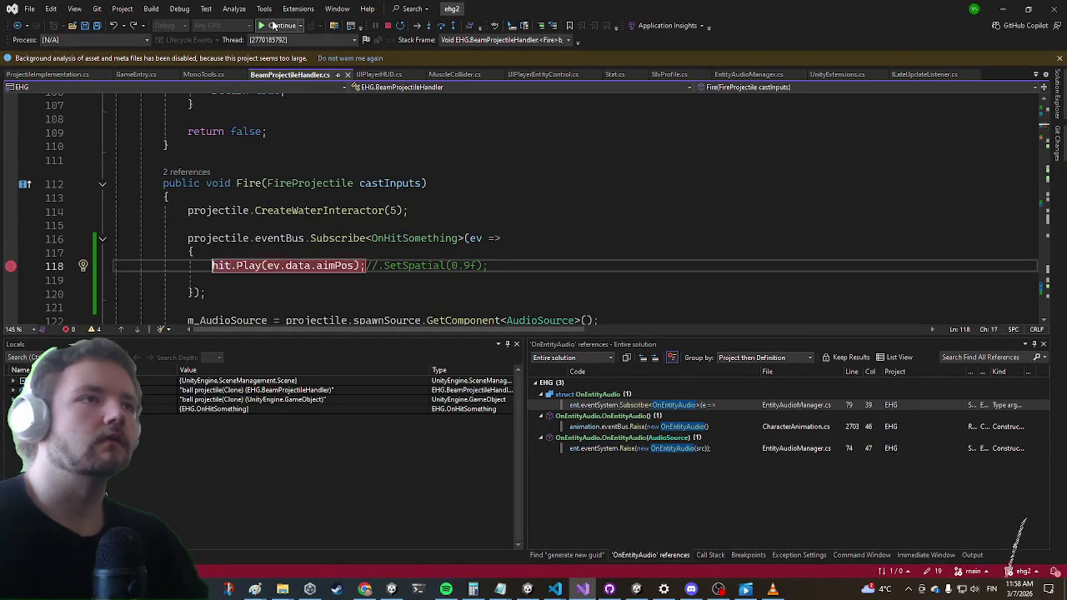
{"action": "mouse_move", "coordinate": [222, 269]}
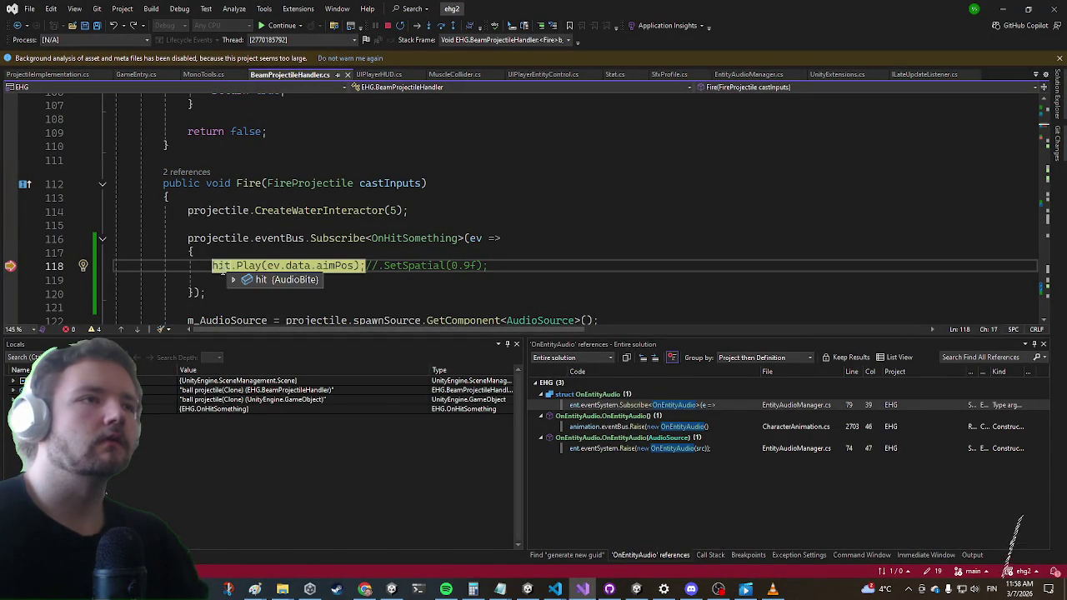
{"action": "left_click", "coordinate": [365, 183]}
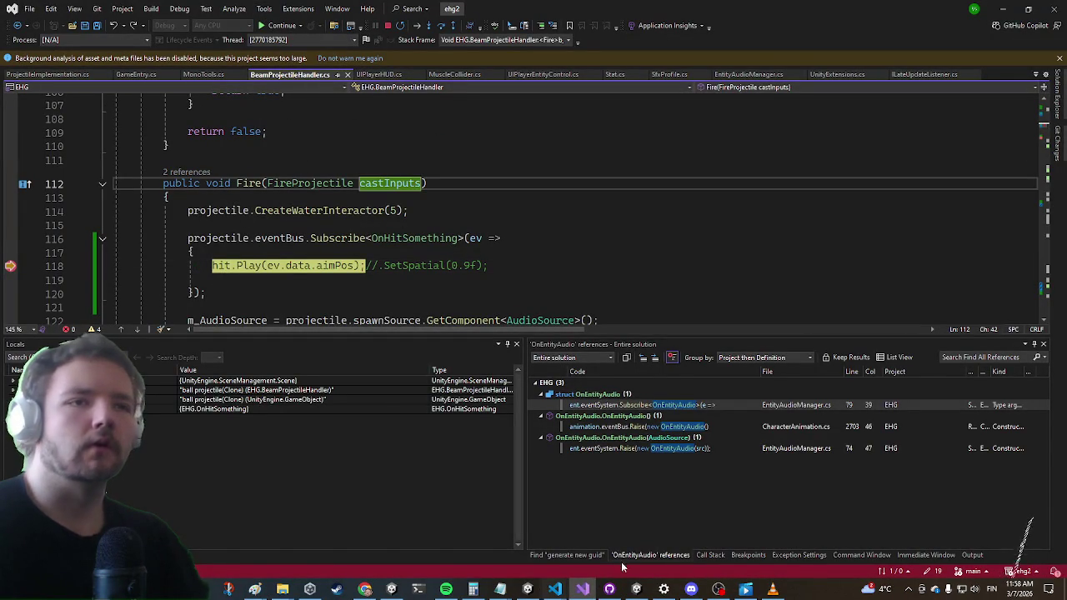
{"action": "key", "text": "alt+Tab"}
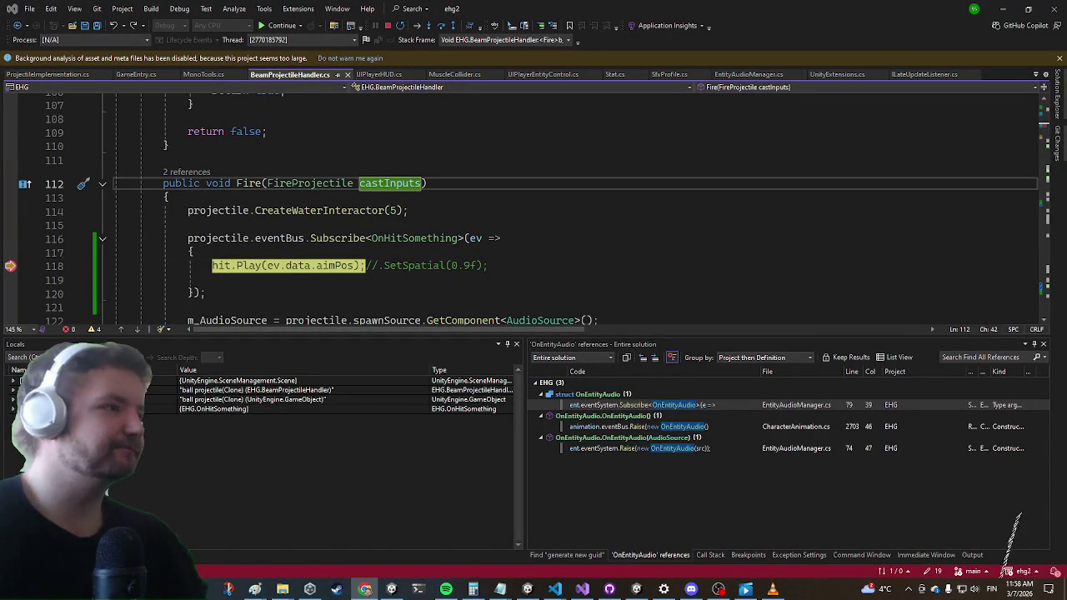
{"action": "left_click", "coordinate": [423, 172]}
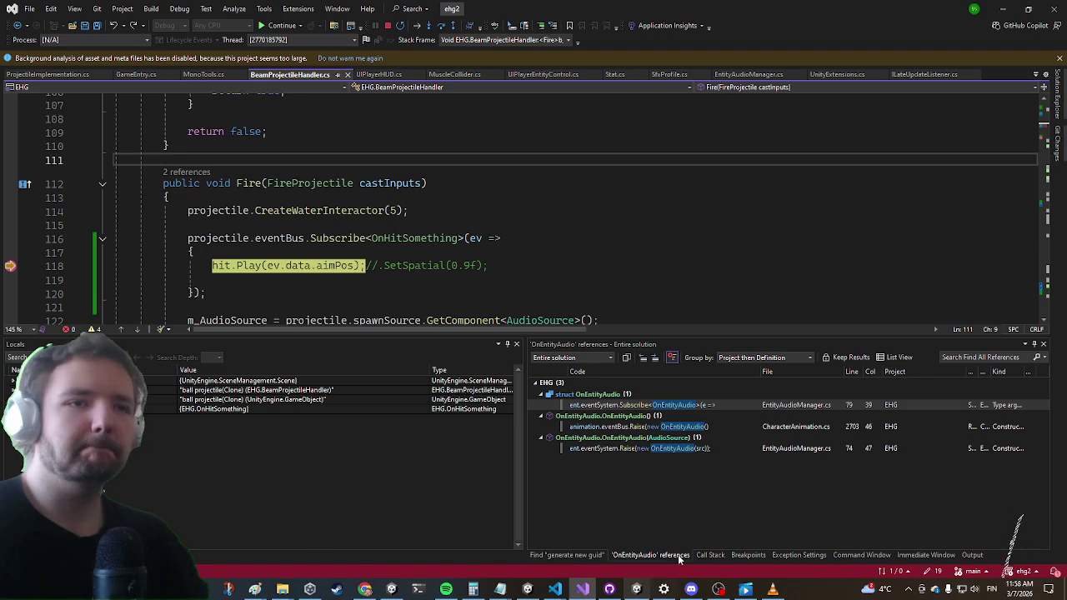
{"action": "left_click", "coordinate": [707, 553]}
Show the call stack and go from hit.Play to the AudioBite Play definition
{"action": "left_click", "coordinate": [705, 554]}
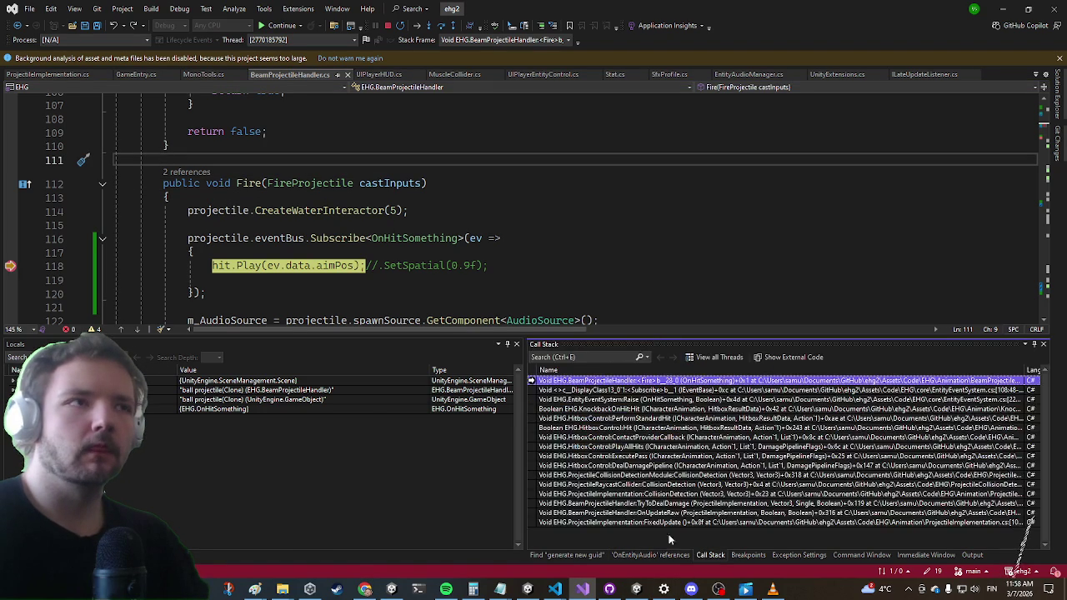
{"action": "left_click", "coordinate": [250, 265]}
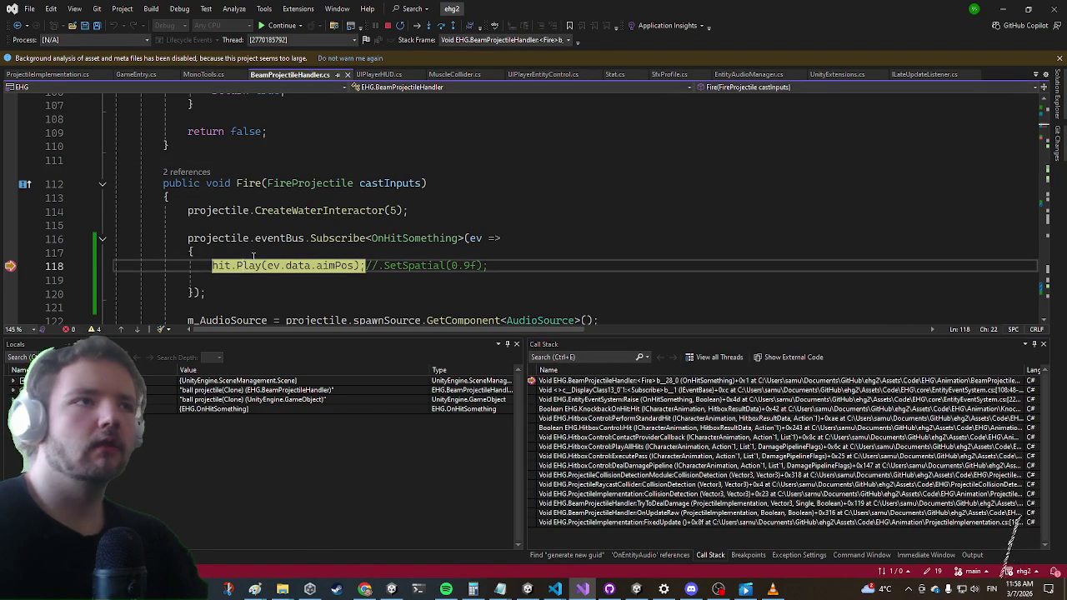
{"action": "key", "text": "F12"}
{"action": "scroll", "coordinate": [254, 258], "scroll_direction": "down", "scroll_amount": 4}
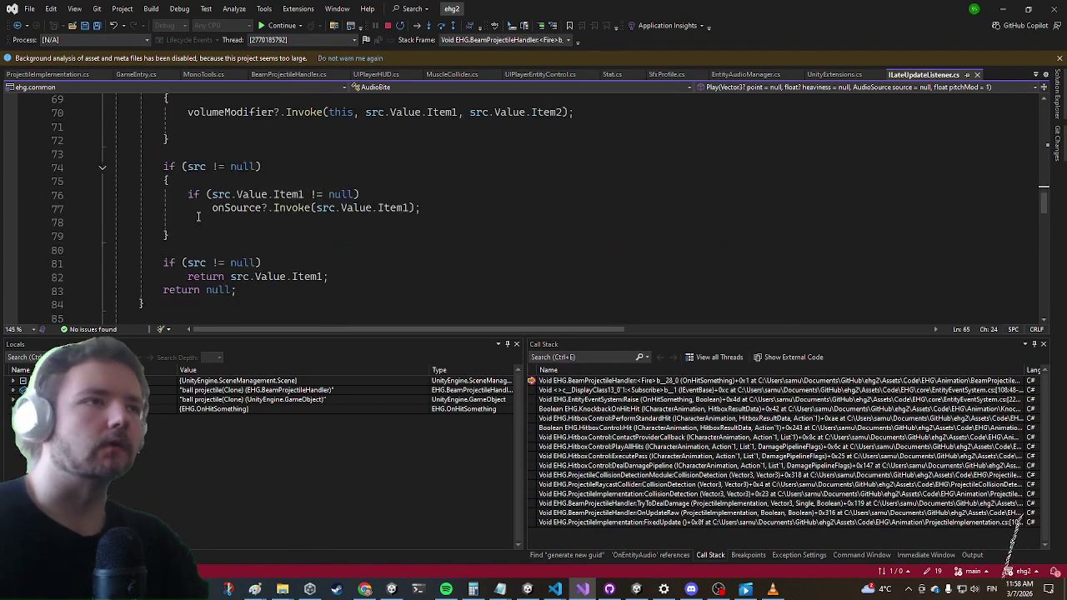
{"action": "scroll", "coordinate": [256, 240], "scroll_direction": "up", "scroll_amount": 1}
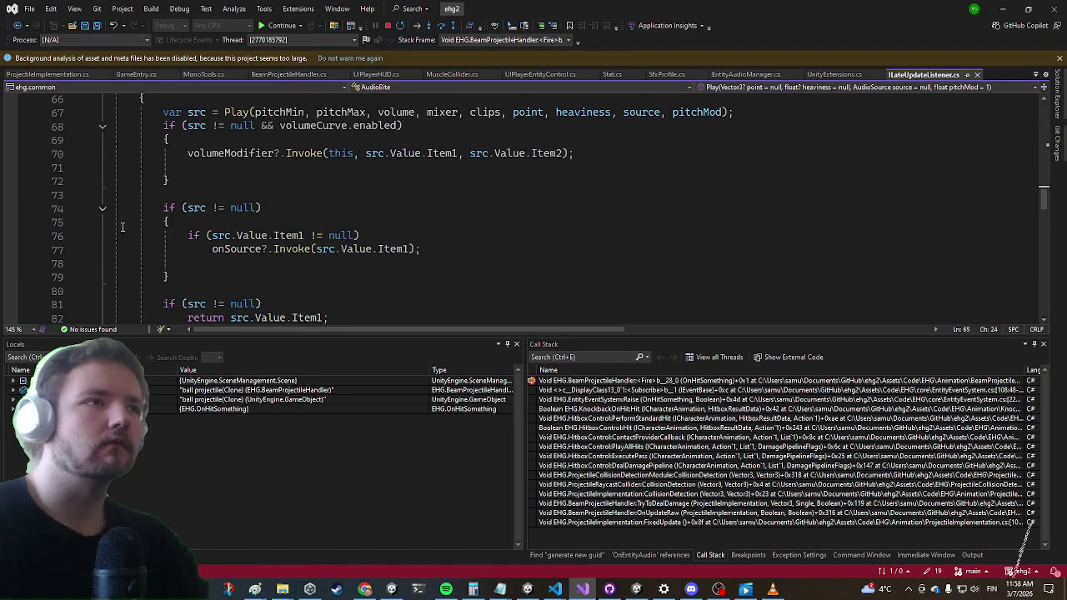
Set a breakpoint on line 76's Item1 null check and continue until it is hit
{"action": "left_click", "coordinate": [12, 236]}
{"action": "key", "text": "F5"}
{"action": "mouse_move", "coordinate": [287, 236]}
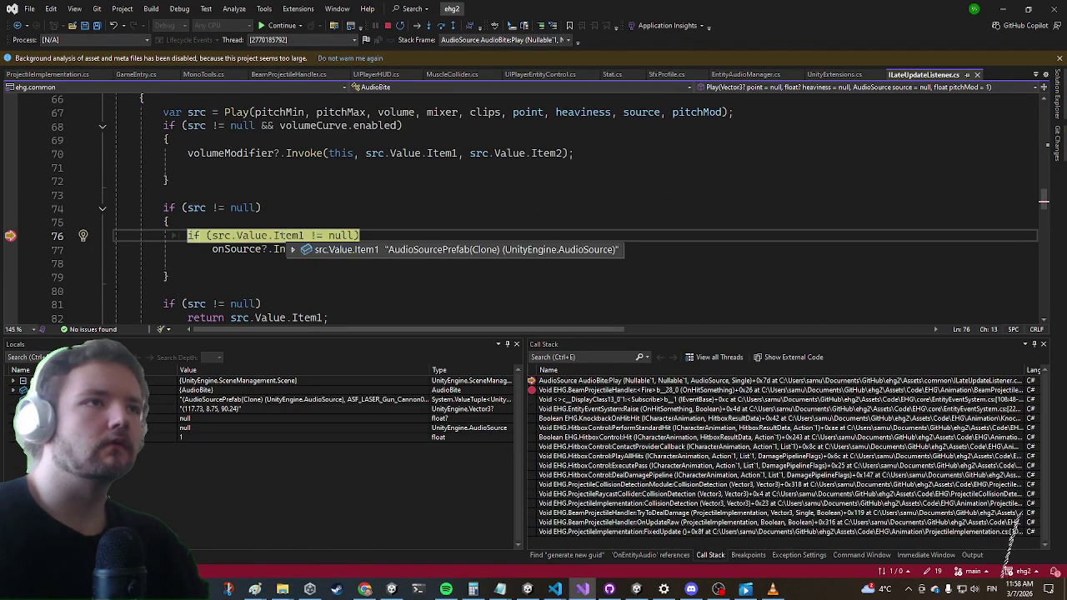
{"action": "right_click", "coordinate": [226, 249]}
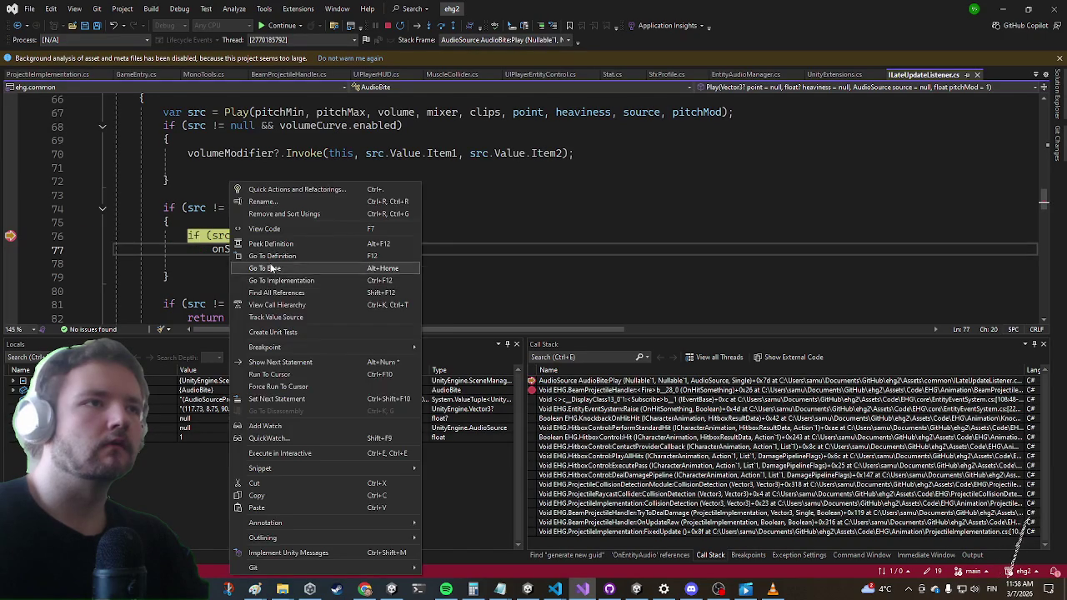
Follow onSource's references into CharacterAnimation and break on line 2703's OnEntityAudio raise
{"action": "left_click", "coordinate": [254, 291]}
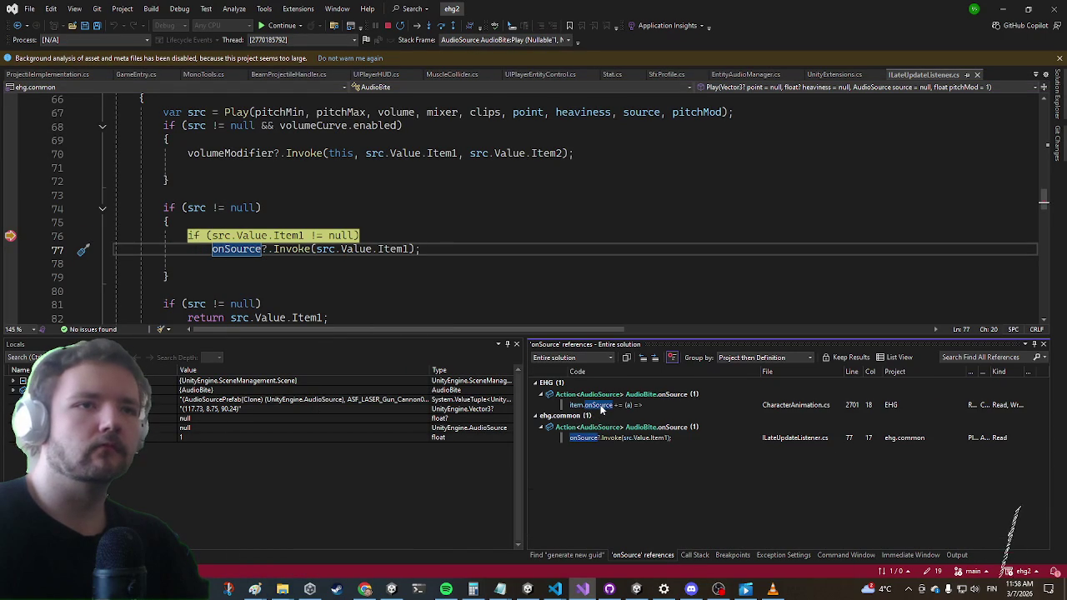
{"action": "double_click", "coordinate": [600, 408]}
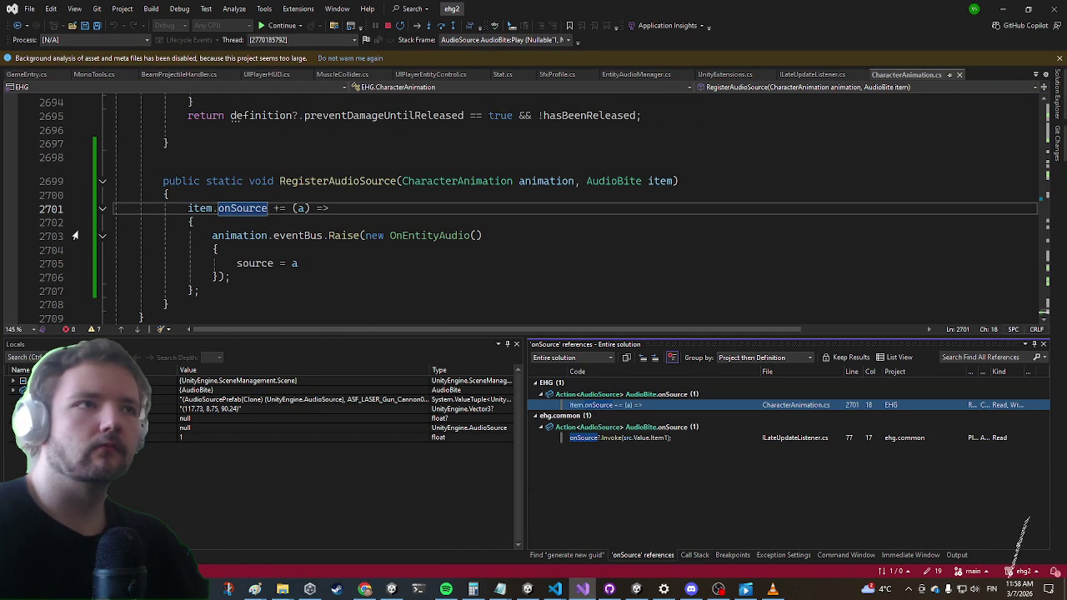
{"action": "left_click", "coordinate": [12, 223]}
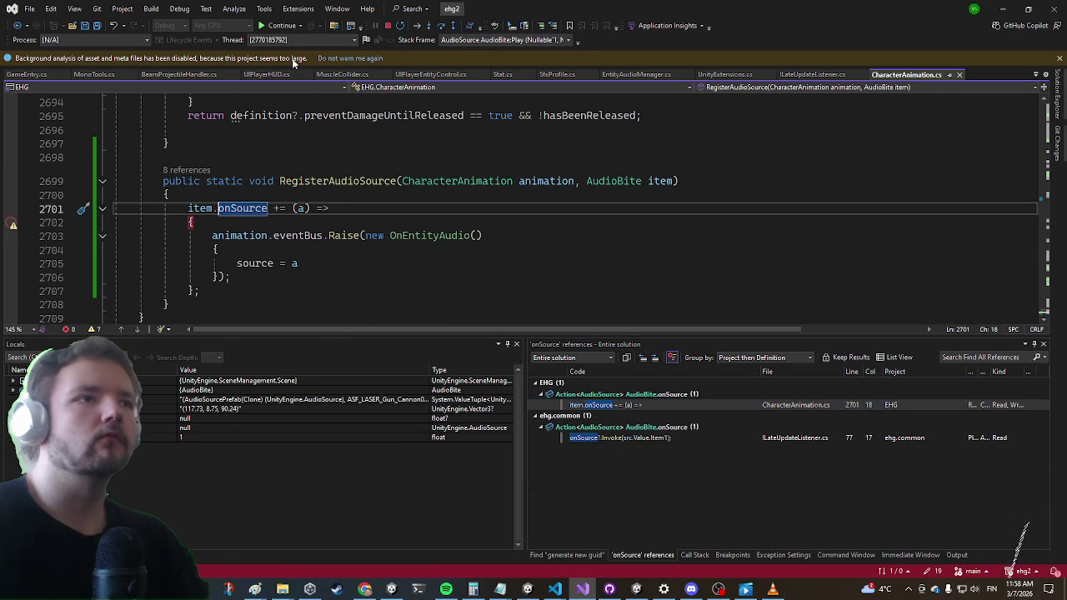
{"action": "left_click", "coordinate": [11, 236]}
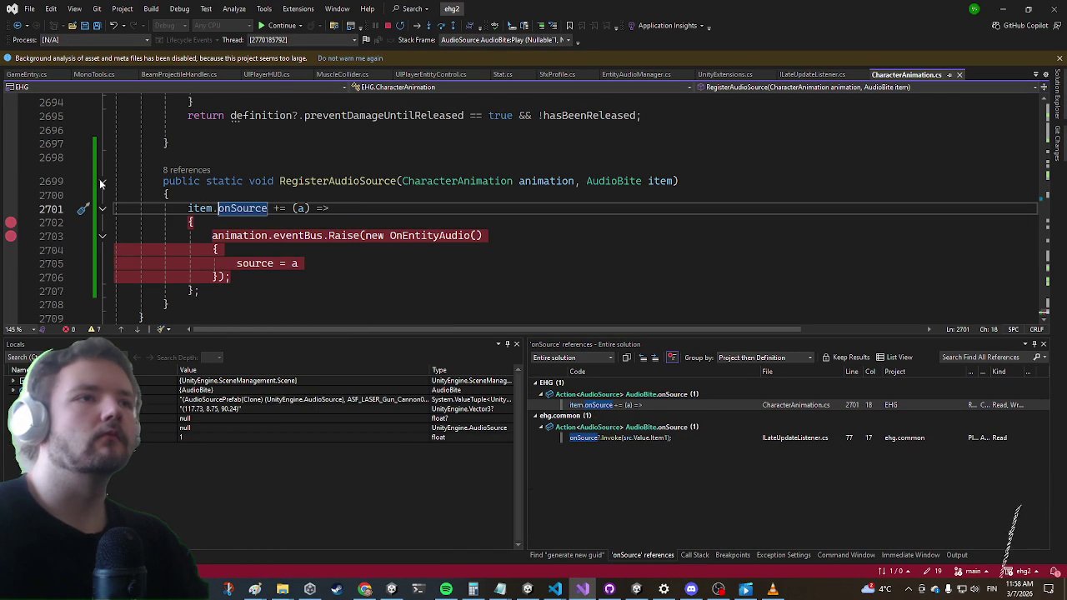
{"action": "left_click", "coordinate": [300, 25]}
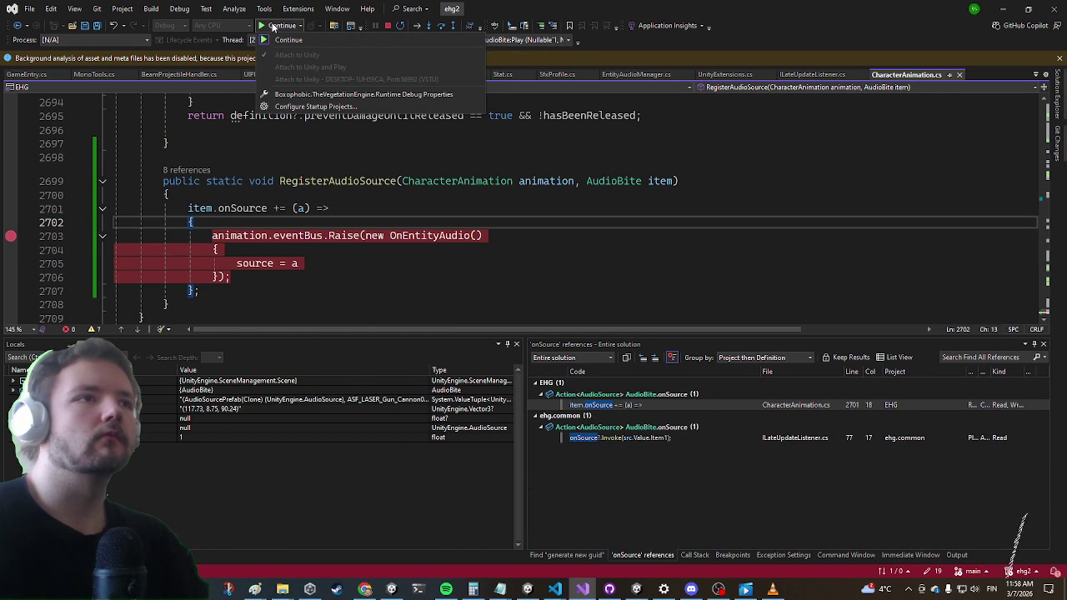
{"action": "left_click", "coordinate": [273, 28]}
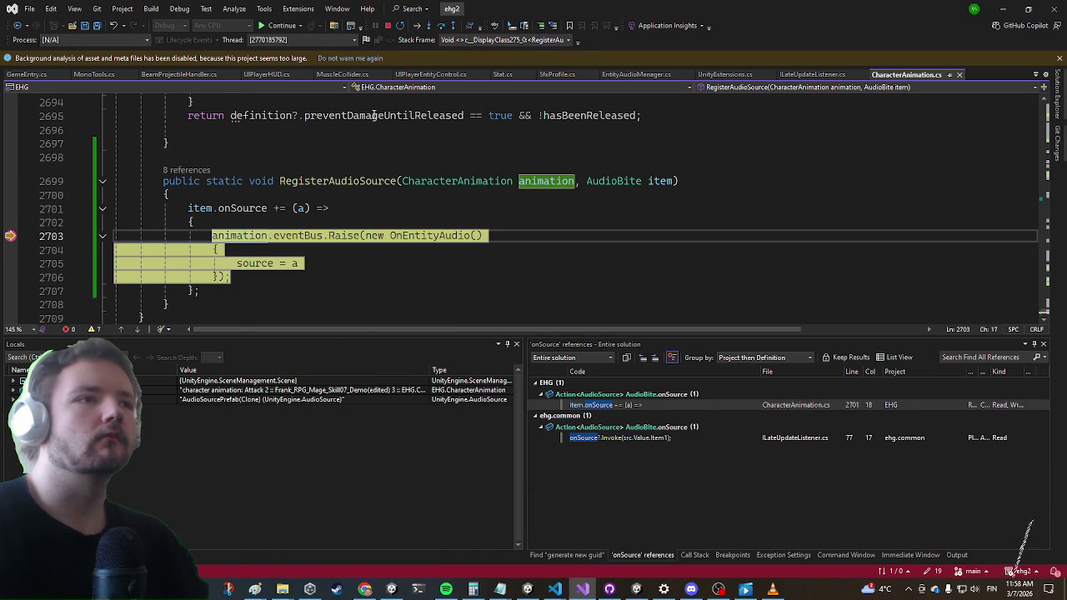
{"action": "mouse_move", "coordinate": [240, 235]}
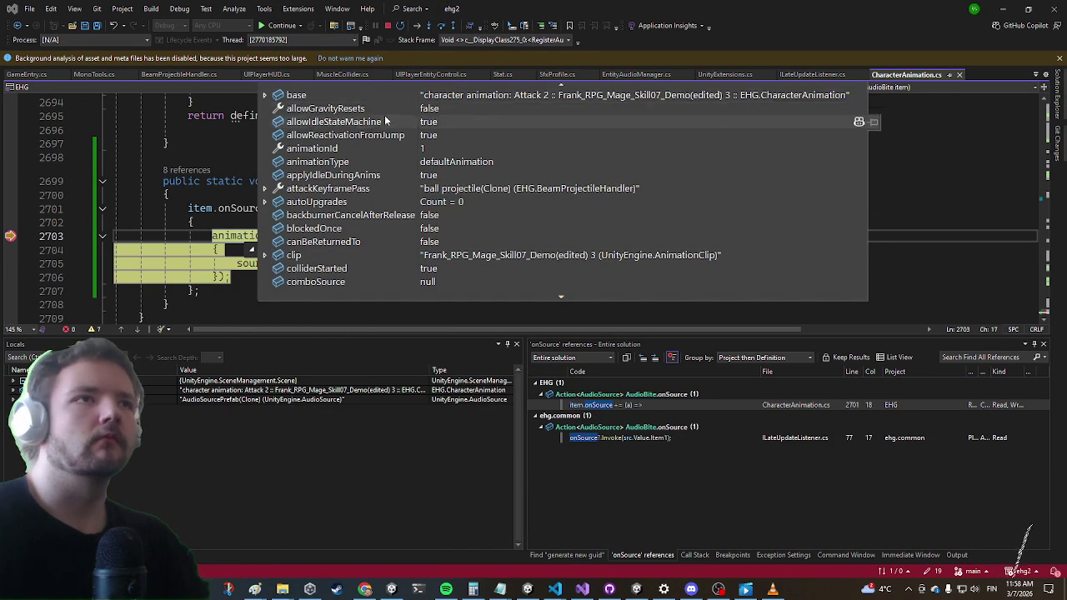
{"action": "scroll", "coordinate": [333, 206], "scroll_direction": "down", "scroll_amount": 5}
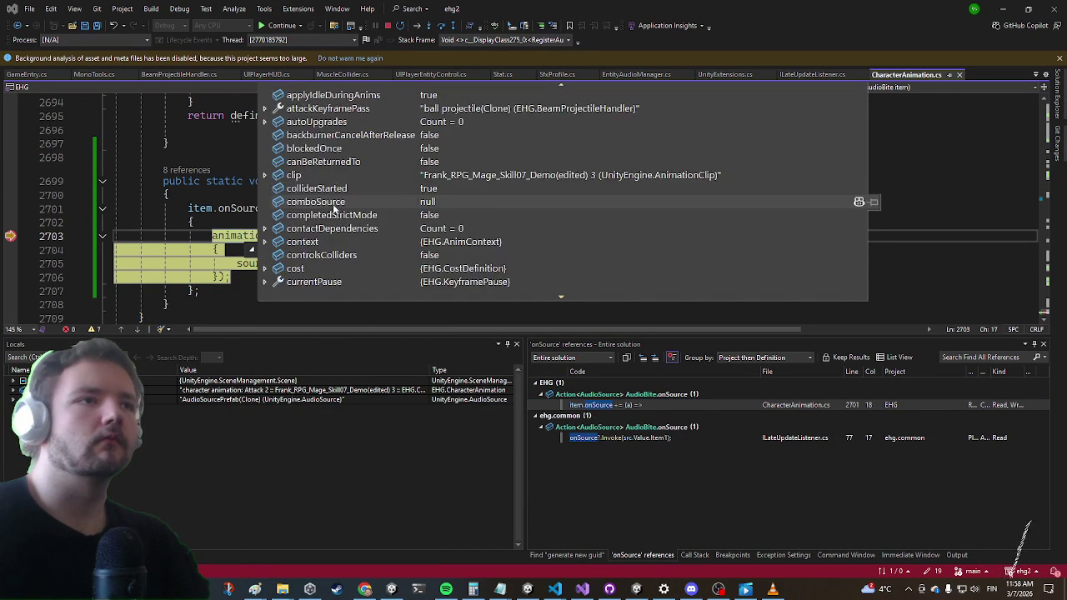
{"action": "scroll", "coordinate": [333, 206], "scroll_direction": "down", "scroll_amount": 5}
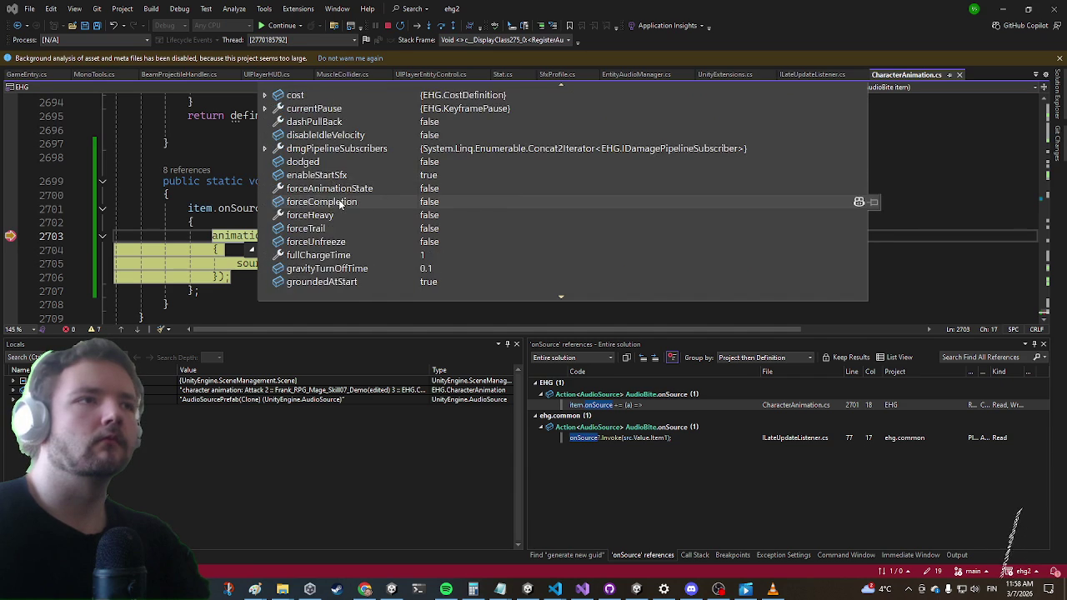
{"action": "scroll", "coordinate": [336, 227], "scroll_direction": "down", "scroll_amount": 2}
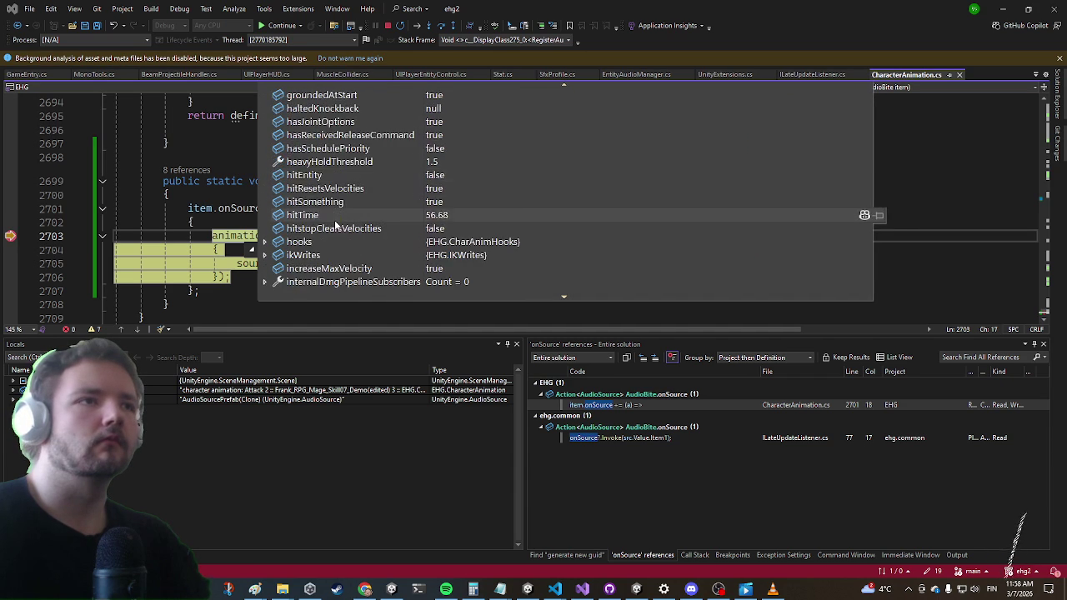
{"action": "scroll", "coordinate": [334, 223], "scroll_direction": "down", "scroll_amount": 8}
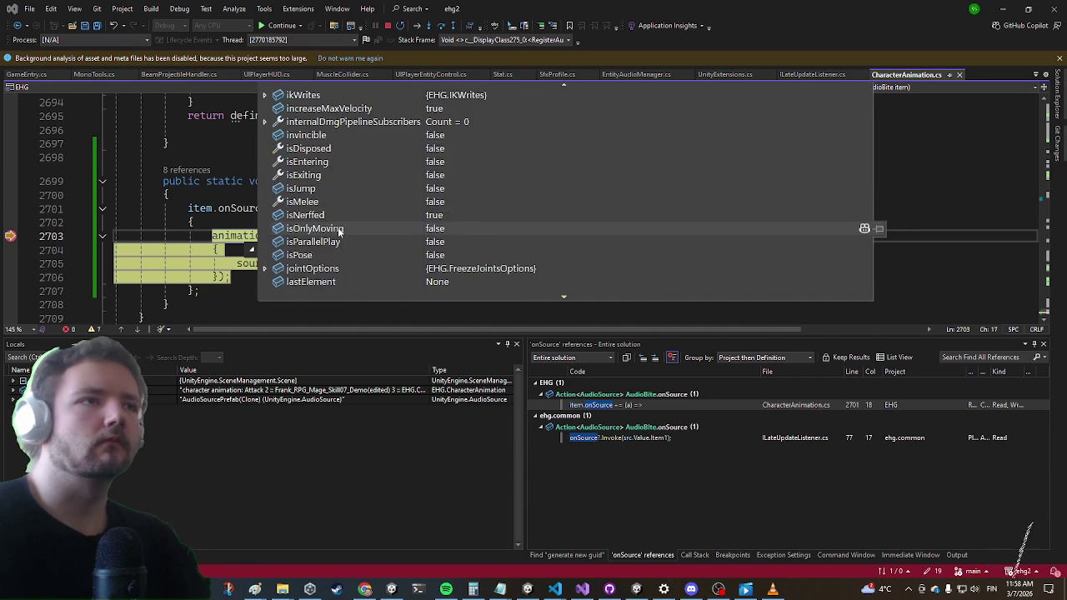
{"action": "scroll", "coordinate": [333, 225], "scroll_direction": "down", "scroll_amount": 10}
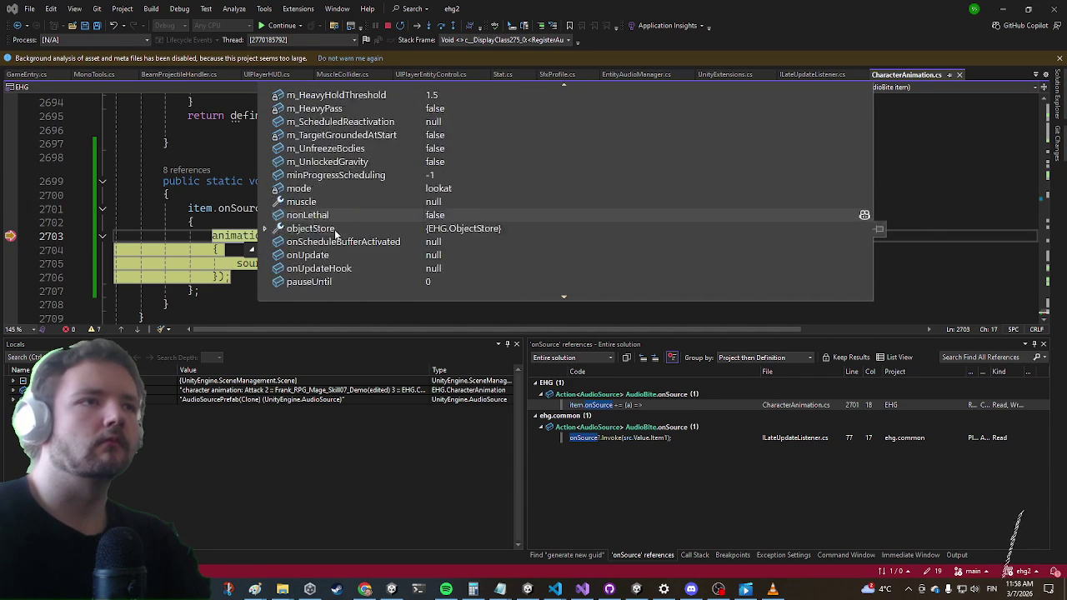
{"action": "scroll", "coordinate": [337, 231], "scroll_direction": "down", "scroll_amount": 10}
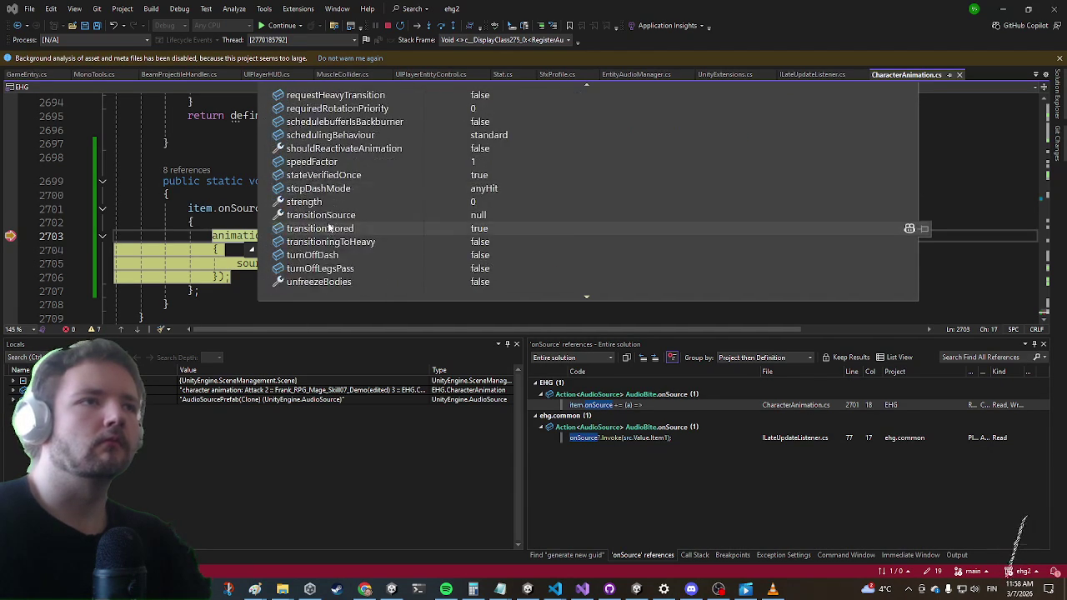
{"action": "scroll", "coordinate": [327, 228], "scroll_direction": "up", "scroll_amount": 1}
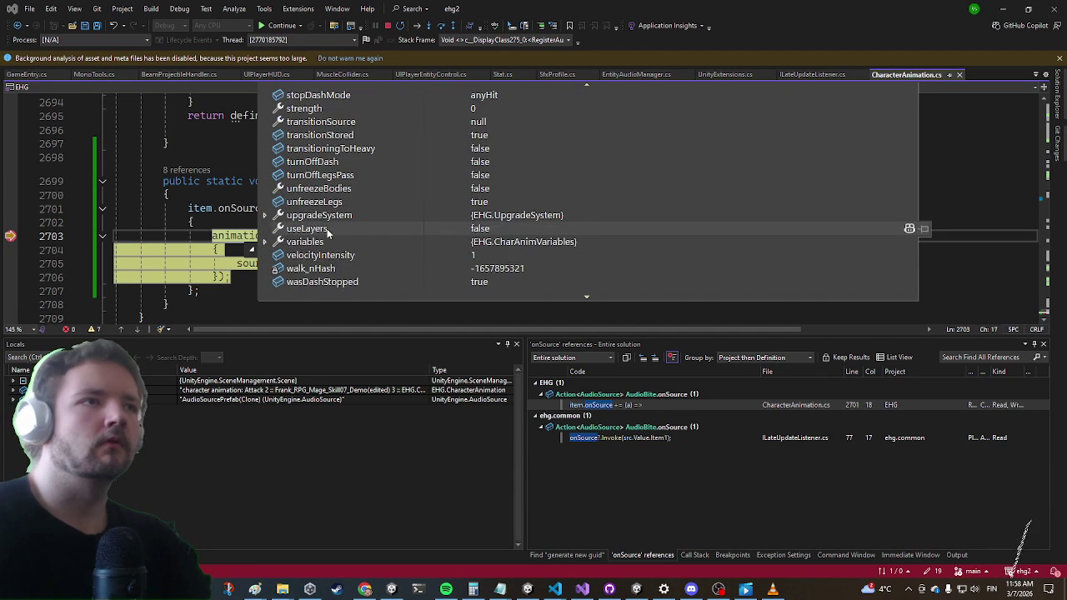
{"action": "scroll", "coordinate": [329, 229], "scroll_direction": "up", "scroll_amount": 15}
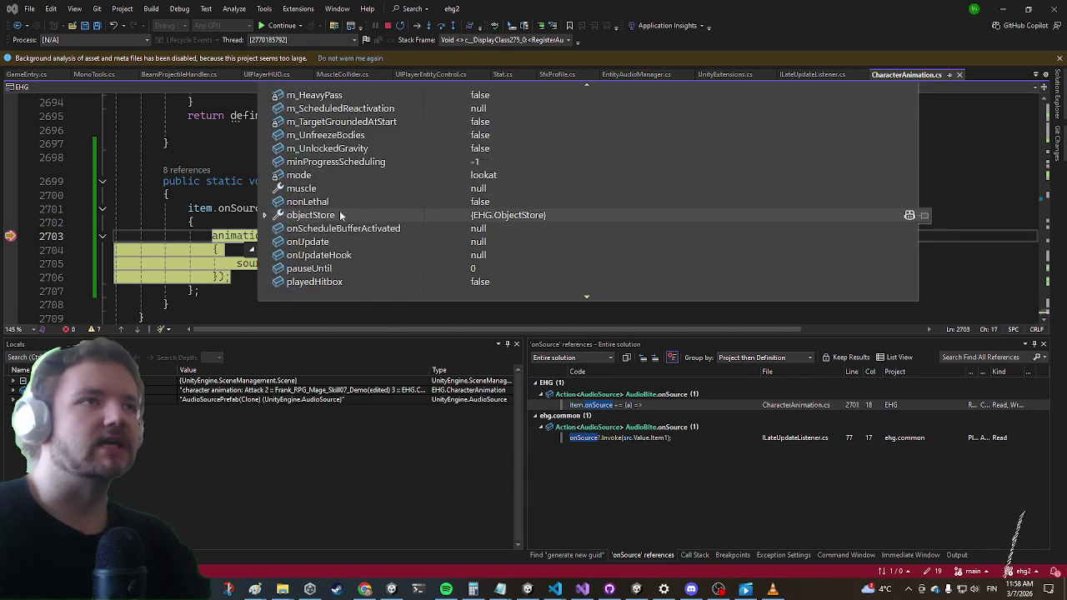
{"action": "scroll", "coordinate": [333, 215], "scroll_direction": "up", "scroll_amount": 15}
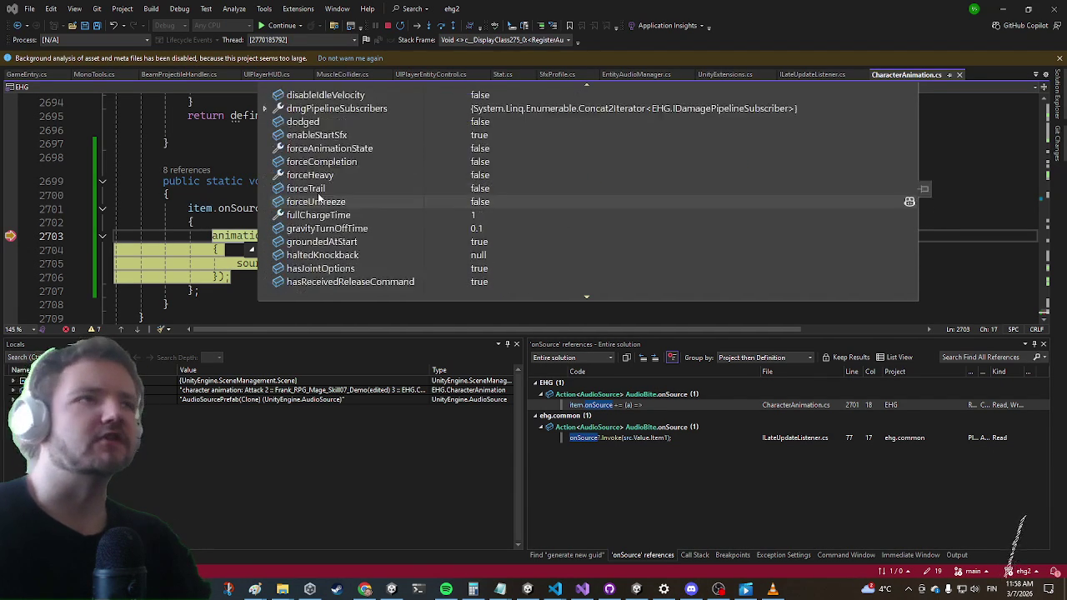
{"action": "scroll", "coordinate": [307, 188], "scroll_direction": "up", "scroll_amount": 10}
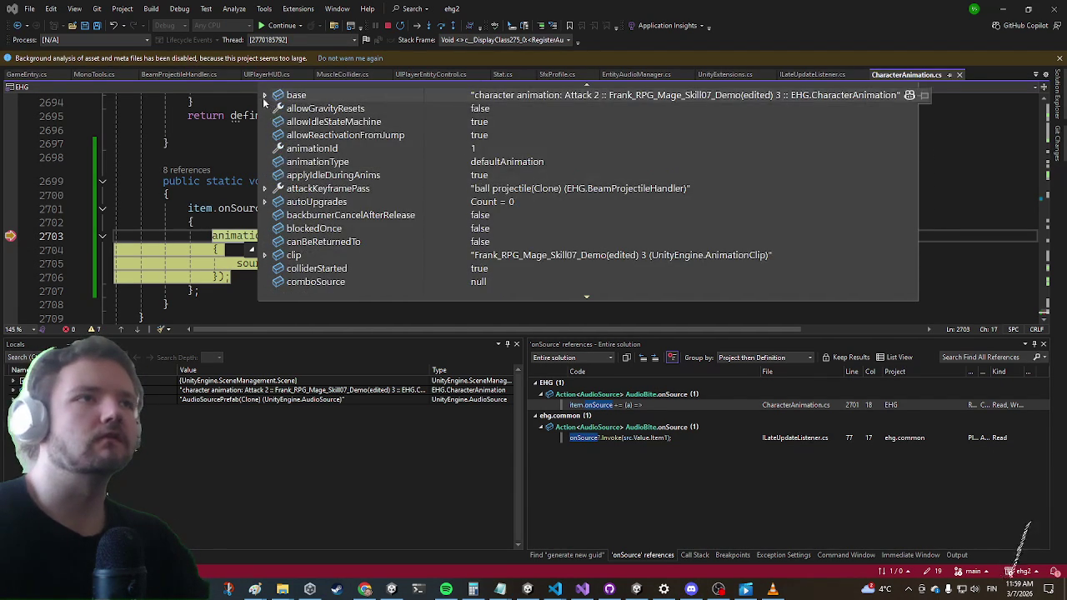
{"action": "left_click", "coordinate": [265, 96]}
{"action": "scroll", "coordinate": [346, 217], "scroll_direction": "down", "scroll_amount": 6}
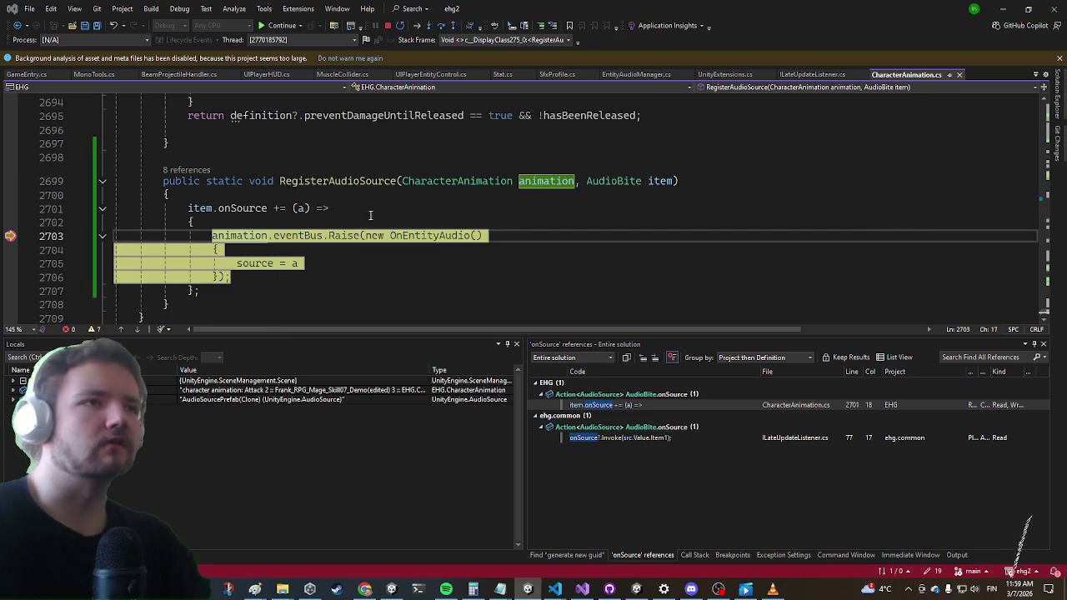
{"action": "left_click", "coordinate": [409, 235]}
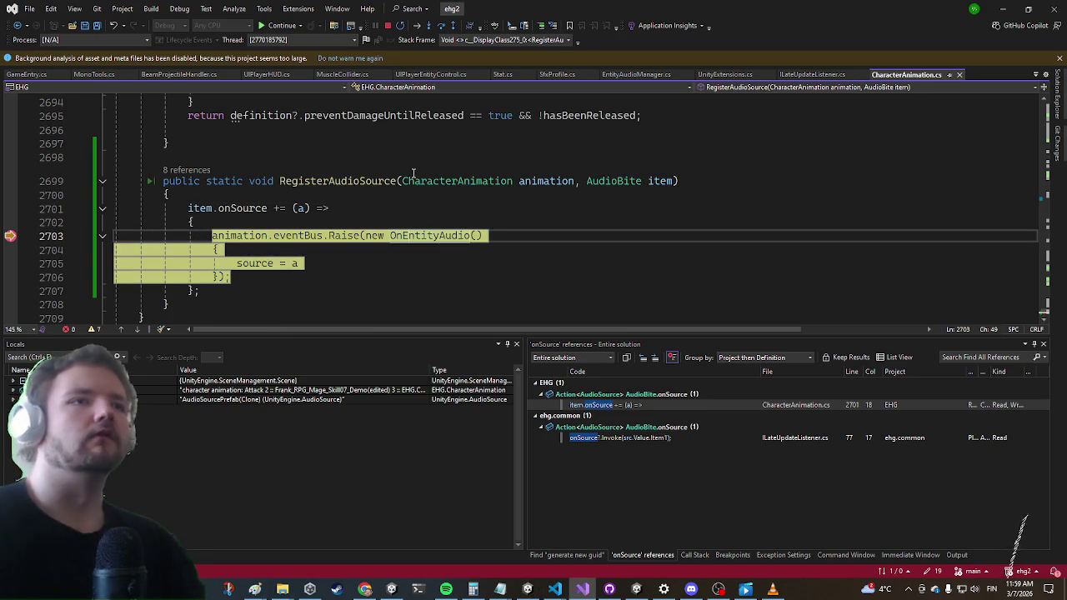
Find all references to OnEntityAudio and open its Subscribe result
{"action": "key", "text": "F12"}
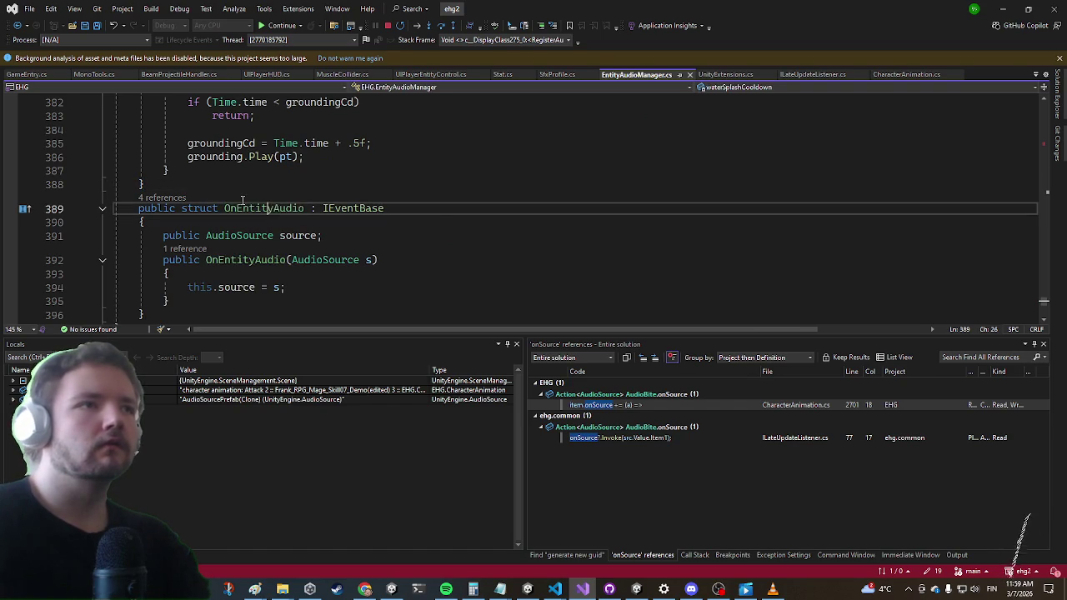
{"action": "right_click", "coordinate": [271, 208]}
{"action": "left_click", "coordinate": [314, 280]}
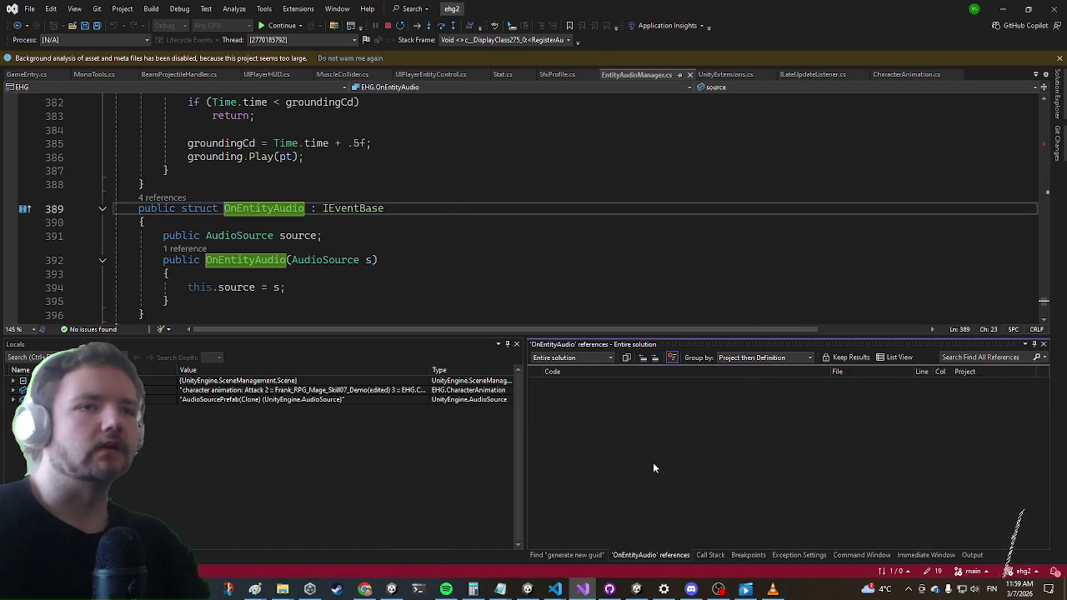
{"action": "left_click", "coordinate": [642, 405]}
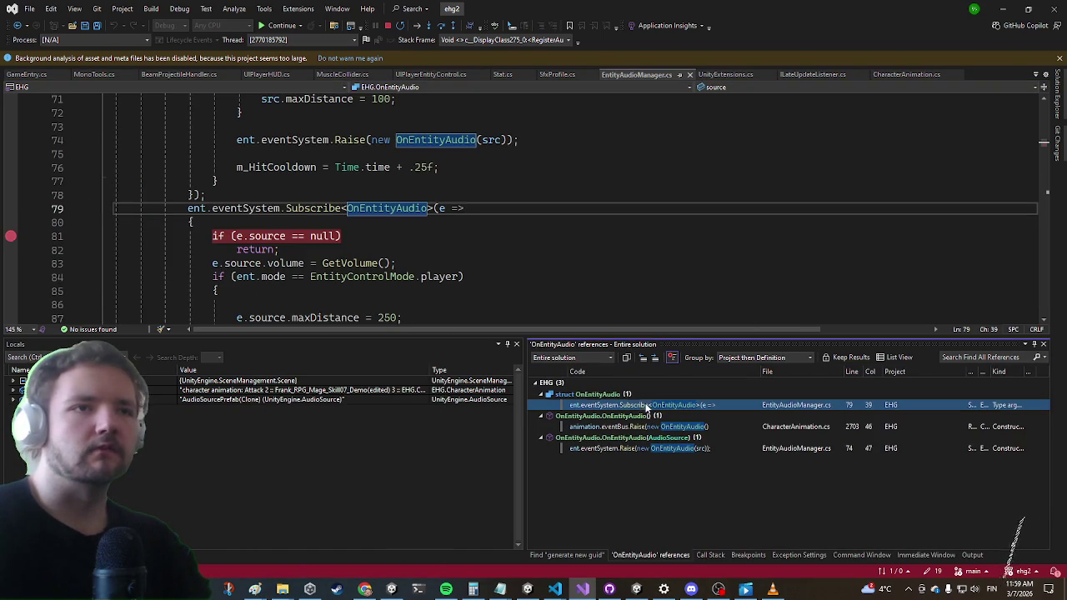
Resume the paused game, revisit the OnEntityAudio subscription code, then go to ILateUpdateListener.cs
{"action": "left_click", "coordinate": [278, 29]}
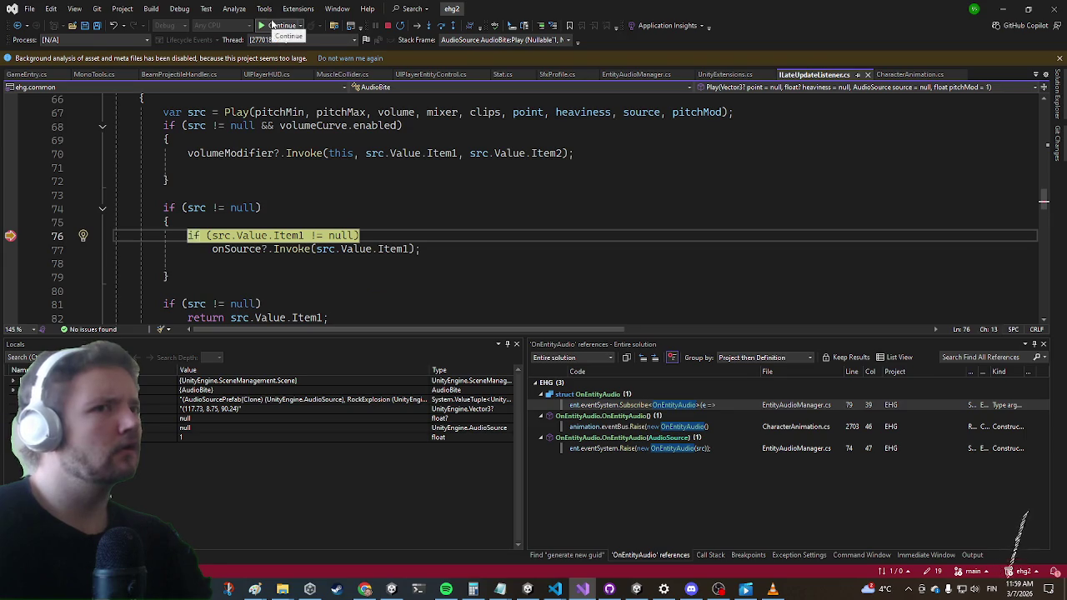
{"action": "left_click", "coordinate": [600, 396]}
{"action": "left_click", "coordinate": [600, 405]}
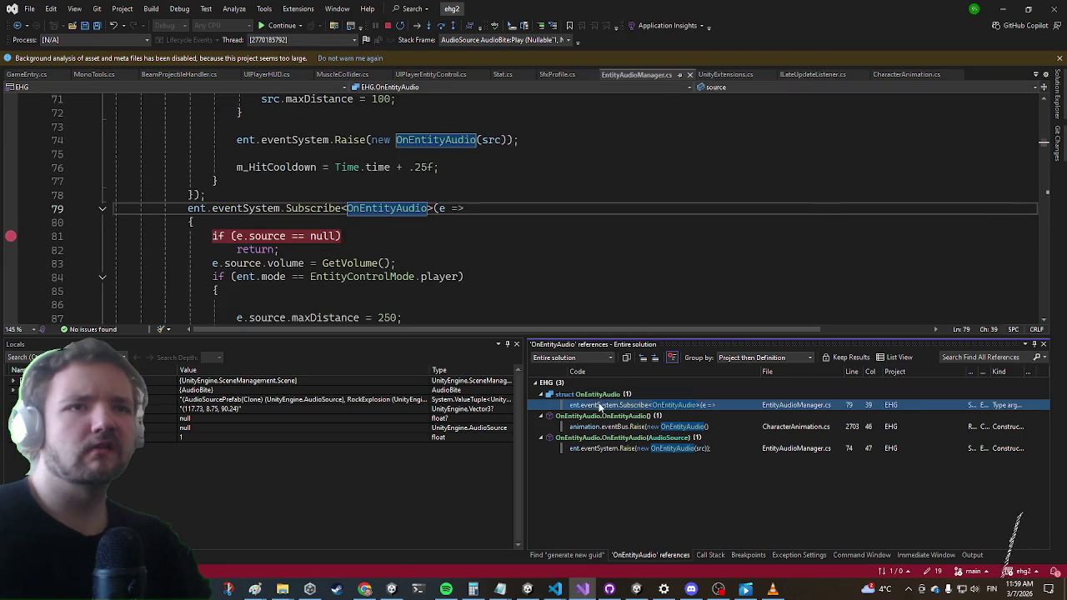
{"action": "scroll", "coordinate": [450, 236], "scroll_direction": "up", "scroll_amount": 1}
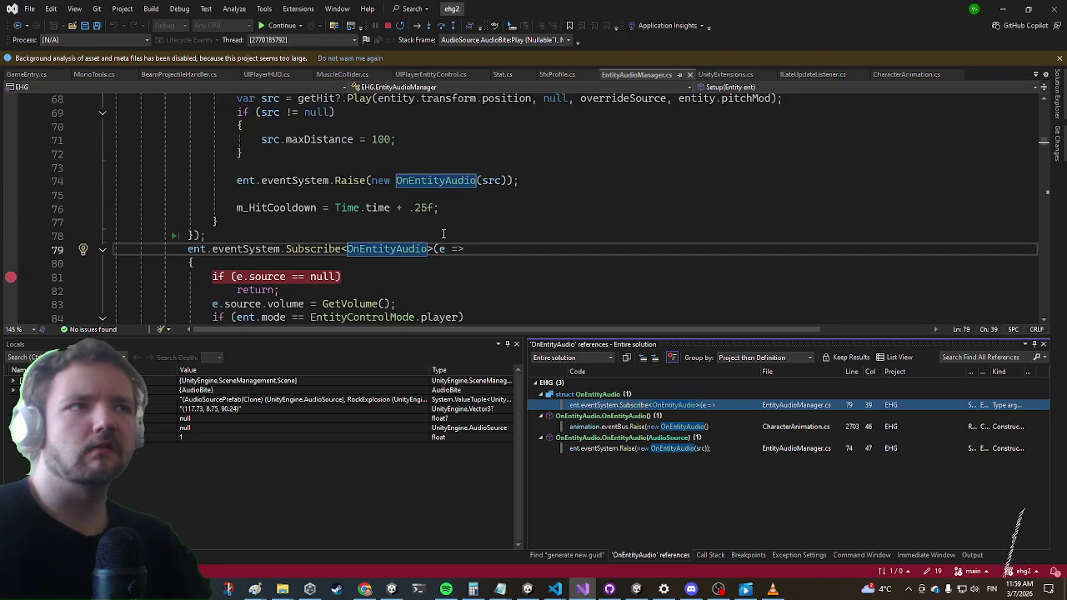
{"action": "left_click", "coordinate": [469, 225]}
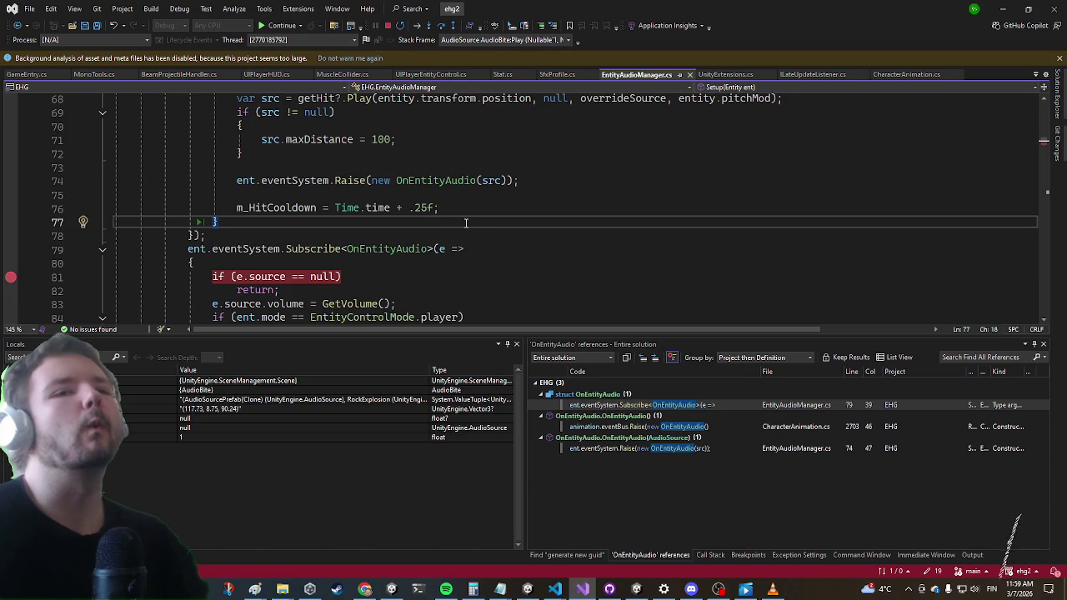
{"action": "key", "text": "ctrl+Tab"}
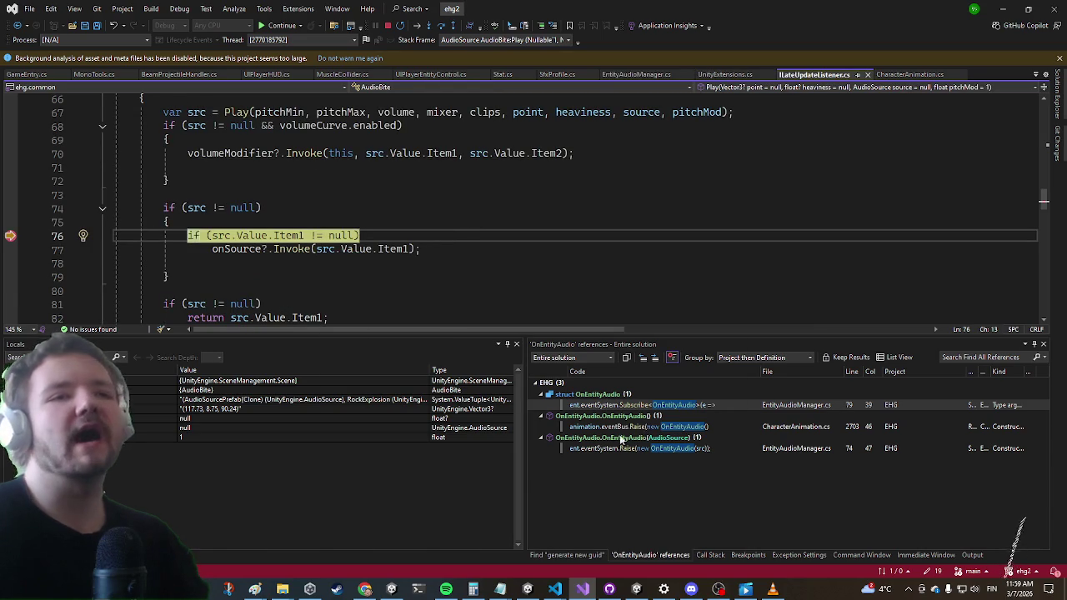
{"action": "left_click", "coordinate": [513, 170]}
Use code search for 'registeraudio' to open RegisterAudioSource in CharacterAnimation.cs
{"action": "key", "text": "ctrl+t"}
{"action": "type", "text": "characteranim"}
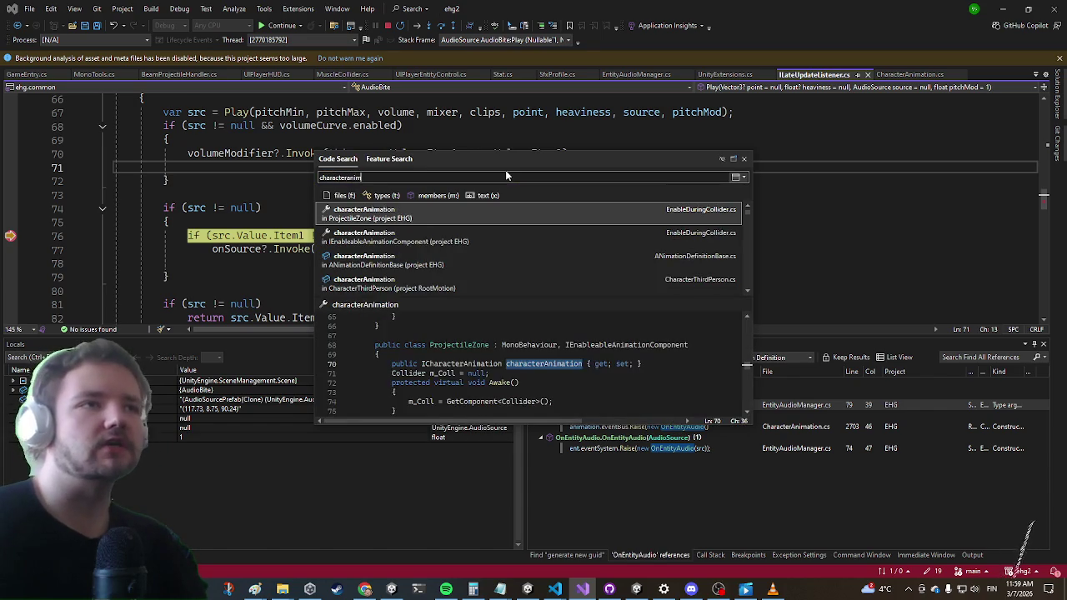
{"action": "key", "text": "Down"}
{"action": "key", "text": "Down"}
{"action": "key", "text": "Down"}
{"action": "key", "text": "Escape"}
{"action": "key", "text": "ctrl+t"}
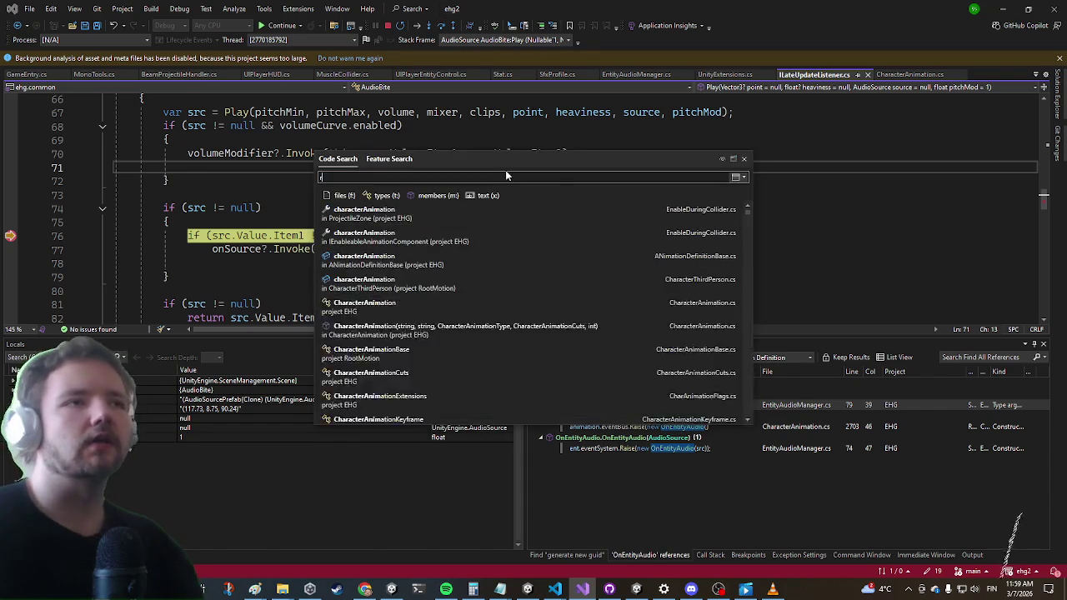
{"action": "type", "text": "registeraudiosou"}
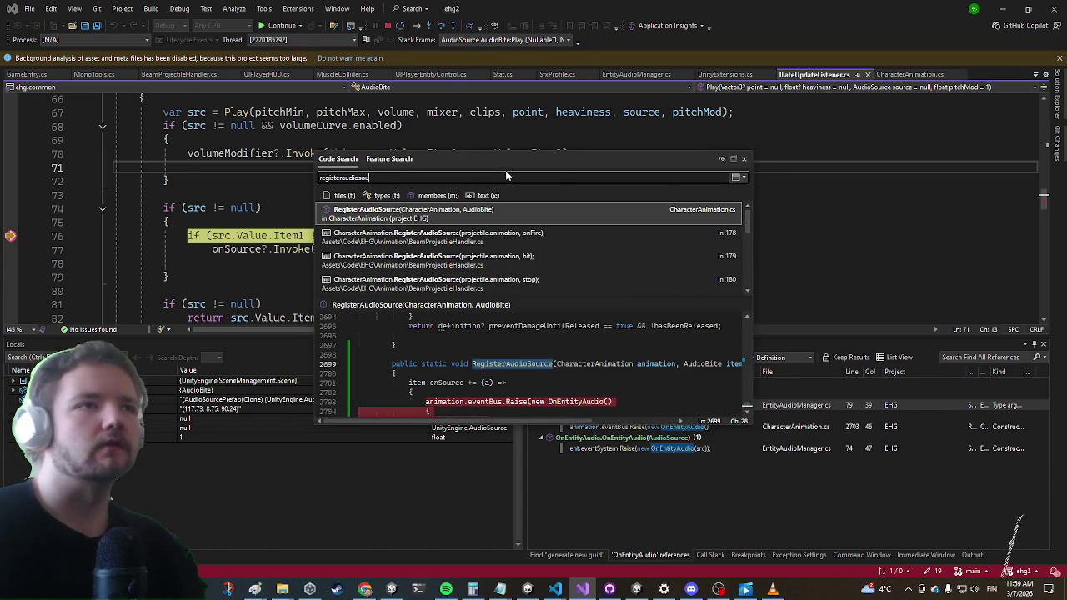
{"action": "key", "text": "Return"}
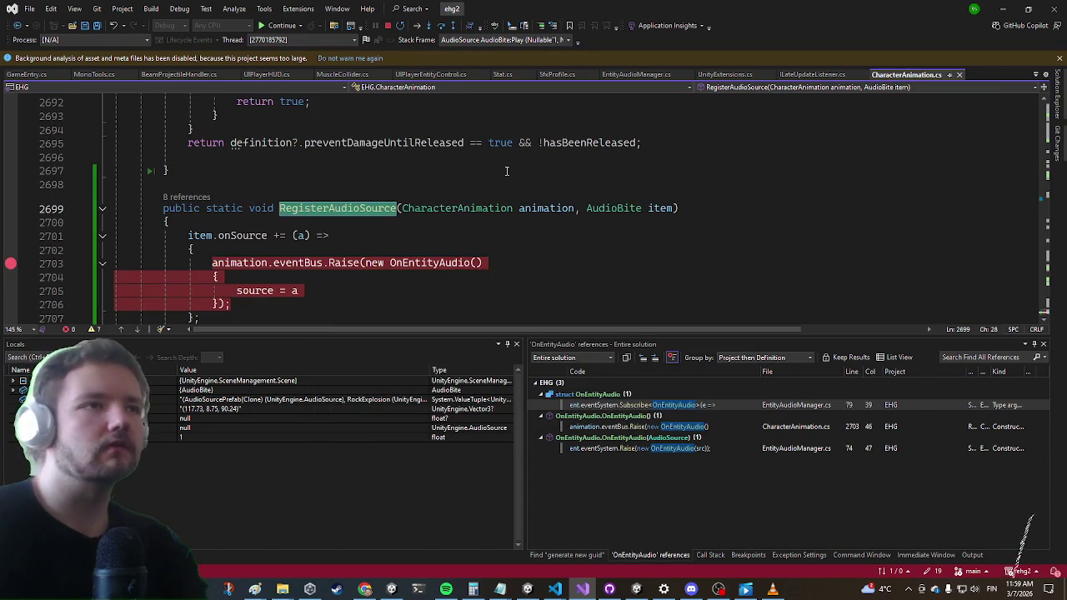
Change RegisterAudioSource's raise from eventBus to animation.entity.eventSystem
{"action": "left_click", "coordinate": [267, 262]}
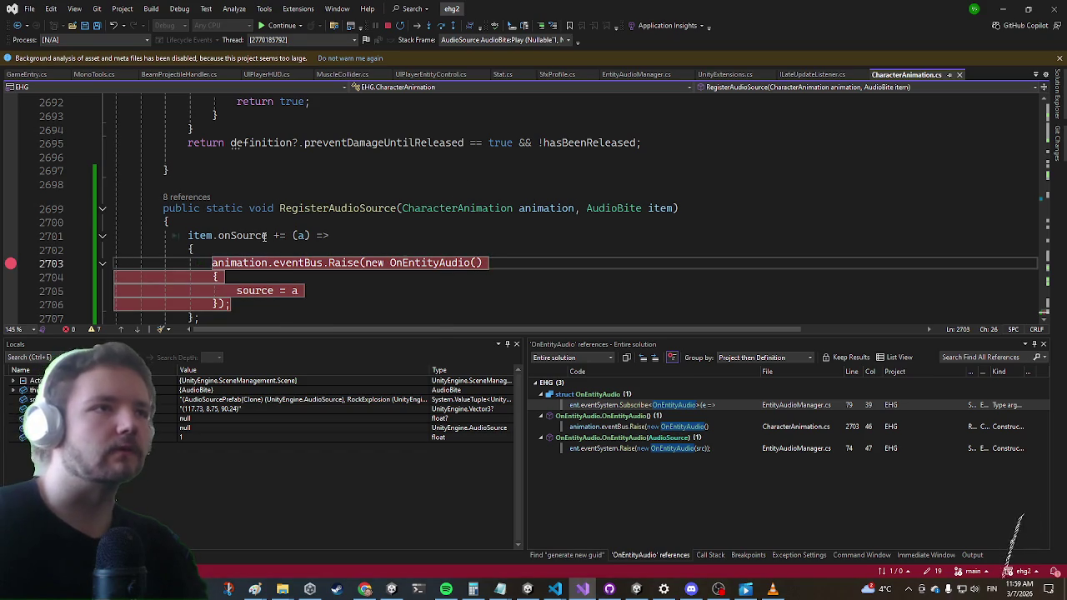
{"action": "type", "text": ".ent"}
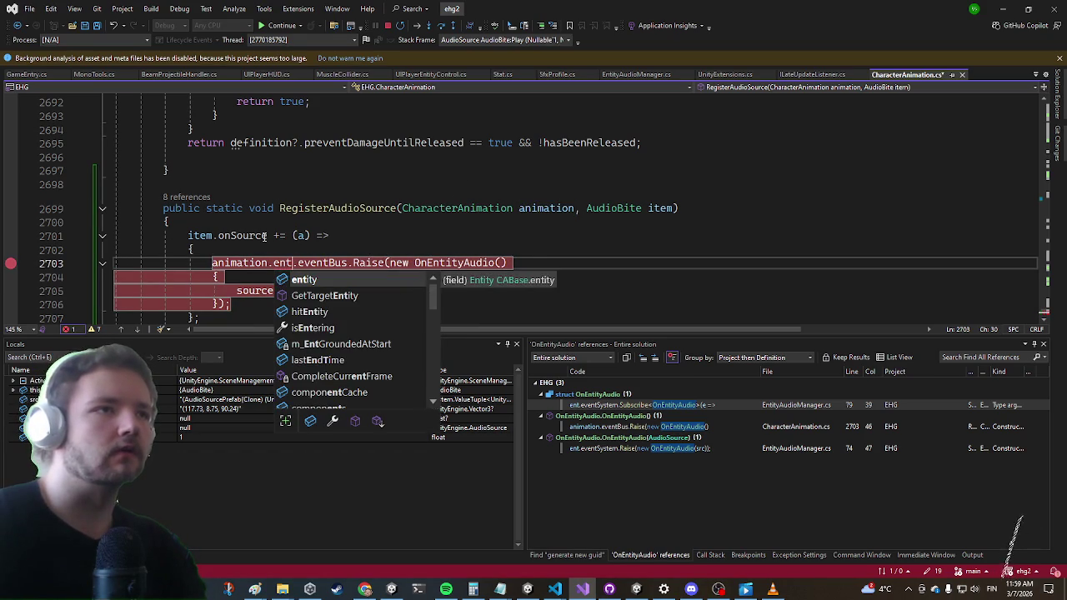
{"action": "key", "text": "Tab"}
{"action": "key", "text": "ctrl+shift+Right"}
{"action": "key", "text": "ctrl+shift+Right"}
{"action": "key", "text": "ctrl+shift+Right"}
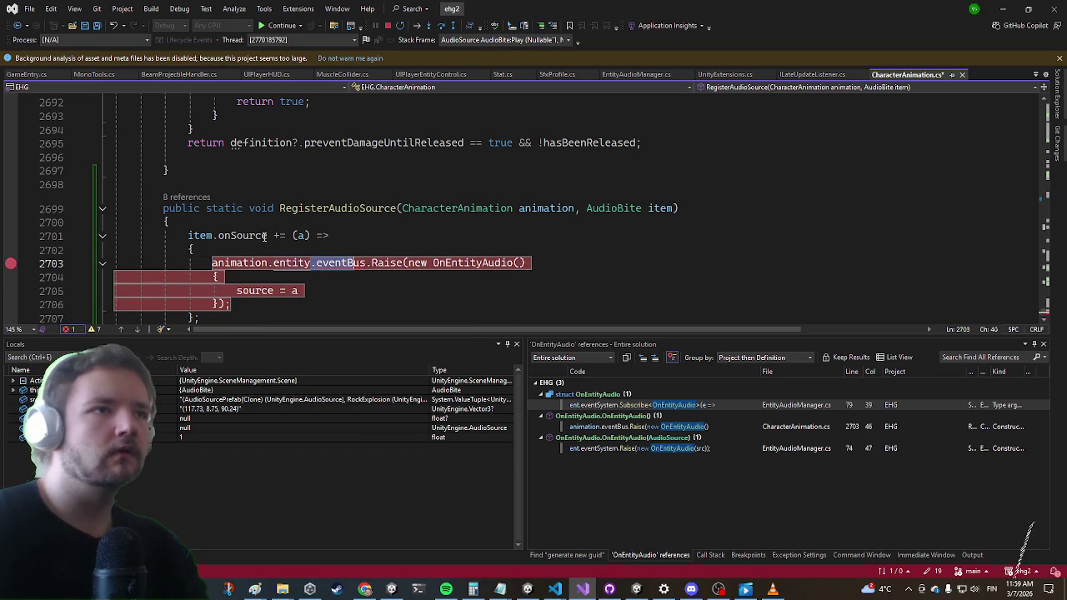
{"action": "key", "text": "BackSpace"}
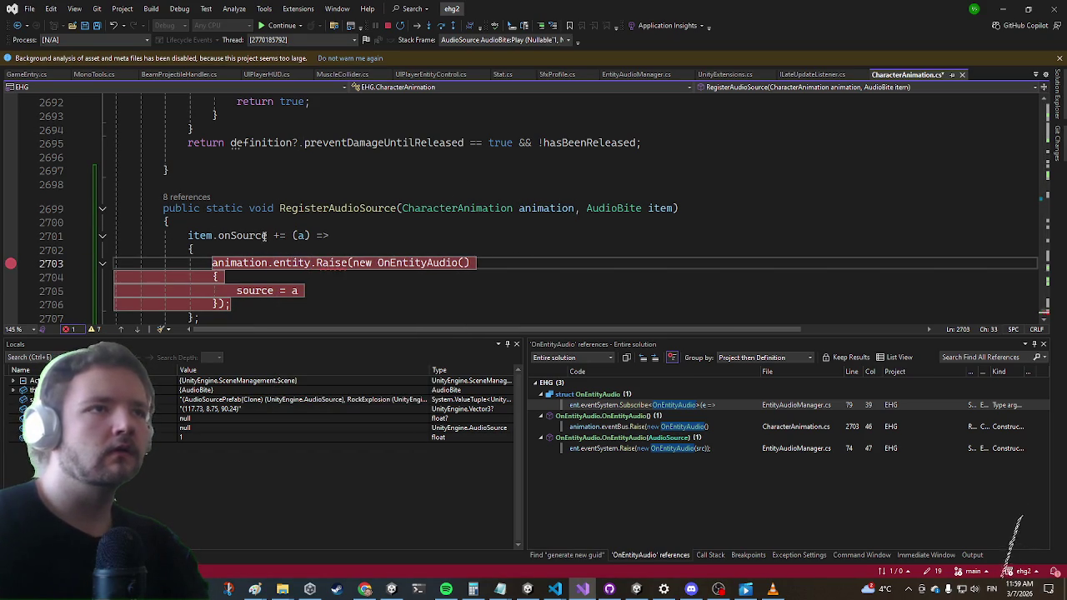
{"action": "left_click", "coordinate": [328, 236]}
{"action": "left_click", "coordinate": [313, 262]}
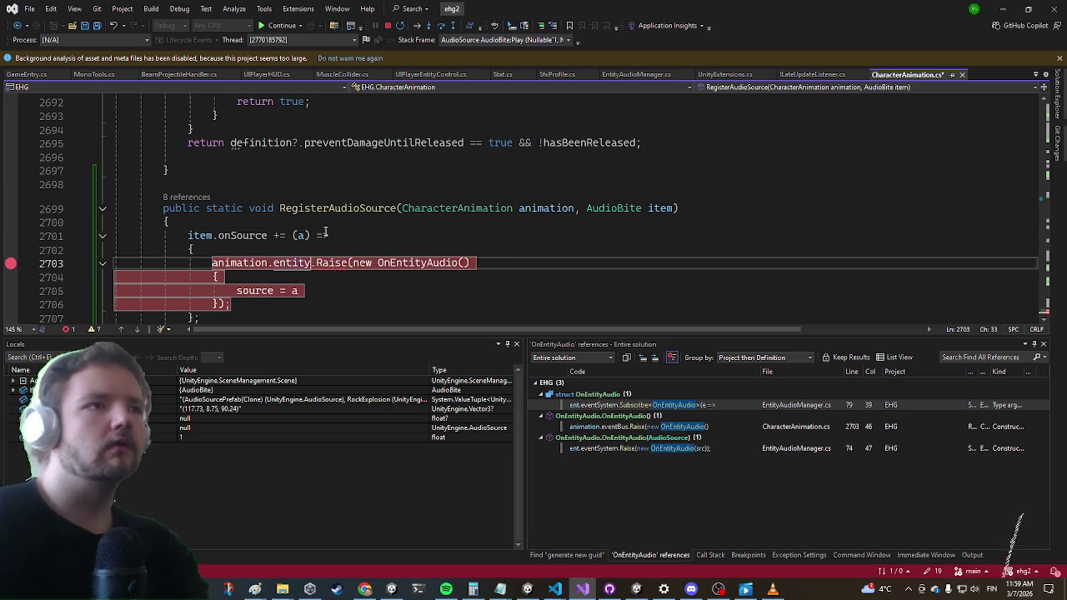
{"action": "type", "text": ".eventSystem"}
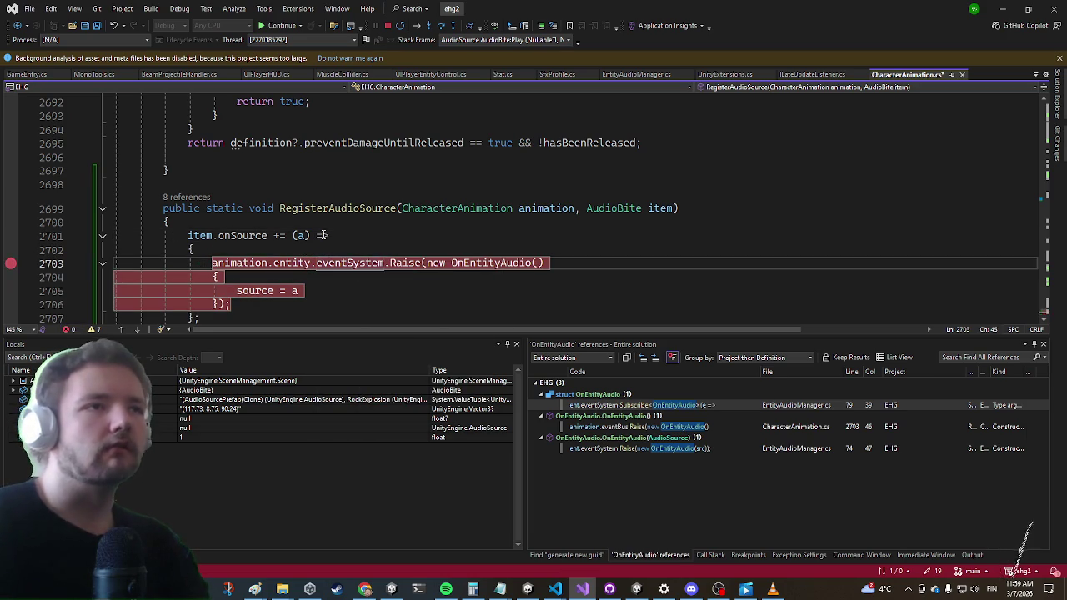
{"action": "scroll", "coordinate": [399, 216], "scroll_direction": "down", "scroll_amount": 2}
{"action": "left_click", "coordinate": [389, 222]}
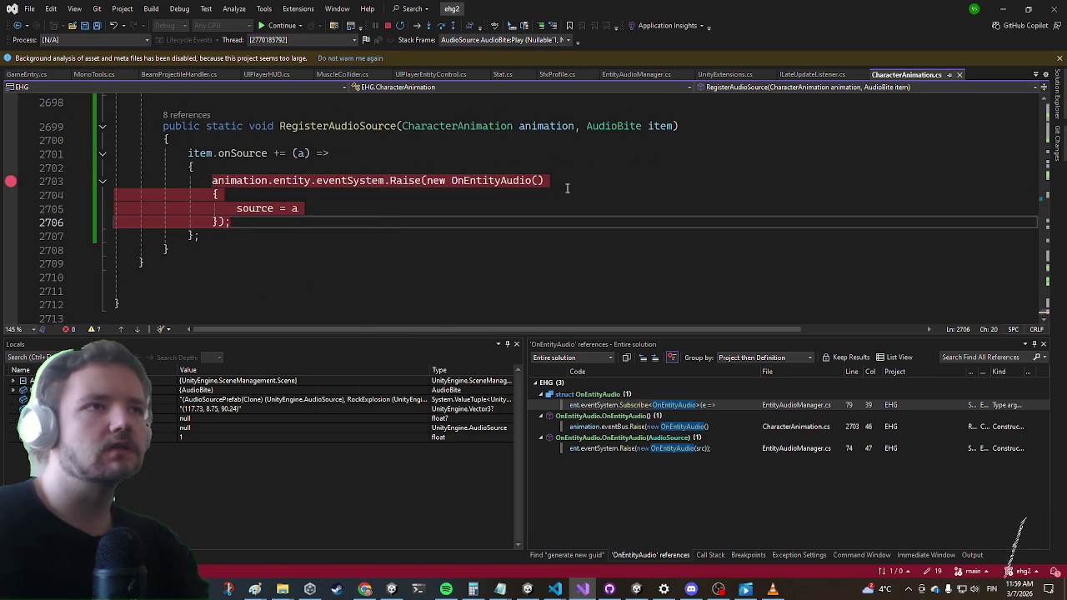
Open the EntityAudioManager.cs OnEntityAudio raise from the references list
{"action": "left_click", "coordinate": [607, 428]}
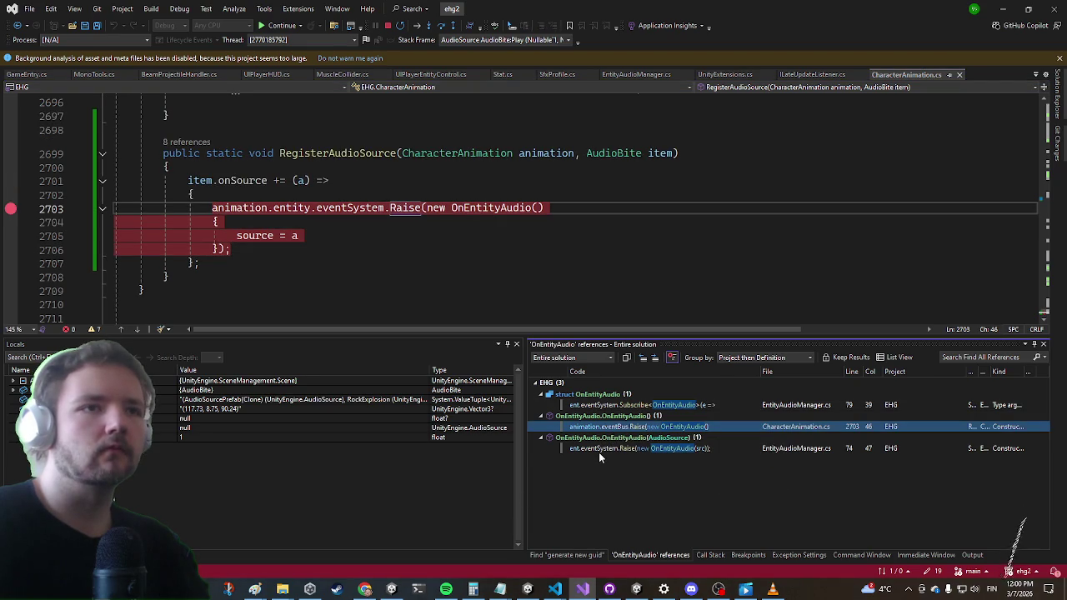
{"action": "left_click", "coordinate": [598, 451]}
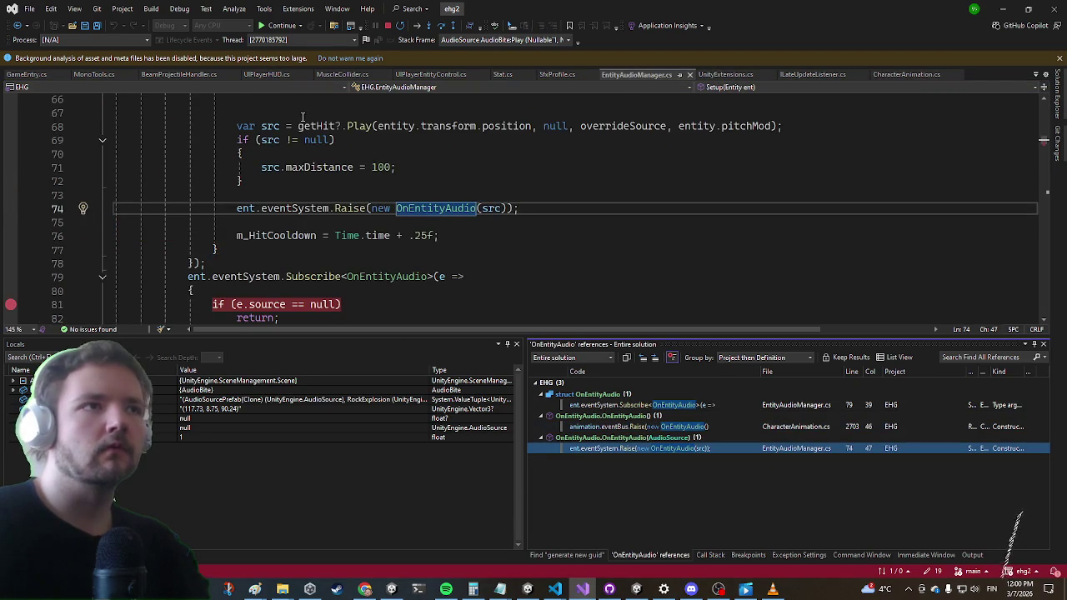
{"action": "scroll", "coordinate": [302, 116], "scroll_direction": "up", "scroll_amount": 1}
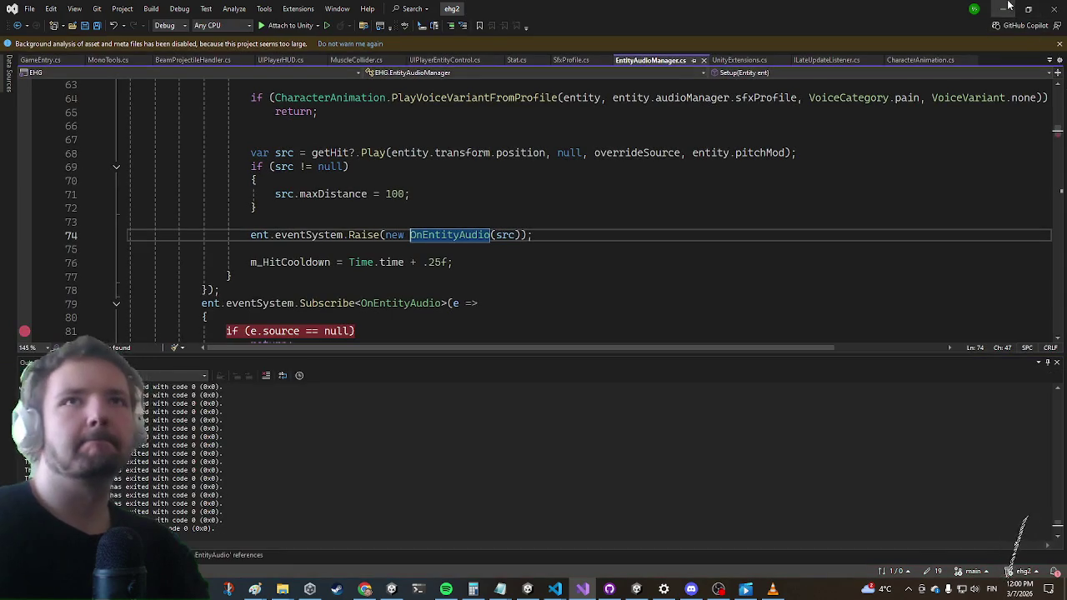
Resume the paused game, then exit Unity's Play mode so scripts recompile
{"action": "left_click", "coordinate": [1004, 8]}
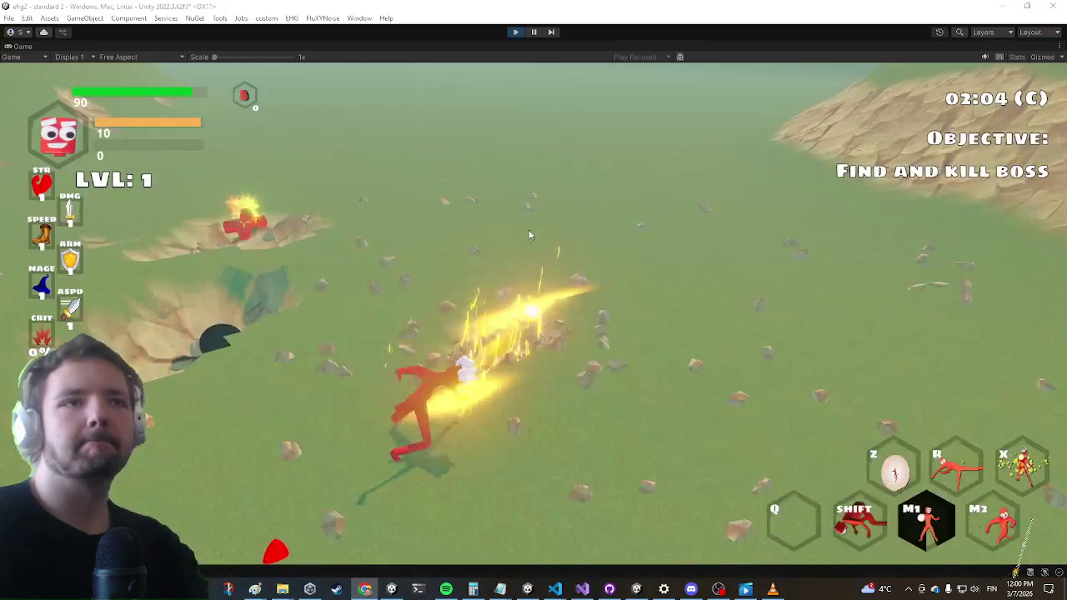
{"action": "left_click", "coordinate": [521, 35]}
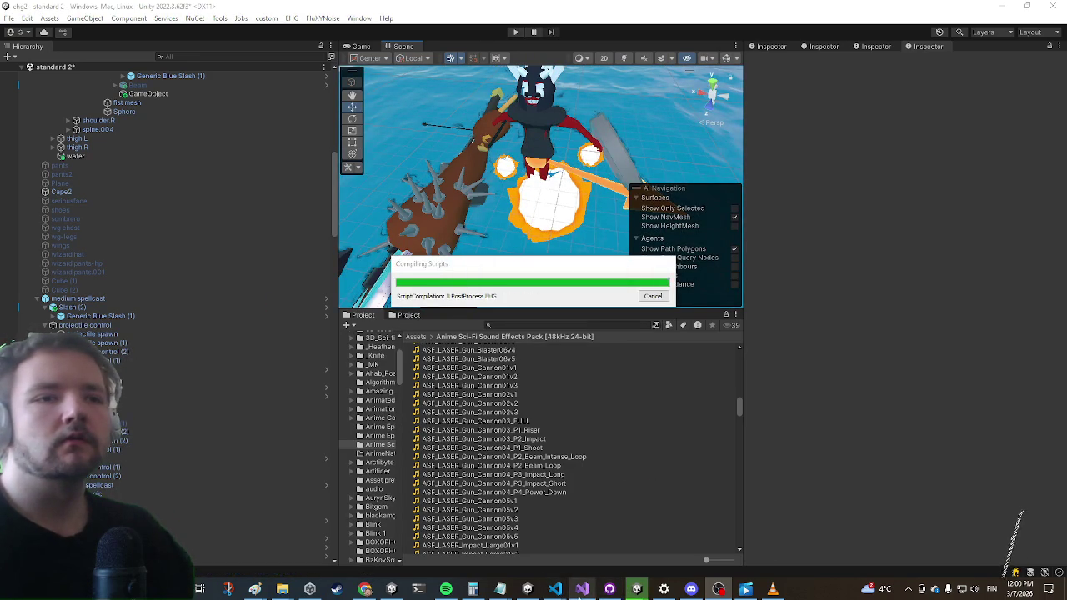
Highlight the eventSystem Subscribe usage in EntityAudioManager.cs, then return to Unity
{"action": "left_click", "coordinate": [583, 589]}
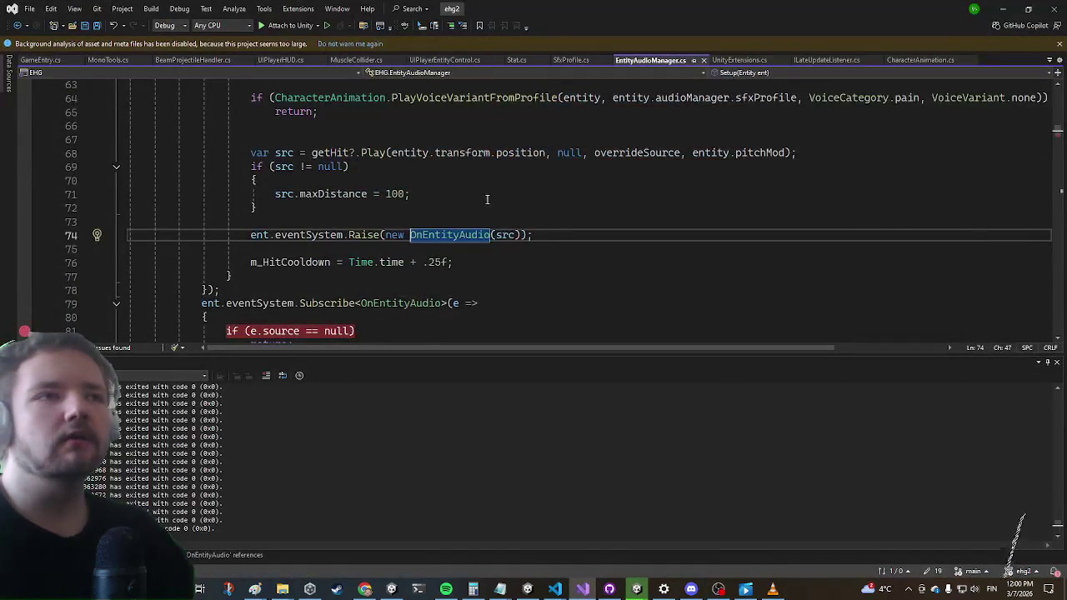
{"action": "scroll", "coordinate": [487, 199], "scroll_direction": "down", "scroll_amount": 1}
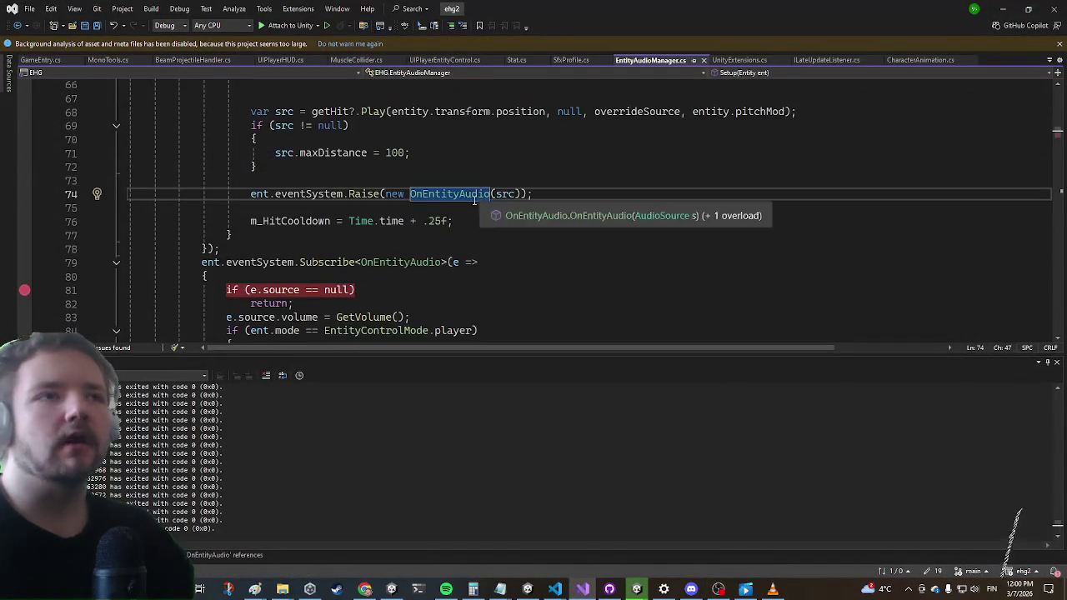
{"action": "left_click", "coordinate": [295, 272]}
{"action": "left_click", "coordinate": [290, 263]}
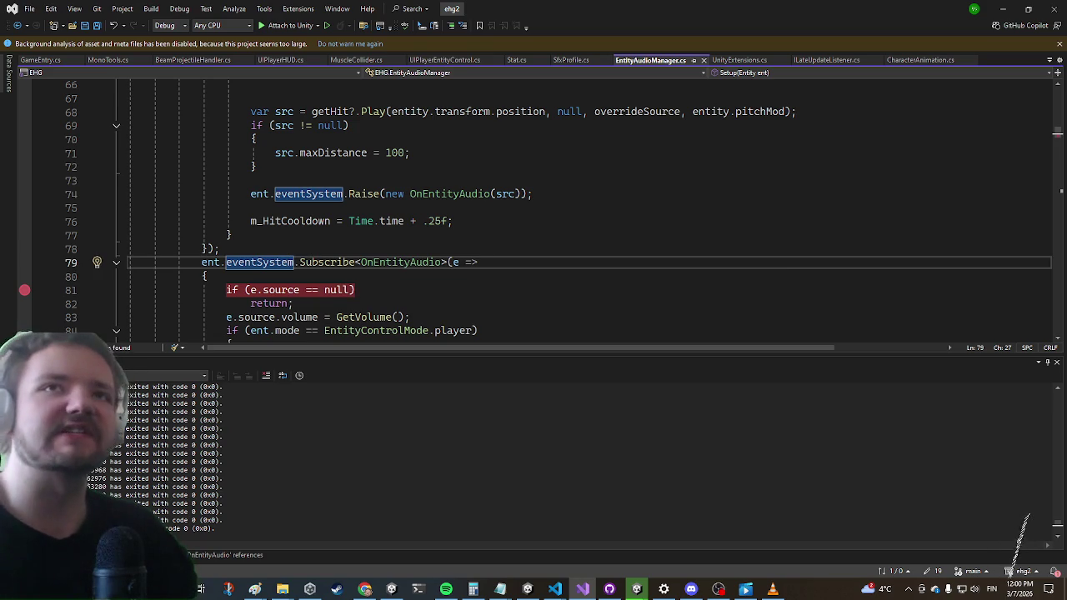
{"action": "key", "text": "alt+Tab"}
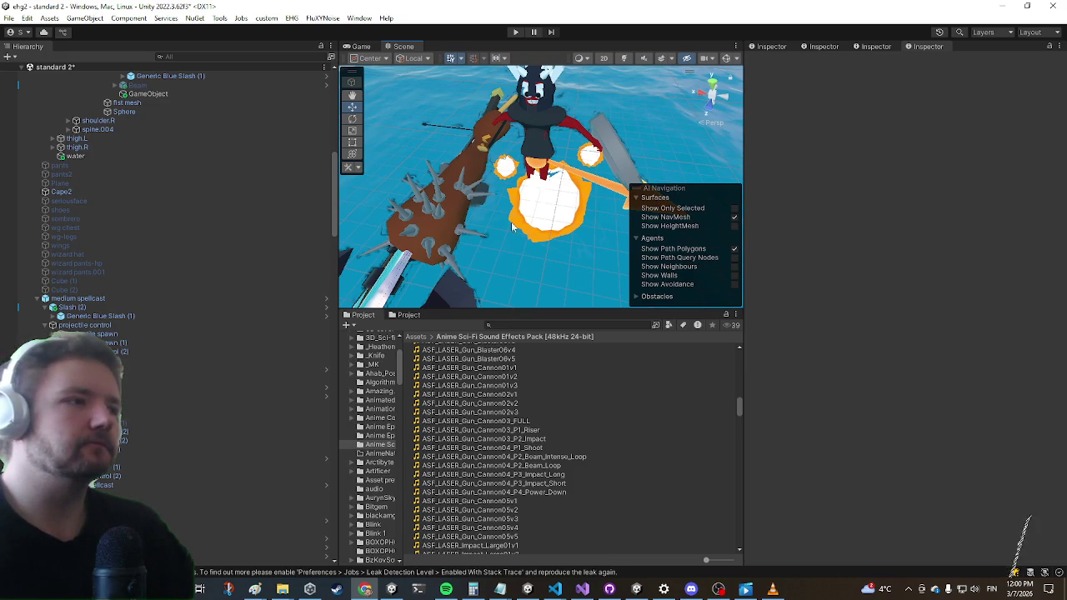
Start Play mode and maximize the Game view
{"action": "left_click", "coordinate": [516, 33]}
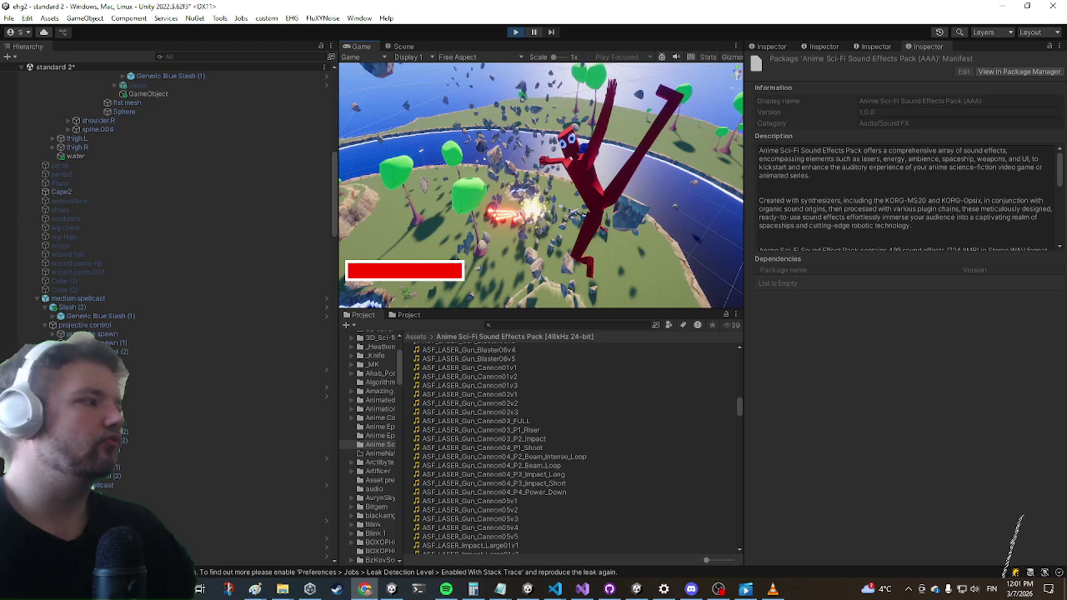
{"action": "scroll", "coordinate": [166, 250], "scroll_direction": "down", "scroll_amount": 6}
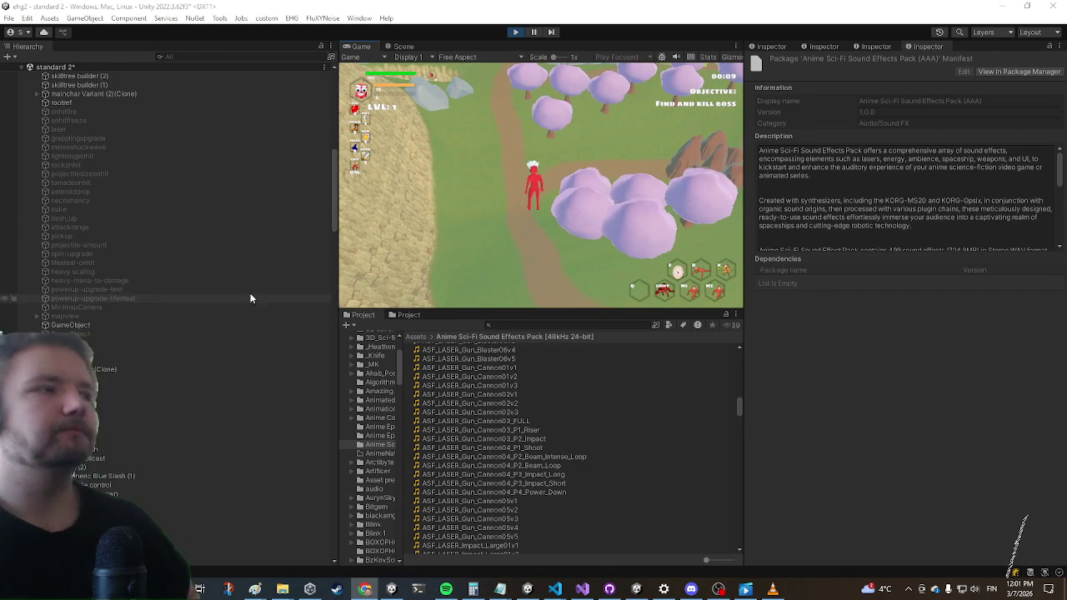
{"action": "left_click", "coordinate": [514, 162]}
{"action": "key", "text": "shift+space"}
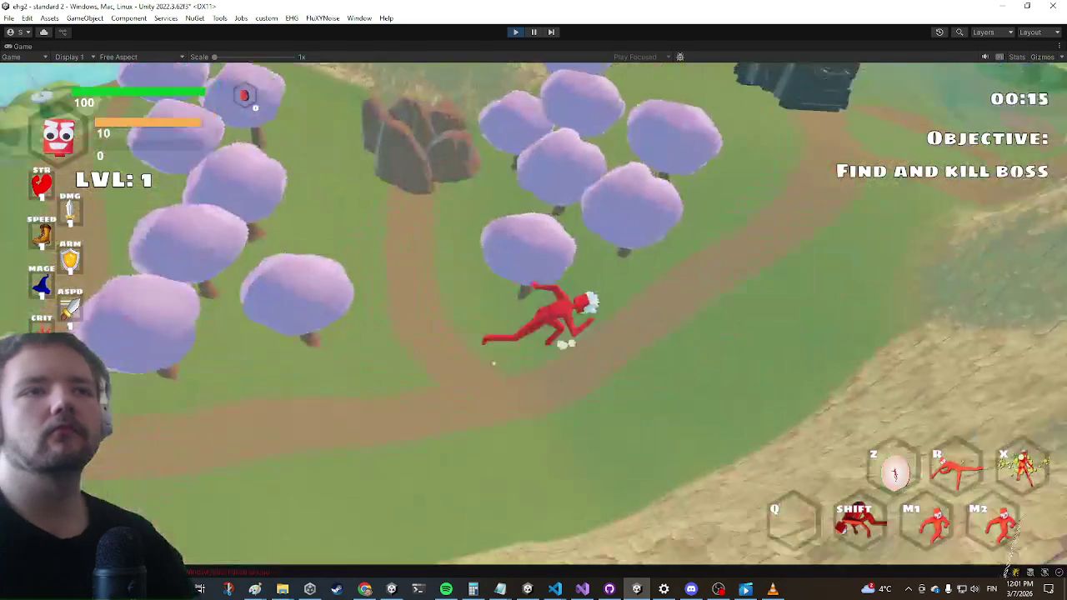
Run to the chest, open it, and equip the Laser in the left hand
{"action": "key", "text": "w"}
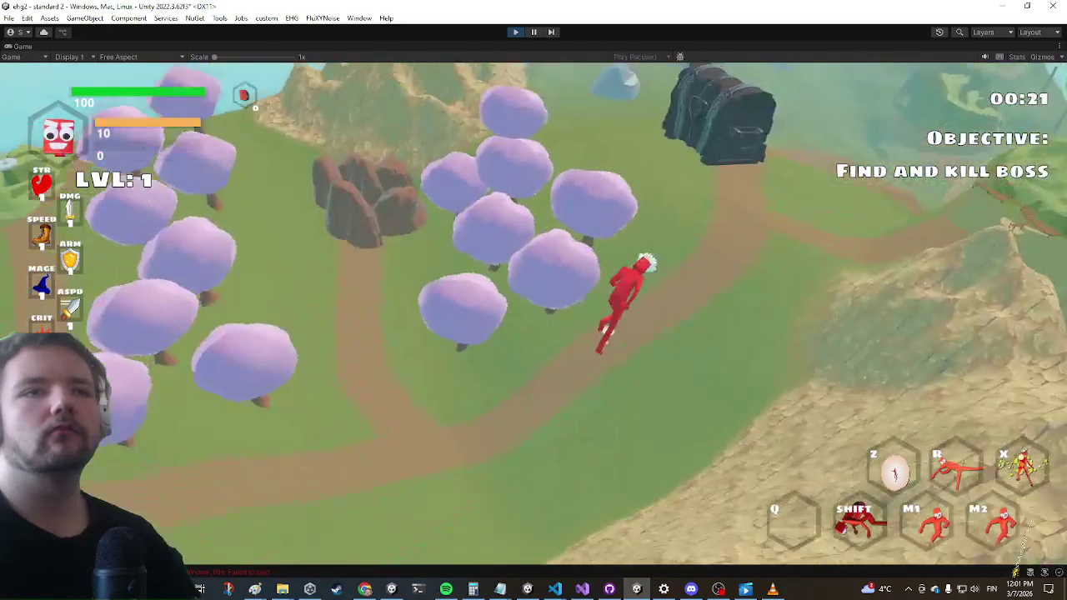
{"action": "key", "text": "w"}
{"action": "key", "text": "w"}
{"action": "key", "text": "e"}
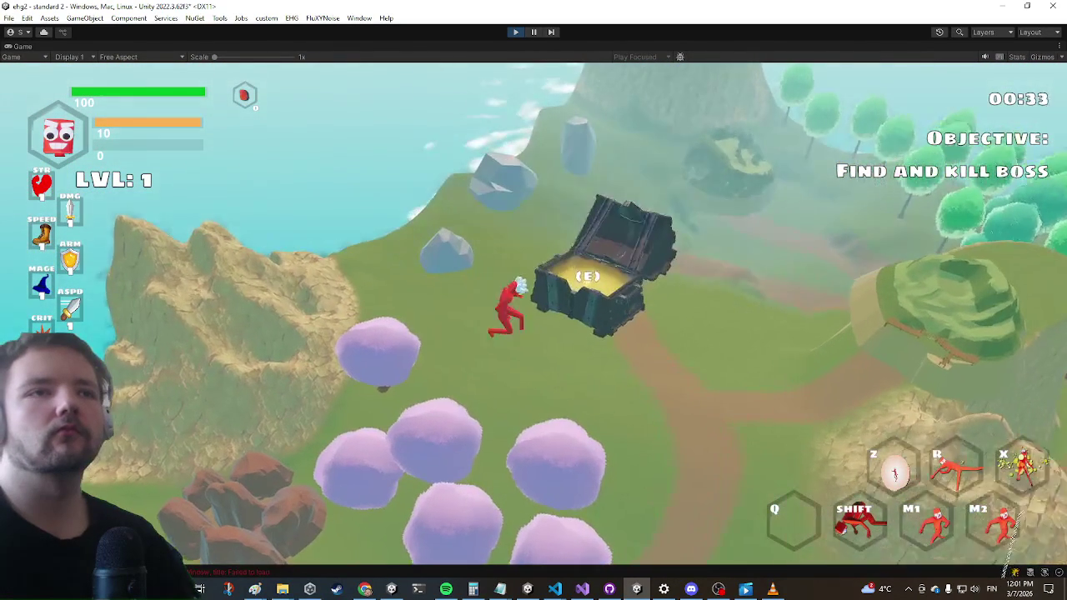
{"action": "key", "text": "e"}
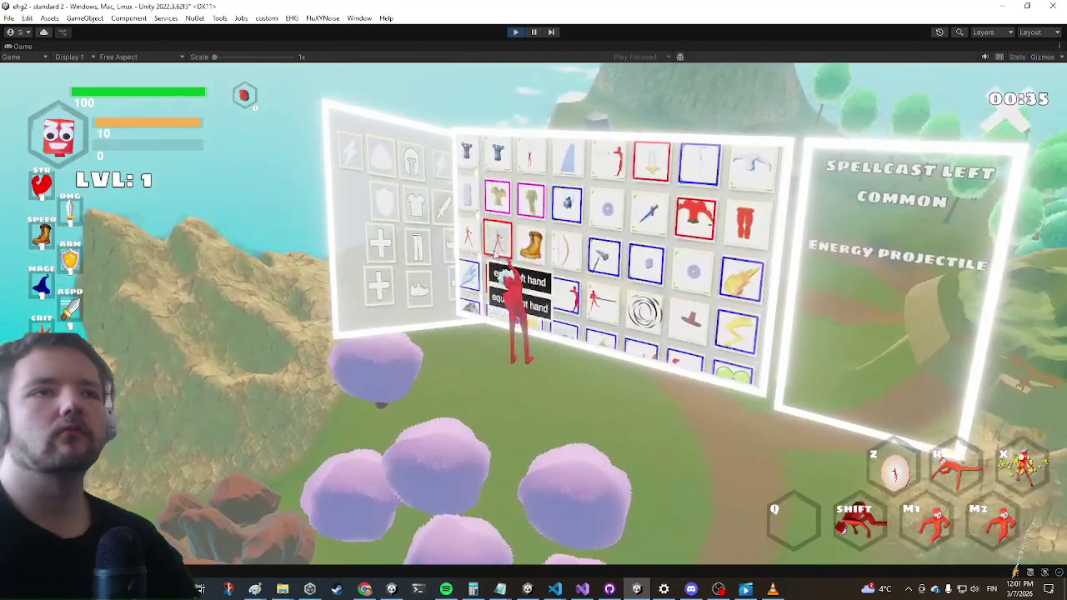
{"action": "left_click", "coordinate": [600, 330]}
{"action": "left_click", "coordinate": [600, 337]}
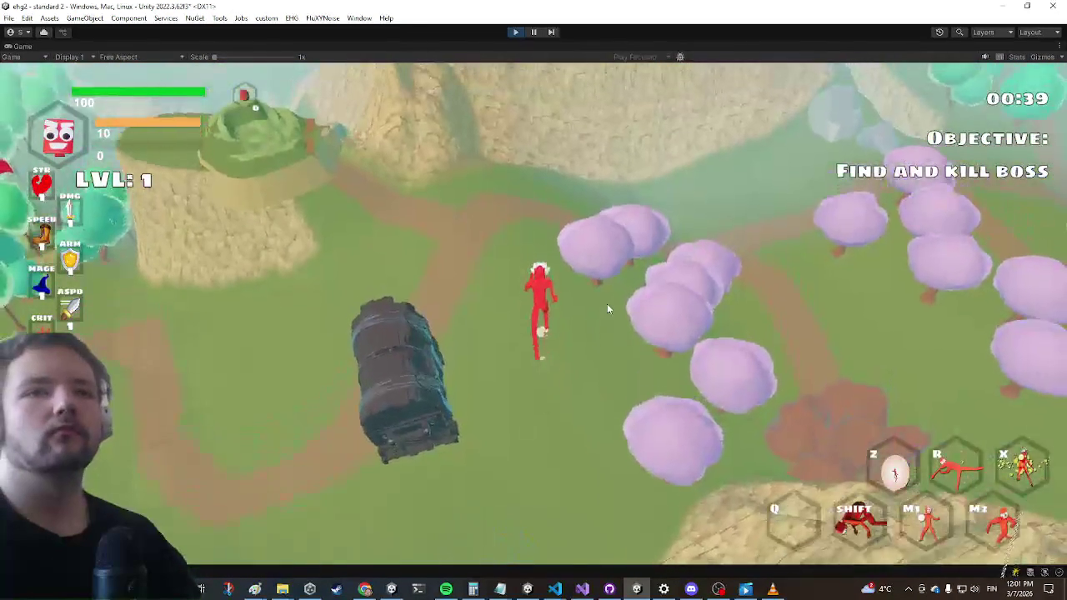
Run along the path to the portal and travel into Standard 3
{"action": "key", "text": "w"}
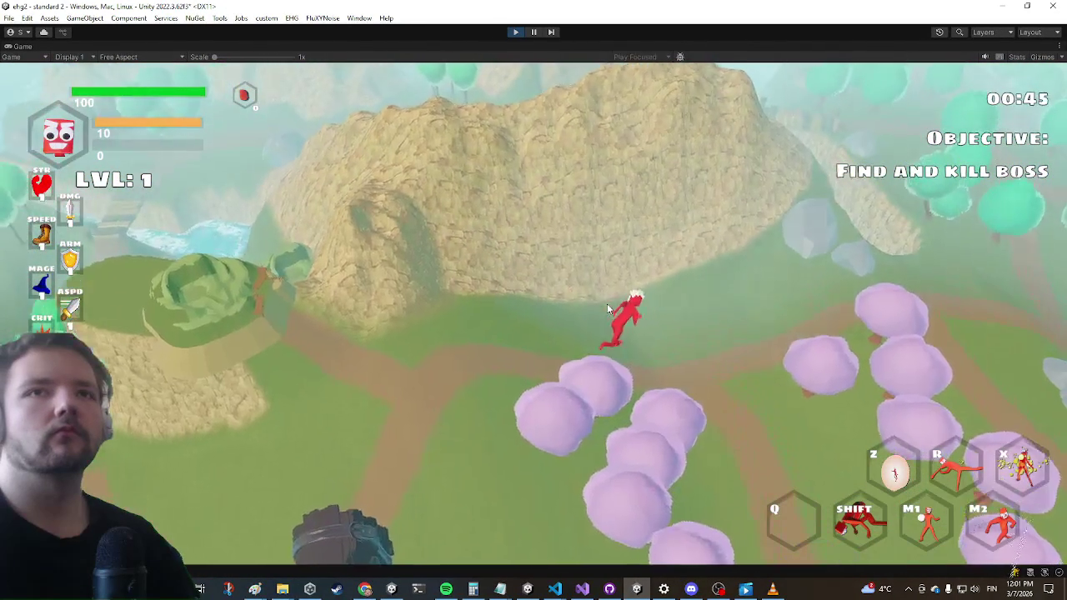
{"action": "key", "text": "d"}
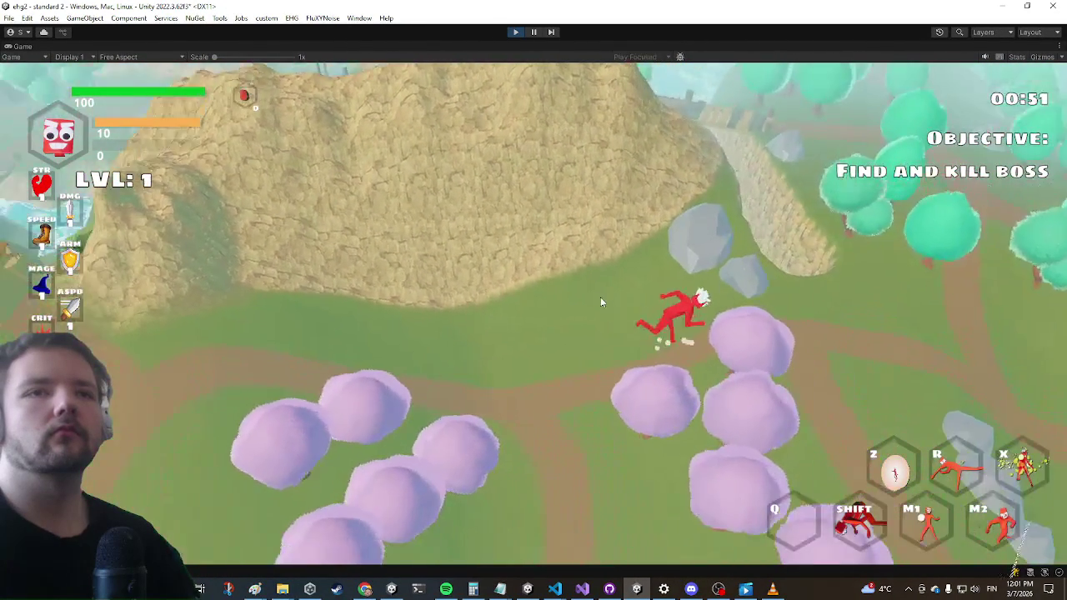
{"action": "key", "text": "w"}
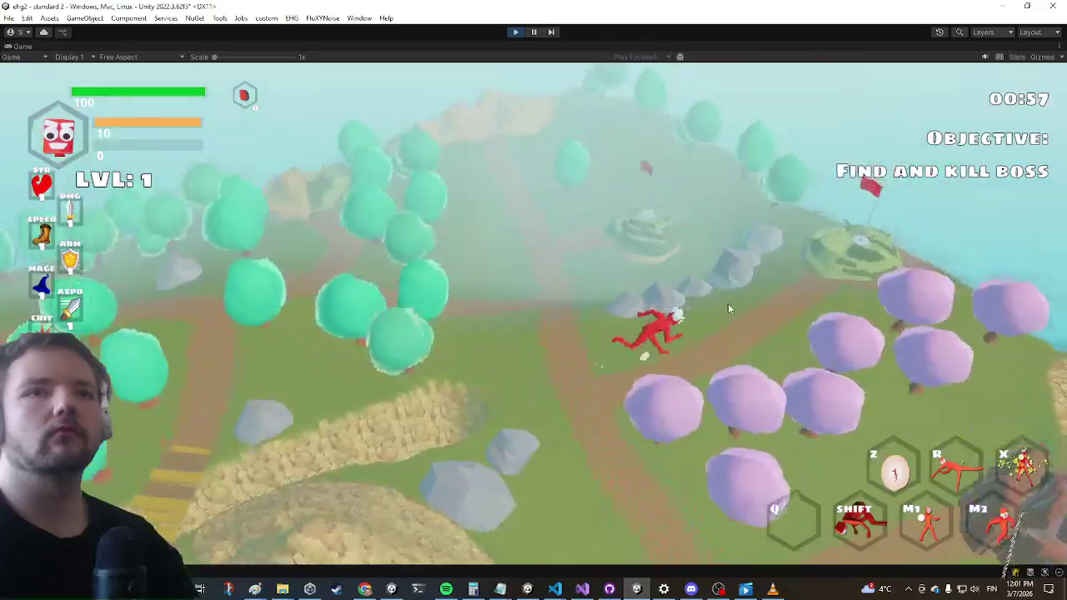
{"action": "key", "text": "w"}
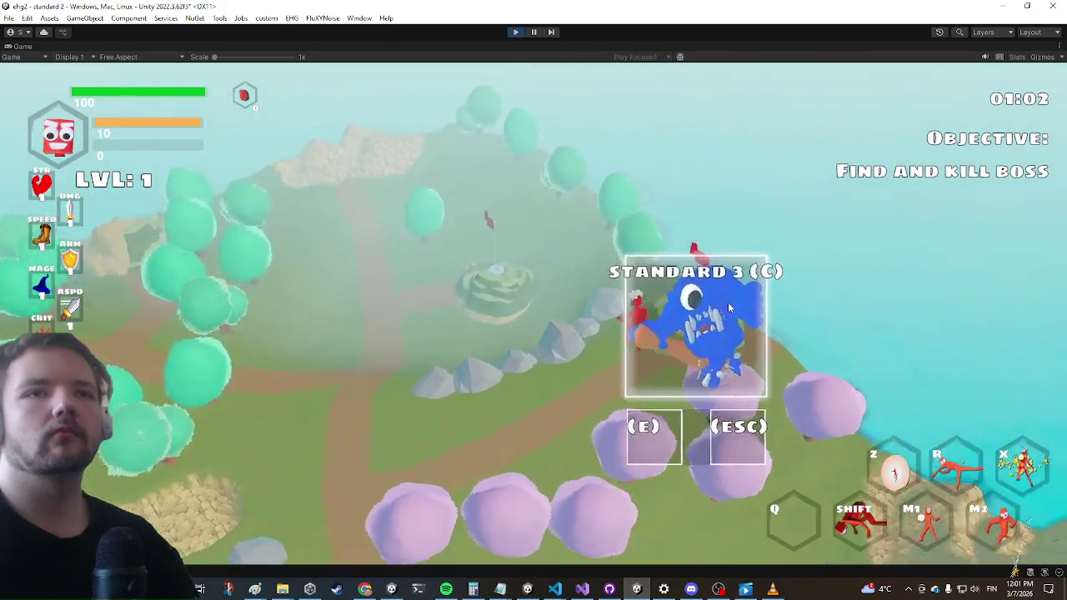
{"action": "key", "text": "e"}
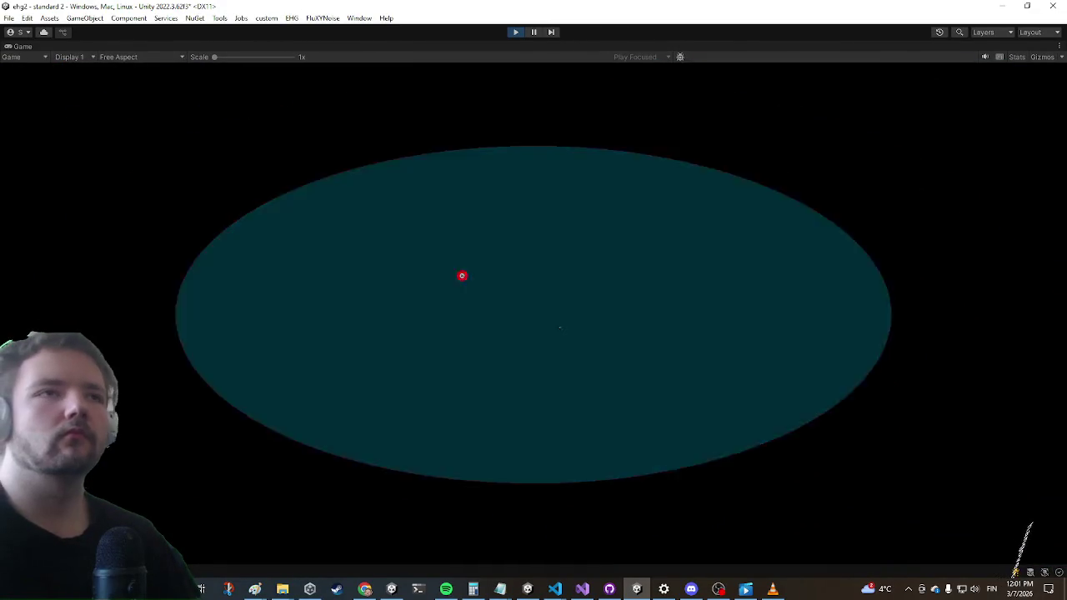
Fire laser attacks at the Standard 3 enemies to hear attack and hit sounds, then return to Visual Studio
{"action": "key", "text": "w"}
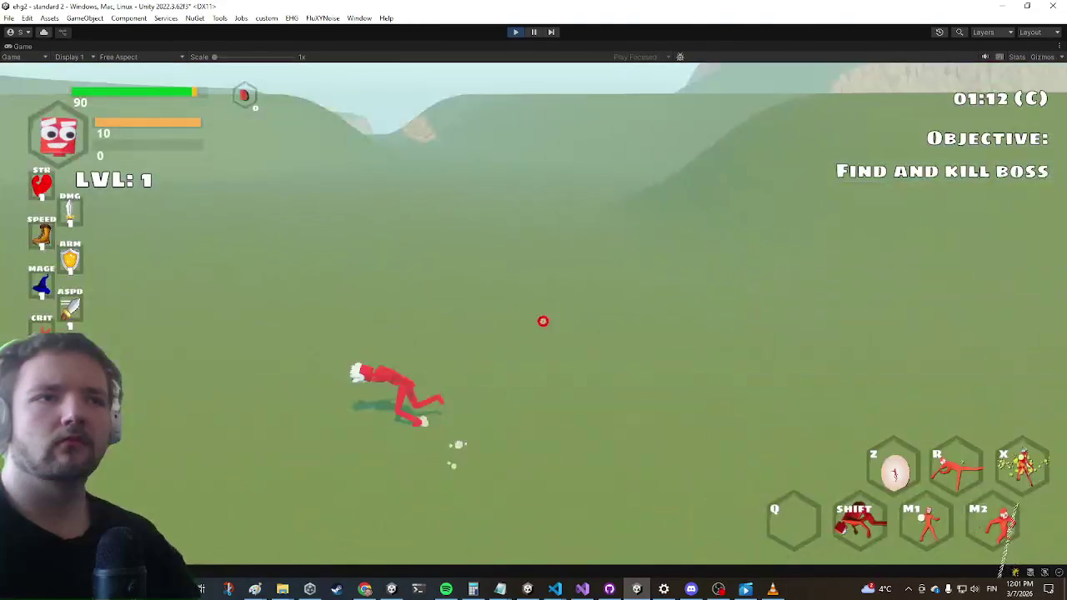
{"action": "left_click", "coordinate": [530, 315]}
{"action": "left_click", "coordinate": [534, 315]}
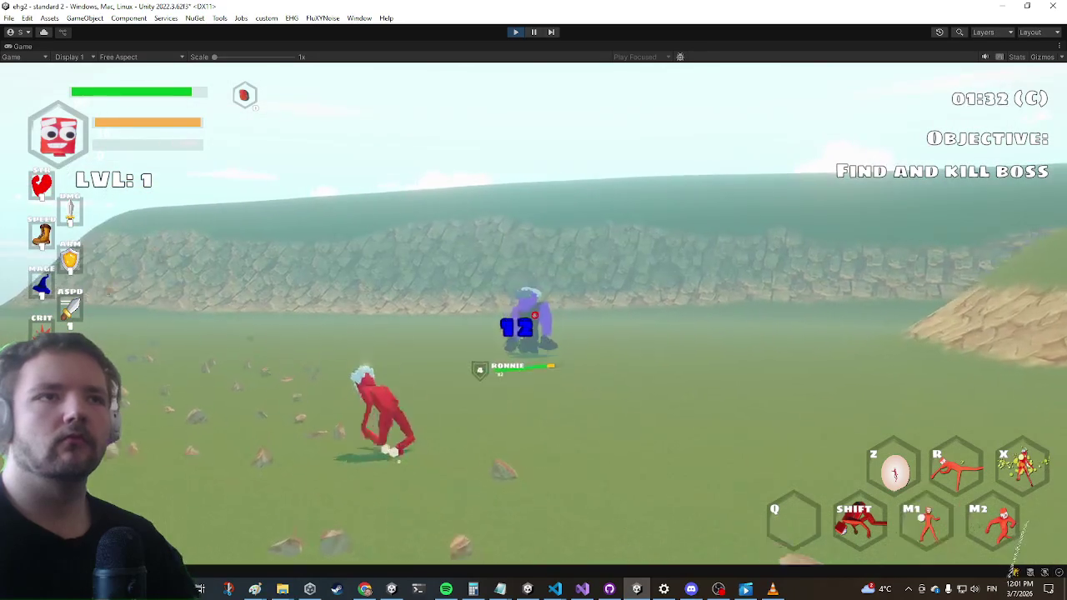
{"action": "left_click", "coordinate": [533, 315]}
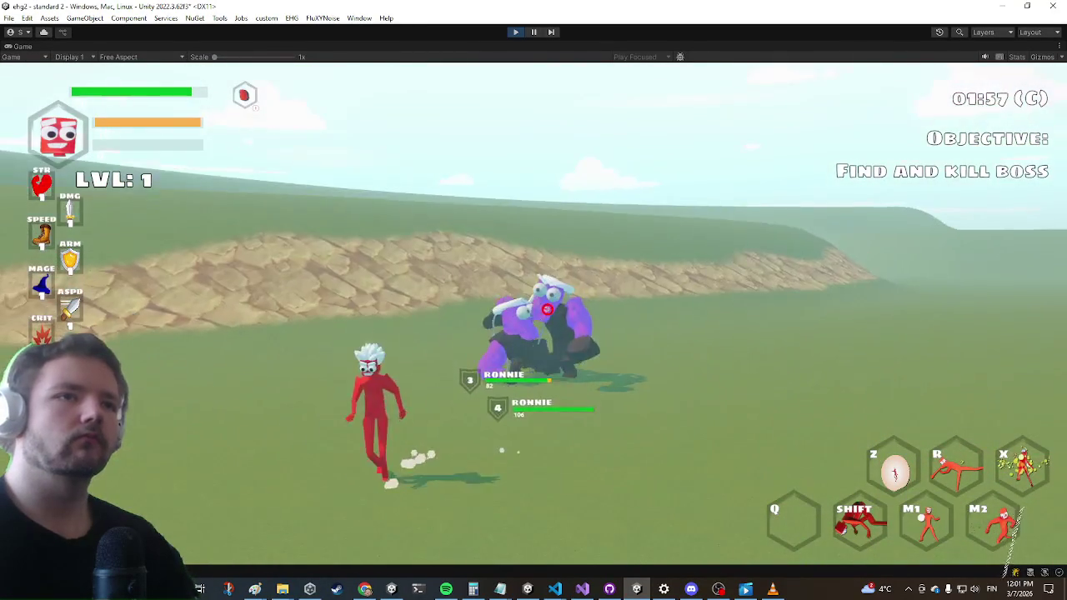
{"action": "key", "text": "Escape"}
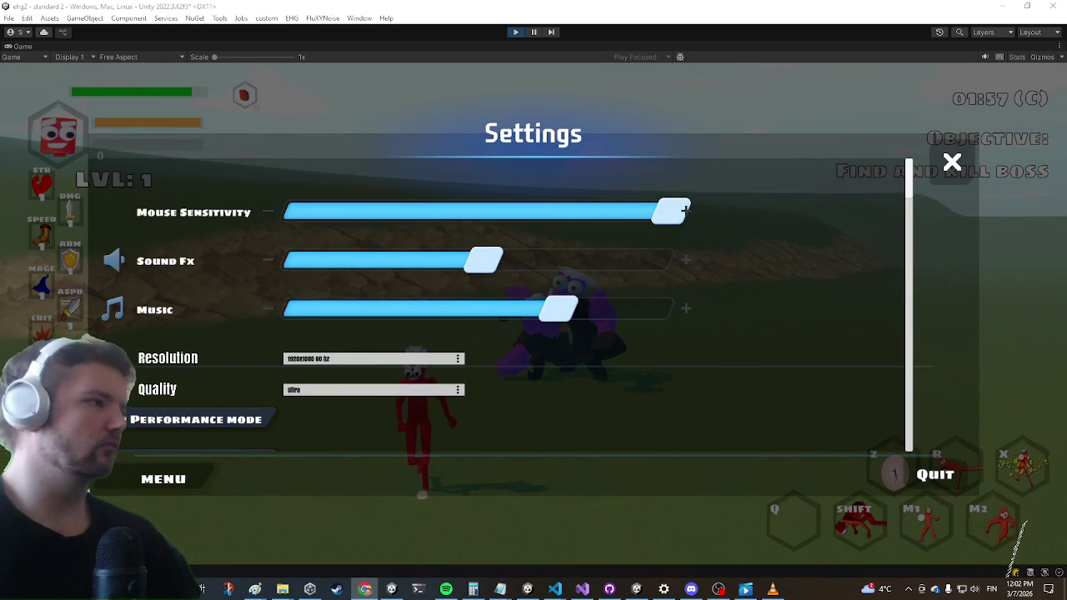
{"action": "key", "text": "alt+Tab"}
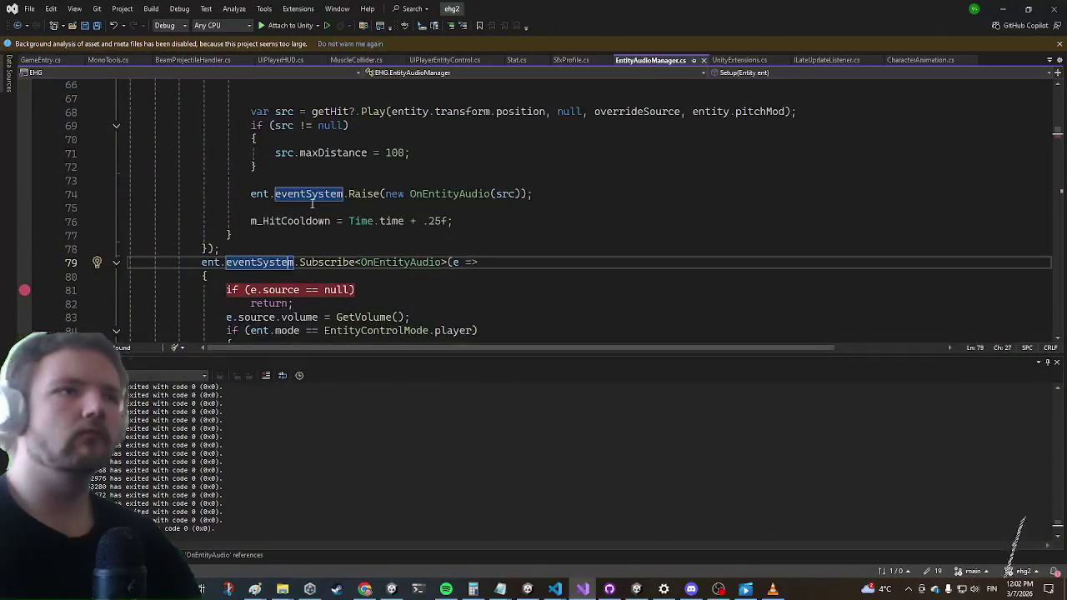
Resume the debugger and attack the boss in the running game
{"action": "scroll", "coordinate": [307, 198], "scroll_direction": "down", "scroll_amount": 2}
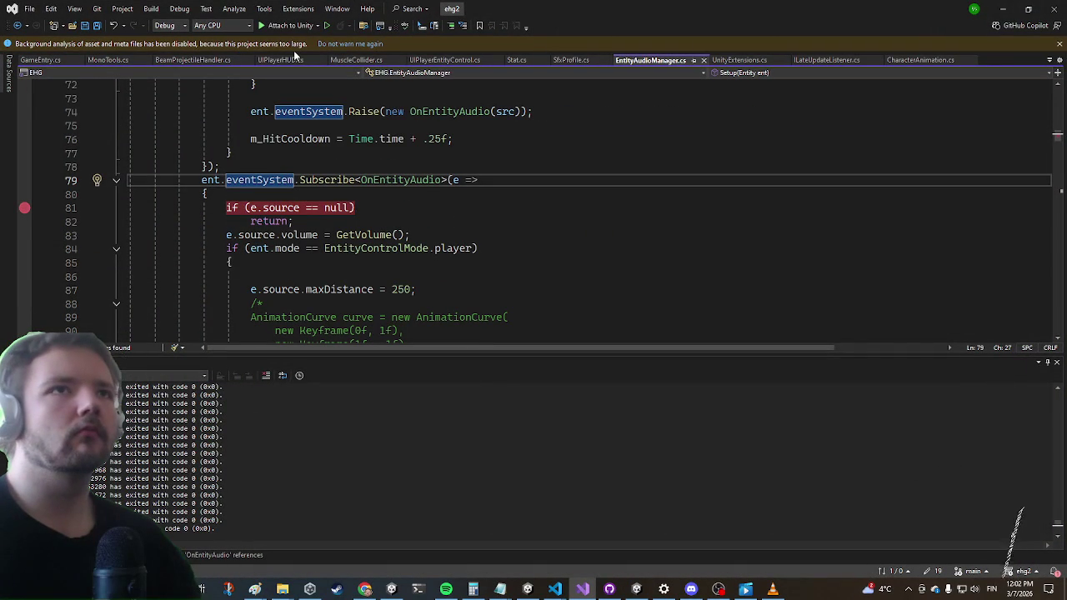
{"action": "left_click", "coordinate": [287, 25]}
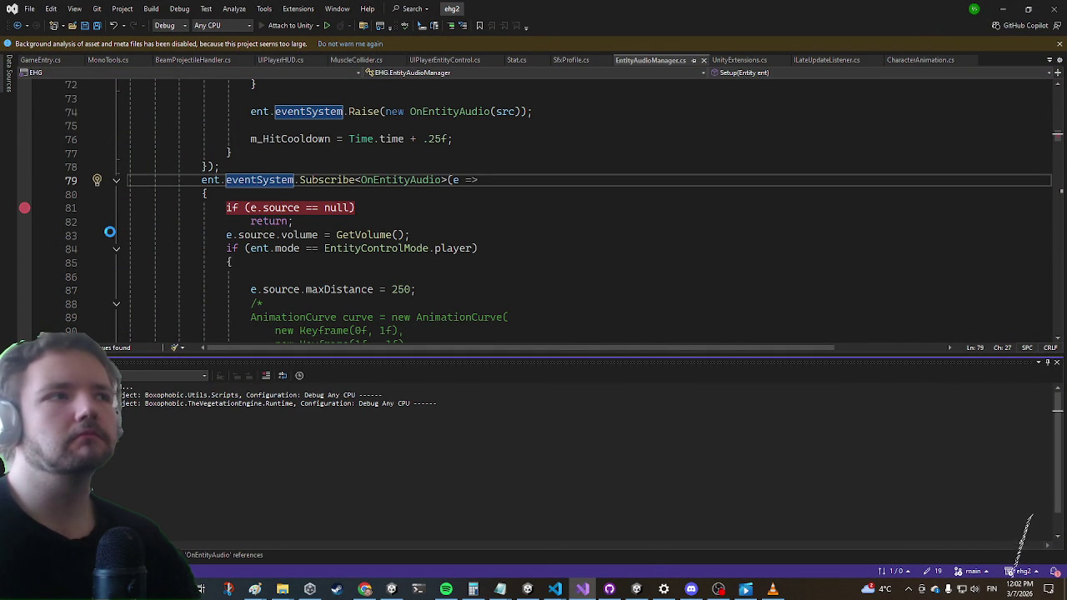
{"action": "left_click", "coordinate": [999, 11]}
{"action": "key", "text": "Escape"}
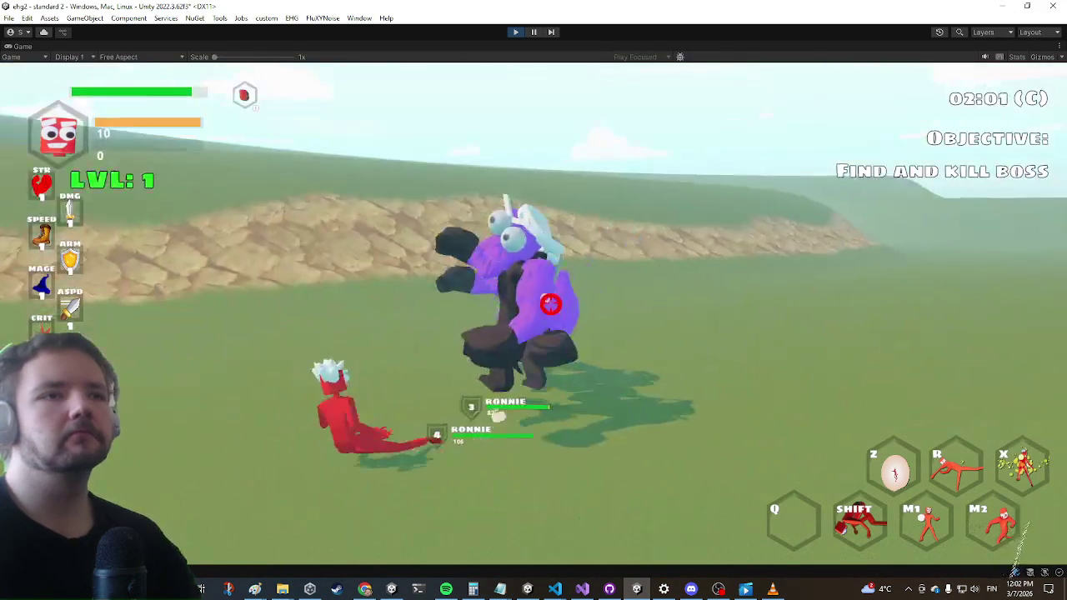
{"action": "left_click", "coordinate": [545, 311]}
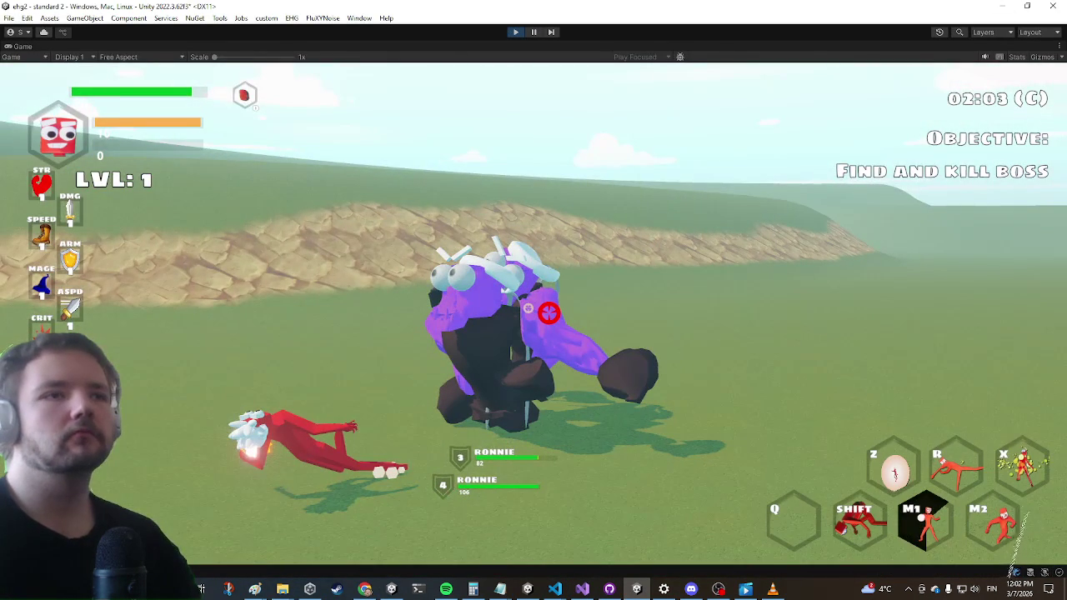
Continue between breakpoints in Visual Studio, inspecting the onSource value
{"action": "key", "text": "super+Tab"}
{"action": "left_click", "coordinate": [336, 236]}
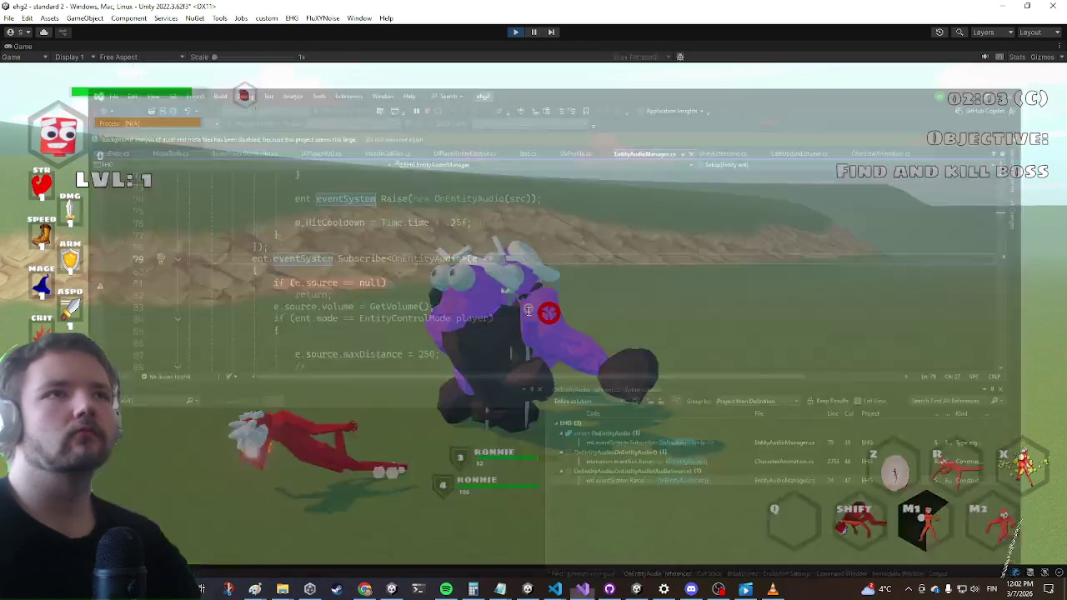
{"action": "key", "text": "F5"}
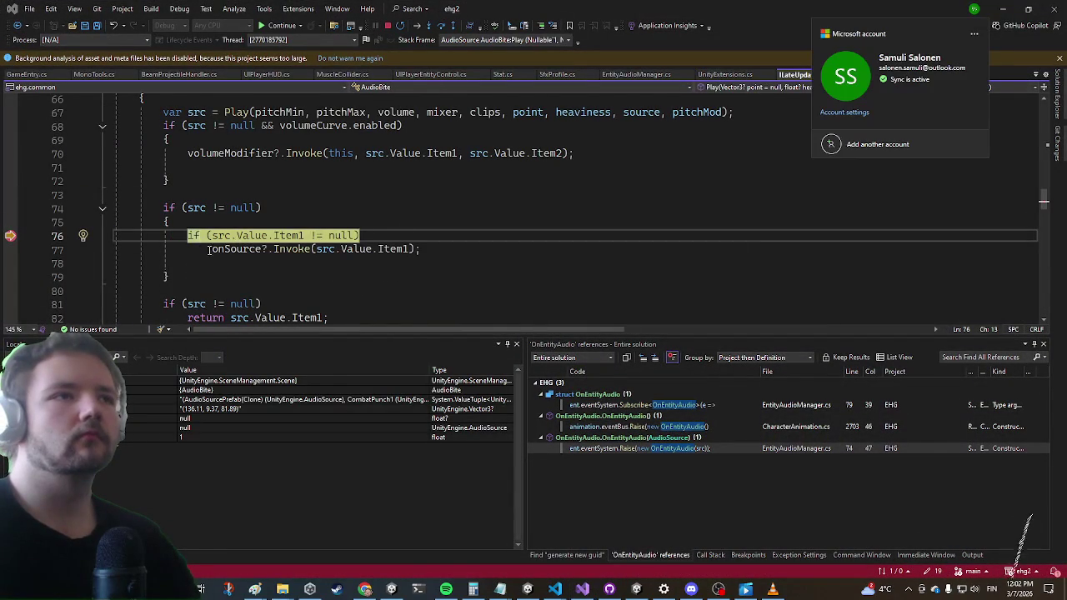
{"action": "mouse_move", "coordinate": [231, 249]}
{"action": "left_click", "coordinate": [473, 175]}
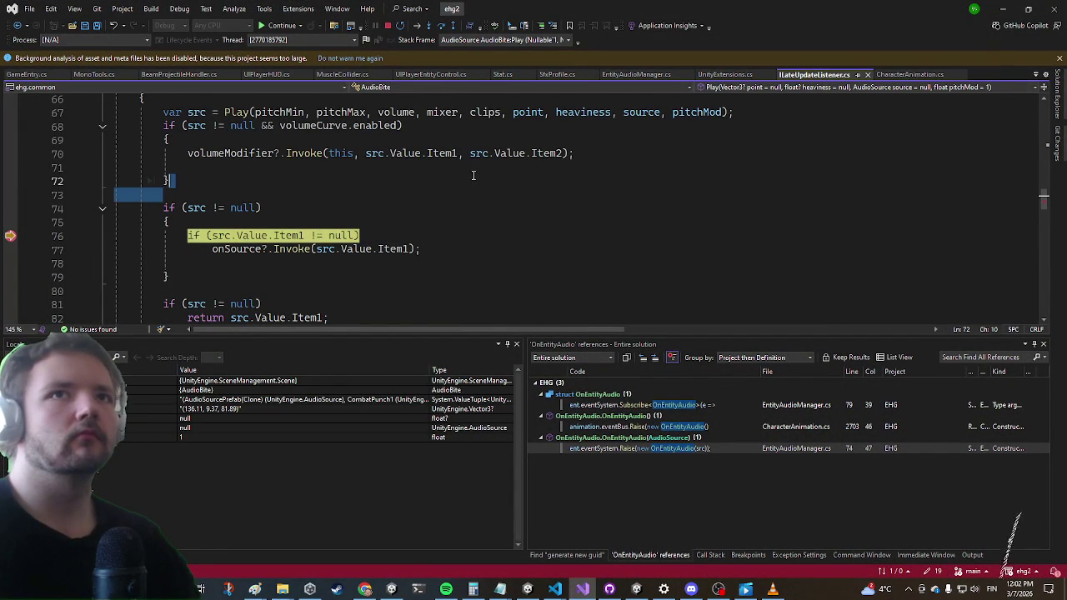
{"action": "key", "text": "alt+Tab"}
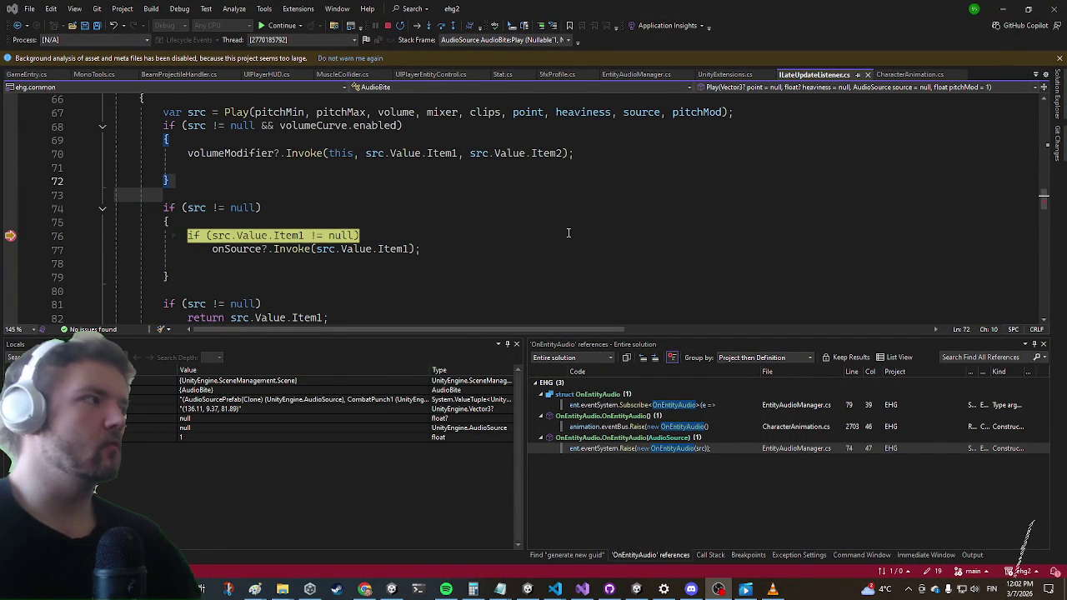
{"action": "left_click", "coordinate": [500, 224]}
{"action": "left_click", "coordinate": [282, 26]}
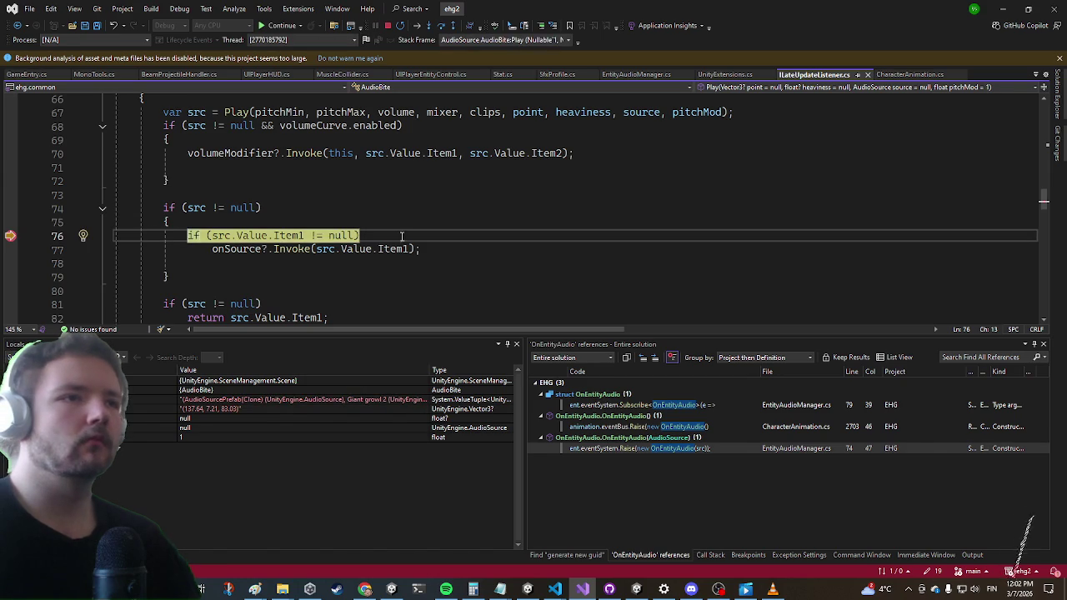
Open the OnEntityAudio Subscribe entry in EntityAudioManager from Find All References
{"action": "left_click", "coordinate": [255, 263]}
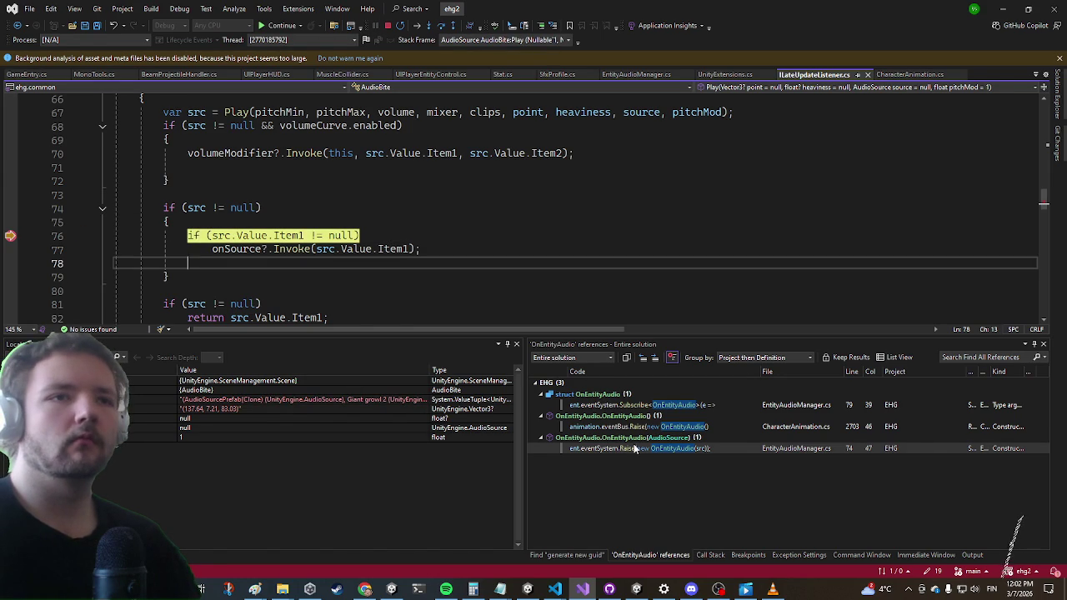
{"action": "double_click", "coordinate": [651, 404]}
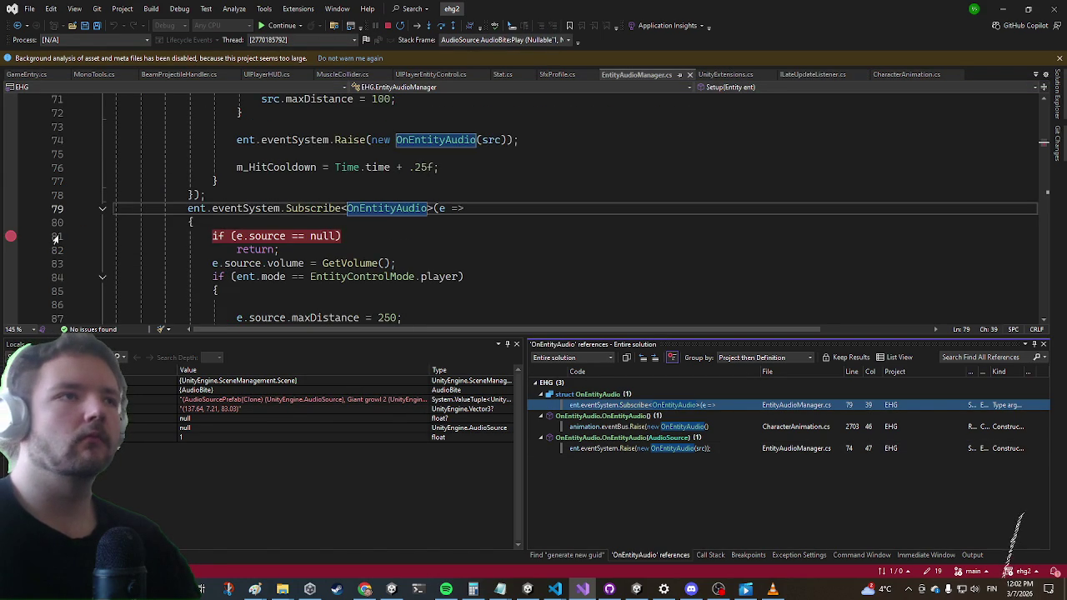
{"action": "scroll", "coordinate": [149, 188], "scroll_direction": "down", "scroll_amount": 2}
{"action": "scroll", "coordinate": [146, 200], "scroll_direction": "up", "scroll_amount": 2}
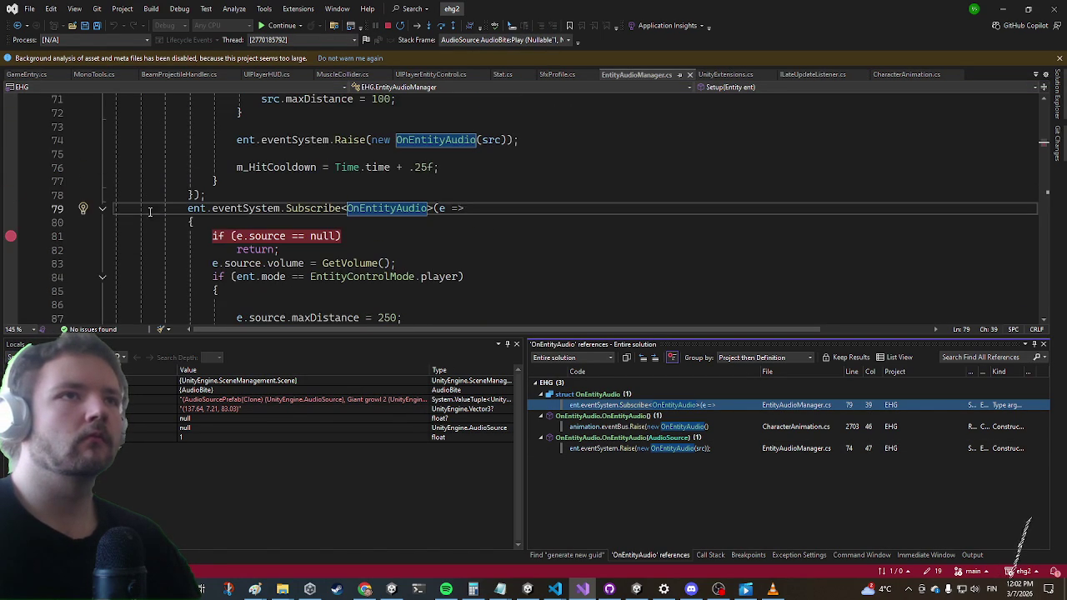
{"action": "scroll", "coordinate": [181, 247], "scroll_direction": "up", "scroll_amount": 6}
{"action": "scroll", "coordinate": [179, 252], "scroll_direction": "up", "scroll_amount": 6}
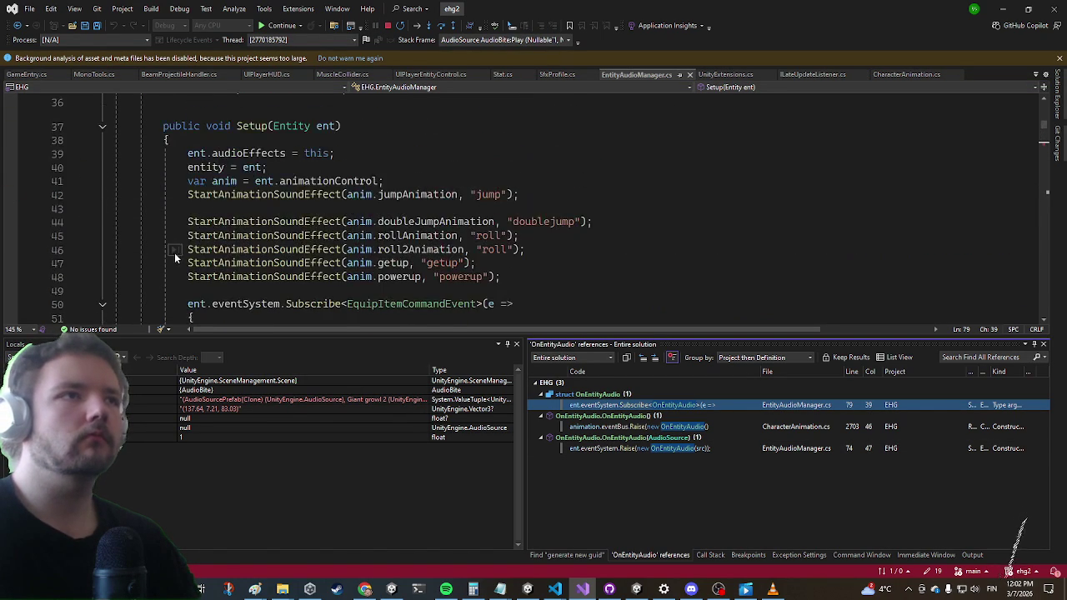
{"action": "scroll", "coordinate": [246, 201], "scroll_direction": "down", "scroll_amount": 7}
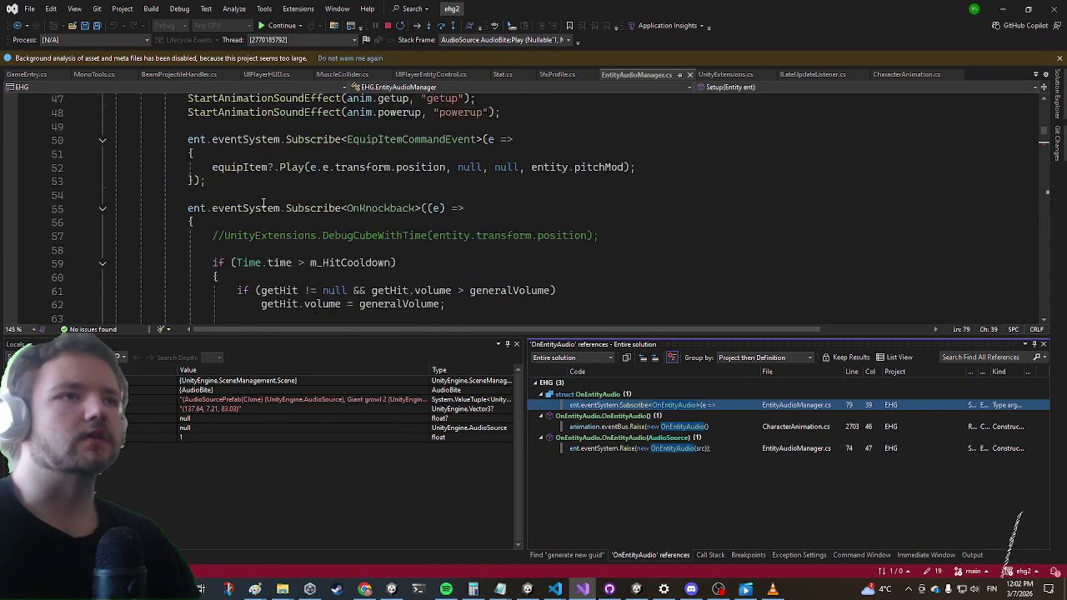
{"action": "scroll", "coordinate": [247, 201], "scroll_direction": "down", "scroll_amount": 3}
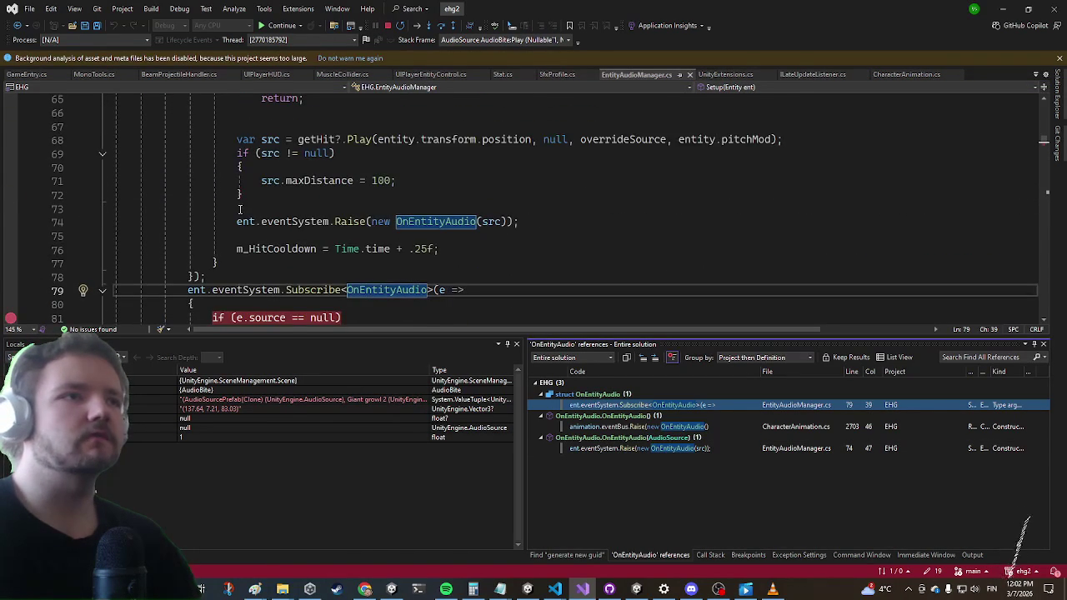
{"action": "scroll", "coordinate": [240, 210], "scroll_direction": "down", "scroll_amount": 1}
Continue from CharacterAnimation line 2703 to the line-81 subscriber for orc(Clone), then resume
{"action": "key", "text": "F5"}
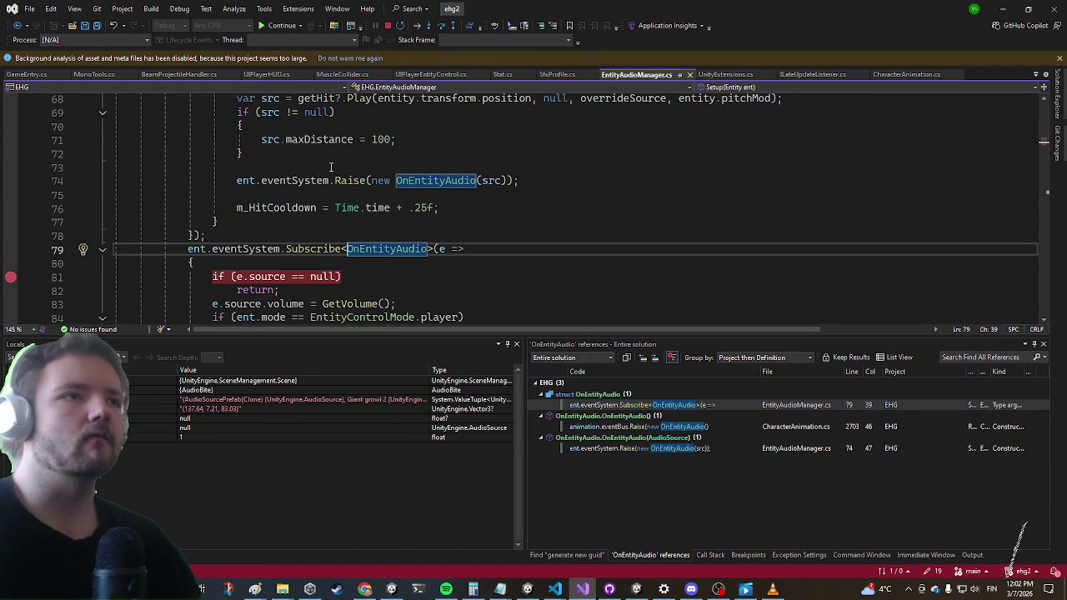
{"action": "left_click", "coordinate": [259, 277]}
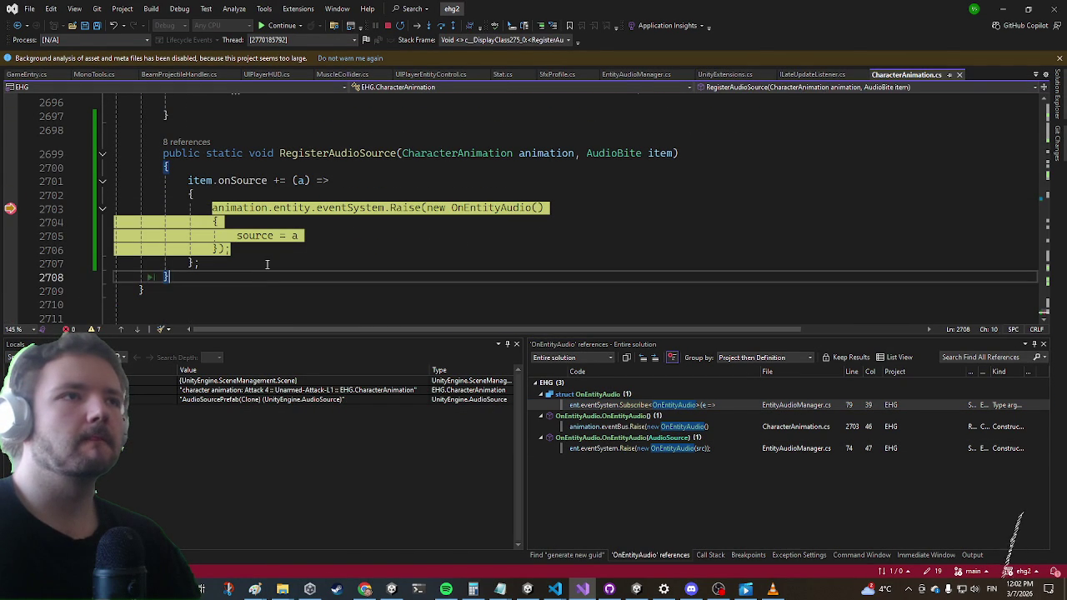
{"action": "mouse_move", "coordinate": [296, 208]}
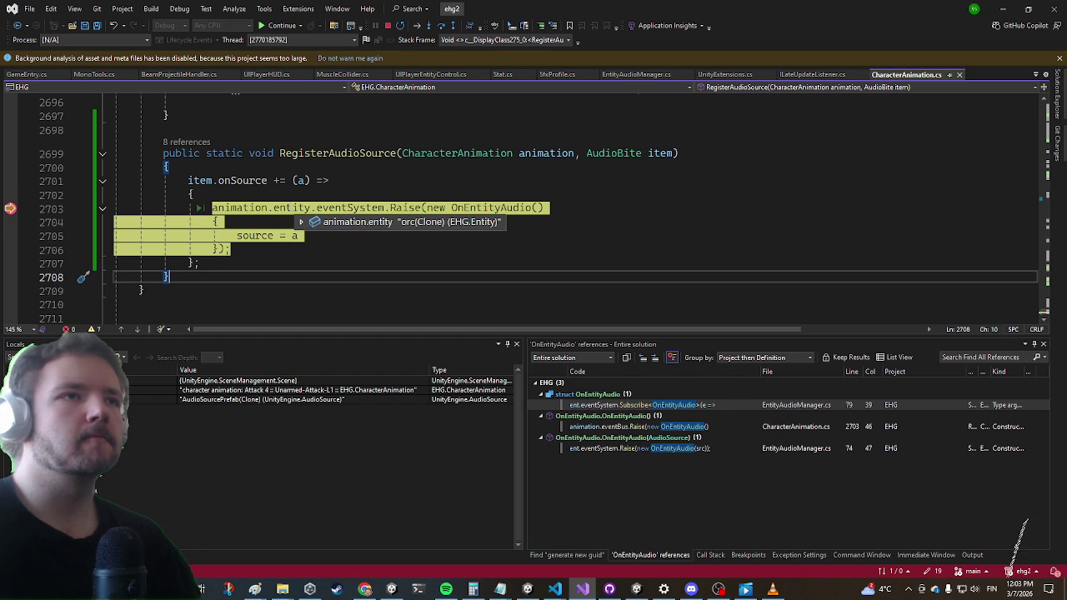
{"action": "left_click", "coordinate": [282, 26]}
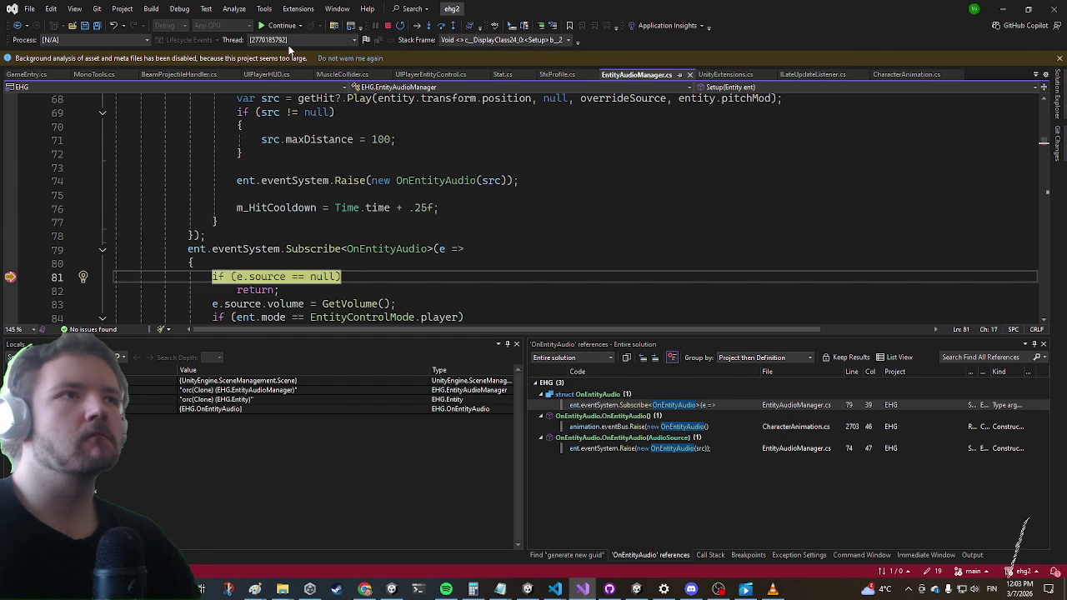
{"action": "left_click", "coordinate": [279, 26]}
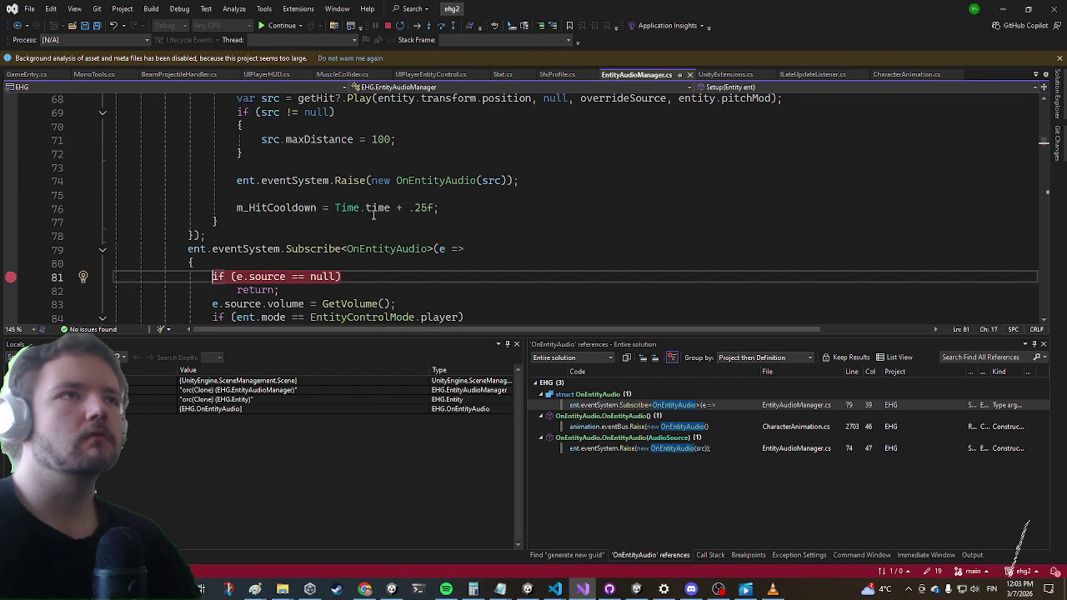
Pause and unpause, dash toward the purple enemies, and cast a fireball at them
{"action": "left_click", "coordinate": [201, 589]}
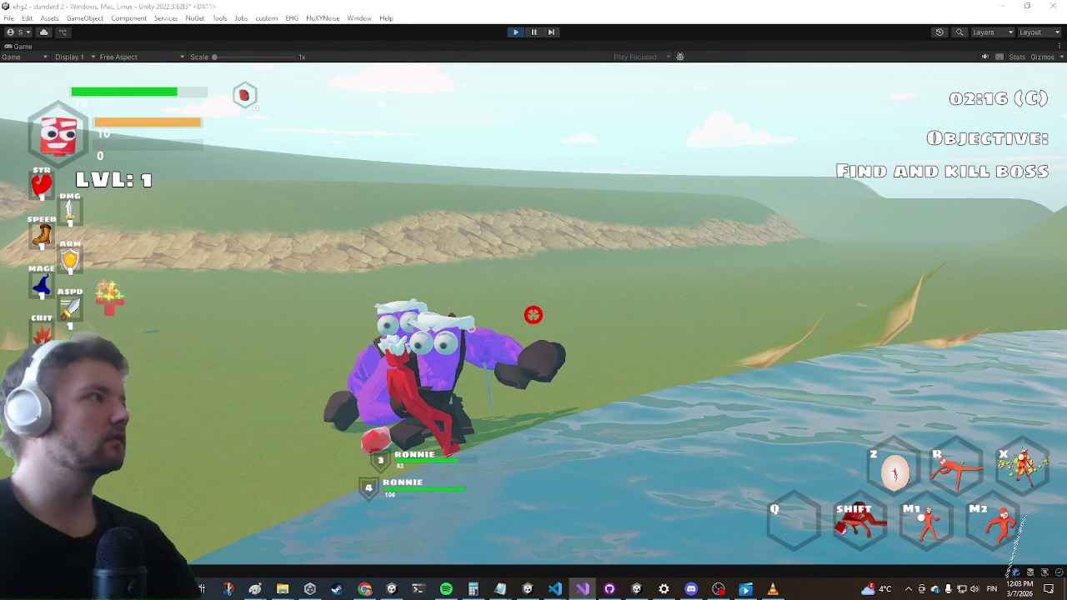
{"action": "key", "text": "Escape"}
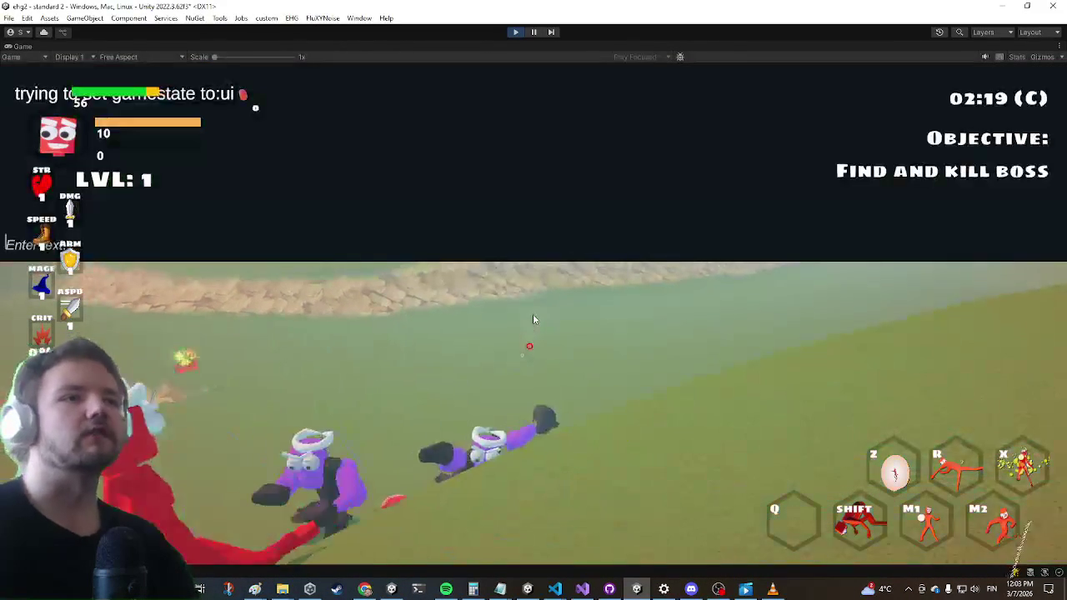
{"action": "key", "text": "Escape"}
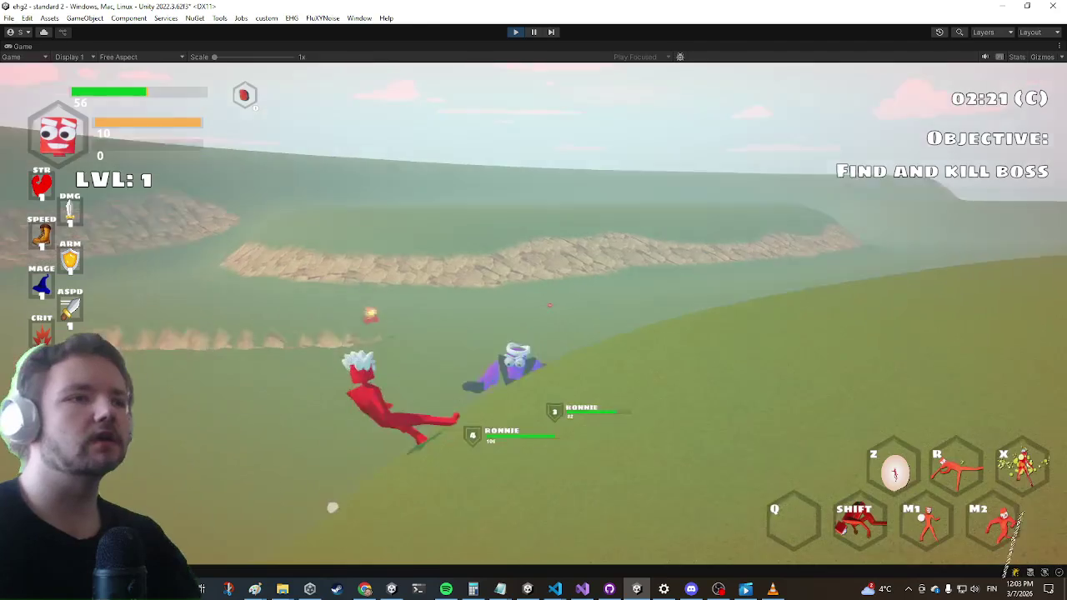
{"action": "key", "text": "shift"}
{"action": "key", "text": "super"}
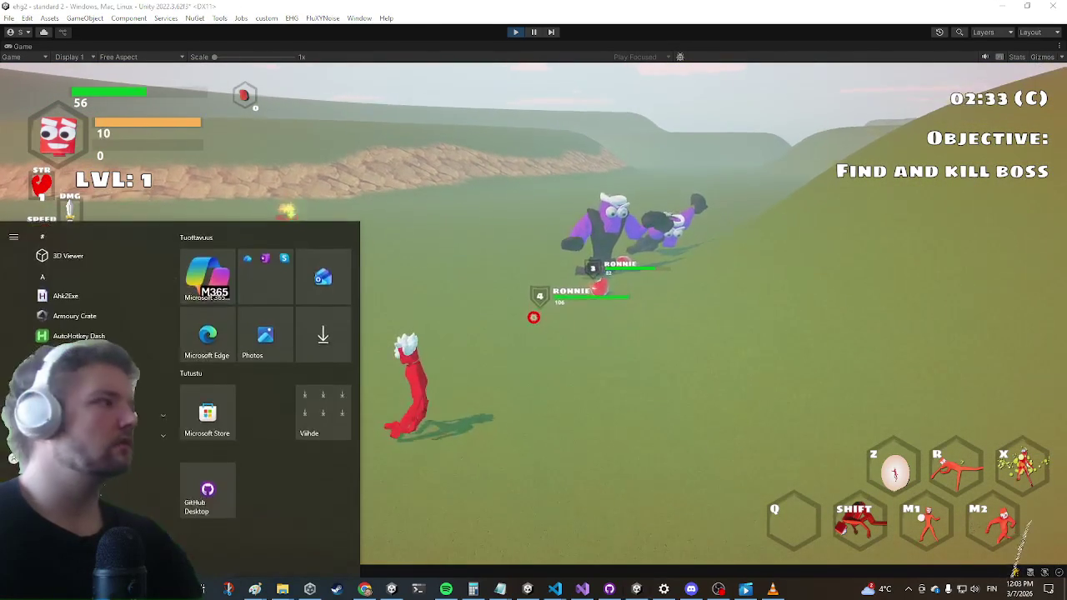
{"action": "key", "text": "super"}
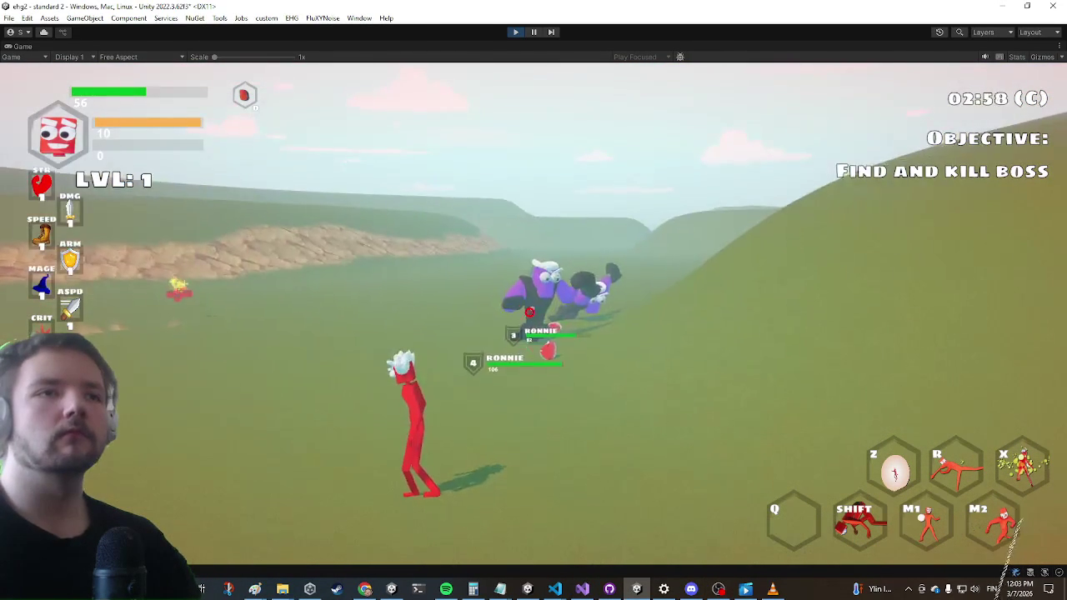
{"action": "left_click", "coordinate": [533, 300]}
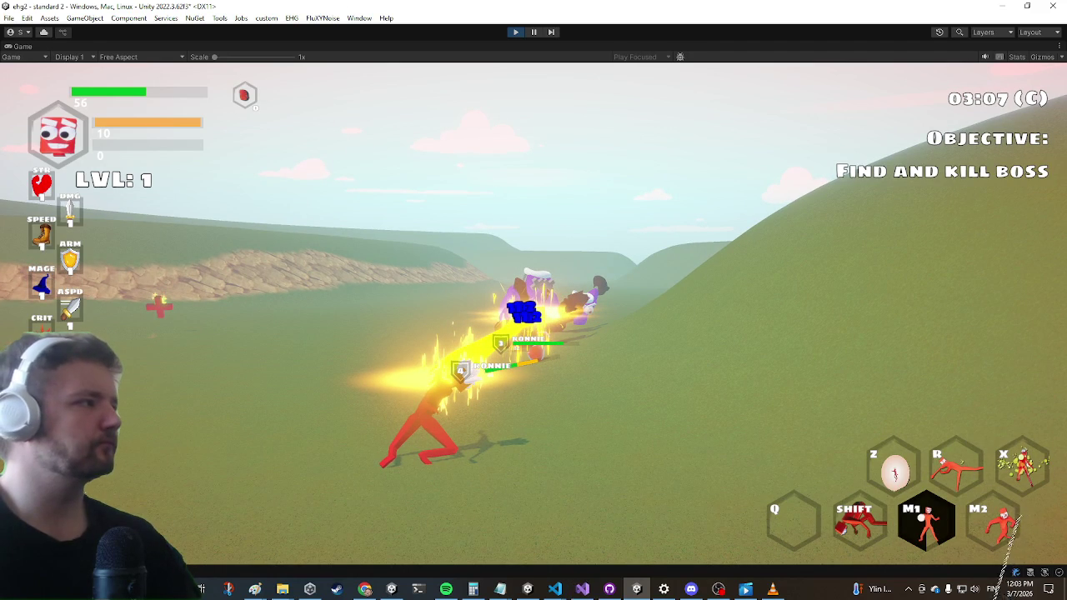
{"action": "key", "text": "super"}
{"action": "left_click", "coordinate": [582, 589]}
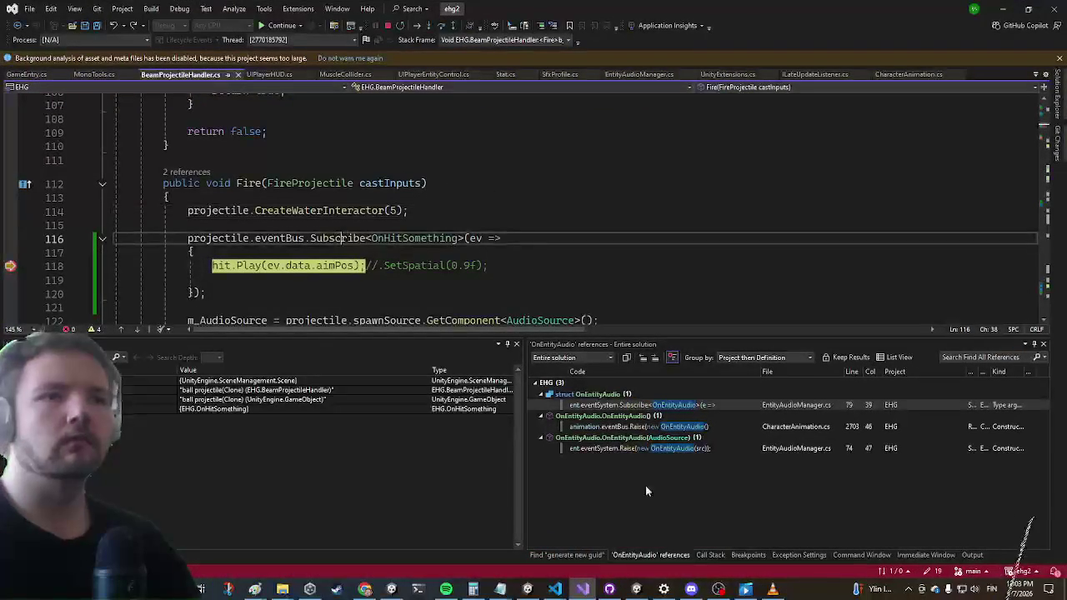
Continue through breakpoints from CharacterAnimation's OnEntityAudio raise to EntityAudioManager
{"action": "left_click", "coordinate": [620, 429]}
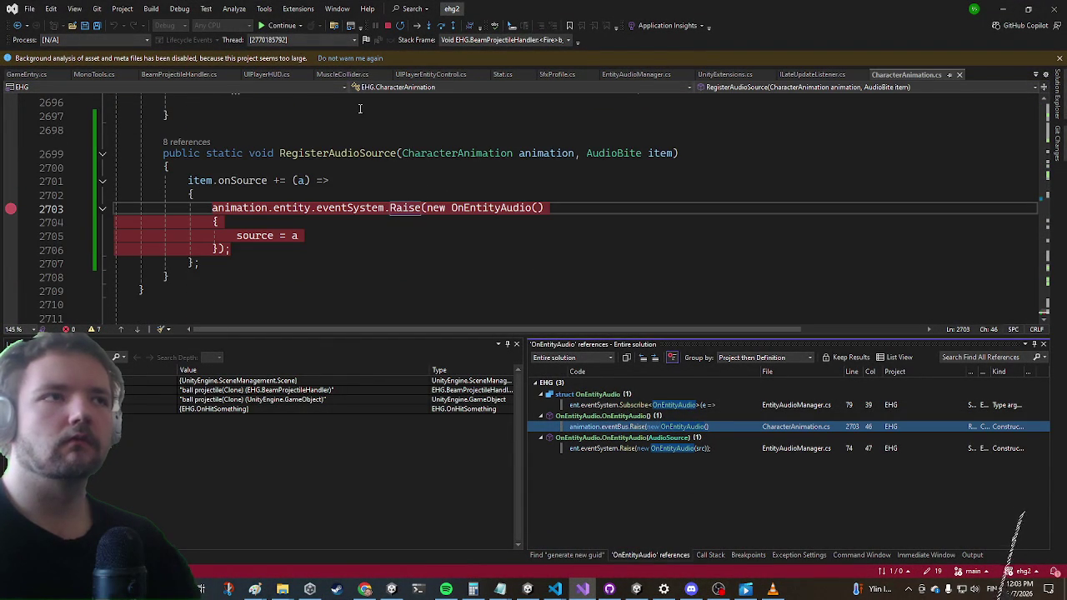
{"action": "left_click", "coordinate": [275, 26]}
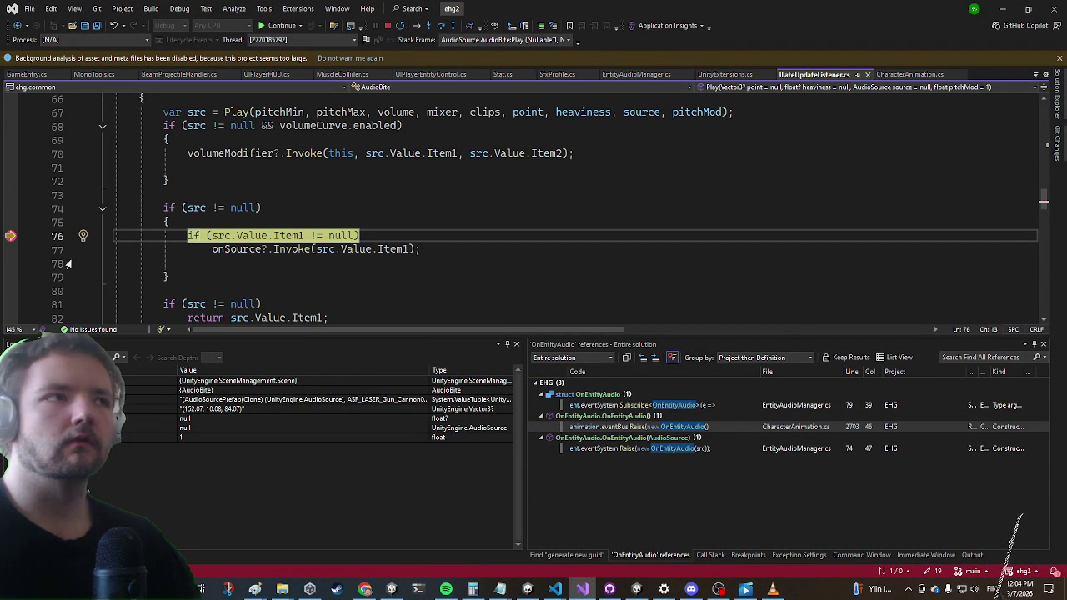
{"action": "left_click", "coordinate": [280, 25]}
{"action": "left_click", "coordinate": [280, 26]}
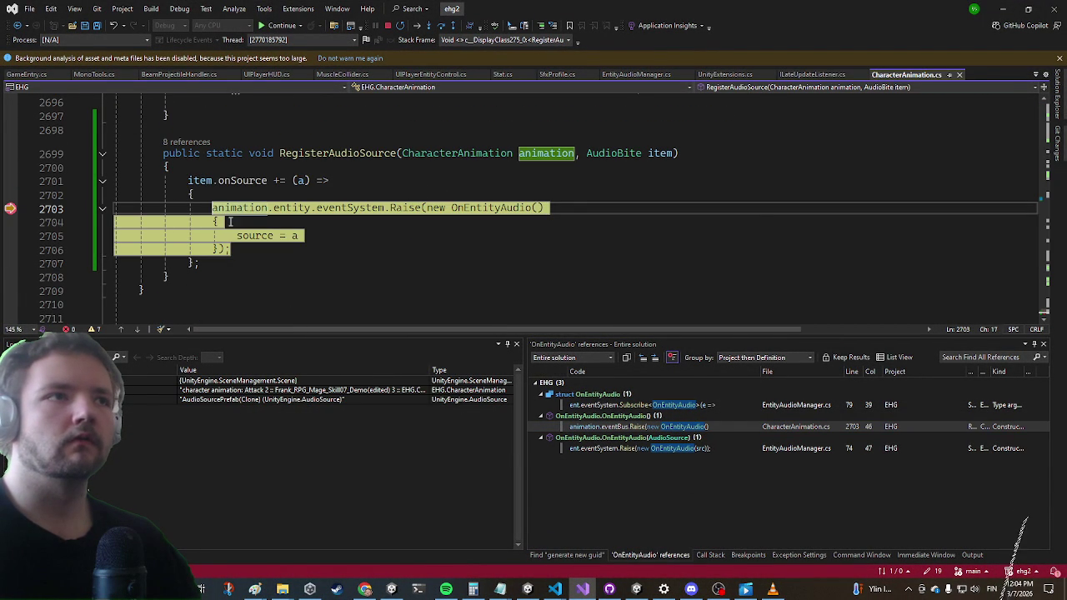
{"action": "mouse_move", "coordinate": [245, 207]}
{"action": "left_click", "coordinate": [291, 197]}
{"action": "mouse_move", "coordinate": [295, 207]}
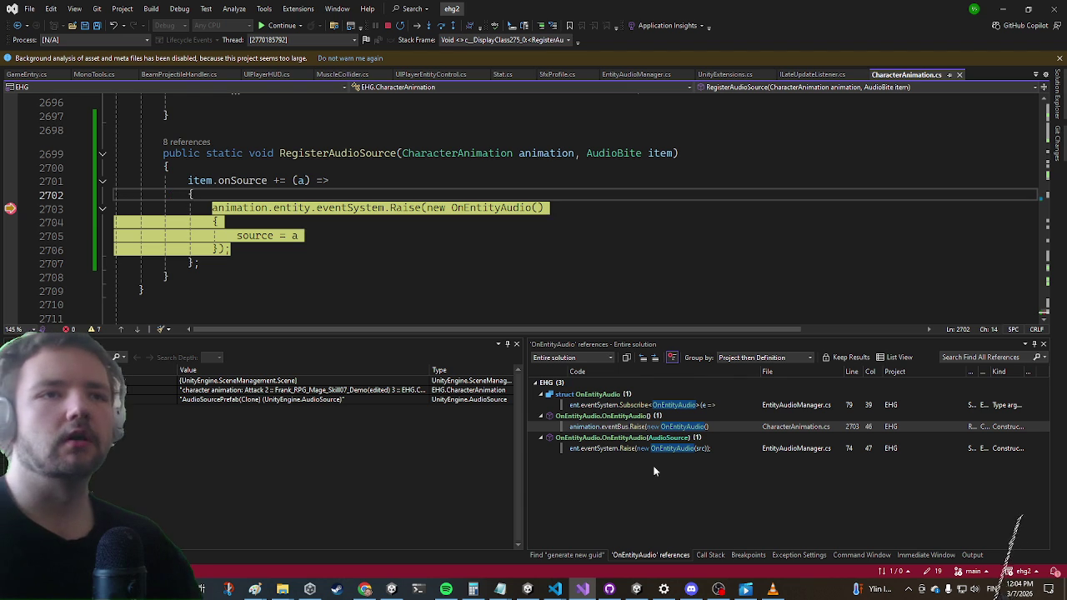
{"action": "double_click", "coordinate": [641, 450]}
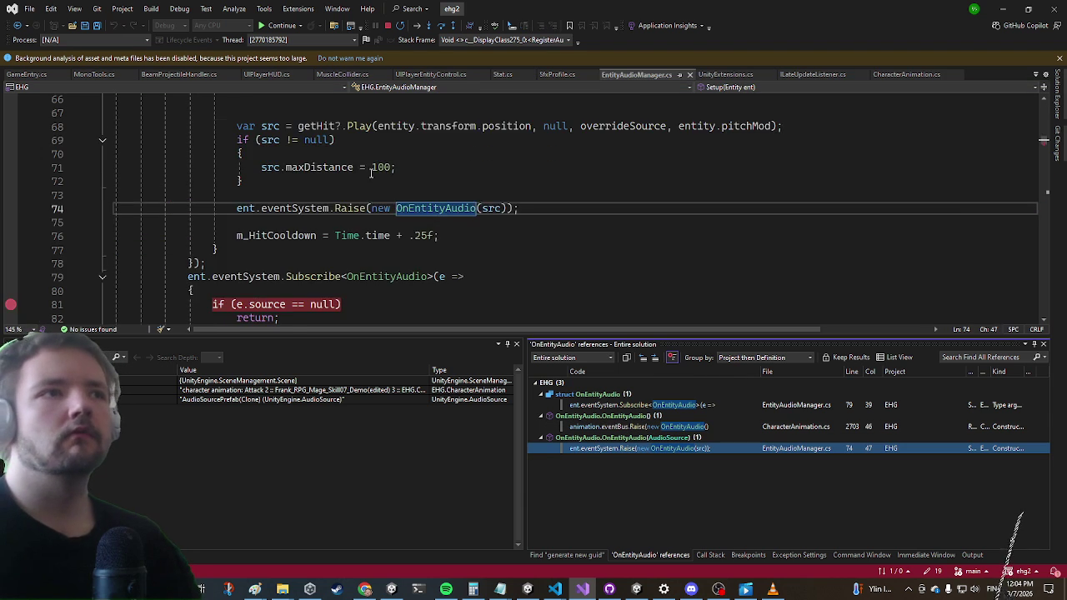
{"action": "left_click", "coordinate": [273, 27]}
Inspect the variable values at the line-81 breakpoint, then continue to line 87
{"action": "scroll", "coordinate": [420, 226], "scroll_direction": "down", "scroll_amount": 2}
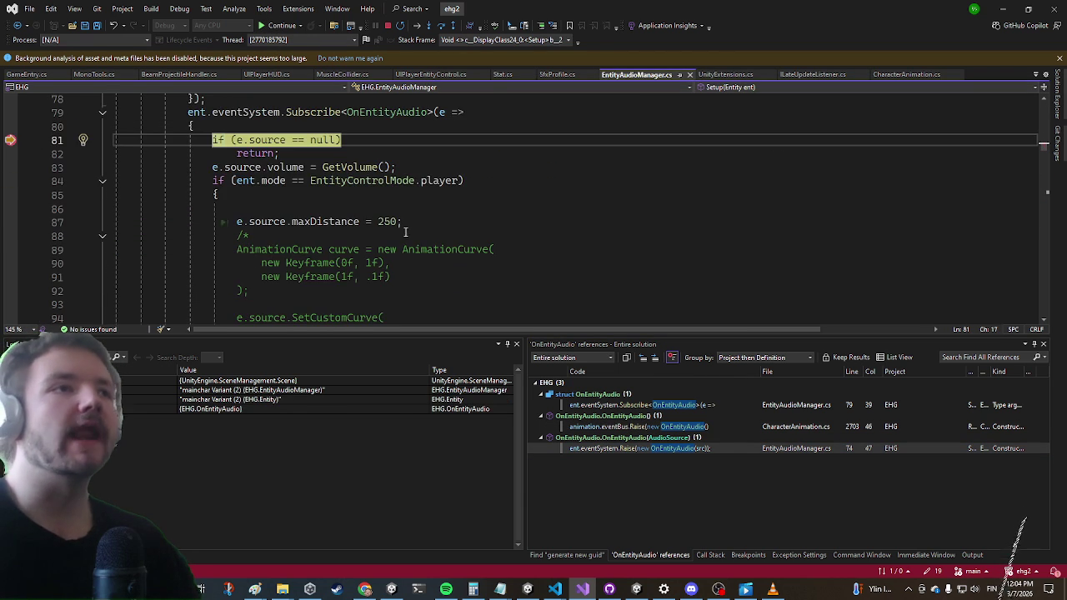
{"action": "mouse_move", "coordinate": [244, 183]}
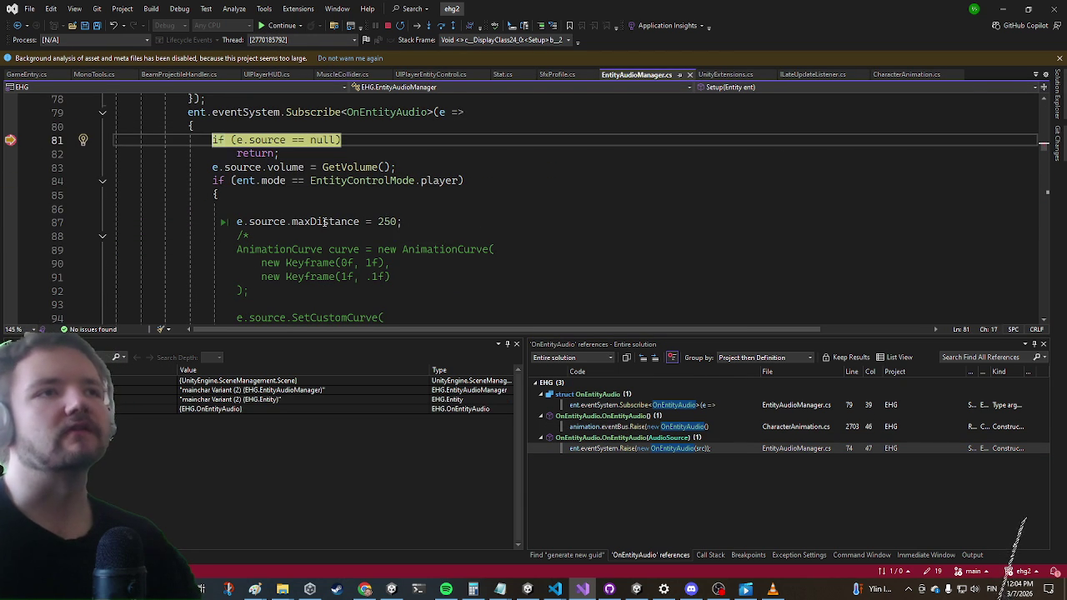
{"action": "mouse_move", "coordinate": [324, 222]}
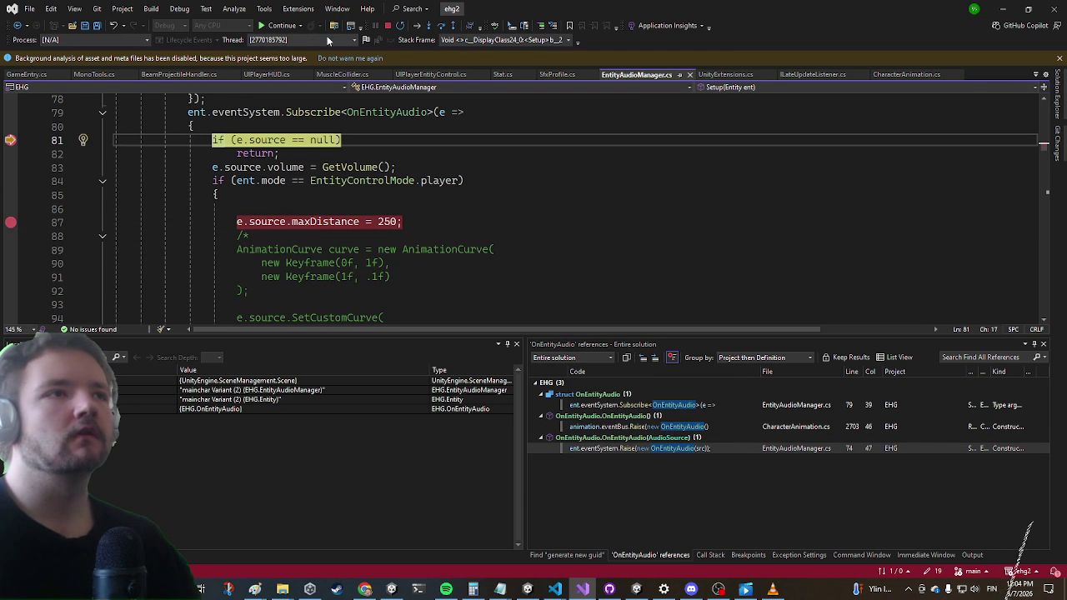
{"action": "mouse_move", "coordinate": [267, 134]}
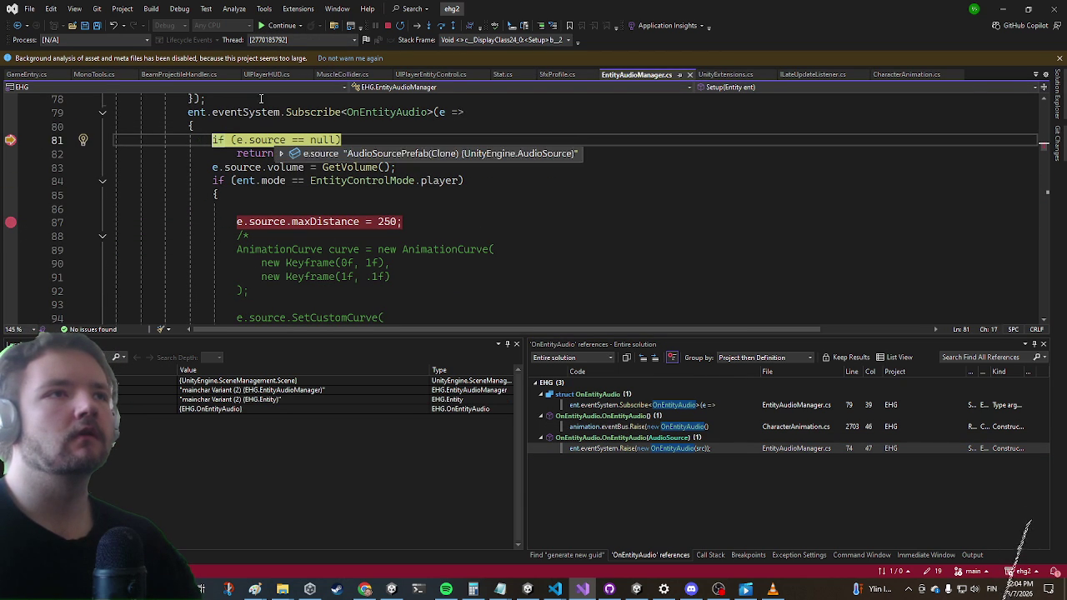
{"action": "left_click", "coordinate": [280, 26]}
Remove the line-81 breakpoint and stop debugging
{"action": "scroll", "coordinate": [293, 133], "scroll_direction": "down", "scroll_amount": 3}
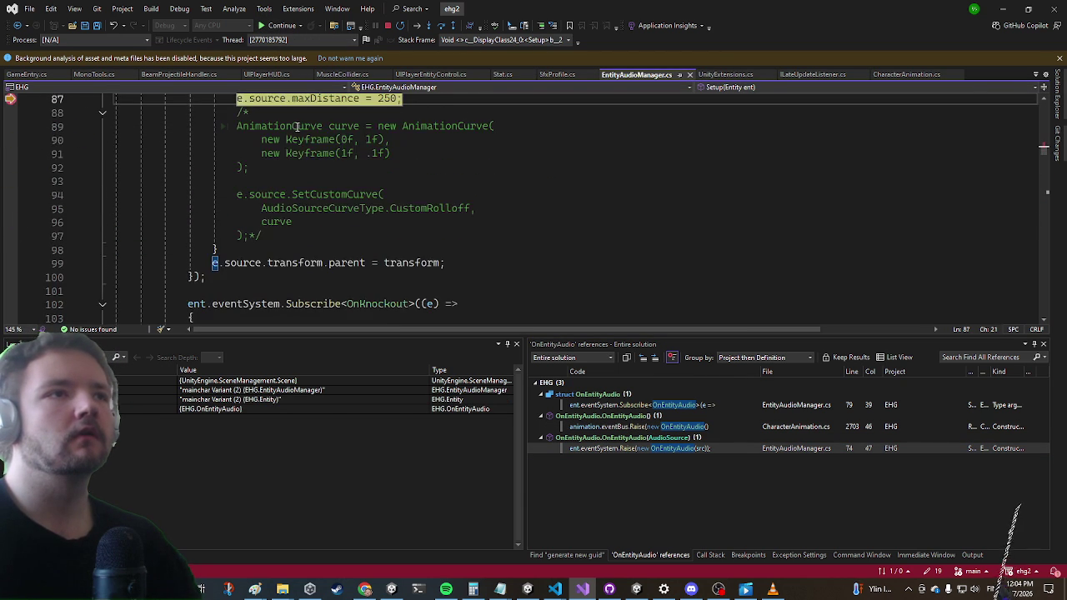
{"action": "mouse_move", "coordinate": [294, 136]}
{"action": "scroll", "coordinate": [294, 133], "scroll_direction": "up", "scroll_amount": 3}
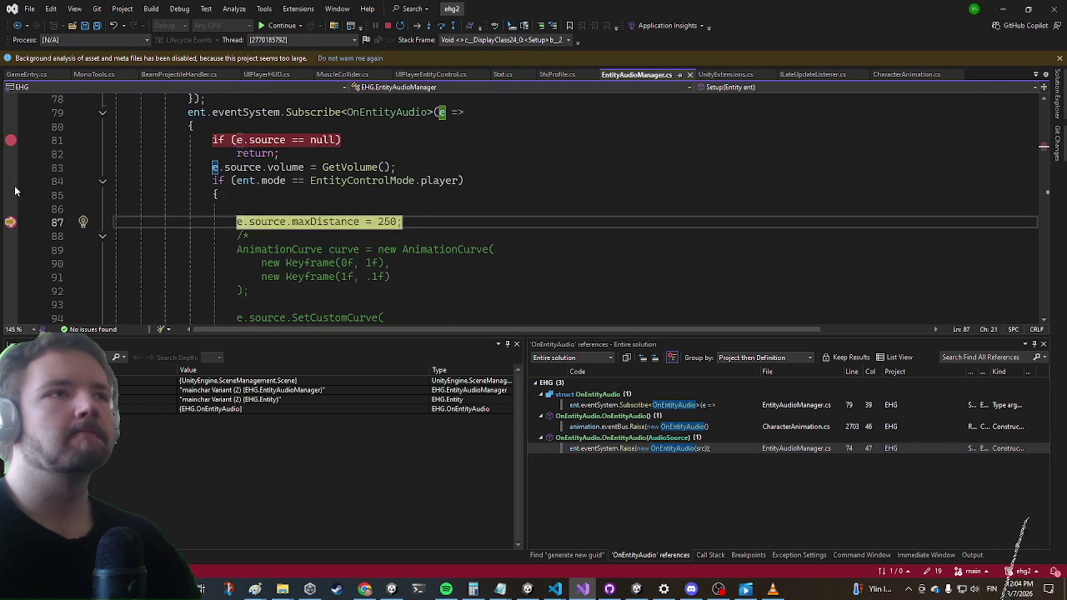
{"action": "mouse_move", "coordinate": [10, 221]}
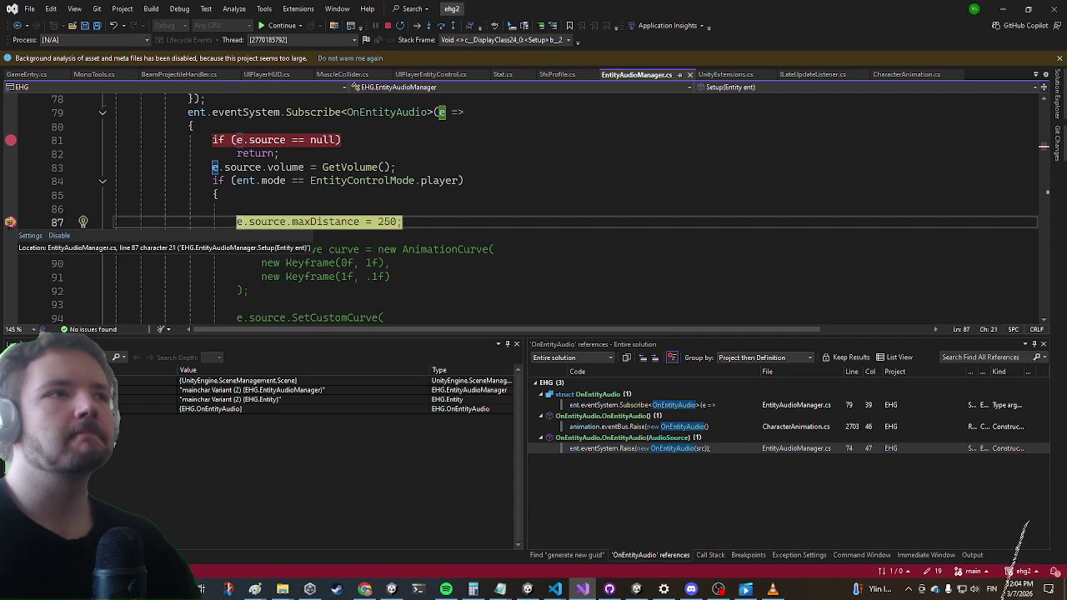
{"action": "left_click", "coordinate": [10, 140]}
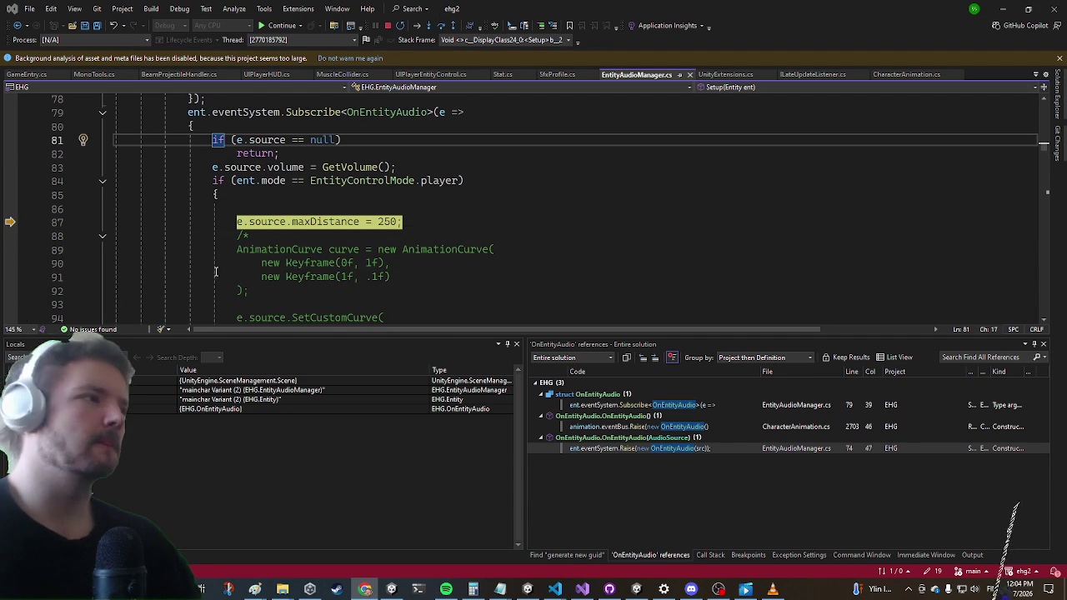
{"action": "left_click", "coordinate": [386, 23]}
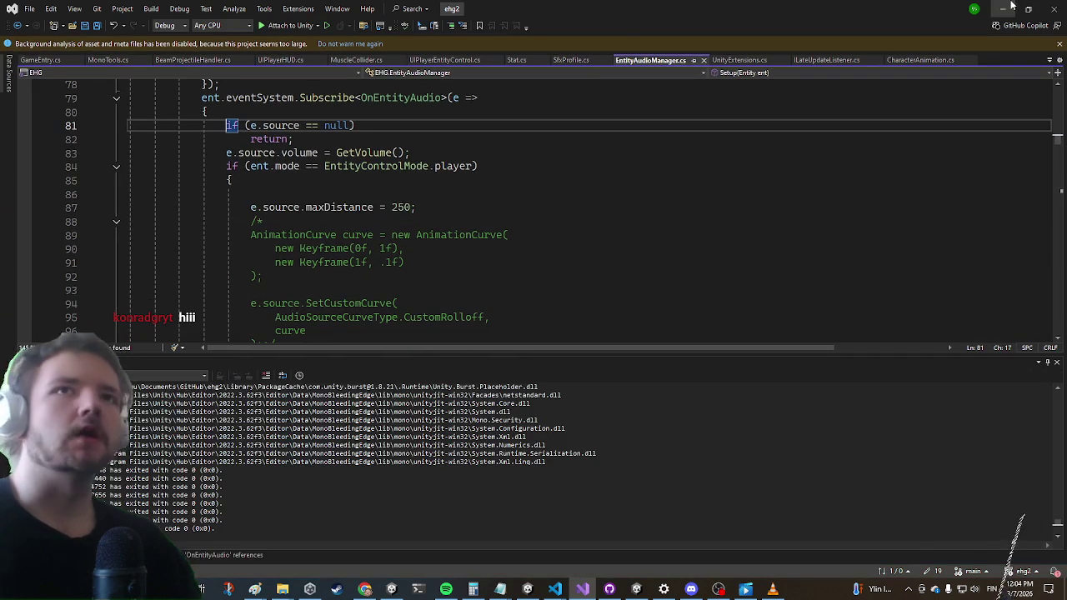
Playtest in the Game view by running with W, A, D and attacking the enemy to hear the sounds
{"action": "left_click", "coordinate": [1008, 8]}
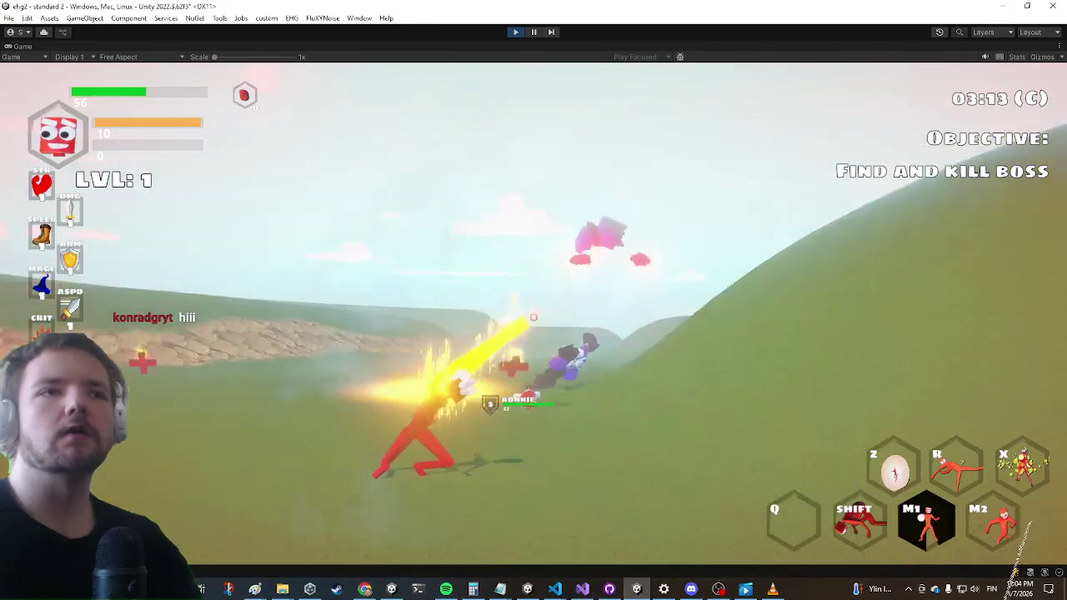
{"action": "key", "text": "w"}
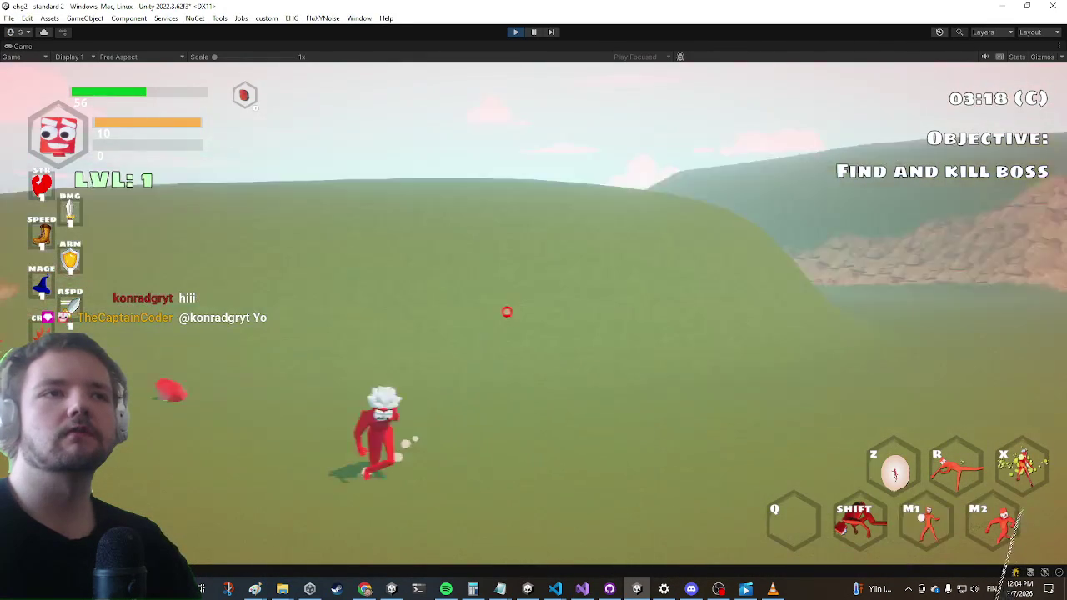
{"action": "key", "text": "a"}
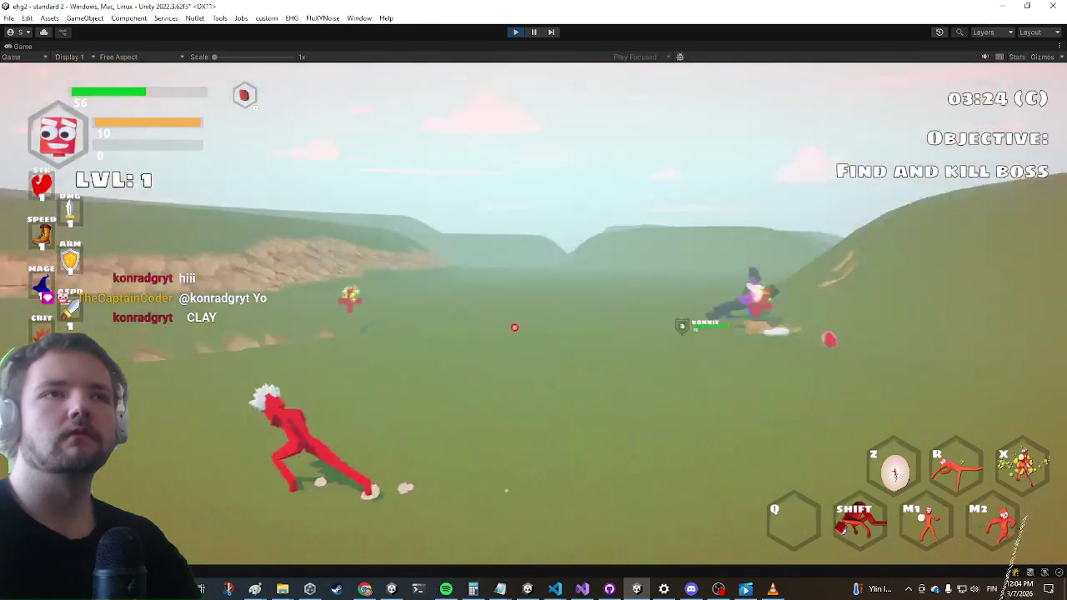
{"action": "key", "text": "d"}
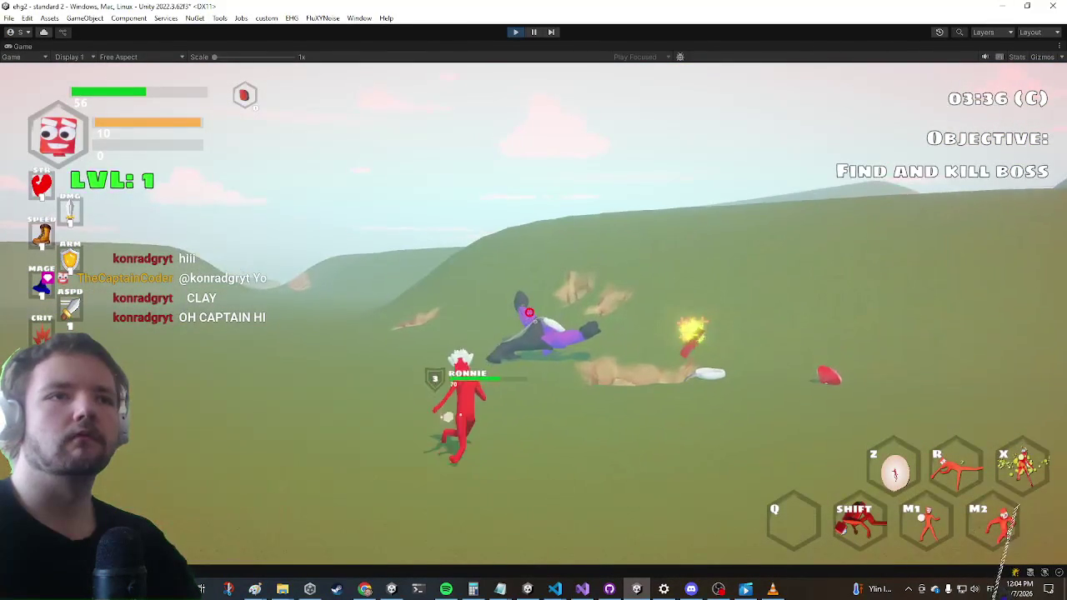
{"action": "left_click", "coordinate": [533, 300]}
{"action": "left_click", "coordinate": [533, 300]}
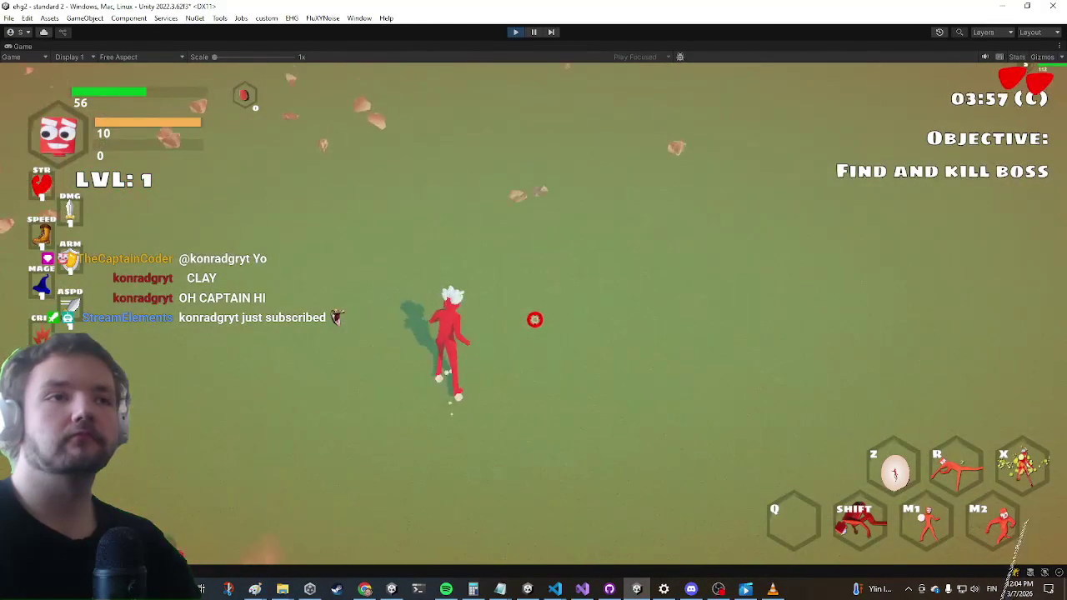
{"action": "left_click", "coordinate": [534, 311]}
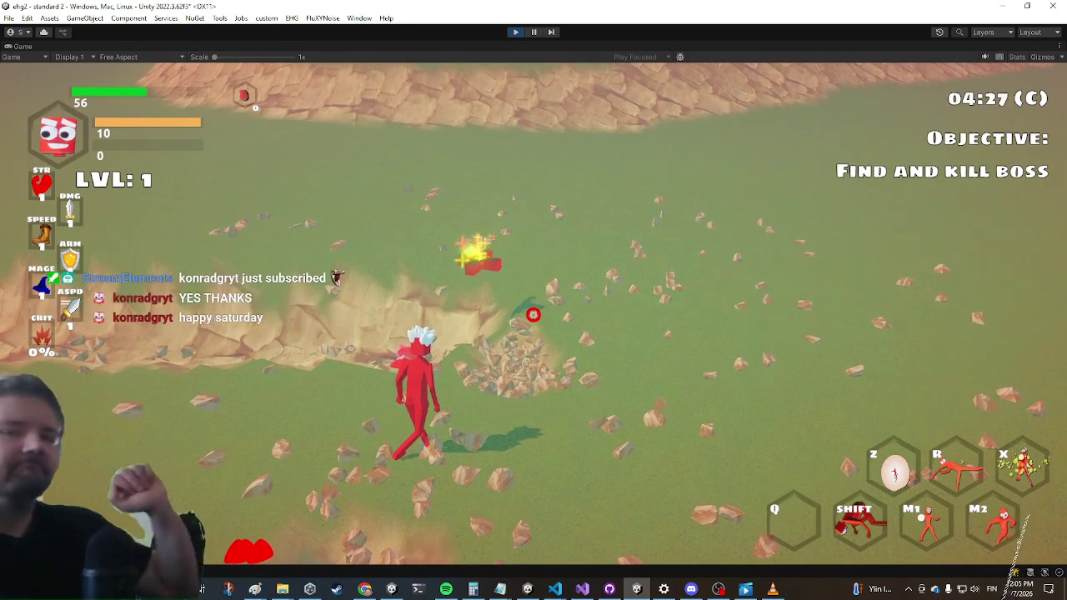
Return to the running game, then bring up Paint's launch options from the taskbar
{"action": "left_click", "coordinate": [179, 588]}
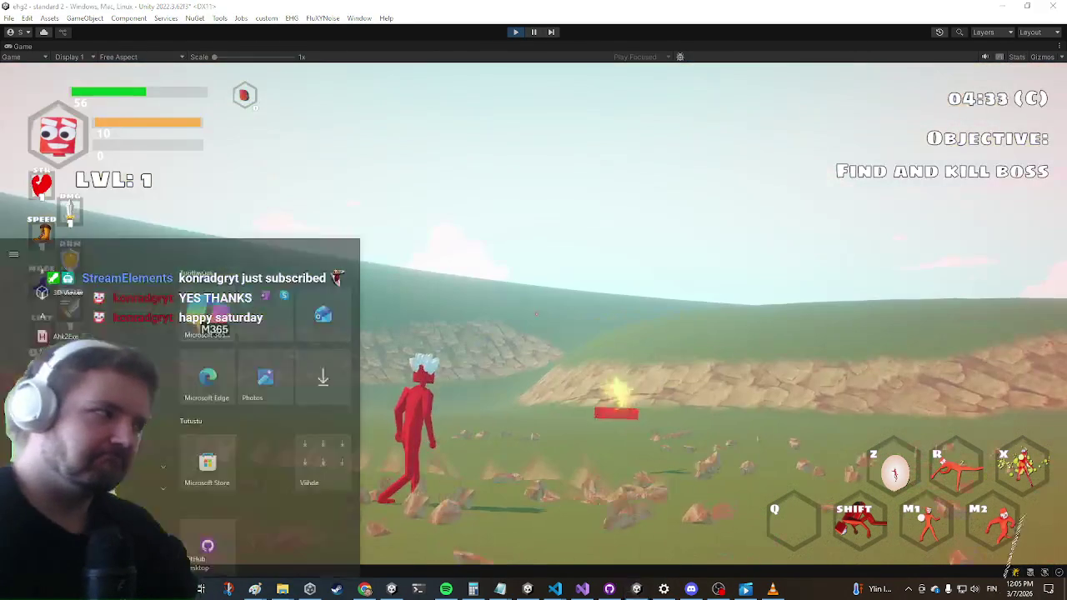
{"action": "left_click", "coordinate": [178, 589]}
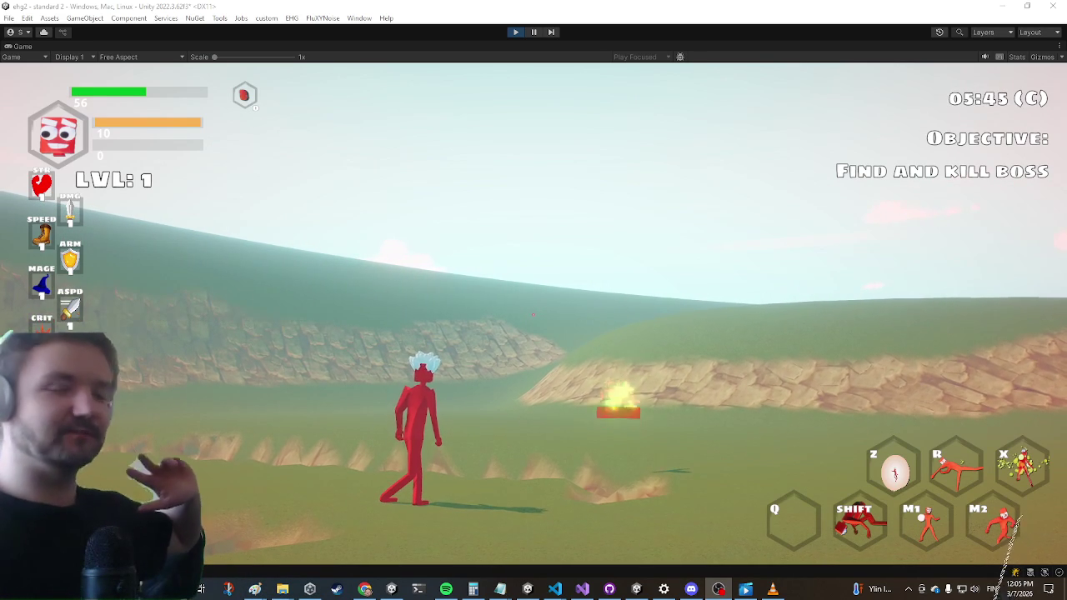
{"action": "right_click", "coordinate": [255, 589]}
On a new Paint canvas, draw a black stick figure with two legs, a body, arms and an oval head
{"action": "left_click", "coordinate": [237, 539]}
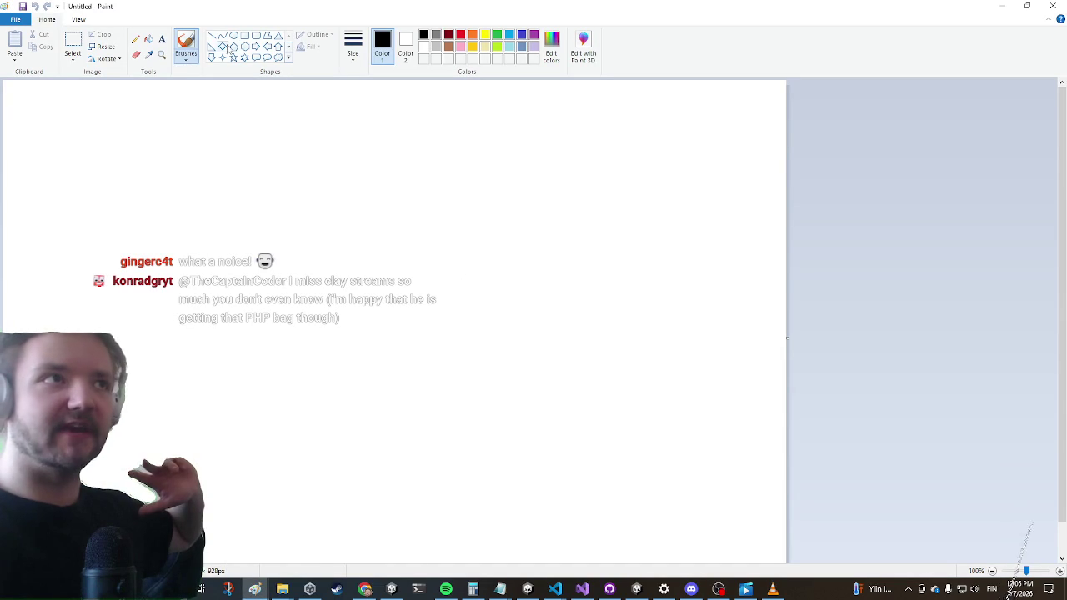
{"action": "left_click", "coordinate": [211, 36]}
{"action": "left_click_drag", "start_coordinate": [159, 464], "coordinate": [236, 341]}
{"action": "left_click_drag", "start_coordinate": [288, 467], "coordinate": [235, 341]}
{"action": "left_click_drag", "start_coordinate": [242, 227], "coordinate": [236, 364]}
{"action": "left_click_drag", "start_coordinate": [129, 267], "coordinate": [361, 271]}
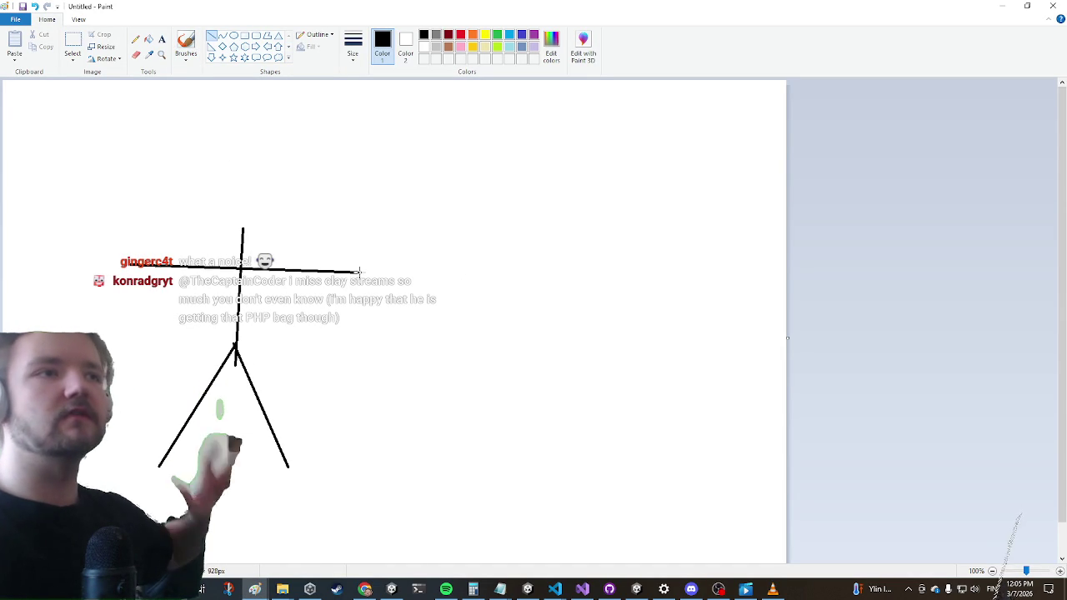
{"action": "left_click_drag", "start_coordinate": [186, 169], "coordinate": [283, 228]}
{"action": "left_click", "coordinate": [186, 43]}
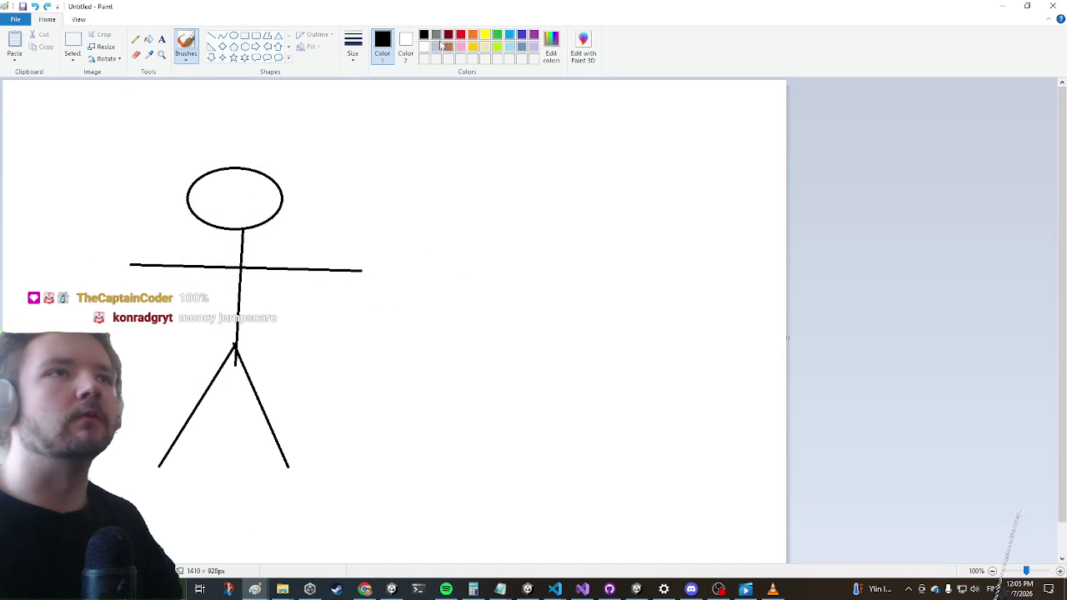
Add two grey lines and a small grey circle above them, nudging the circle slightly left
{"action": "left_click", "coordinate": [212, 36]}
{"action": "mouse_move", "coordinate": [261, 315]}
{"action": "left_mouse_down"}
{"action": "mouse_move", "coordinate": [361, 223]}
{"action": "mouse_move", "coordinate": [364, 206]}
{"action": "mouse_move", "coordinate": [429, 254]}
{"action": "mouse_move", "coordinate": [265, 340]}
{"action": "mouse_move", "coordinate": [306, 454]}
{"action": "mouse_move", "coordinate": [190, 317]}
{"action": "mouse_move", "coordinate": [140, 345]}
{"action": "left_mouse_up"}
{"action": "left_click", "coordinate": [234, 35]}
{"action": "mouse_move", "coordinate": [372, 156]}
{"action": "left_mouse_down"}
{"action": "mouse_move", "coordinate": [380, 183]}
{"action": "mouse_move", "coordinate": [421, 224]}
{"action": "mouse_move", "coordinate": [414, 214]}
{"action": "left_mouse_up"}
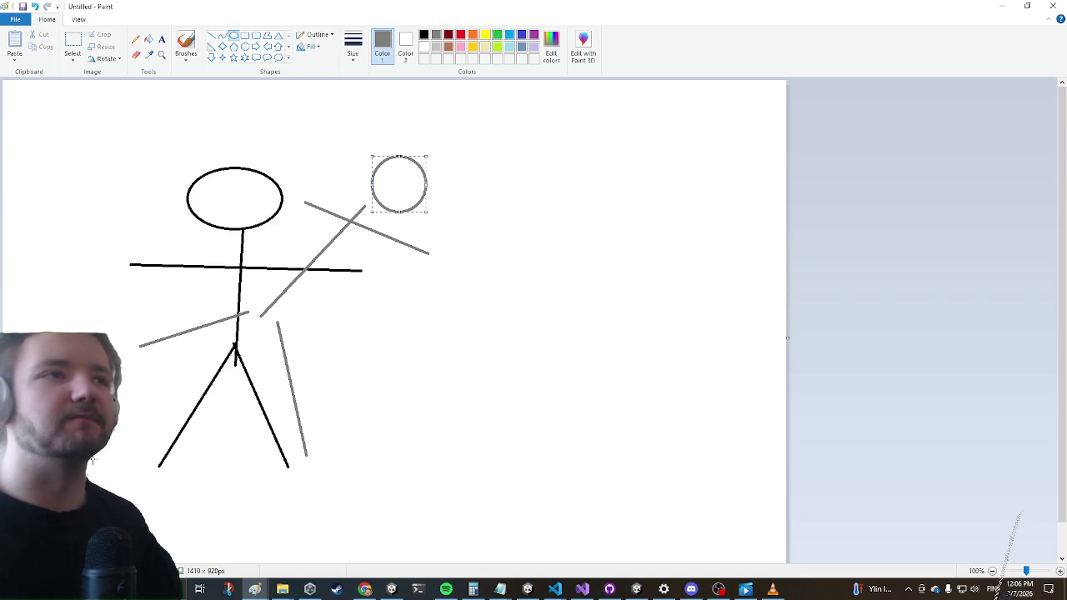
{"action": "key", "text": "alt+Tab"}
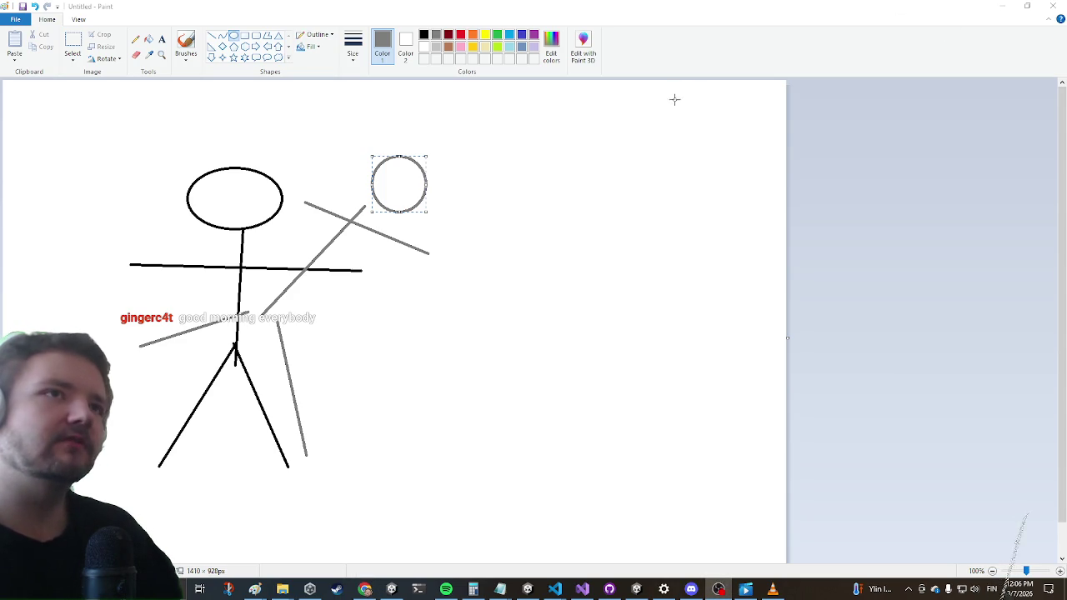
{"action": "left_click_drag", "start_coordinate": [397, 179], "coordinate": [379, 180]}
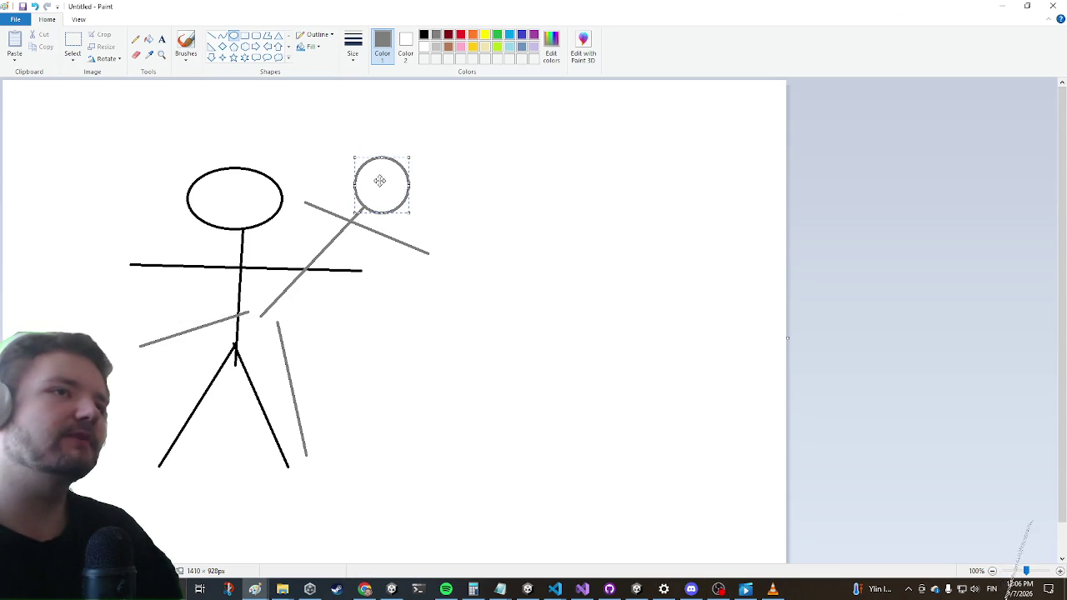
{"action": "left_click", "coordinate": [510, 322]}
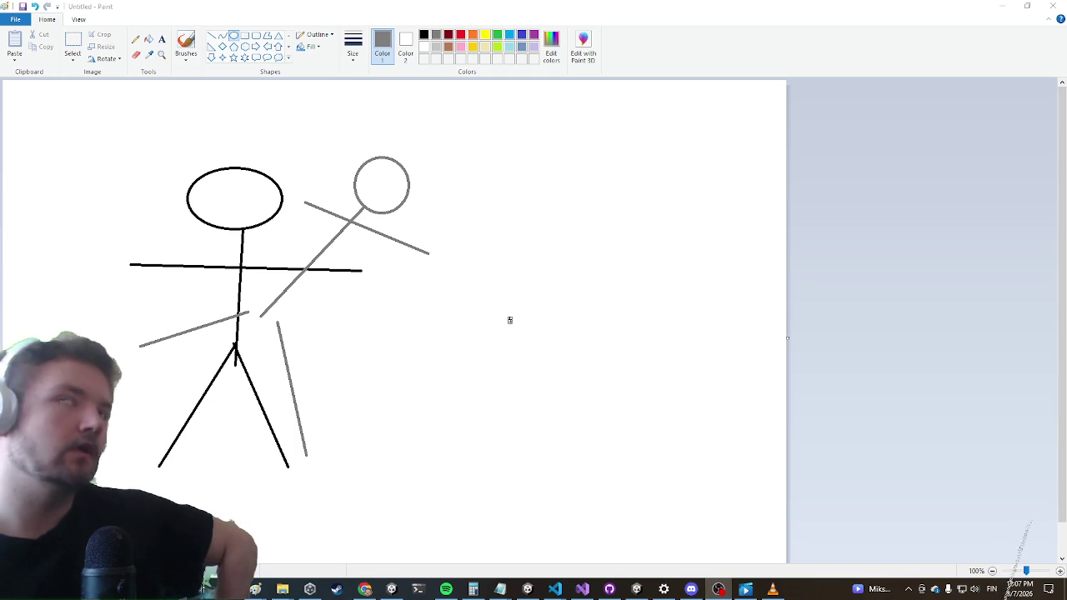
Close Paint with Alt+F4 and discard the drawing with Don't Save
{"action": "key", "text": "alt+F4"}
{"action": "left_click", "coordinate": [538, 295]}
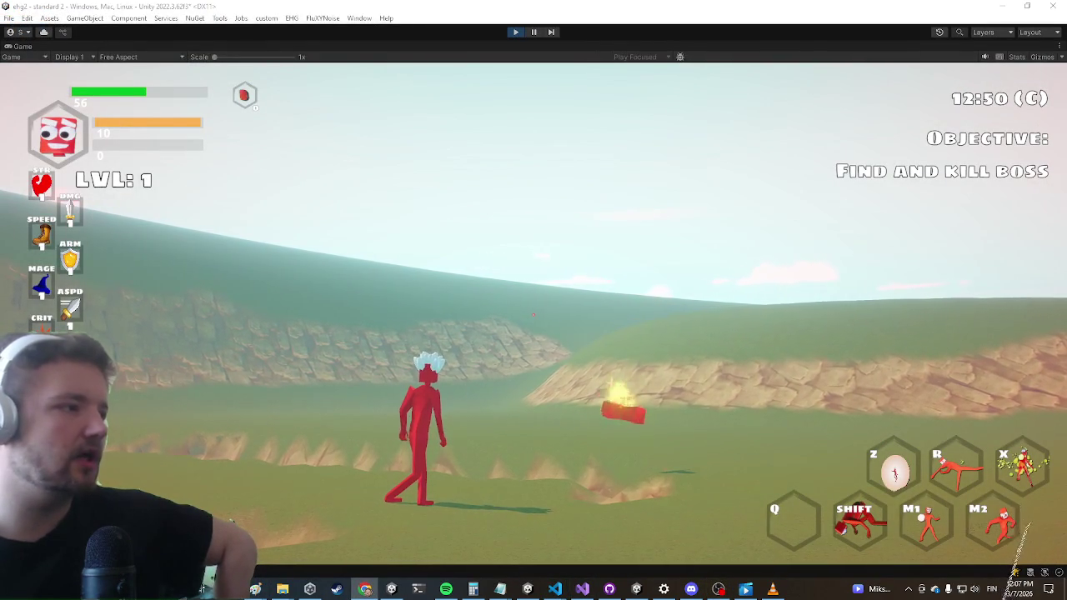
Run at the purple enemies and hit them with primary, secondary and R special attacks to hear the sounds
{"action": "left_click", "coordinate": [396, 242]}
{"action": "key", "text": "w"}
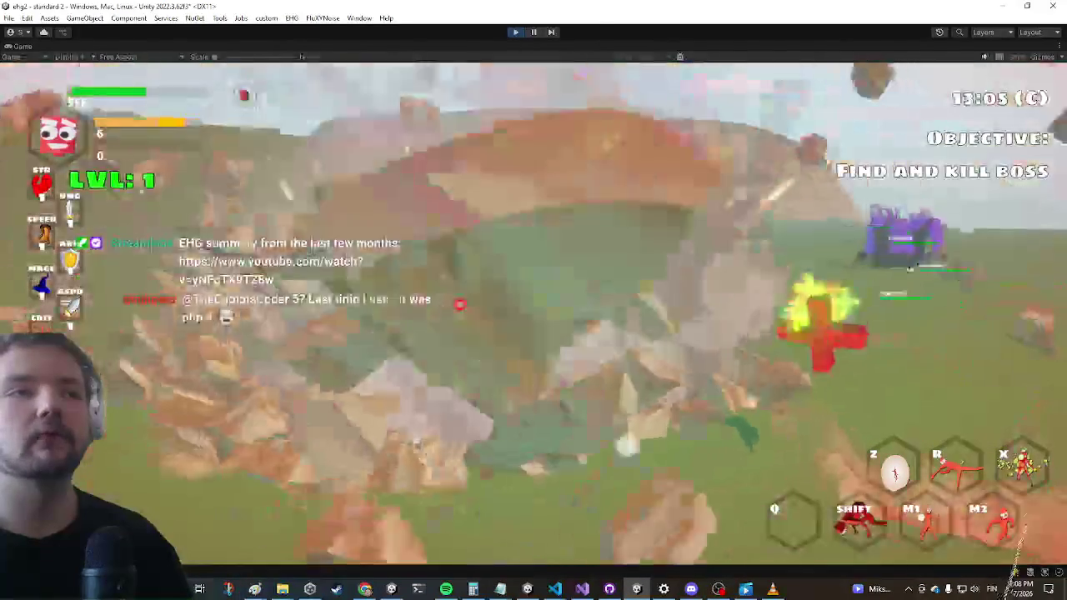
{"action": "right_click", "coordinate": [536, 316]}
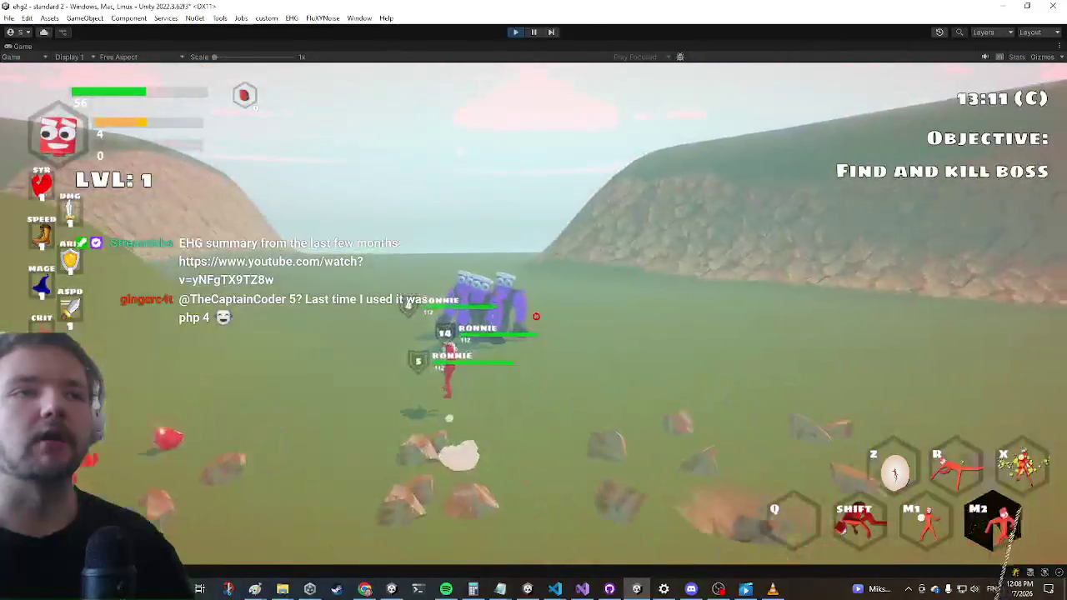
{"action": "key", "text": "w"}
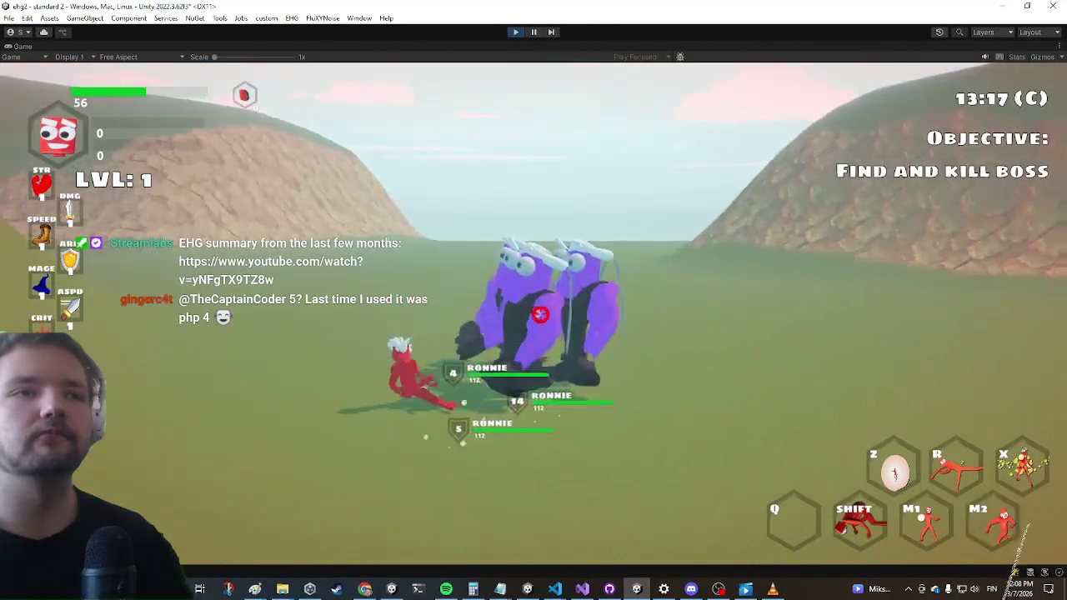
{"action": "right_click", "coordinate": [541, 314]}
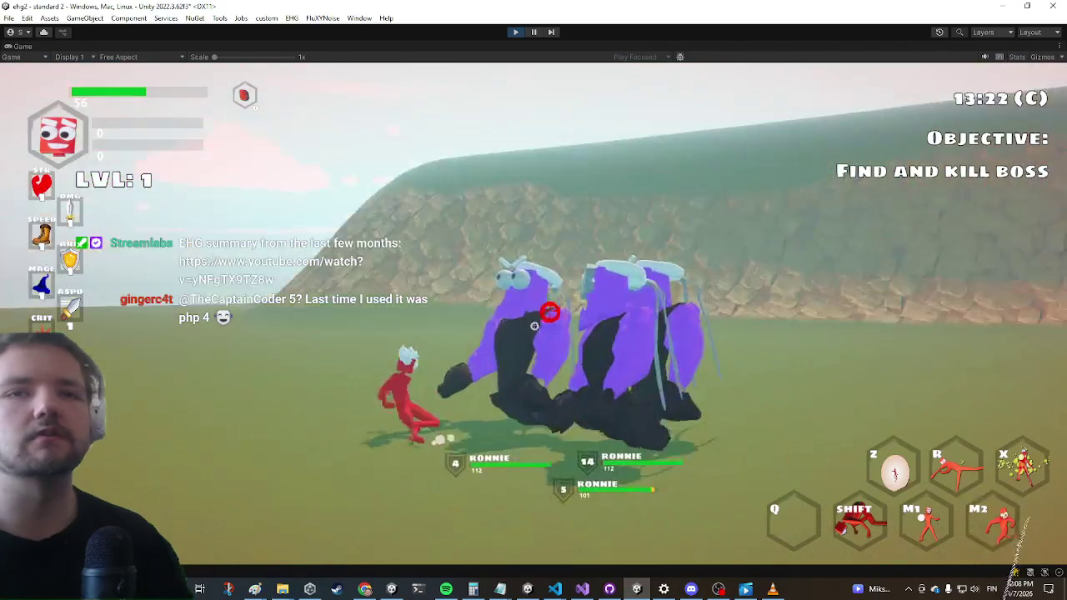
{"action": "key", "text": "r"}
{"action": "left_click", "coordinate": [534, 325]}
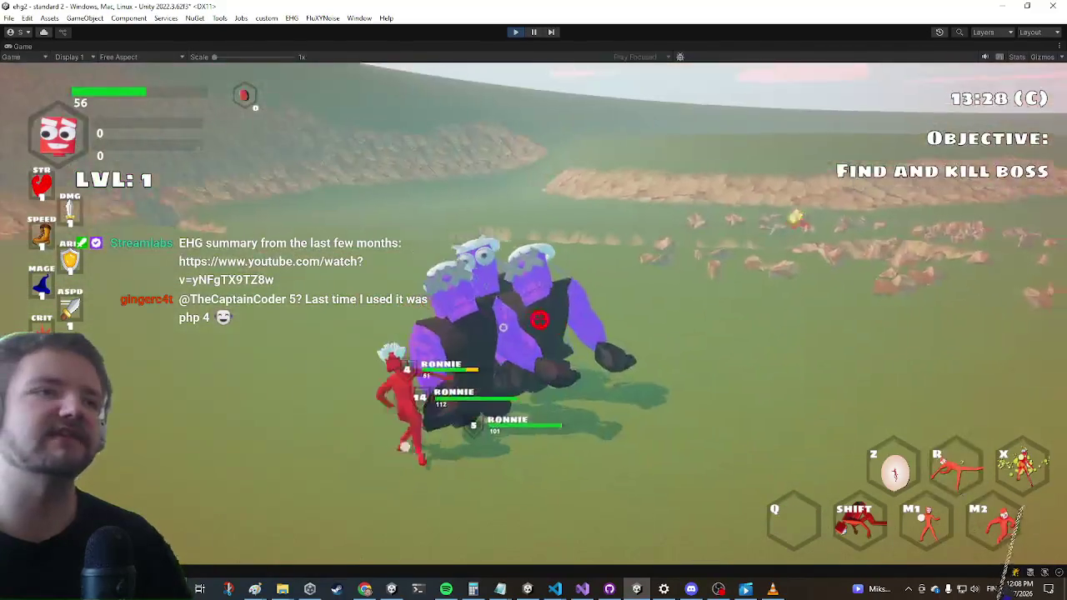
{"action": "right_click", "coordinate": [538, 311]}
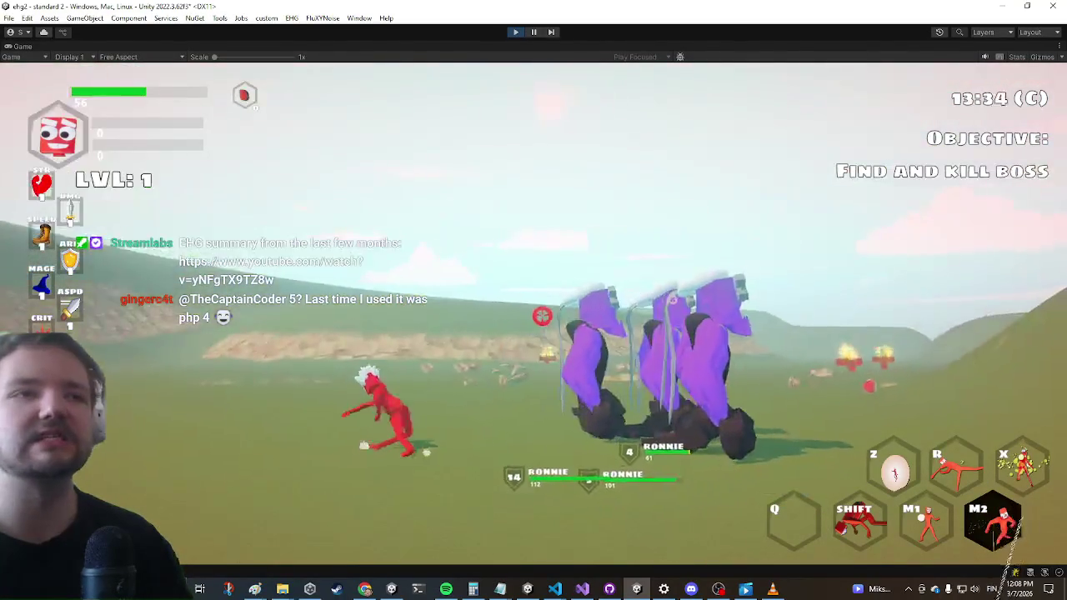
{"action": "key", "text": "w"}
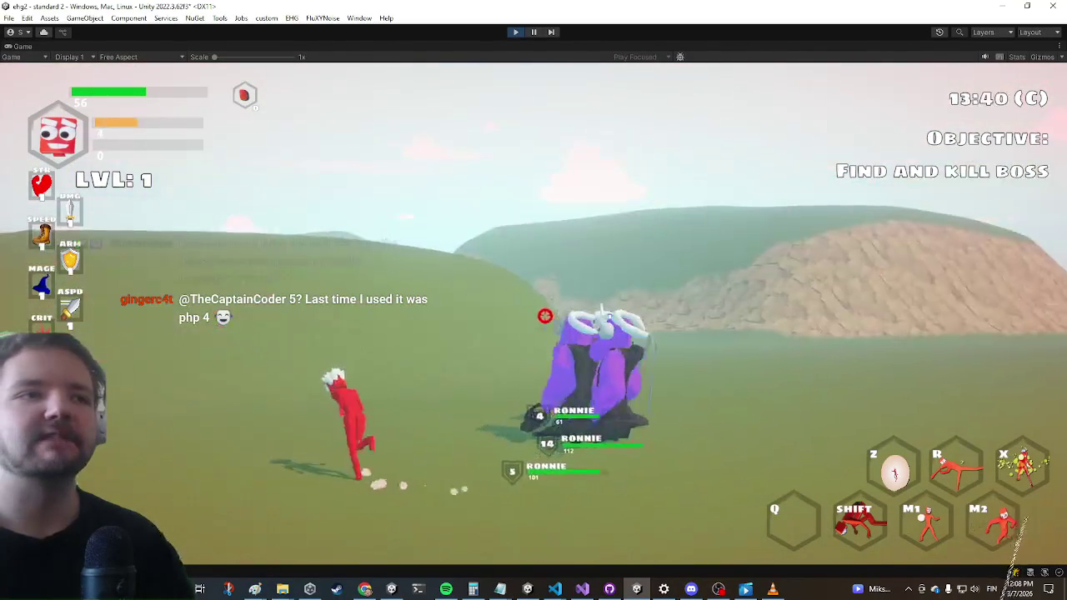
{"action": "key", "text": "d"}
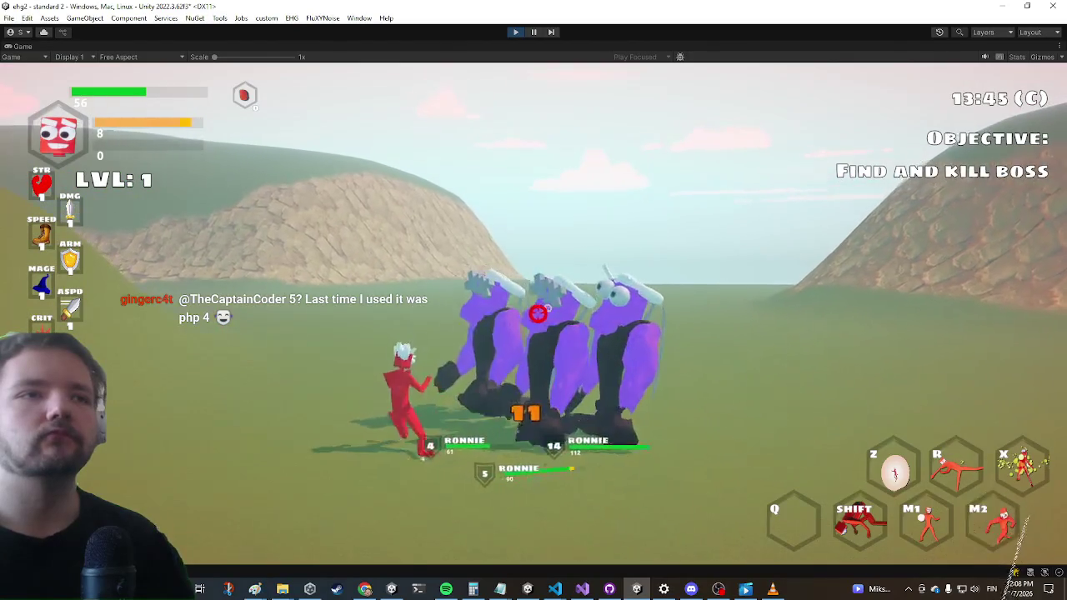
{"action": "right_click", "coordinate": [538, 310]}
{"action": "right_click", "coordinate": [531, 315]}
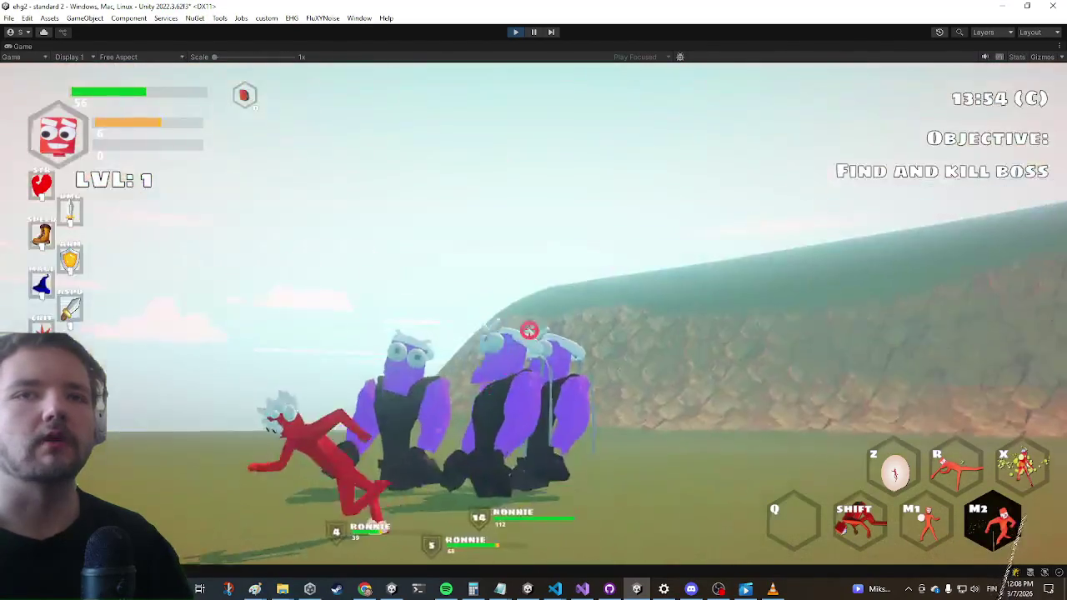
{"action": "left_click", "coordinate": [528, 315]}
{"action": "left_click", "coordinate": [528, 315]}
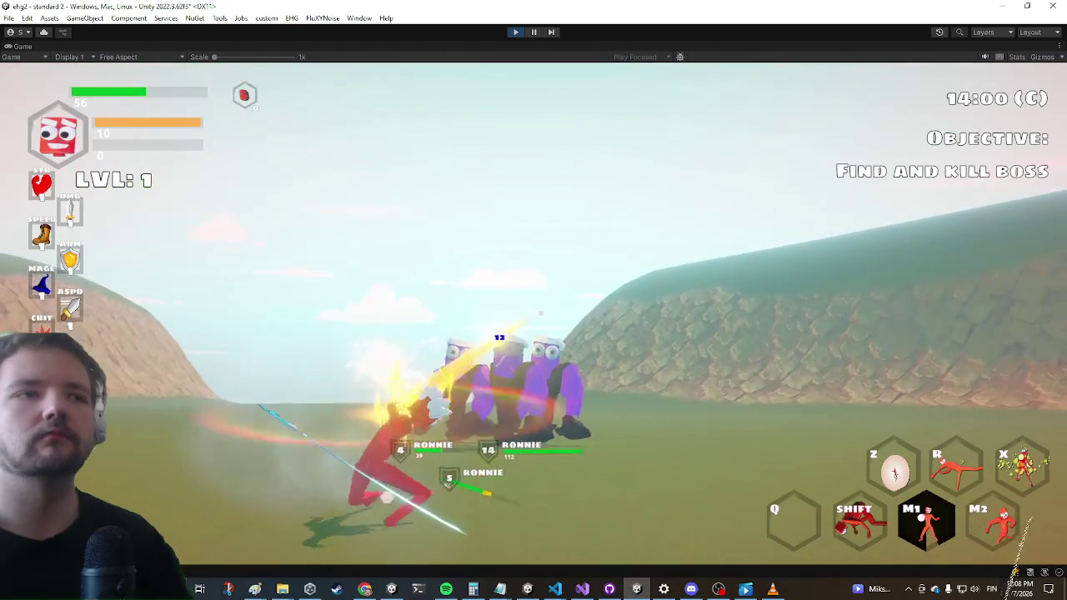
{"action": "left_click", "coordinate": [533, 314]}
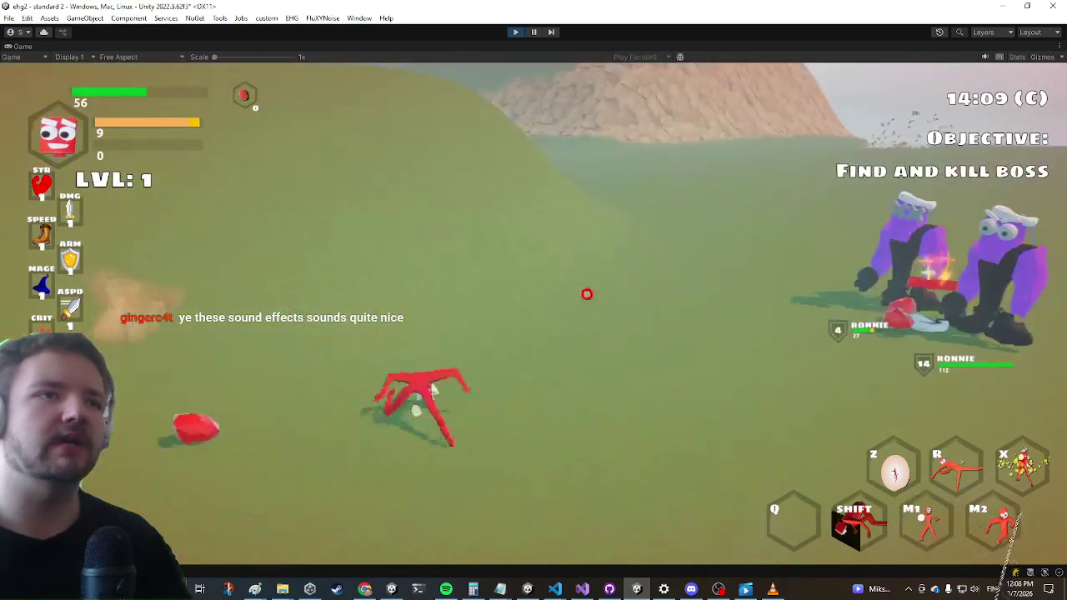
Switch to Visual Studio and place the cursor on empty line 86 of EntityAudioManager.cs
{"action": "key", "text": "alt+Tab"}
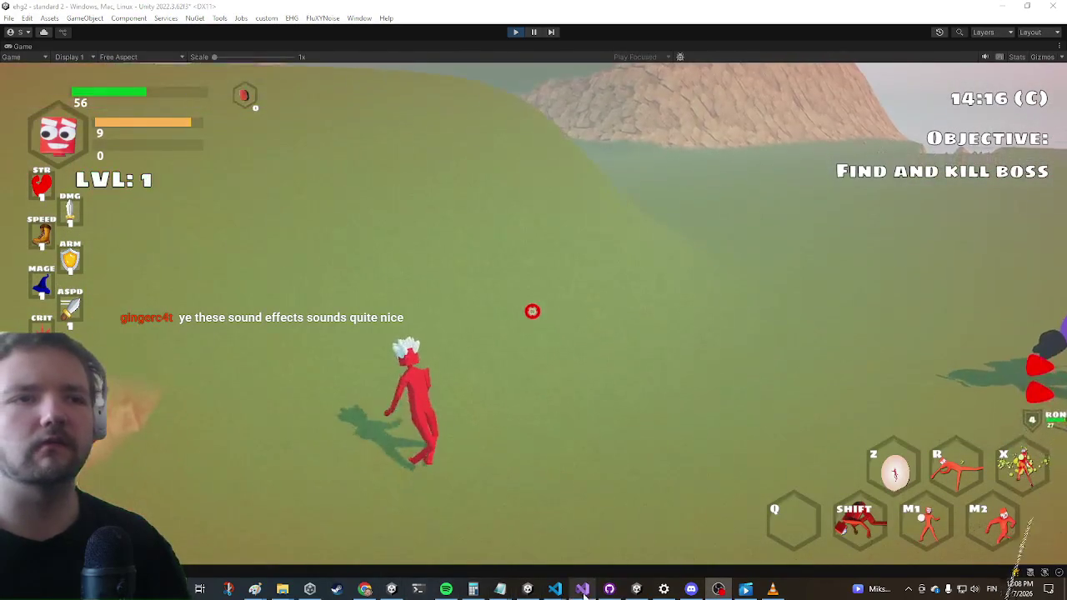
{"action": "left_click", "coordinate": [583, 588]}
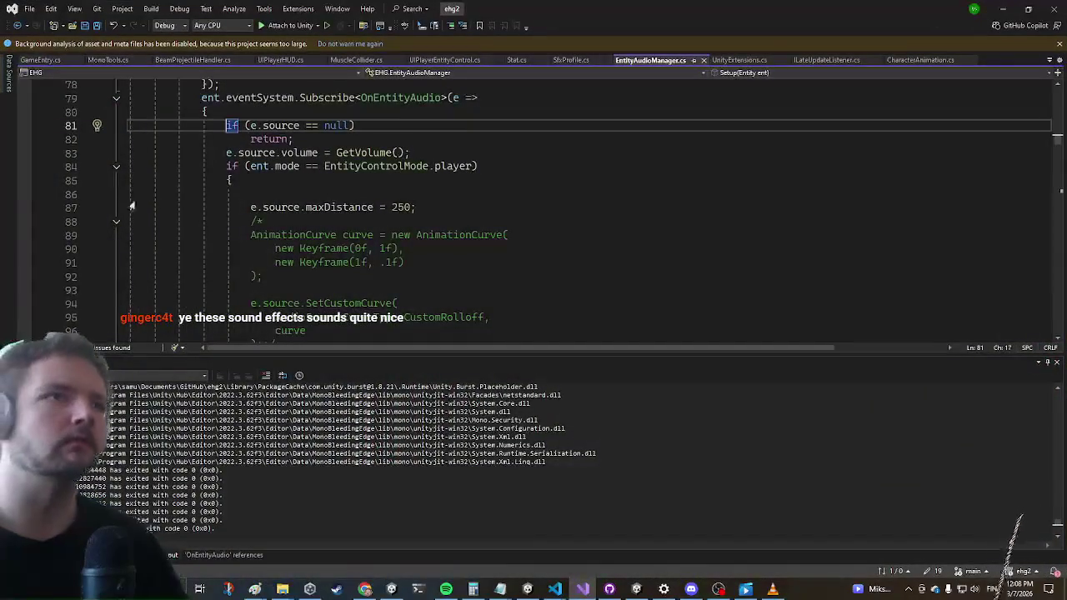
{"action": "scroll", "coordinate": [452, 210], "scroll_direction": "down", "scroll_amount": 5}
{"action": "scroll", "coordinate": [452, 210], "scroll_direction": "up", "scroll_amount": 5}
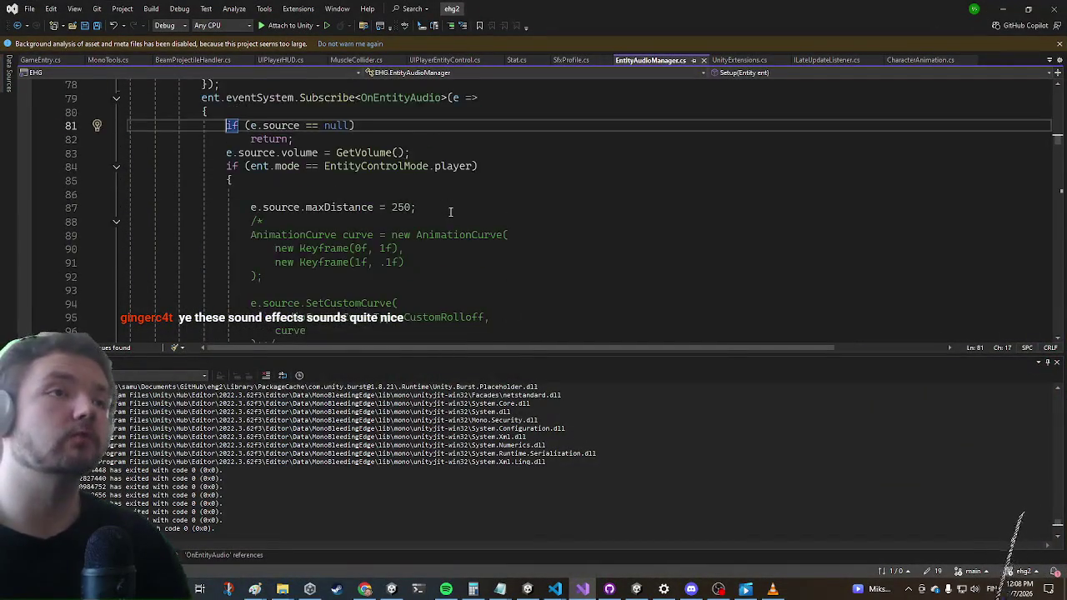
{"action": "left_click", "coordinate": [462, 198]}
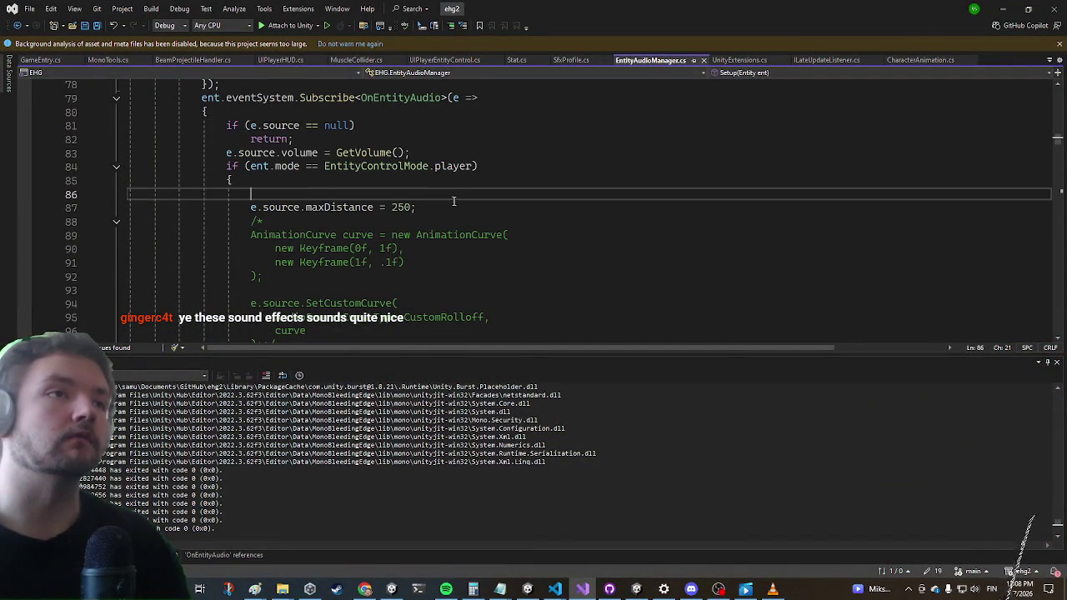
Punch the enemies once more, then stop Play mode, save the scene and return to Visual Studio
{"action": "left_click", "coordinate": [1004, 10]}
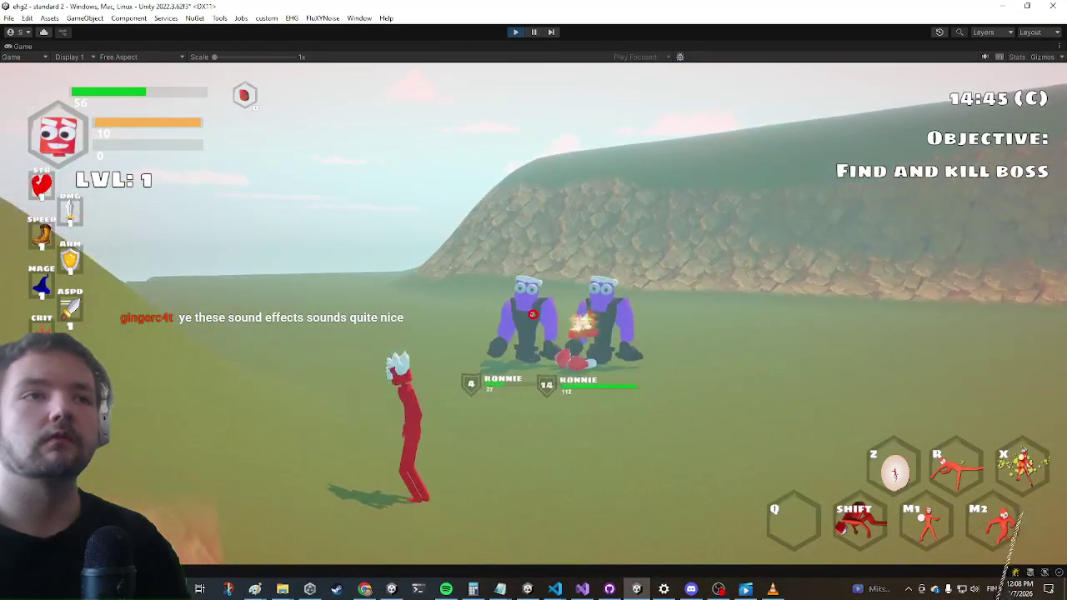
{"action": "key", "text": "w"}
{"action": "left_click", "coordinate": [534, 300]}
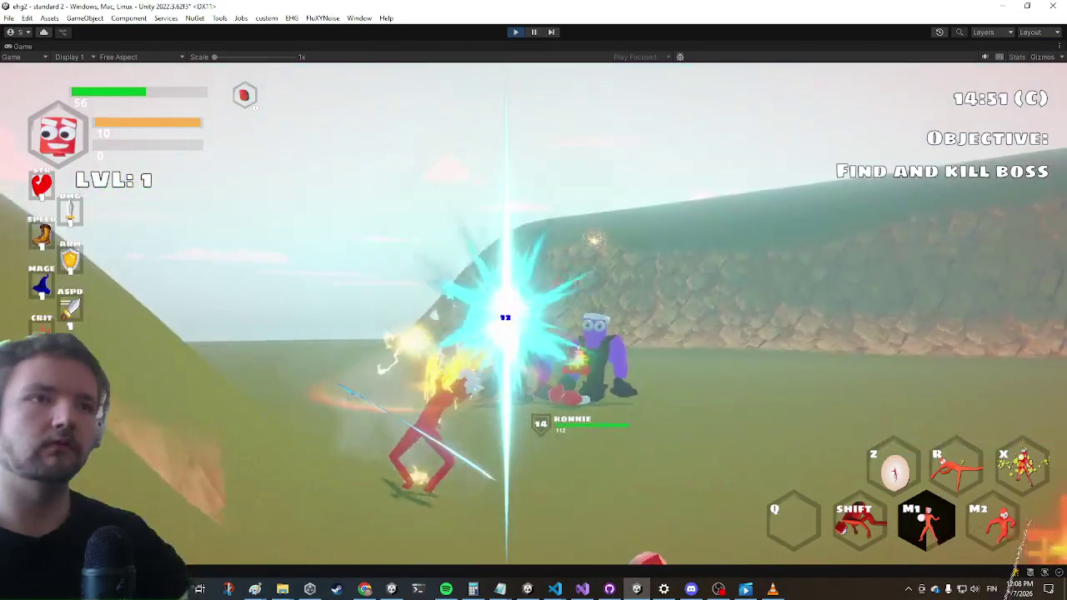
{"action": "key", "text": "ctrl+p"}
{"action": "key", "text": "ctrl+s"}
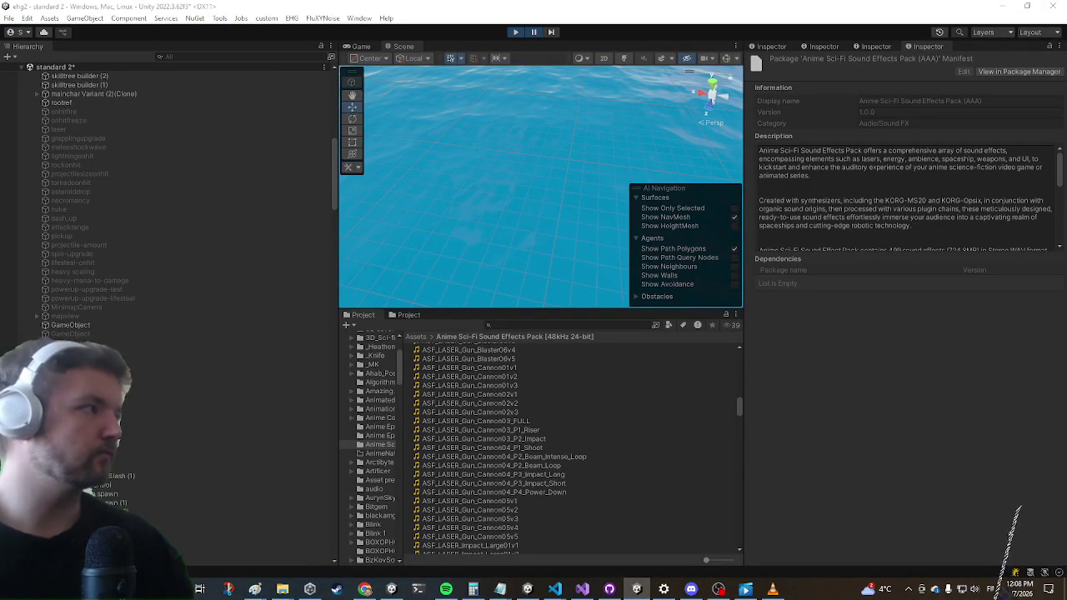
{"action": "key", "text": "alt+Tab"}
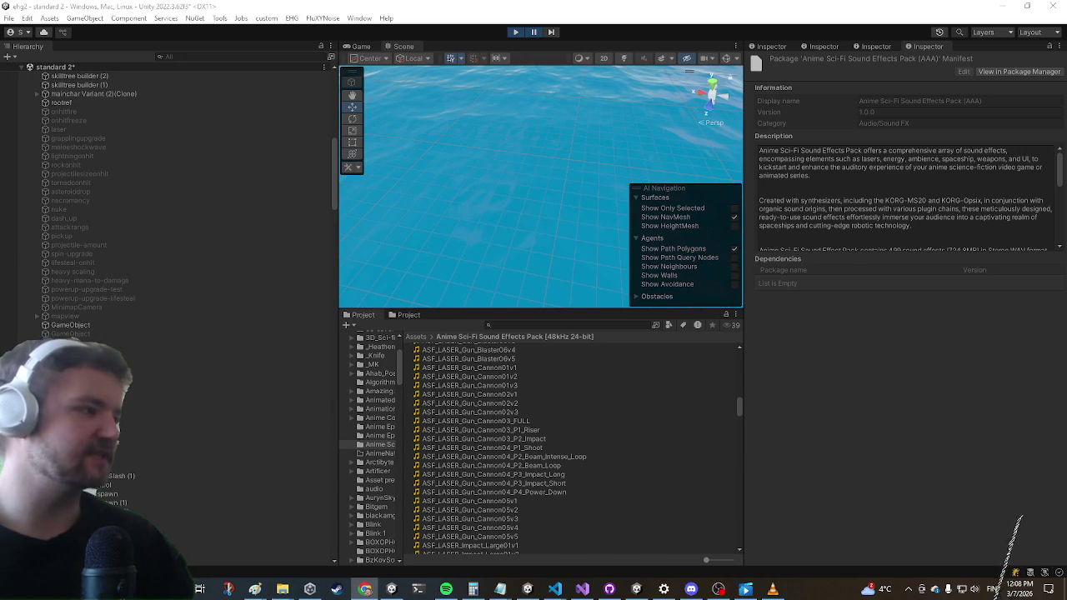
{"action": "key", "text": "alt+Tab"}
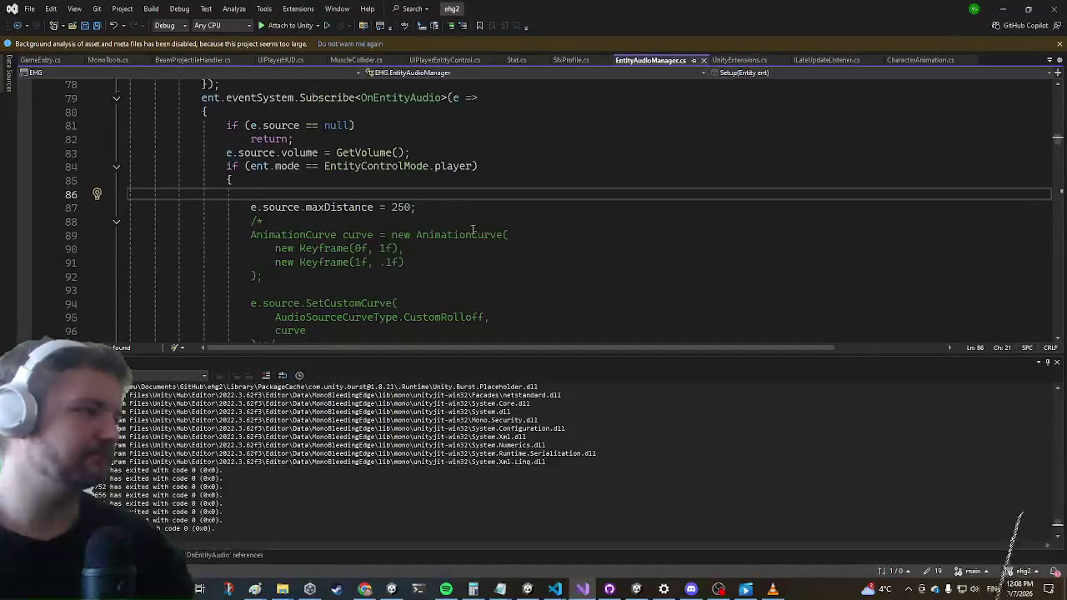
Review the player-mode check on line 84 and the null check on line 81 in EntityAudioManager.cs
{"action": "left_click", "coordinate": [450, 248]}
{"action": "scroll", "coordinate": [435, 210], "scroll_direction": "up", "scroll_amount": 2}
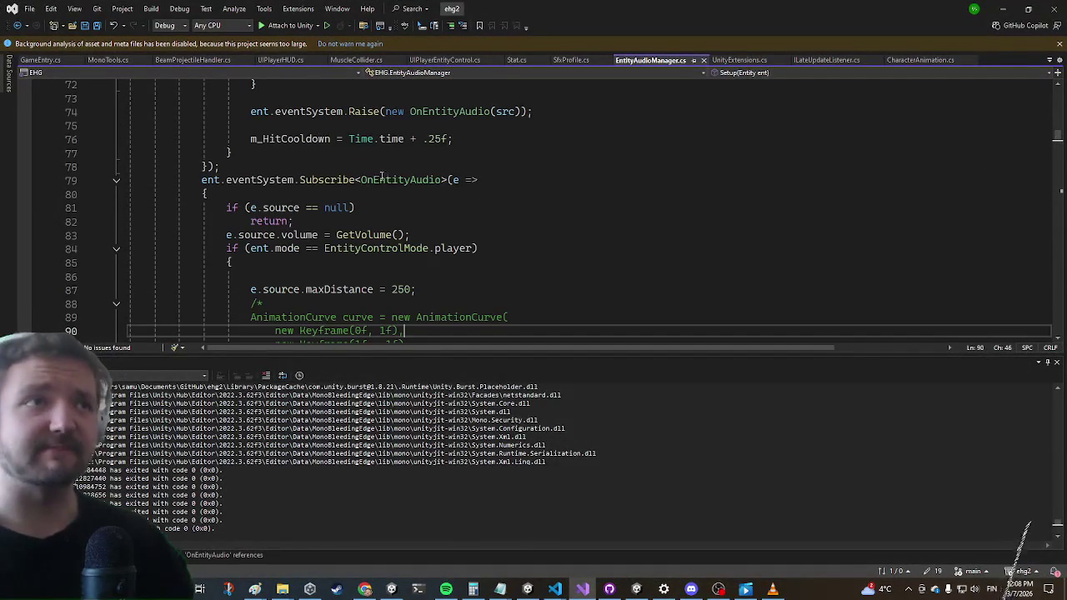
{"action": "left_click", "coordinate": [379, 244]}
{"action": "left_click", "coordinate": [483, 250]}
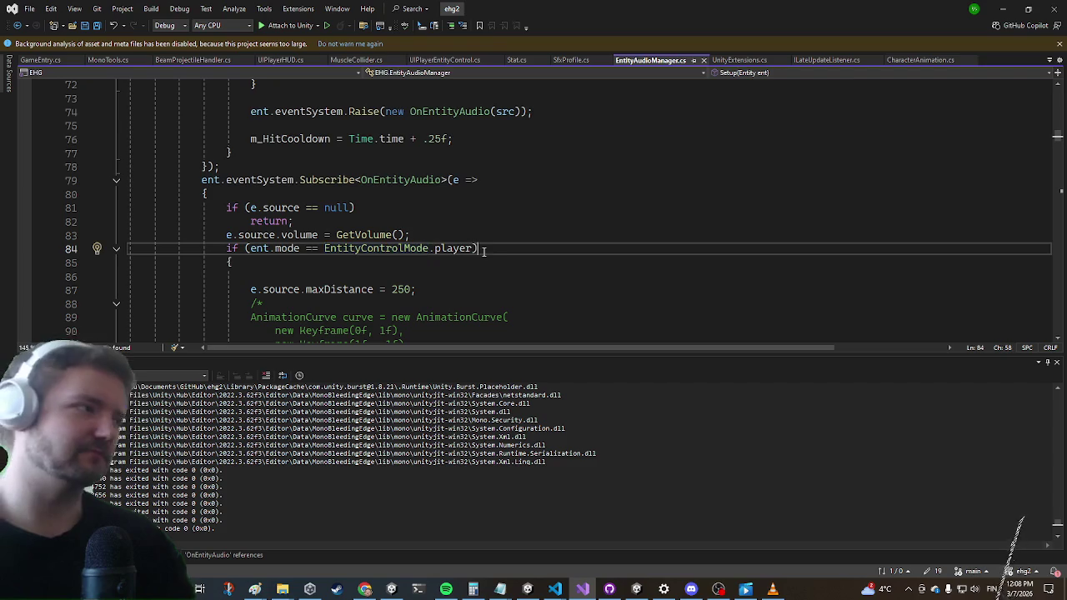
{"action": "left_click", "coordinate": [531, 204]}
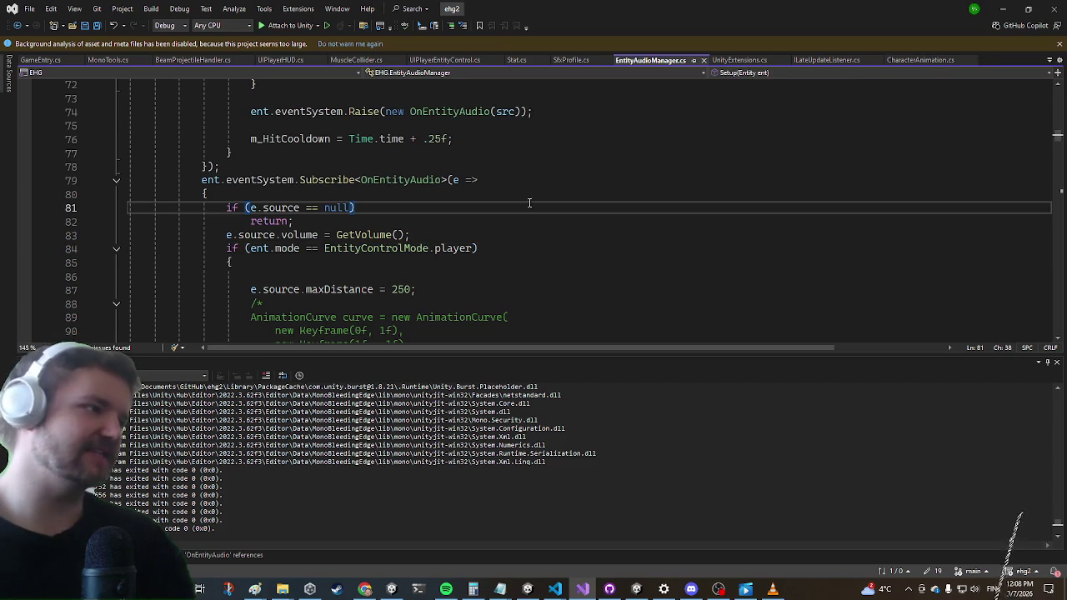
In CharacterAnimation.cs, remove the OnEntityAudio breakpoint and add a blank line after line 2702
{"action": "key", "text": "ctrl+minus"}
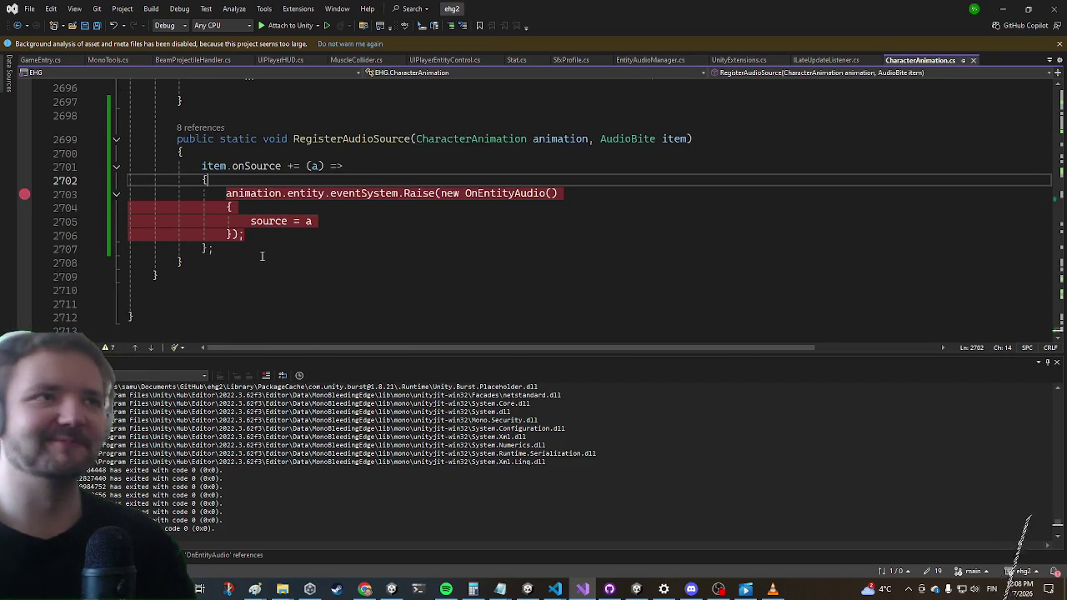
{"action": "scroll", "coordinate": [261, 256], "scroll_direction": "up", "scroll_amount": 2}
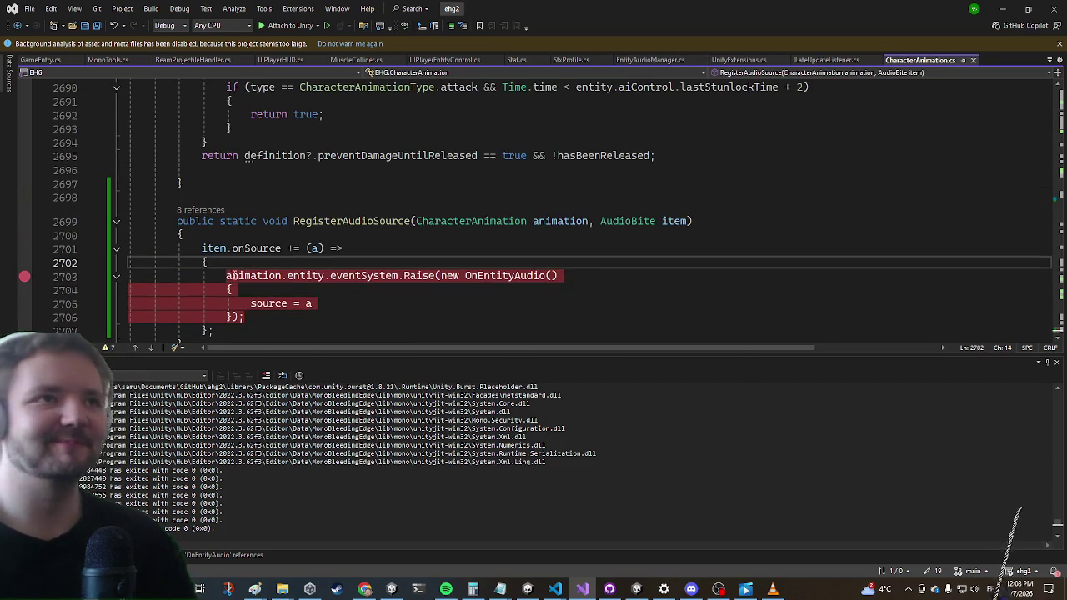
{"action": "left_click", "coordinate": [24, 275]}
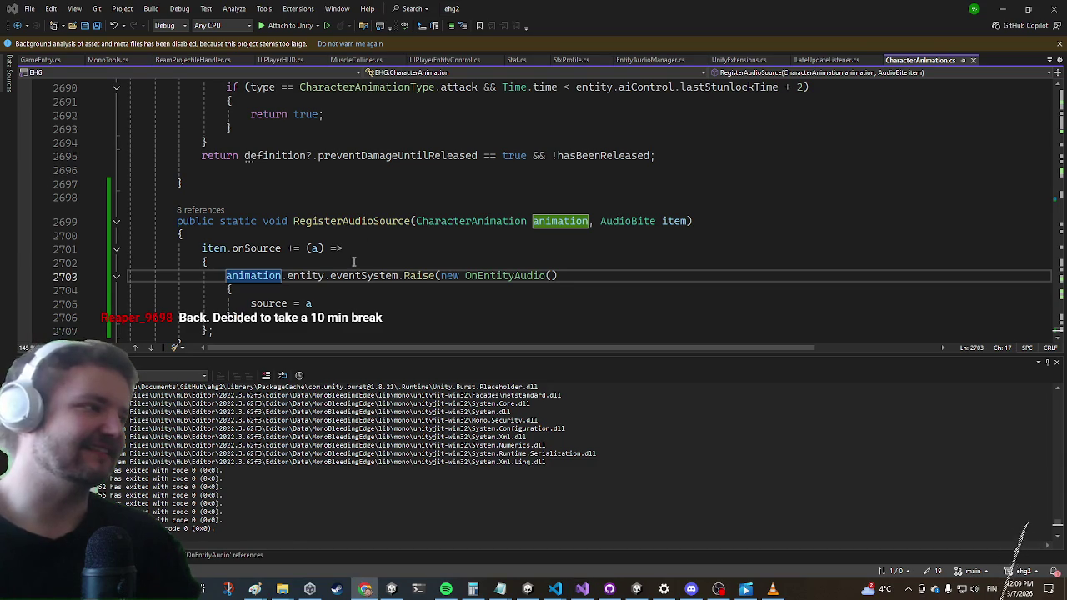
{"action": "left_click", "coordinate": [263, 265]}
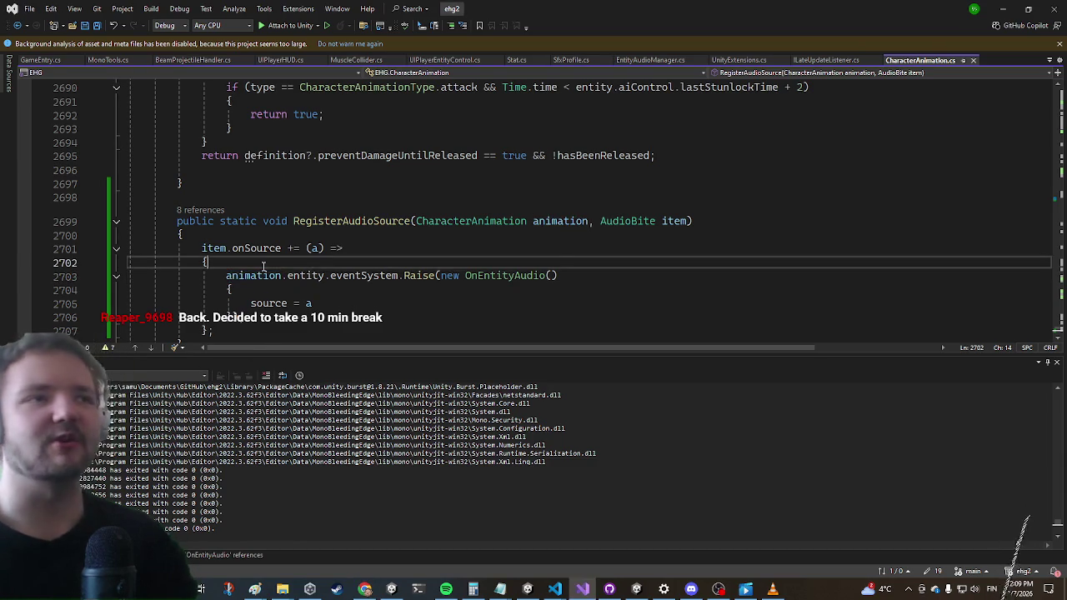
{"action": "key", "text": "Return"}
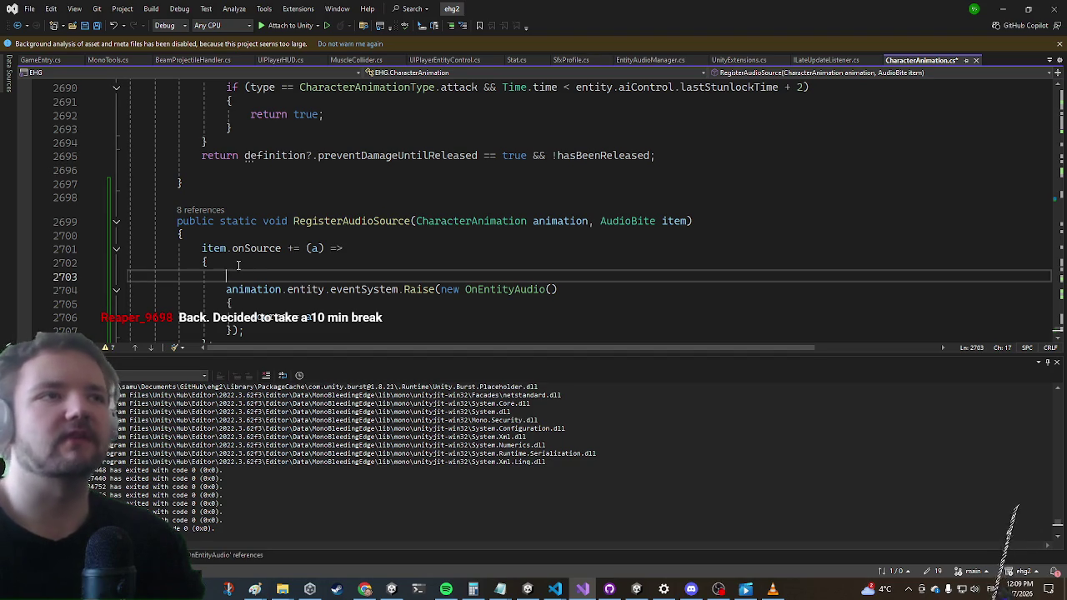
Back in EntityAudioManager.cs, check the Subscribe line 79, then open BeamProjectileHandler.cs
{"action": "key", "text": "ctrl+Tab"}
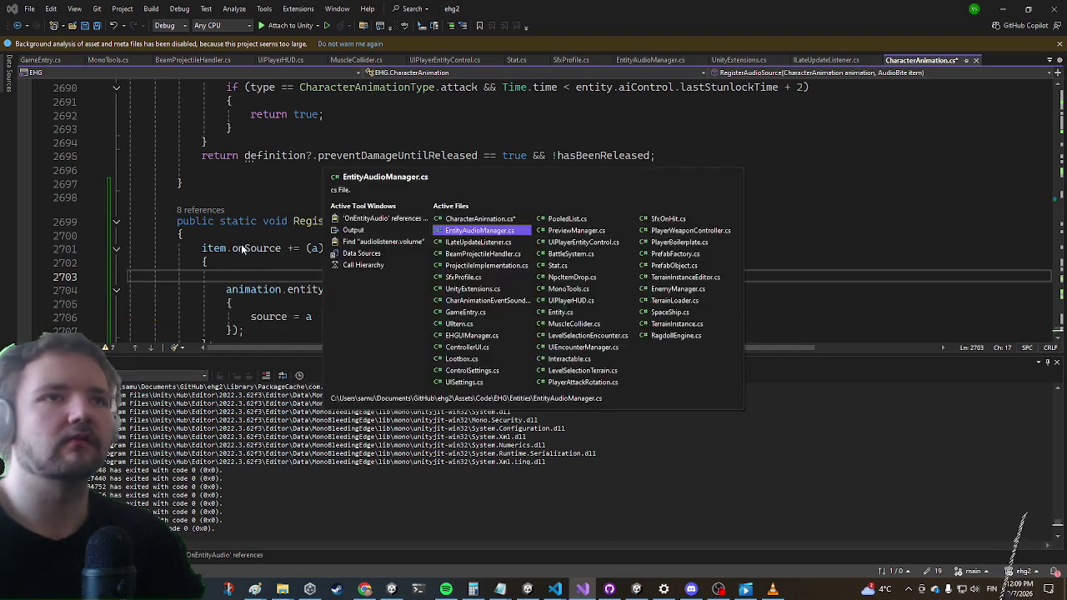
{"action": "double_click", "coordinate": [268, 221]}
{"action": "scroll", "coordinate": [333, 192], "scroll_direction": "down", "scroll_amount": 1}
{"action": "scroll", "coordinate": [350, 167], "scroll_direction": "up", "scroll_amount": 1}
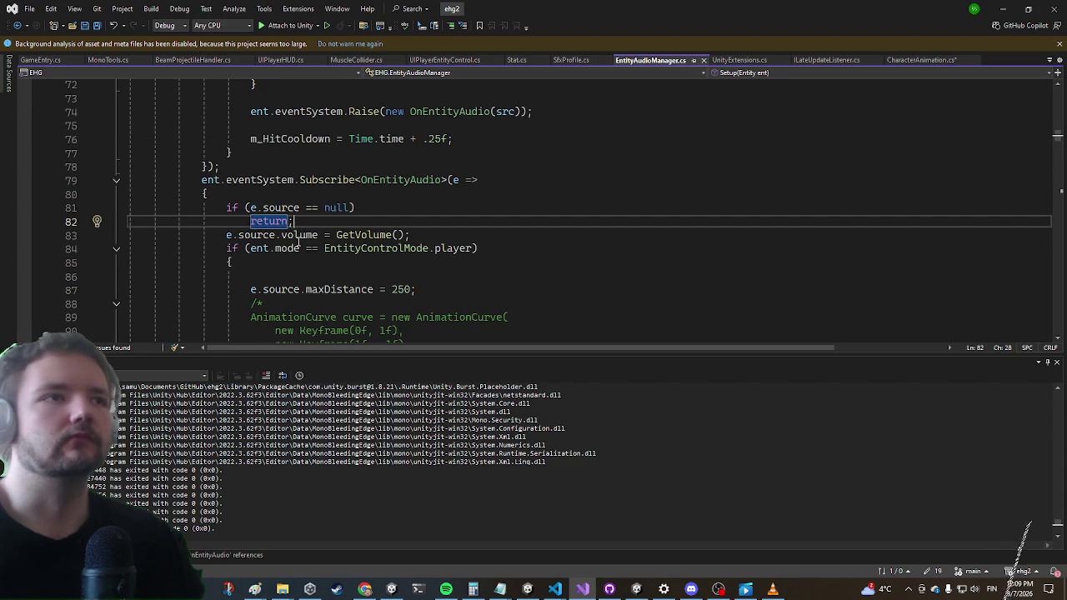
{"action": "mouse_move", "coordinate": [298, 240]}
{"action": "left_click", "coordinate": [349, 235]}
{"action": "left_click", "coordinate": [487, 180]}
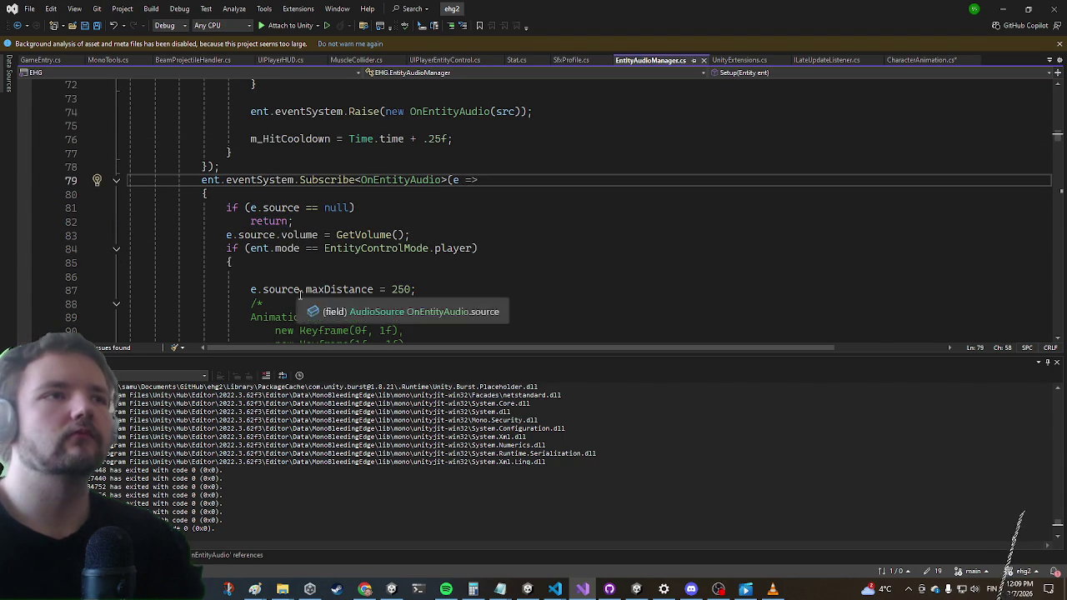
{"action": "left_click", "coordinate": [201, 59]}
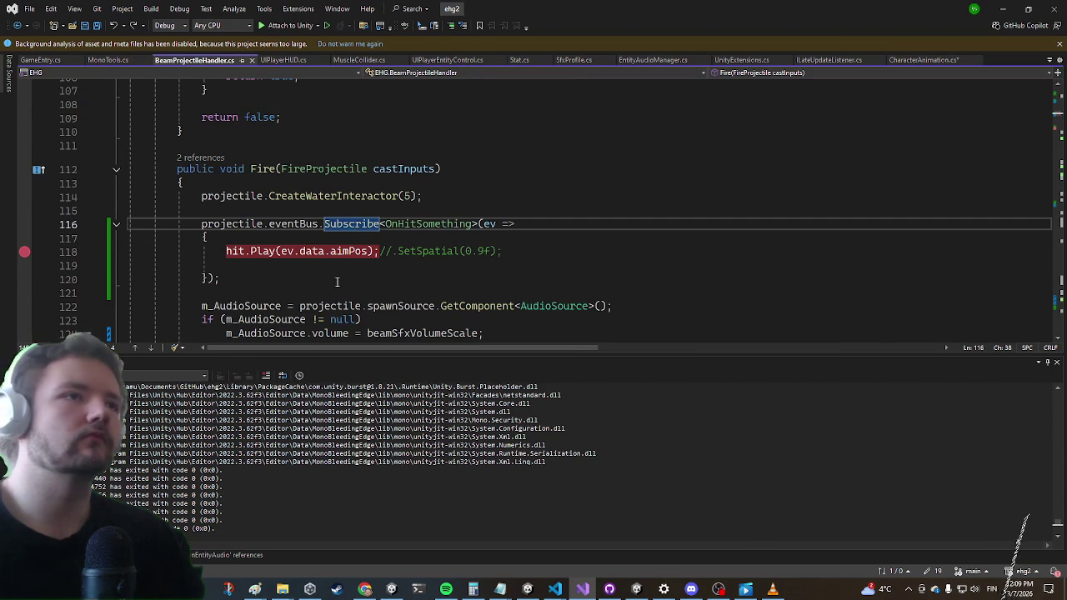